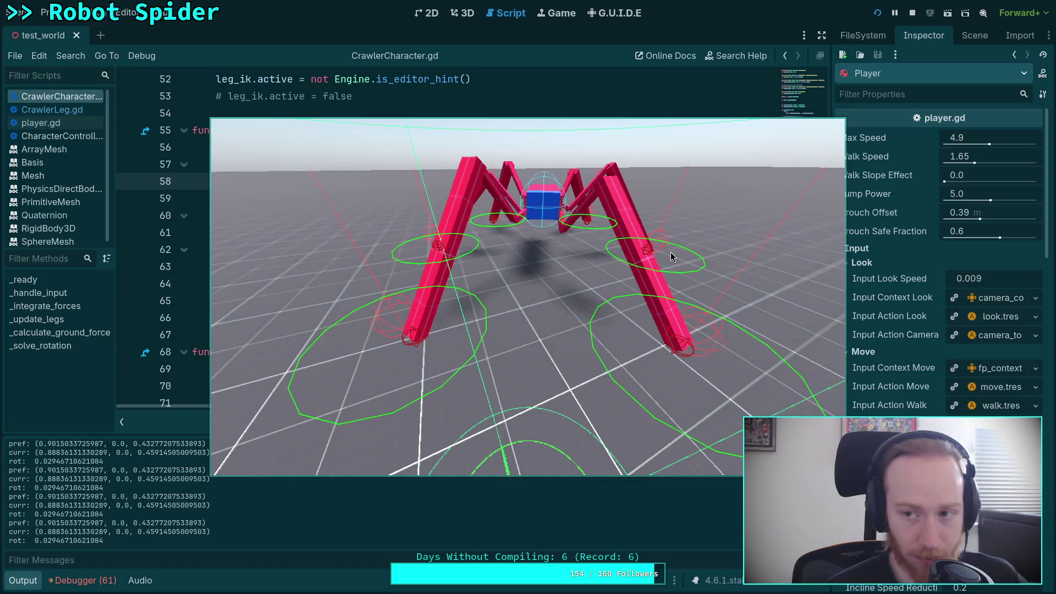
- Stop the running game and comment out the target height override on line 58
{"action": "key", "text": "F8"}
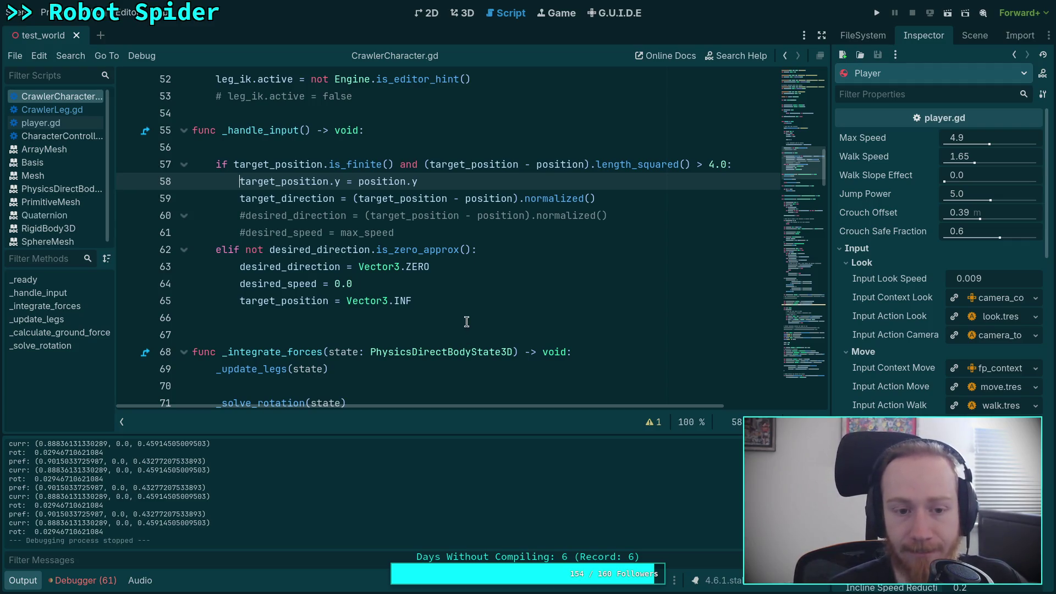
{"action": "type", "text": "#"}
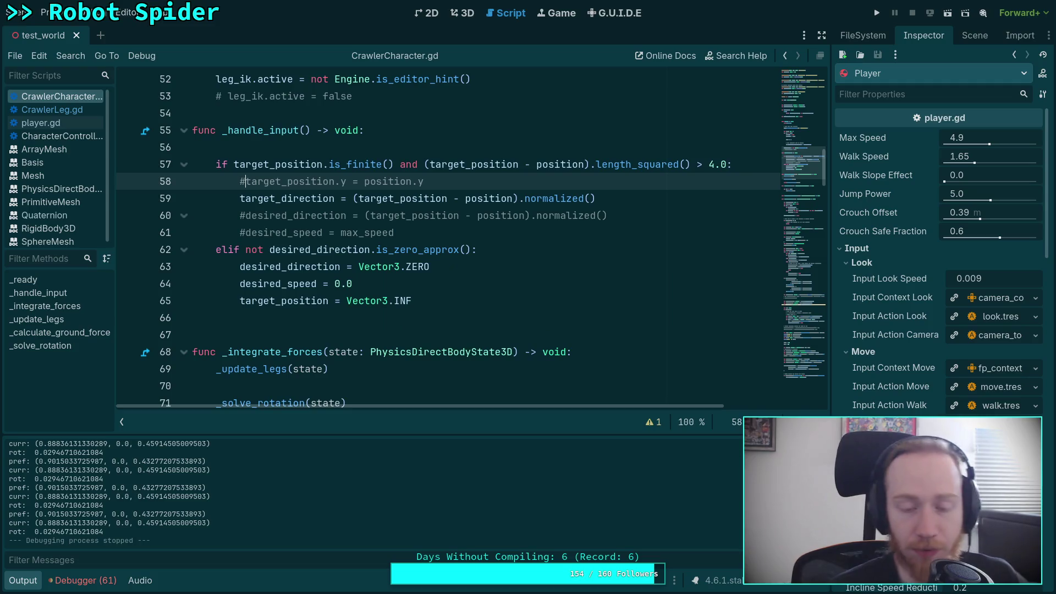
{"action": "scroll", "coordinate": [474, 302], "scroll_direction": "down", "scroll_amount": 20}
{"action": "scroll", "coordinate": [473, 302], "scroll_direction": "down", "scroll_amount": 4}
{"action": "scroll", "coordinate": [467, 304], "scroll_direction": "up", "scroll_amount": 9}
{"action": "scroll", "coordinate": [467, 305], "scroll_direction": "down", "scroll_amount": 14}
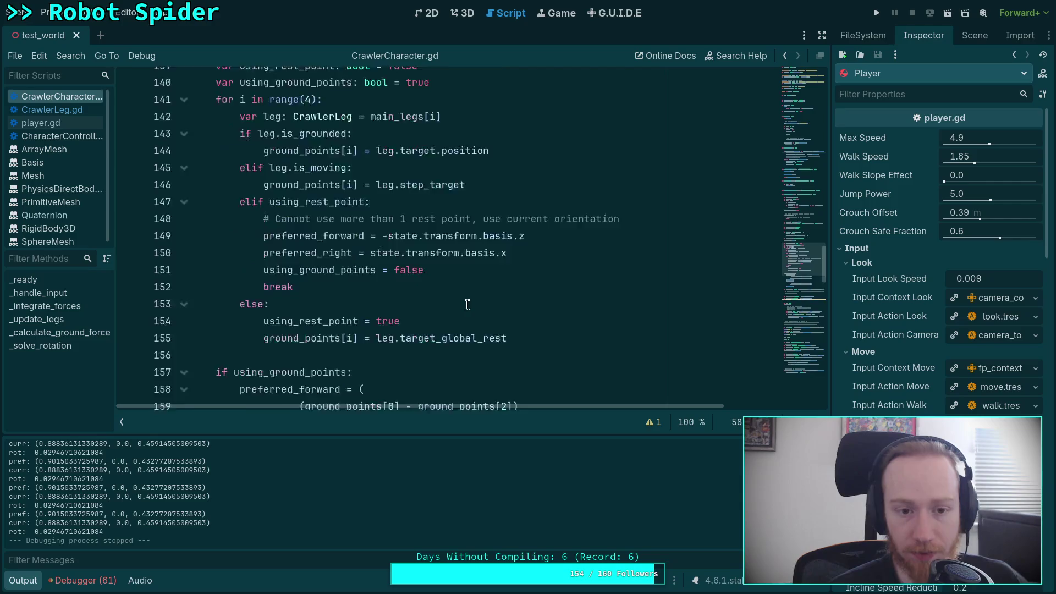
{"action": "scroll", "coordinate": [367, 284], "scroll_direction": "down", "scroll_amount": 5}
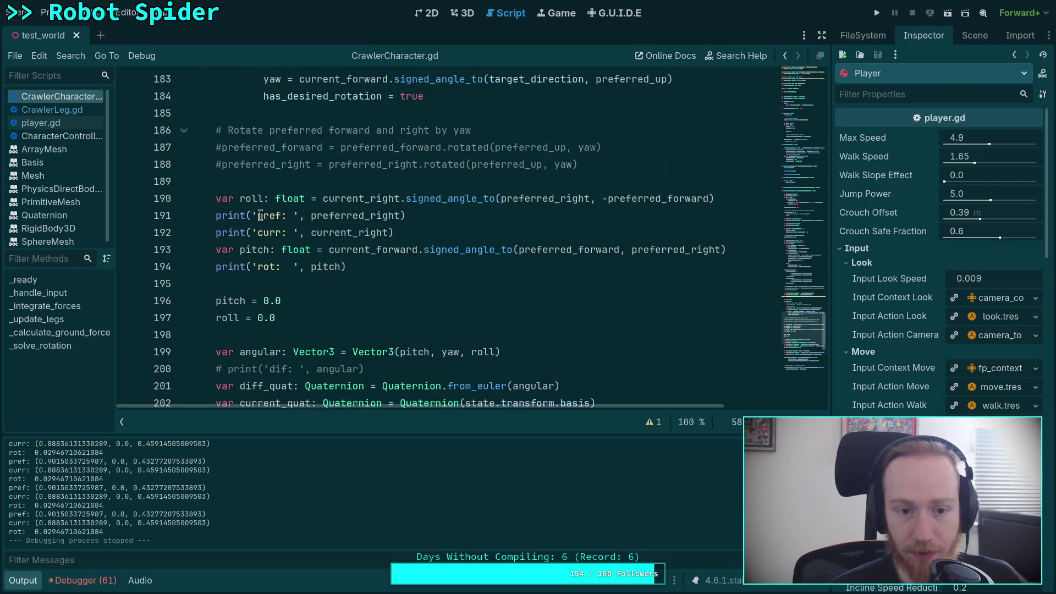
{"action": "scroll", "coordinate": [305, 242], "scroll_direction": "up", "scroll_amount": 2}
- Move the pref, curr and rot debug prints above the rotate comment, followed by a blank line
{"action": "left_click_drag", "start_coordinate": [254, 317], "coordinate": [256, 332]}
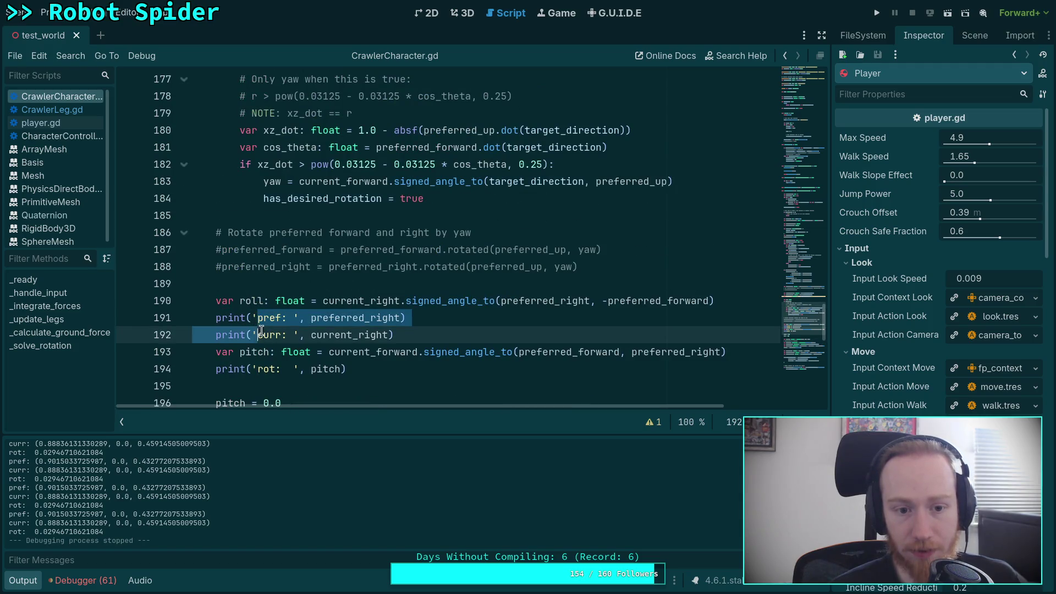
{"action": "scroll", "coordinate": [358, 337], "scroll_direction": "up", "scroll_amount": 2}
{"action": "scroll", "coordinate": [413, 339], "scroll_direction": "down", "scroll_amount": 3}
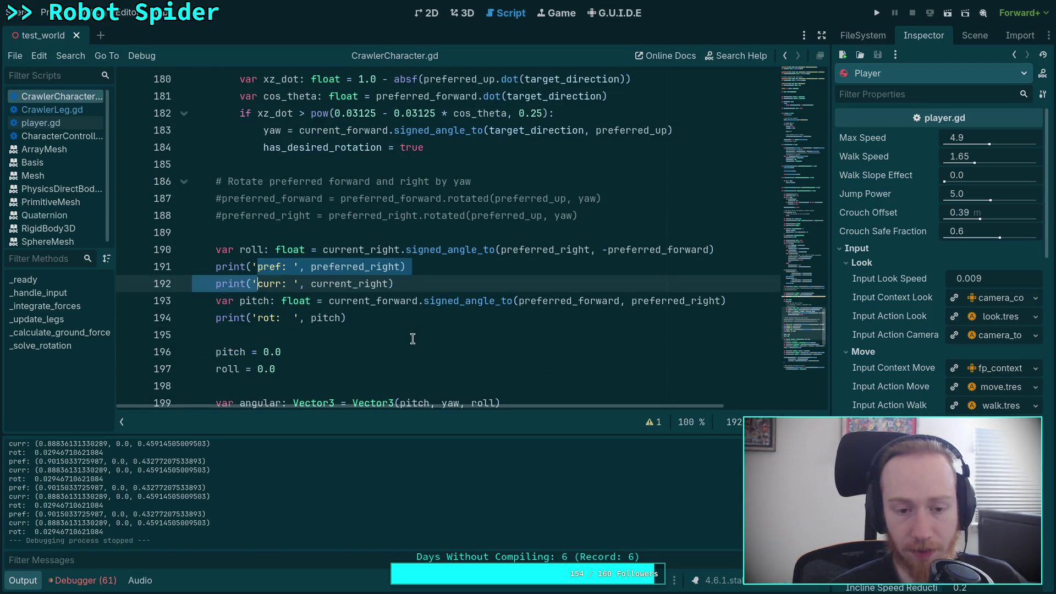
{"action": "key", "text": "alt+Up"}
{"action": "key", "text": "alt+Up"}
{"action": "key", "text": "alt+Up"}
{"action": "key", "text": "Down"}
{"action": "key", "text": "Down"}
{"action": "key", "text": "Down"}
{"action": "key", "text": "Down"}
{"action": "key", "text": "alt+Up"}
{"action": "key", "text": "alt+Up"}
{"action": "key", "text": "alt+Up"}
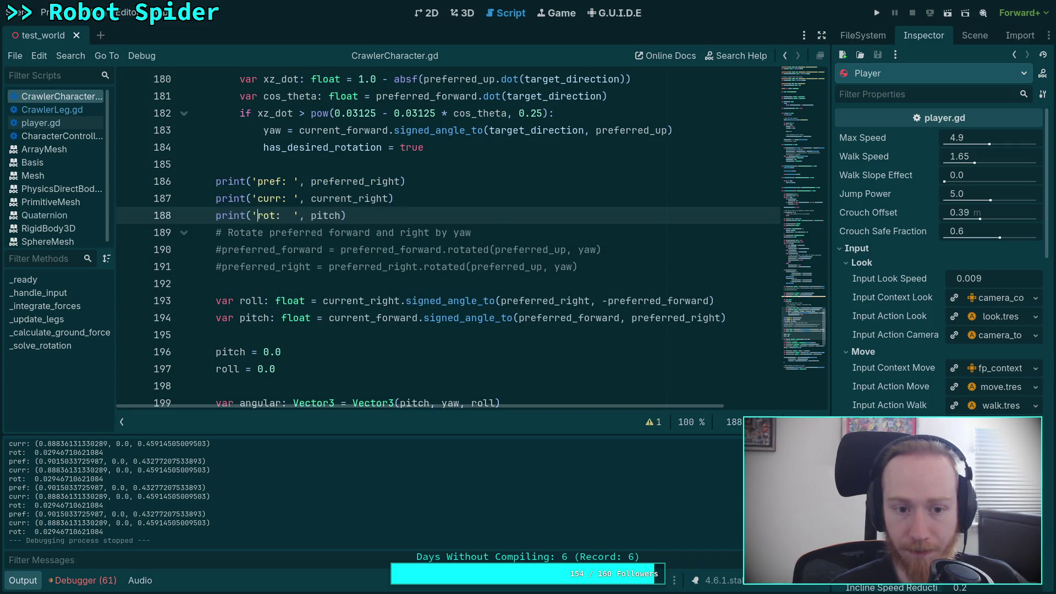
{"action": "left_click", "coordinate": [359, 208]}
{"action": "key", "text": "Return"}
- Make the rot print show yaw and the pref print show target_direction
{"action": "double_click", "coordinate": [329, 216]}
{"action": "type", "text": "yaw"}
{"action": "double_click", "coordinate": [385, 181]}
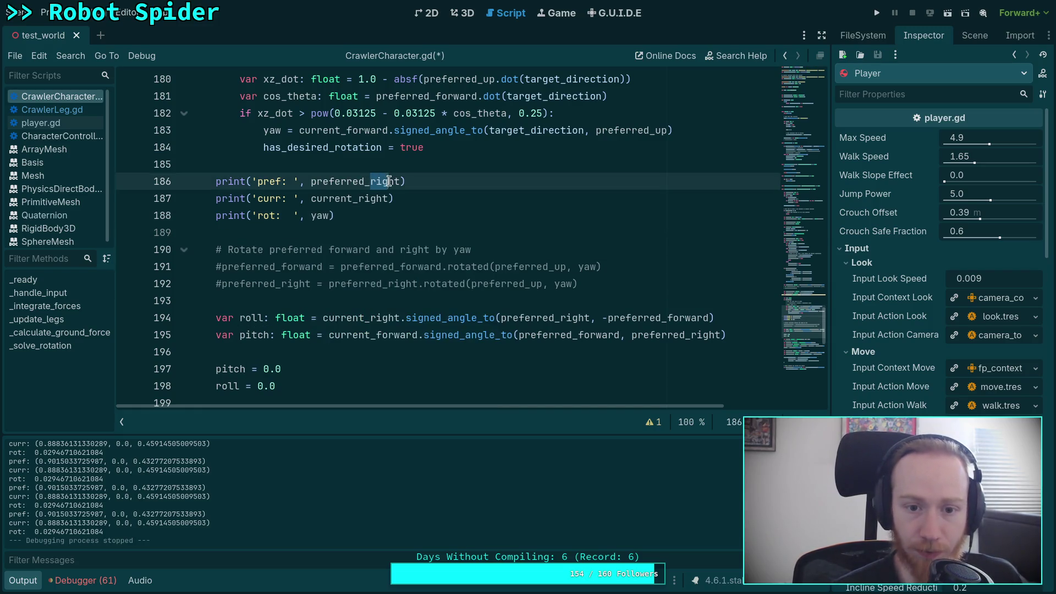
{"action": "scroll", "coordinate": [523, 261], "scroll_direction": "up", "scroll_amount": 3}
{"action": "key", "text": "BackSpace"}
{"action": "key", "text": "BackSpace"}
{"action": "key", "text": "BackSpace"}
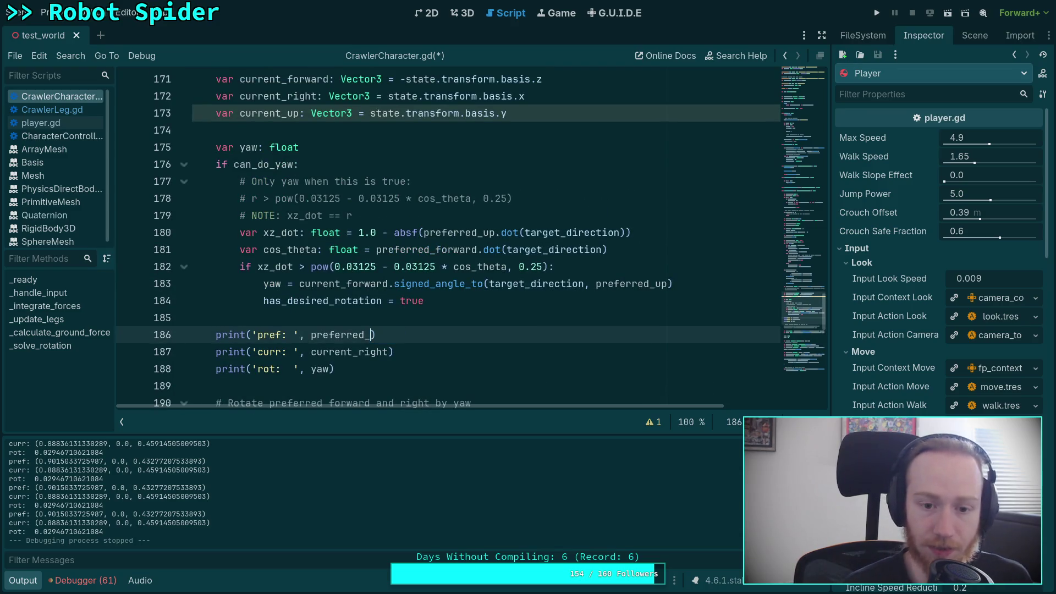
{"action": "type", "text": "tar"}
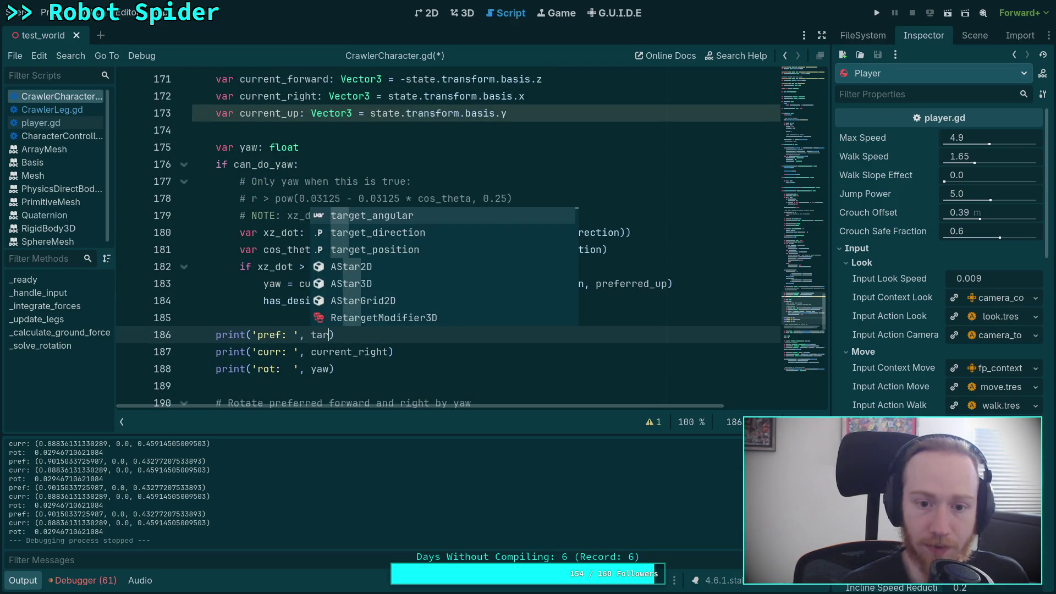
{"action": "key", "text": "Down"}
{"action": "key", "text": "Return"}
- Change the curr print to current_forward, then save CrawlerCharacter.gd and run the project
{"action": "left_click_drag", "start_coordinate": [359, 351], "coordinate": [389, 351]}
{"action": "type", "text": "fo"}
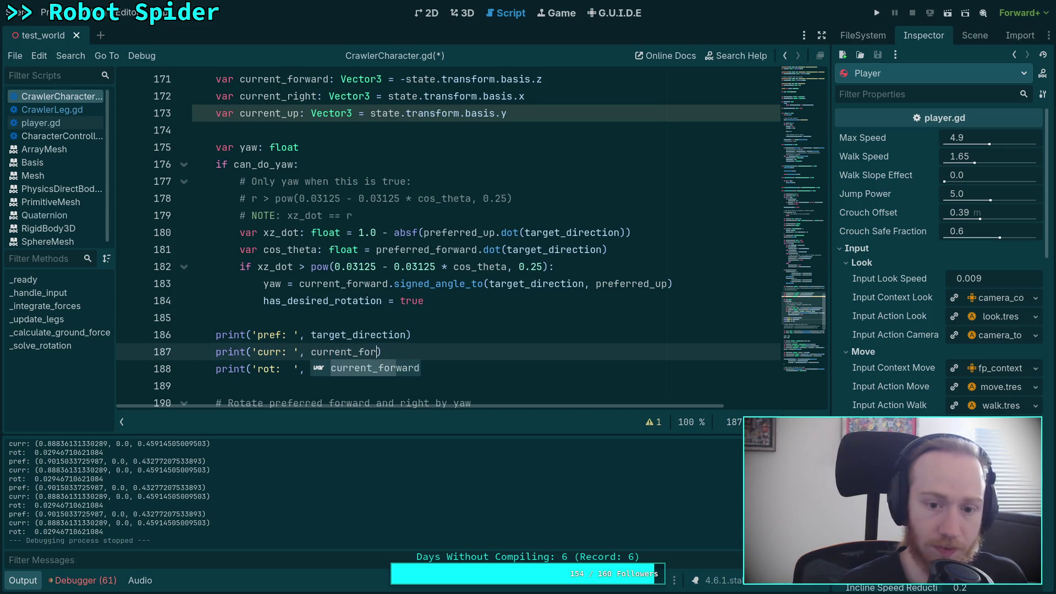
{"action": "key", "text": "Return"}
{"action": "key", "text": "ctrl+s"}
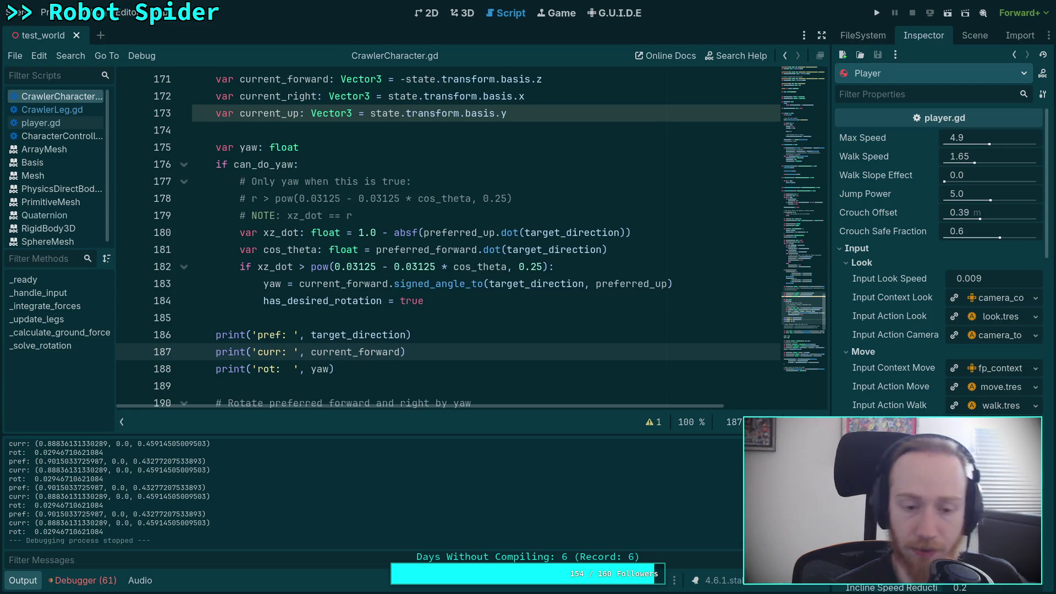
{"action": "left_click", "coordinate": [877, 12]}
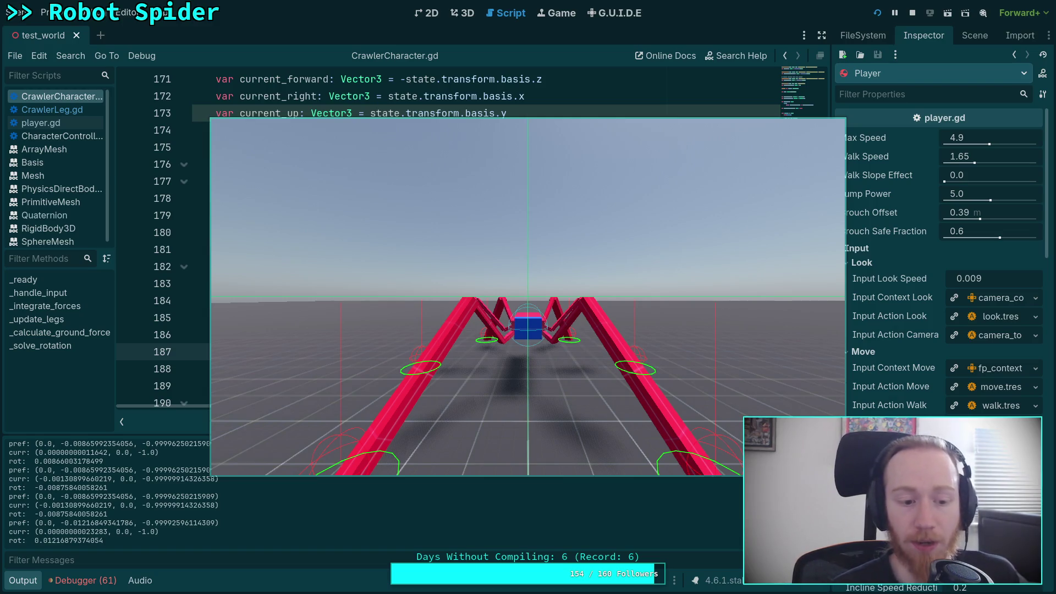
- Restart the spider game, watch the logged pref, curr and rot values alongside the script, then stop it
{"action": "key", "text": "F5"}
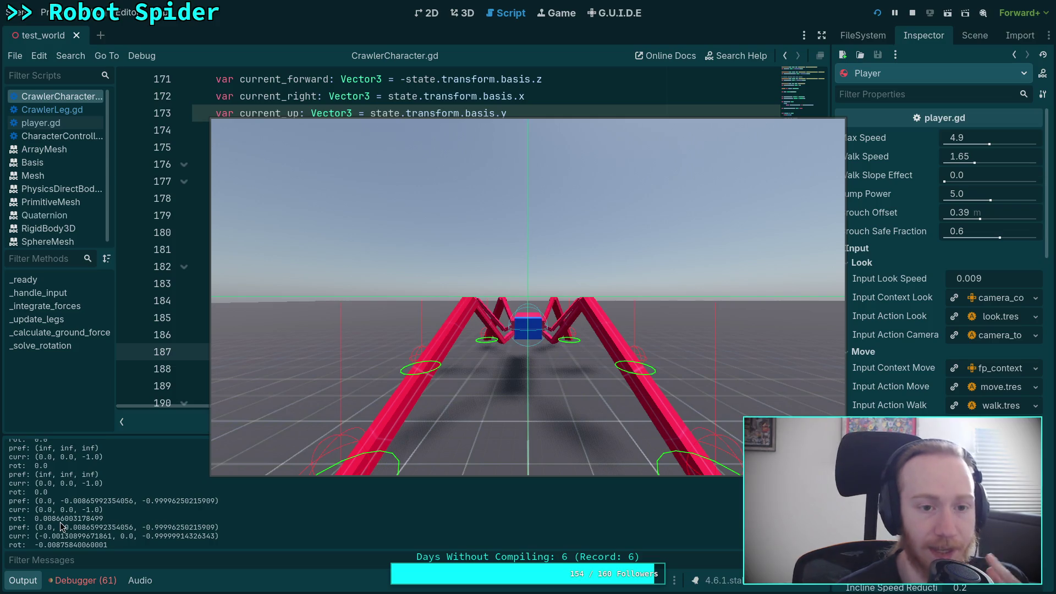
{"action": "scroll", "coordinate": [199, 186], "scroll_direction": "up", "scroll_amount": 15}
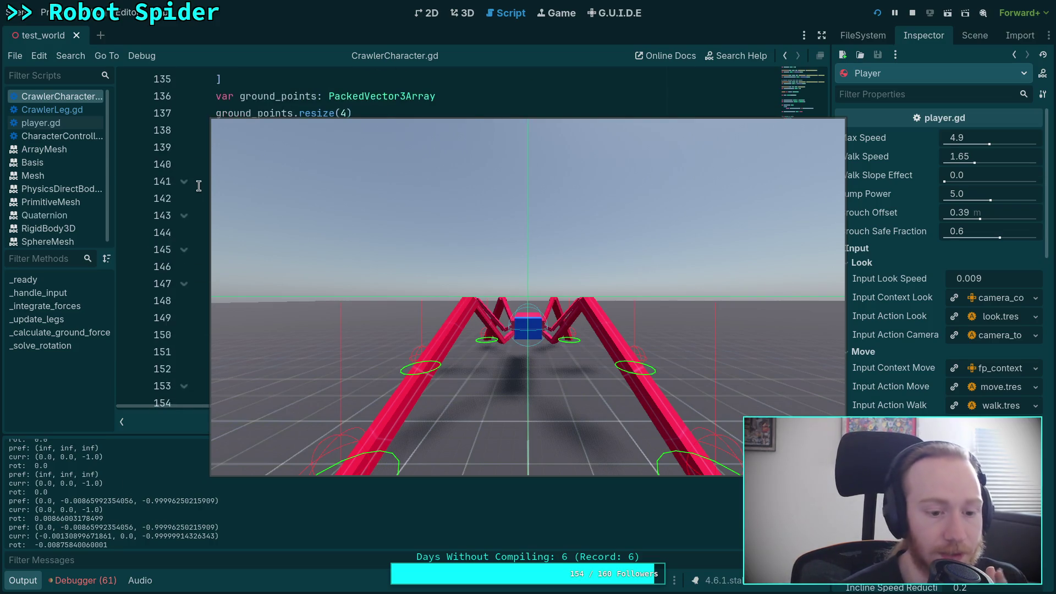
{"action": "scroll", "coordinate": [198, 186], "scroll_direction": "up", "scroll_amount": 12}
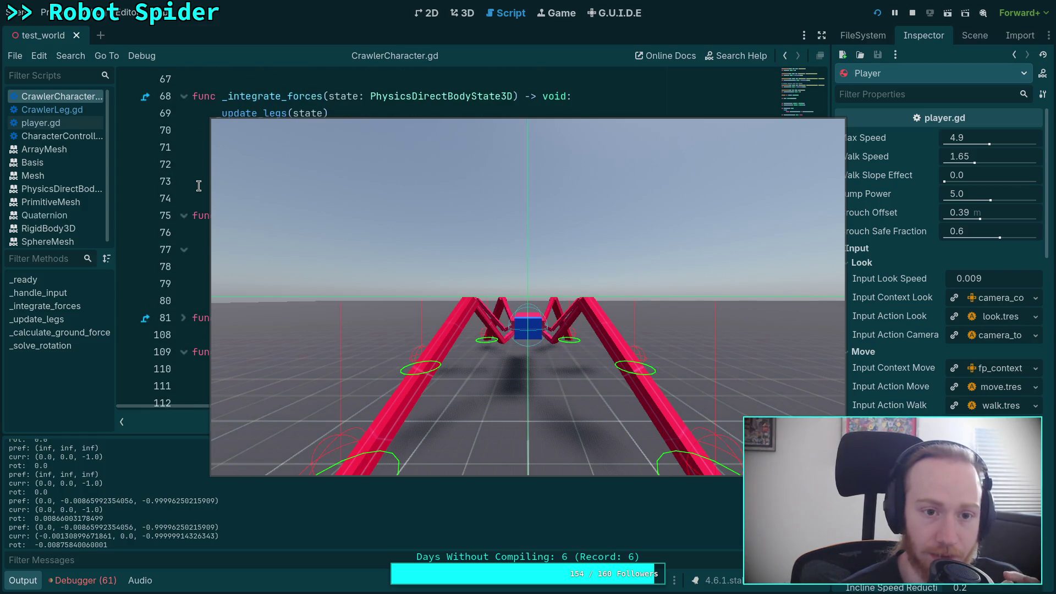
{"action": "scroll", "coordinate": [199, 186], "scroll_direction": "up", "scroll_amount": 1}
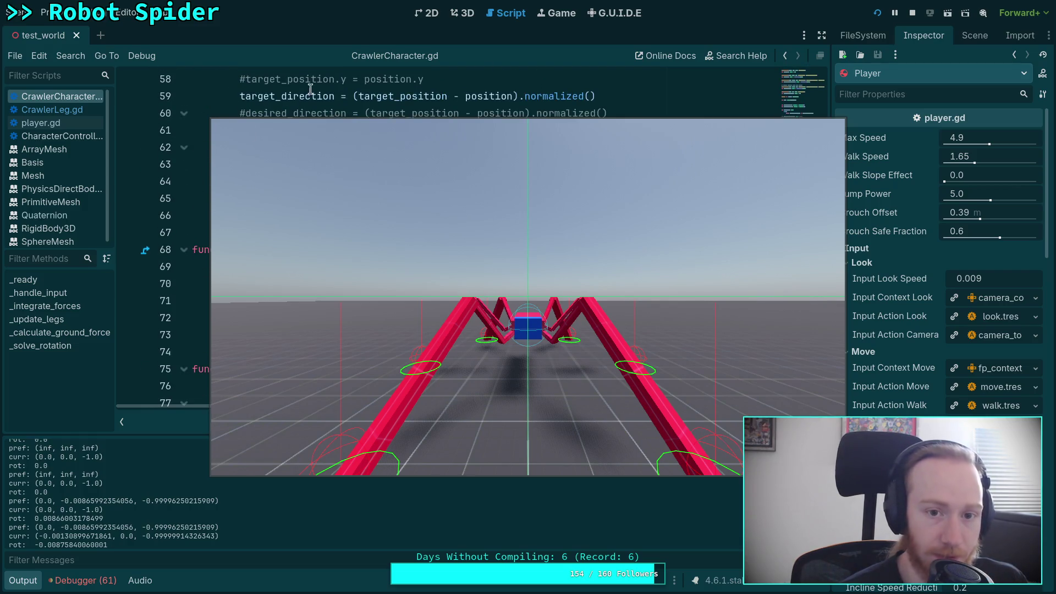
{"action": "scroll", "coordinate": [201, 190], "scroll_direction": "down", "scroll_amount": 20}
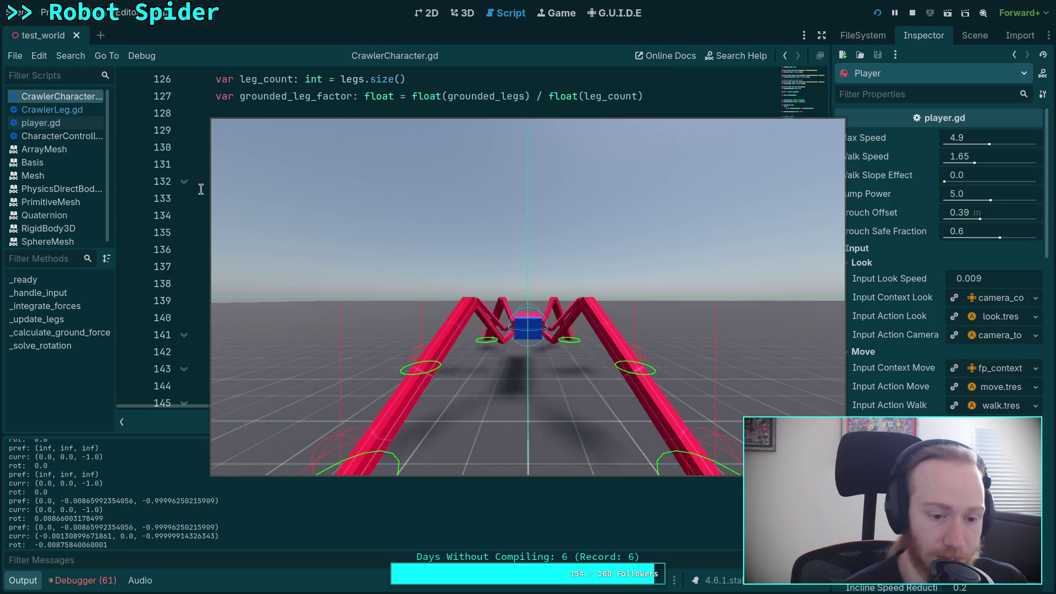
{"action": "scroll", "coordinate": [200, 189], "scroll_direction": "down", "scroll_amount": 9}
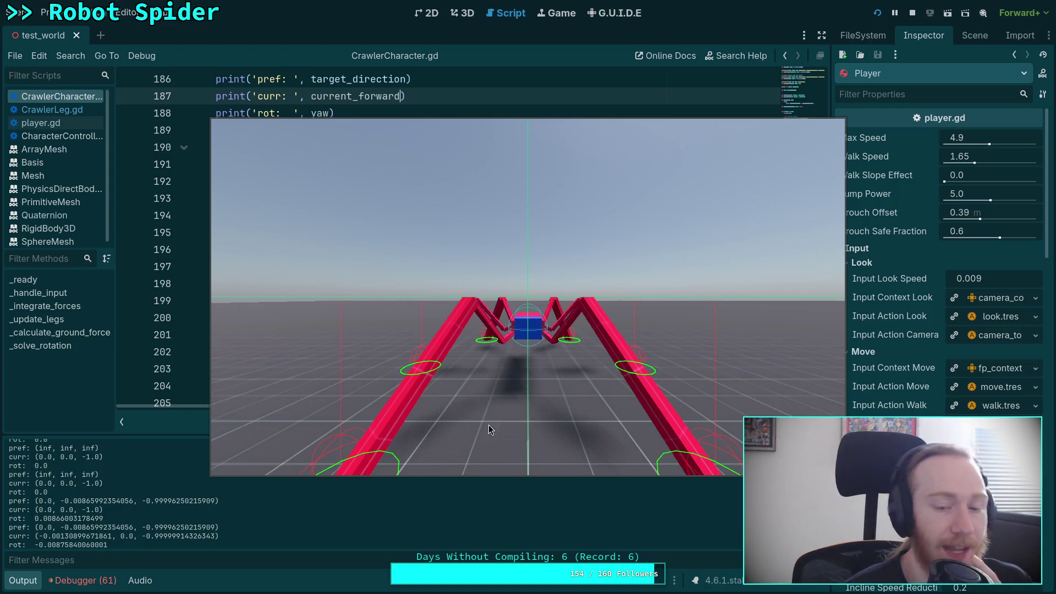
{"action": "left_click", "coordinate": [913, 15]}
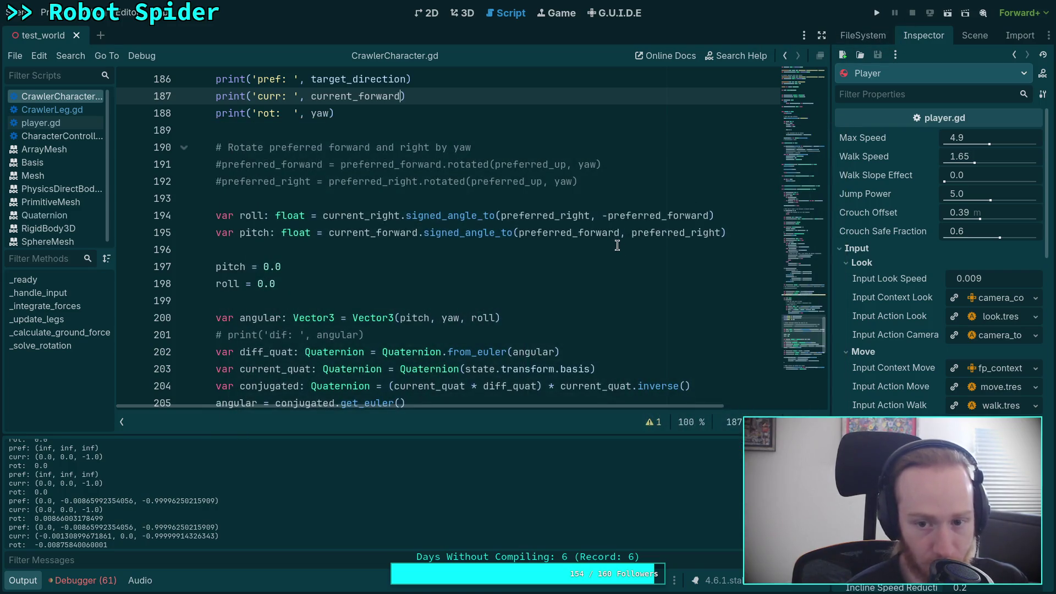
- Inspect signed_angle_to on the yaw calculation line to see how its sign is decided
{"action": "scroll", "coordinate": [614, 260], "scroll_direction": "down", "scroll_amount": 5}
{"action": "scroll", "coordinate": [605, 267], "scroll_direction": "up", "scroll_amount": 10}
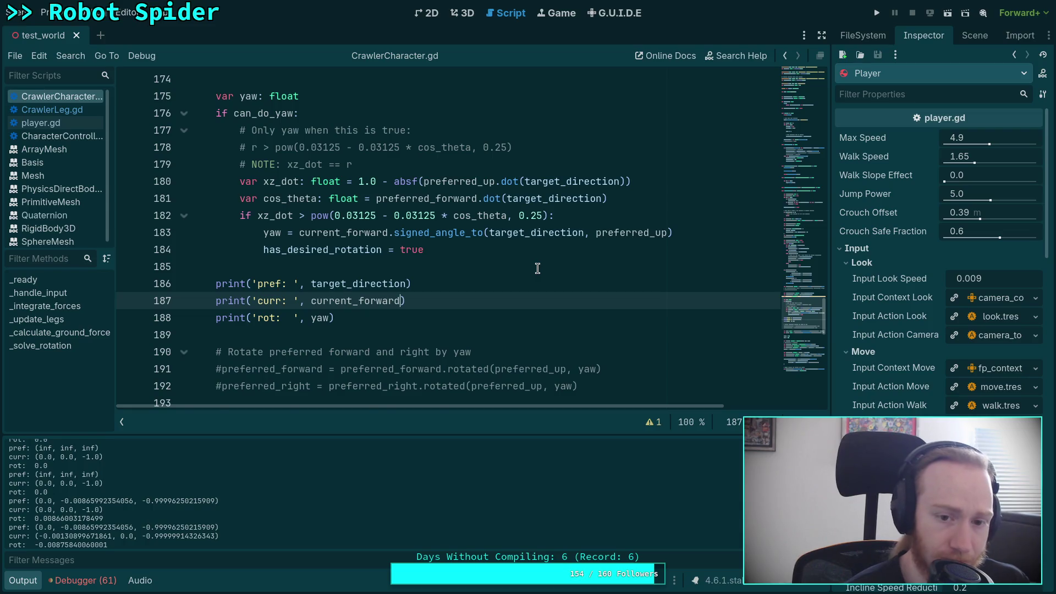
{"action": "scroll", "coordinate": [495, 275], "scroll_direction": "up", "scroll_amount": 1}
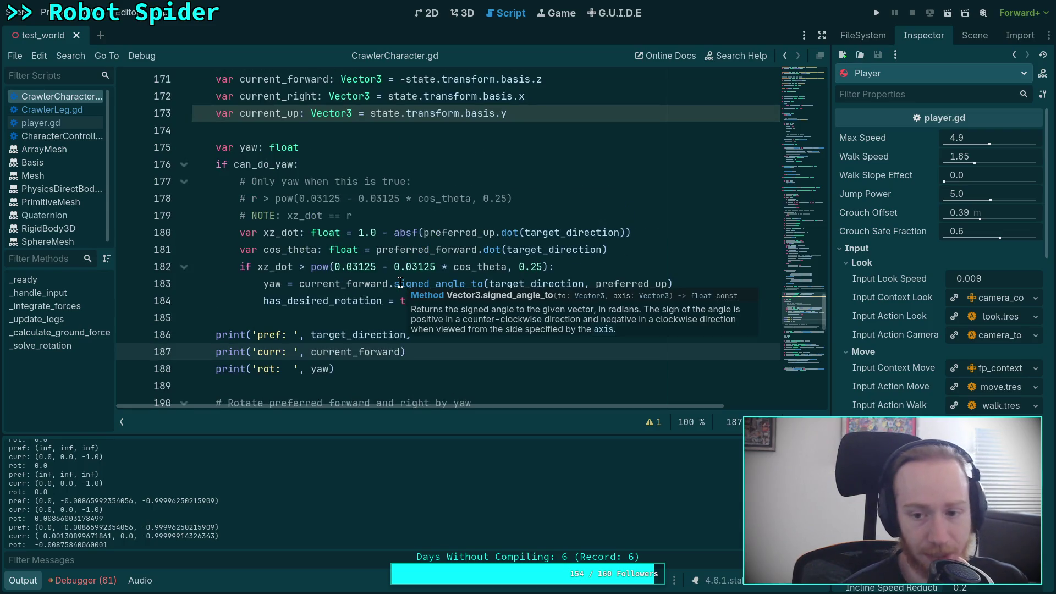
{"action": "left_click", "coordinate": [401, 283]}
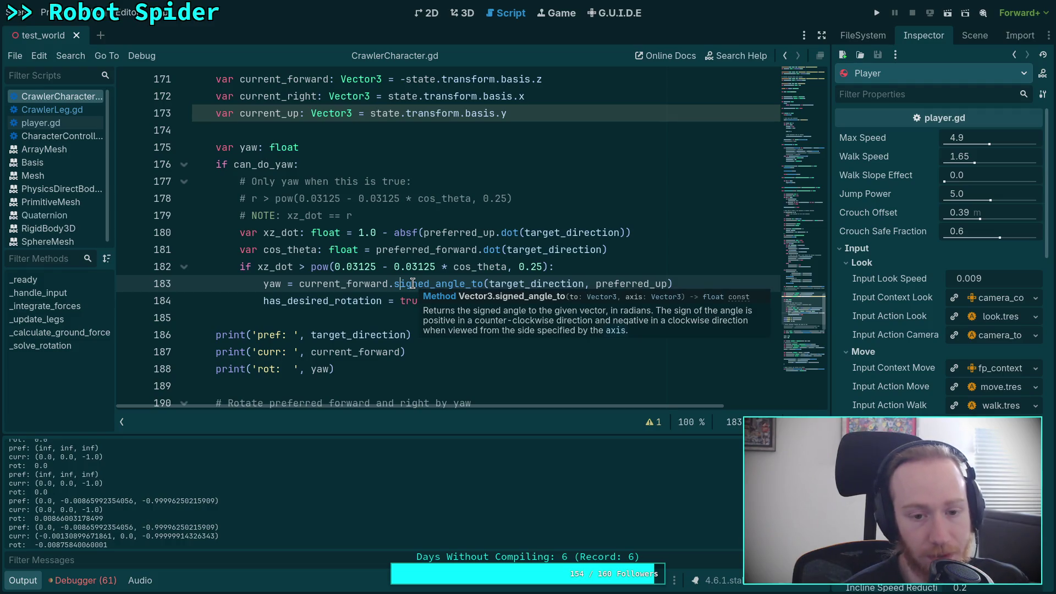
{"action": "right_click", "coordinate": [412, 284]}
{"action": "left_click", "coordinate": [411, 283]}
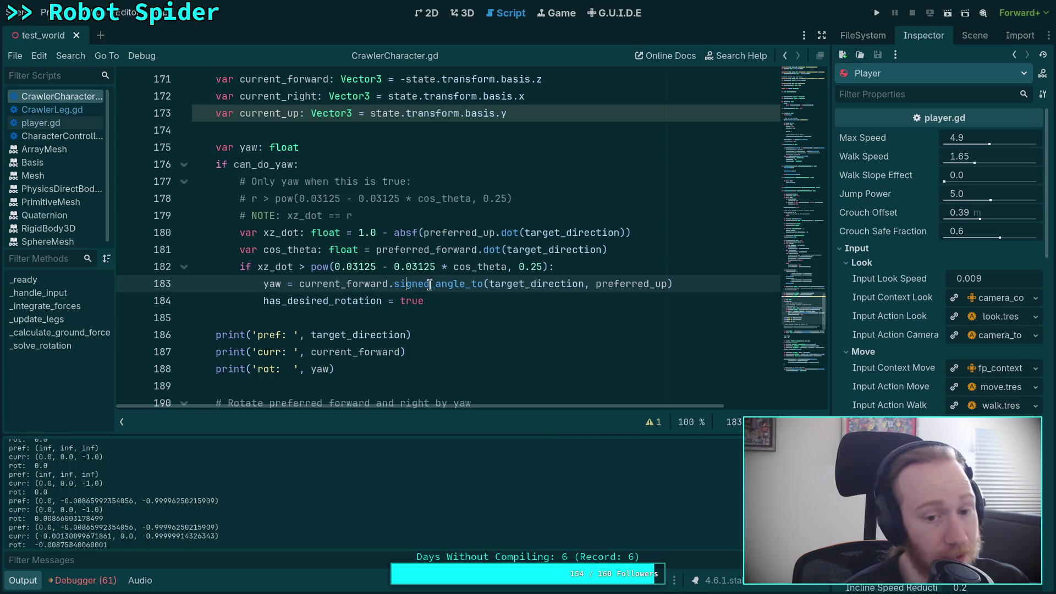
{"action": "right_click", "coordinate": [452, 285]}
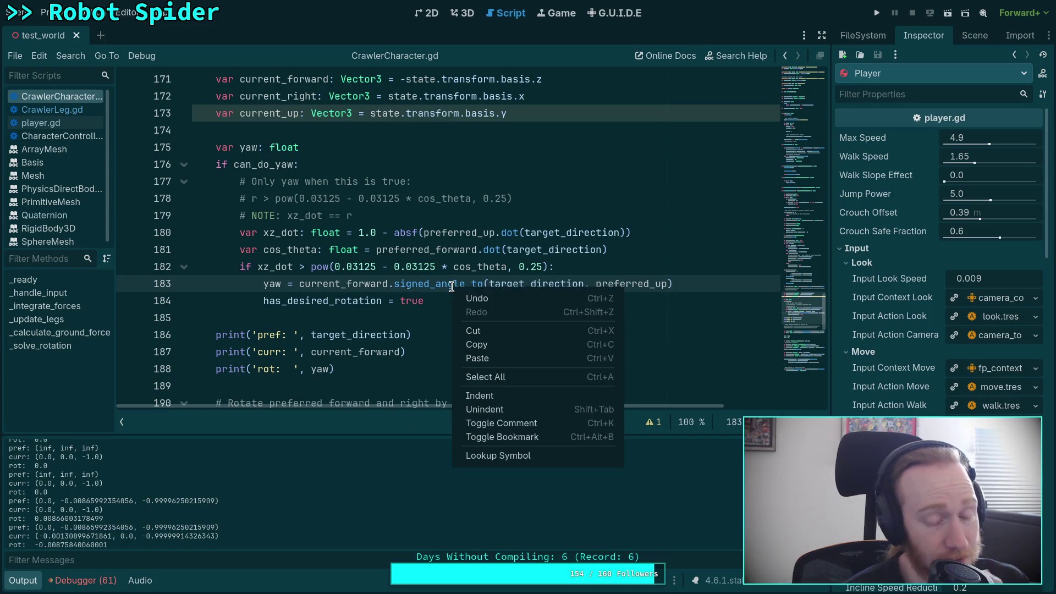
{"action": "left_click", "coordinate": [391, 264]}
{"action": "mouse_move", "coordinate": [414, 281]}
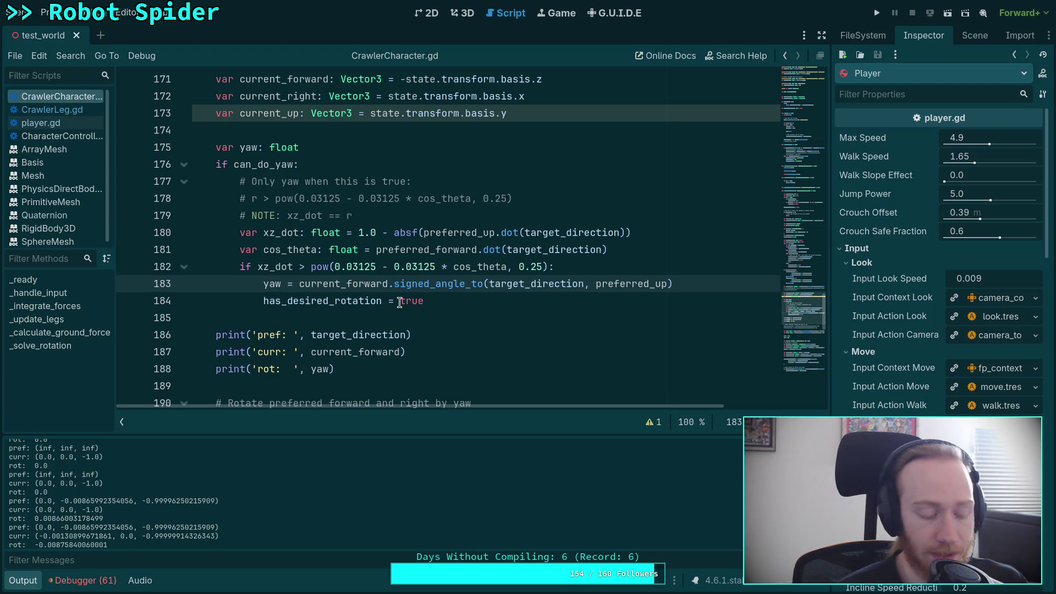
- Move through the Behaviour.kt reference and Crawler Bot notes to the Krita diagram, then pan to empty canvas
{"action": "key", "text": "super+4"}
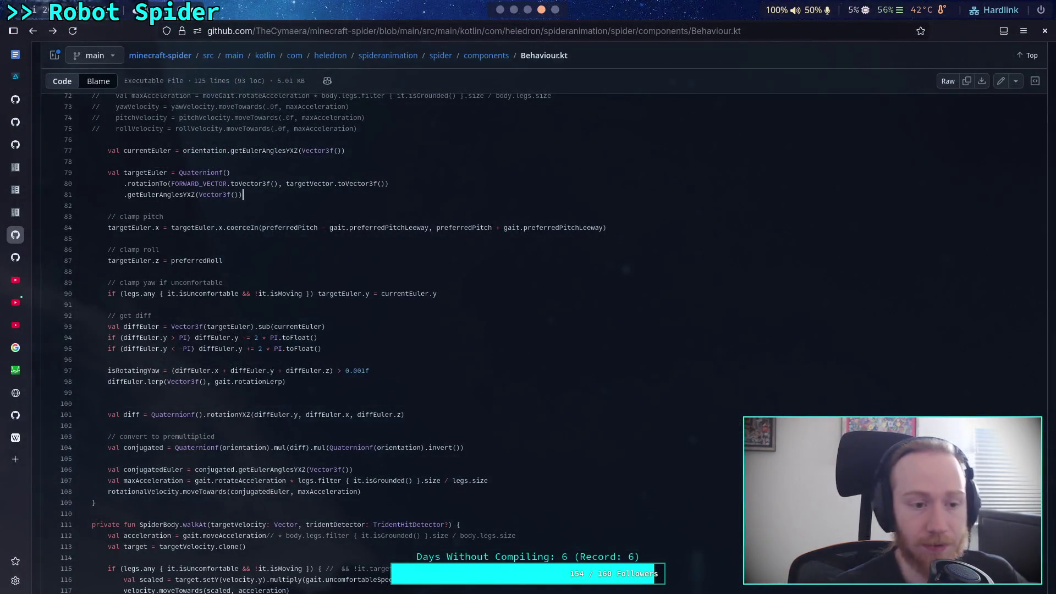
{"action": "left_click", "coordinate": [527, 10]}
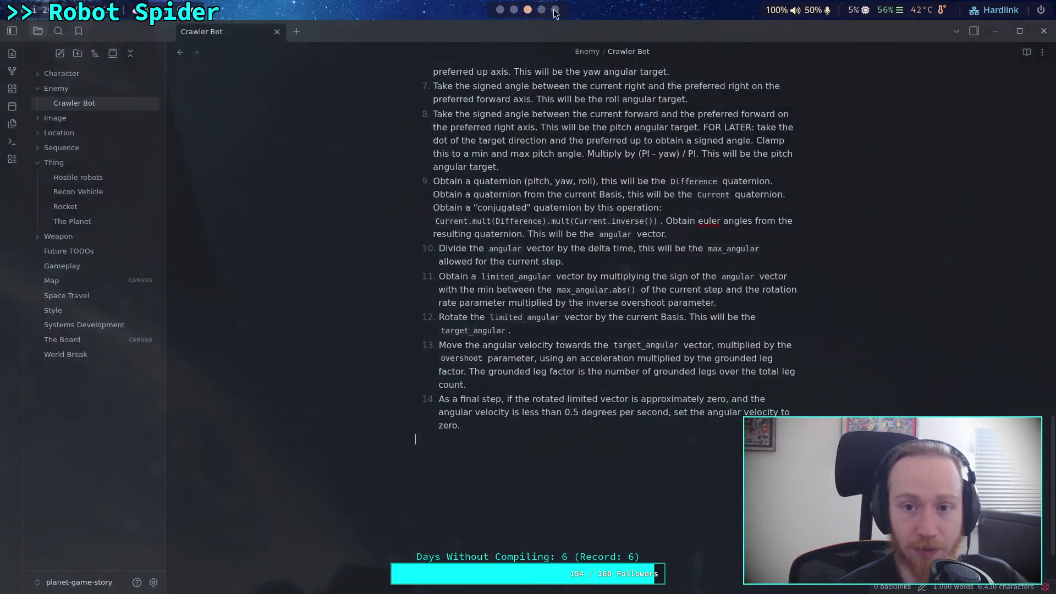
{"action": "left_click", "coordinate": [554, 10]}
{"action": "mouse_move", "coordinate": [552, 252]}
{"action": "left_mouse_down"}
{"action": "mouse_move", "coordinate": [283, 299]}
{"action": "mouse_move", "coordinate": [279, 238]}
{"action": "left_mouse_up"}
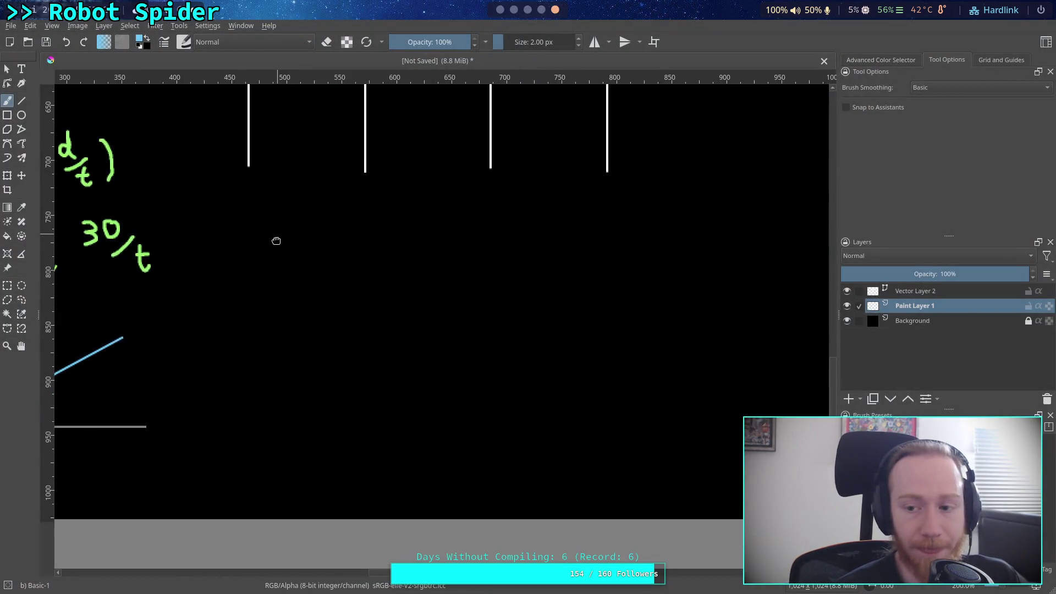
- Draw a large grey circle with the Ellipse tool
{"action": "left_click", "coordinate": [21, 115]}
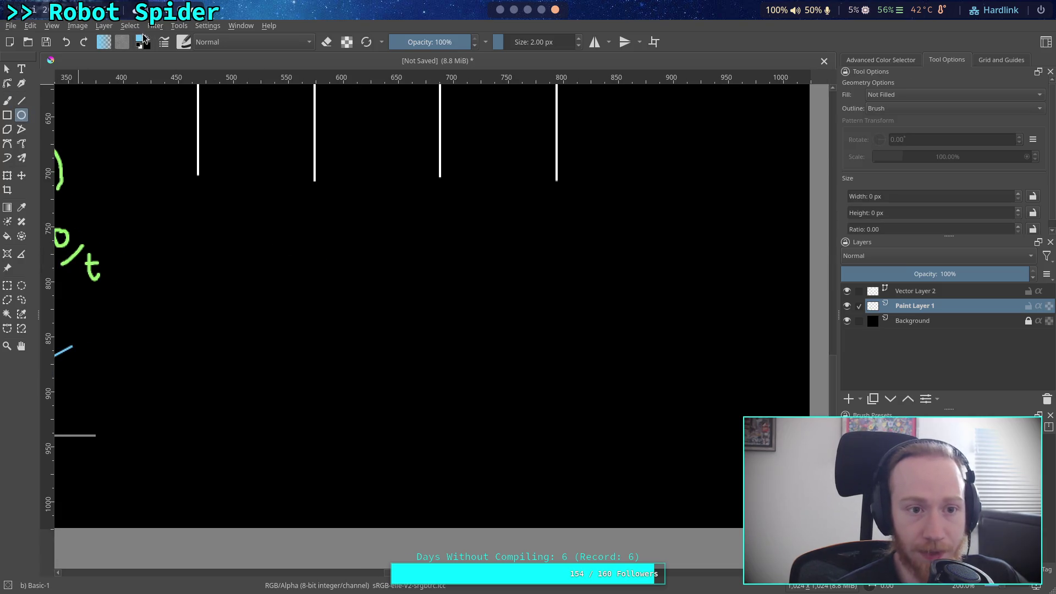
{"action": "left_click", "coordinate": [141, 38]}
{"action": "left_click", "coordinate": [517, 168]}
{"action": "left_click", "coordinate": [586, 407]}
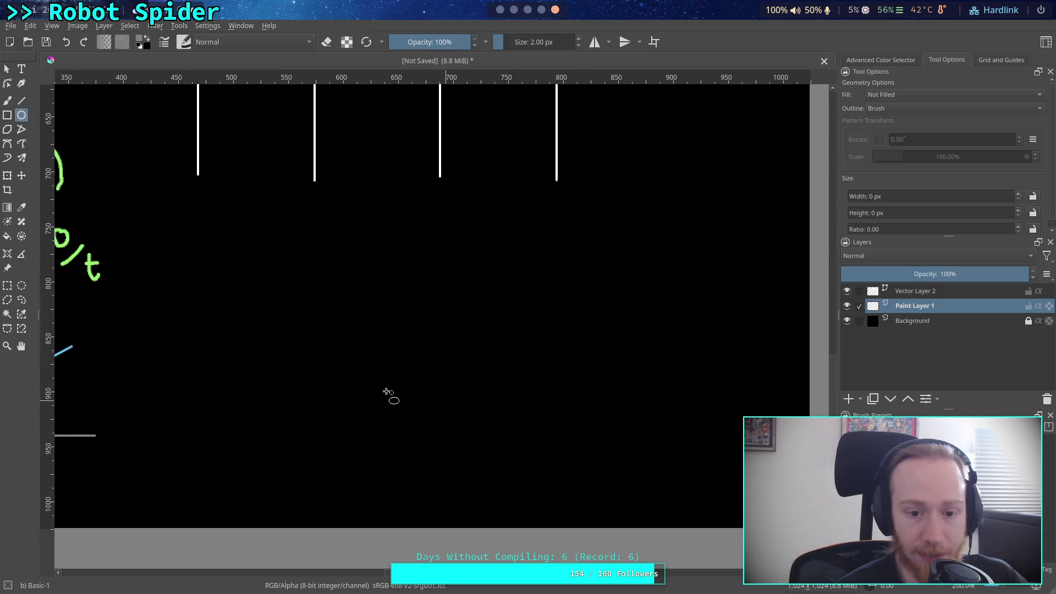
{"action": "mouse_move", "coordinate": [330, 280]}
{"action": "left_mouse_down"}
{"action": "mouse_move", "coordinate": [400, 369]}
{"action": "mouse_move", "coordinate": [535, 464]}
{"action": "mouse_move", "coordinate": [534, 482]}
{"action": "mouse_move", "coordinate": [570, 521]}
{"action": "left_mouse_up"}
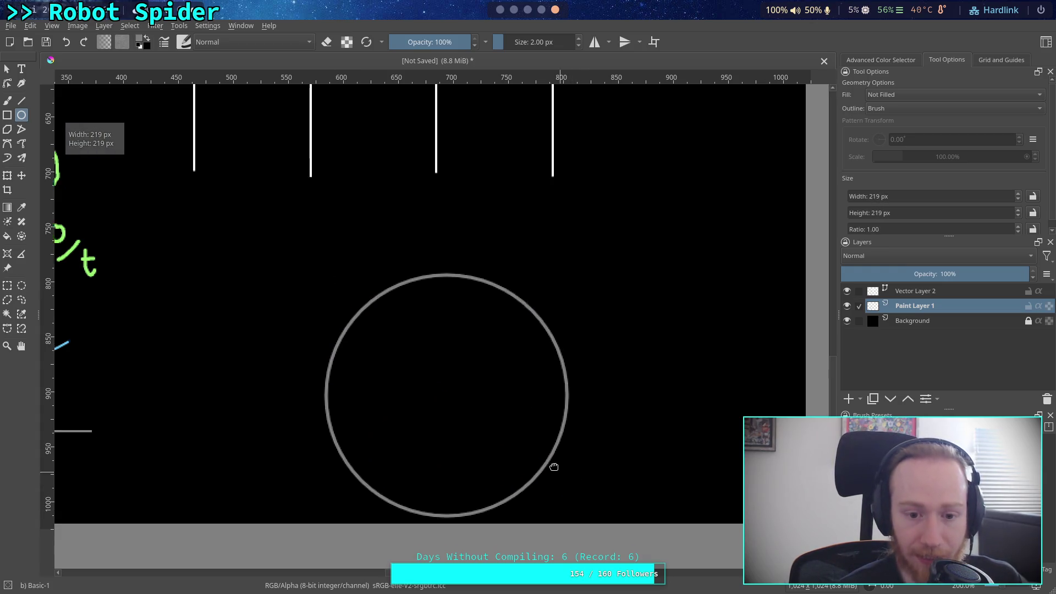
- Draw a small light blue circle at the big circle's lower left
{"action": "left_click", "coordinate": [22, 101]}
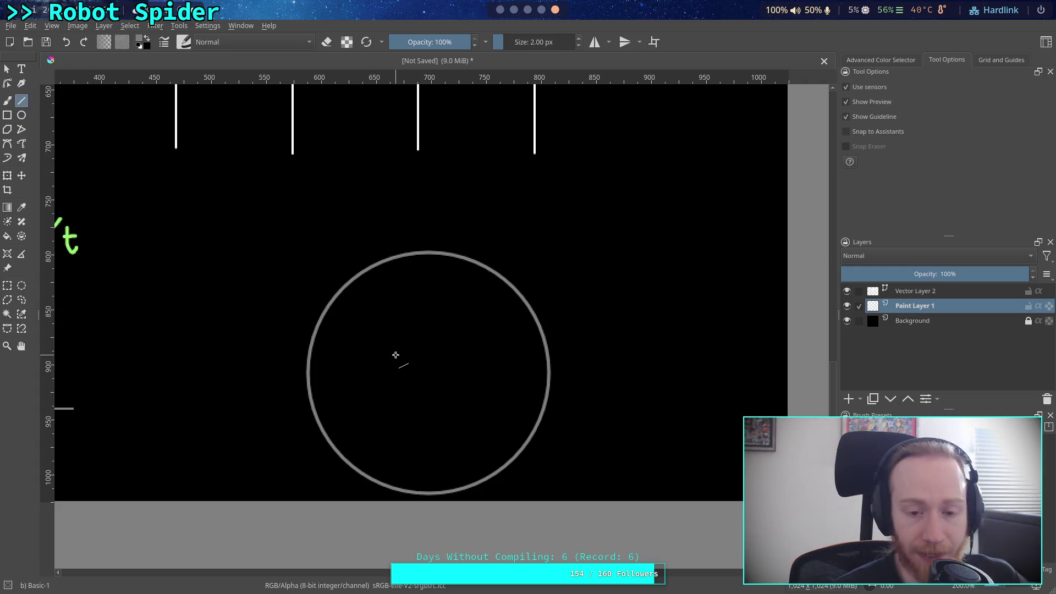
{"action": "left_click", "coordinate": [21, 115]}
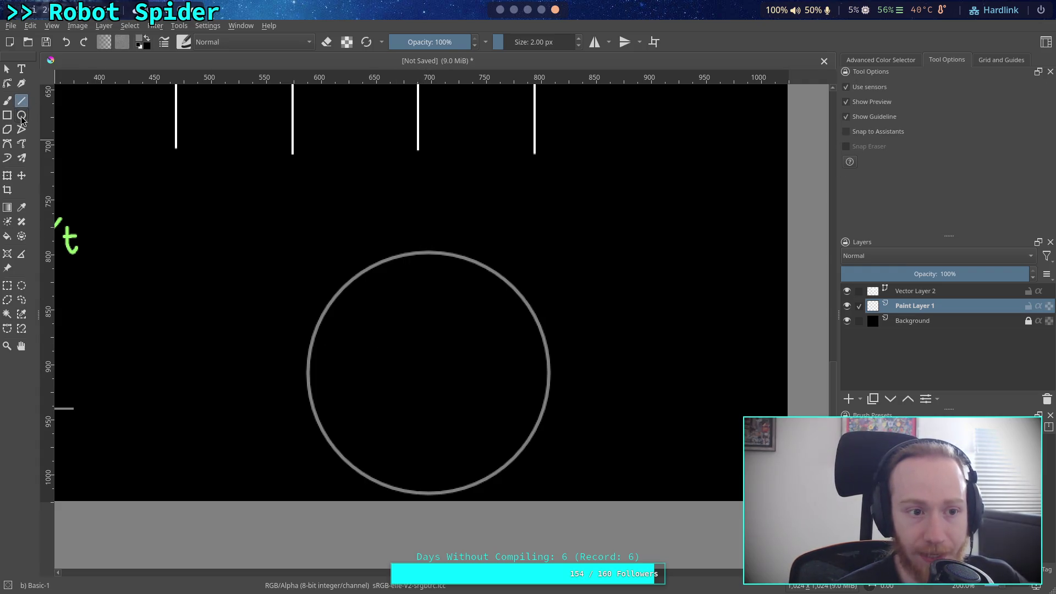
{"action": "left_click", "coordinate": [141, 43]}
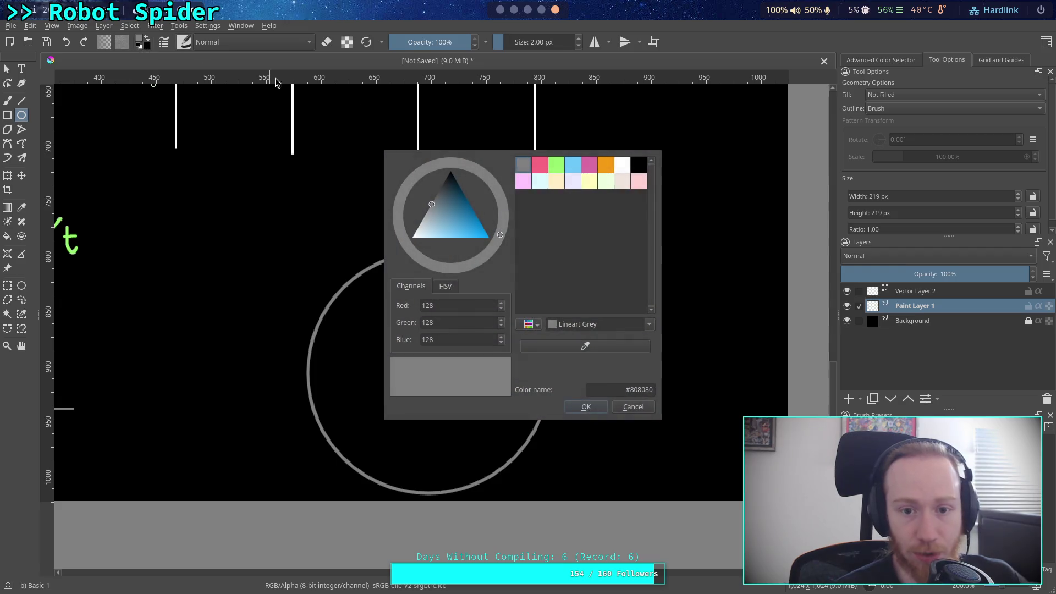
{"action": "left_click", "coordinate": [576, 166]}
{"action": "left_click", "coordinate": [585, 408]}
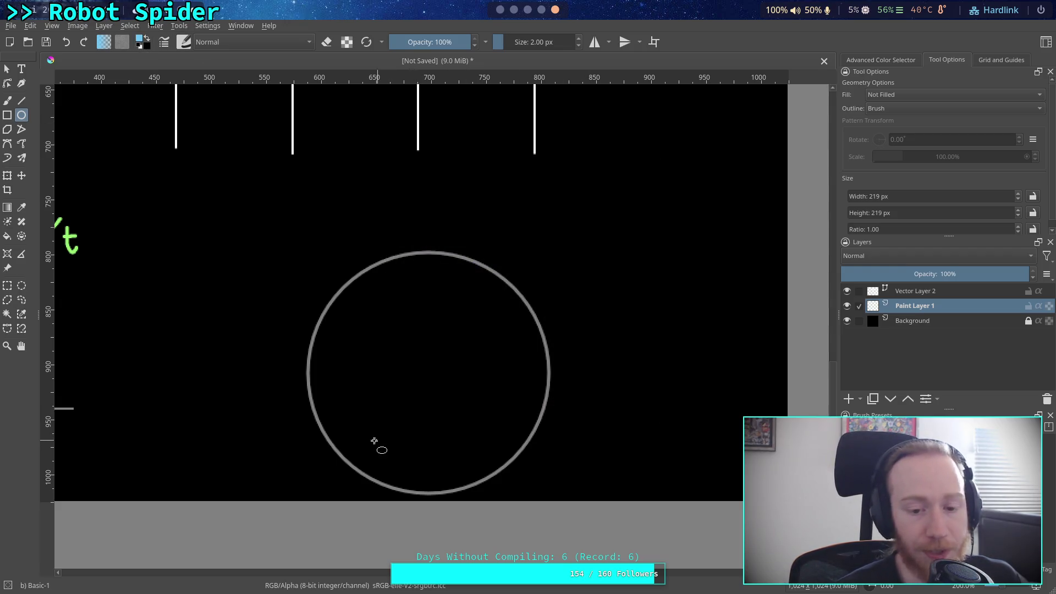
{"action": "left_click_drag", "start_coordinate": [347, 443], "coordinate": [363, 460]}
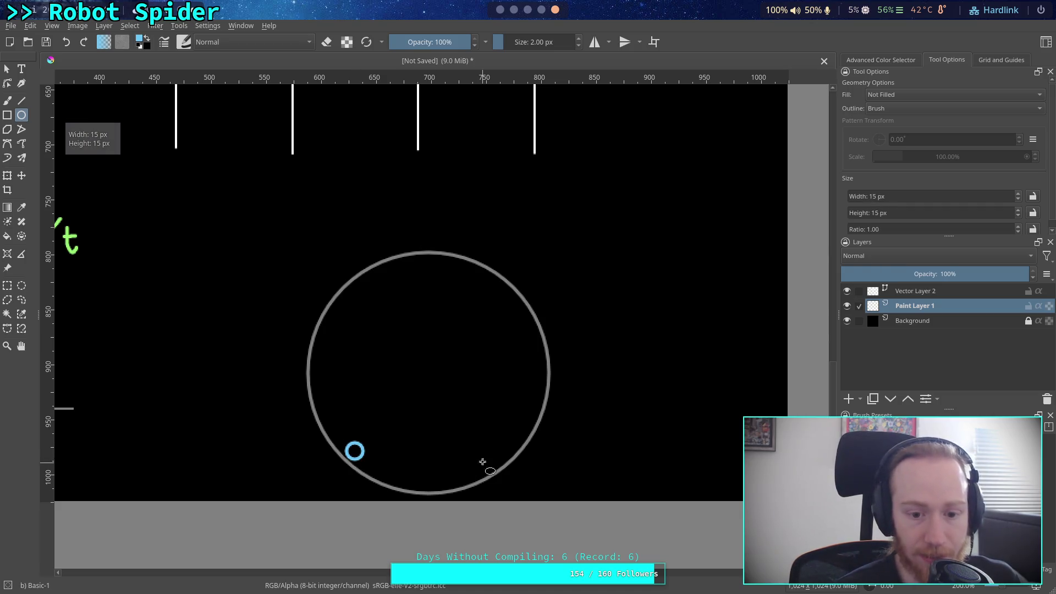
- Draw a small green circle at the big circle's lower right
{"action": "left_click", "coordinate": [141, 40]}
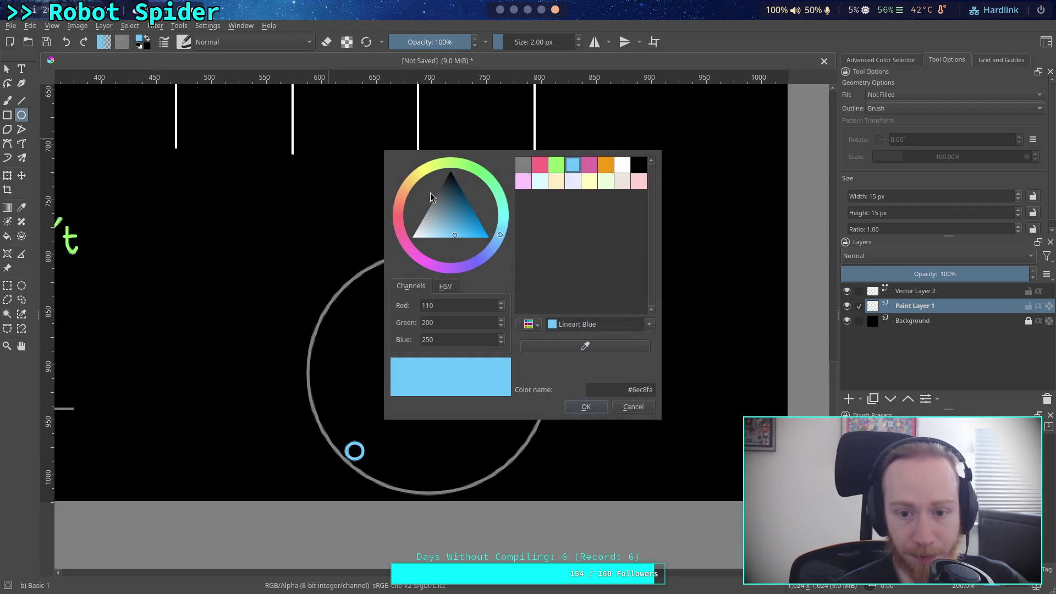
{"action": "left_click", "coordinate": [556, 165]}
{"action": "left_click", "coordinate": [585, 407]}
{"action": "left_click_drag", "start_coordinate": [464, 431], "coordinate": [486, 452]}
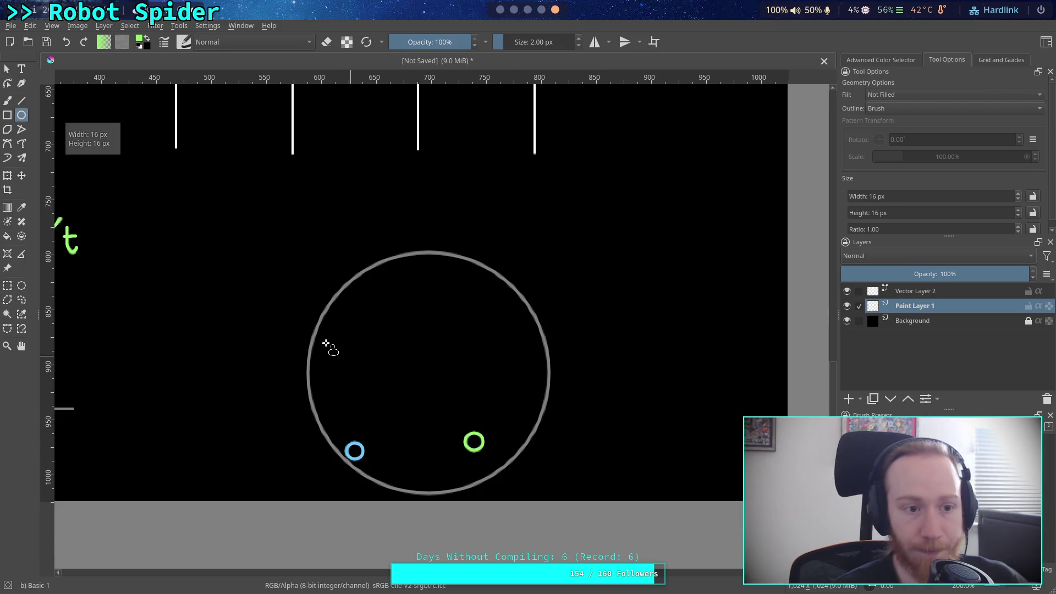
- Set up the Line tool with a grey foreground and a 1 px brush size
{"action": "left_click", "coordinate": [21, 101]}
{"action": "left_click", "coordinate": [144, 41]}
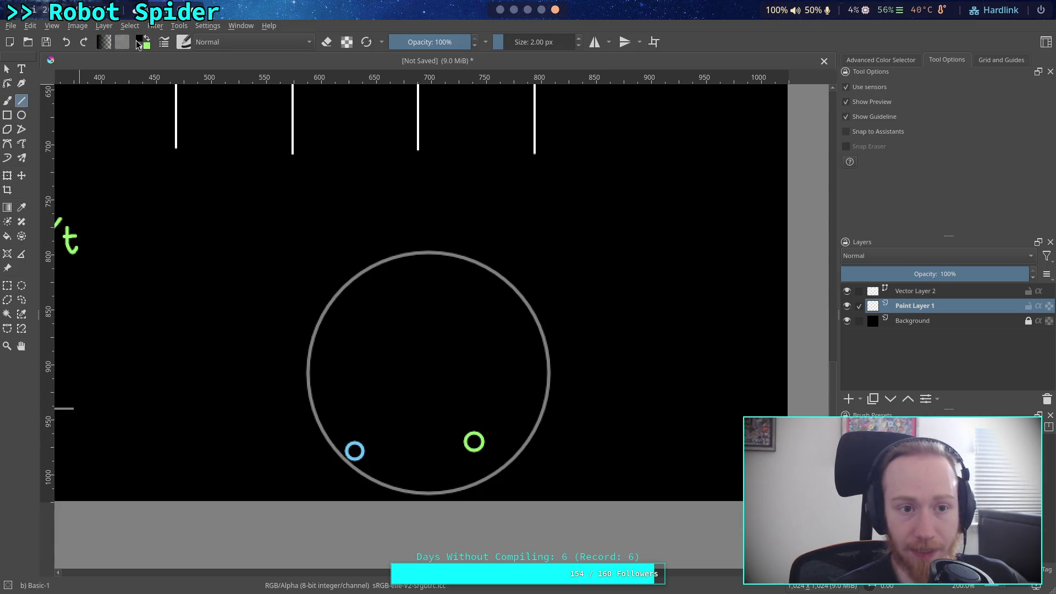
{"action": "left_click", "coordinate": [141, 44]}
{"action": "left_click", "coordinate": [530, 162]}
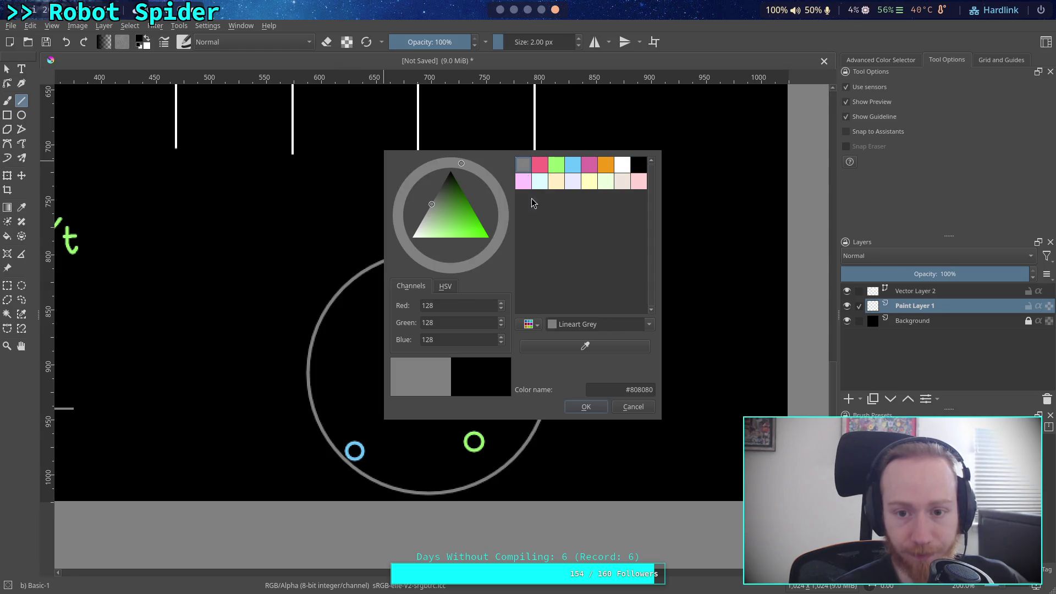
{"action": "left_click", "coordinate": [590, 407]}
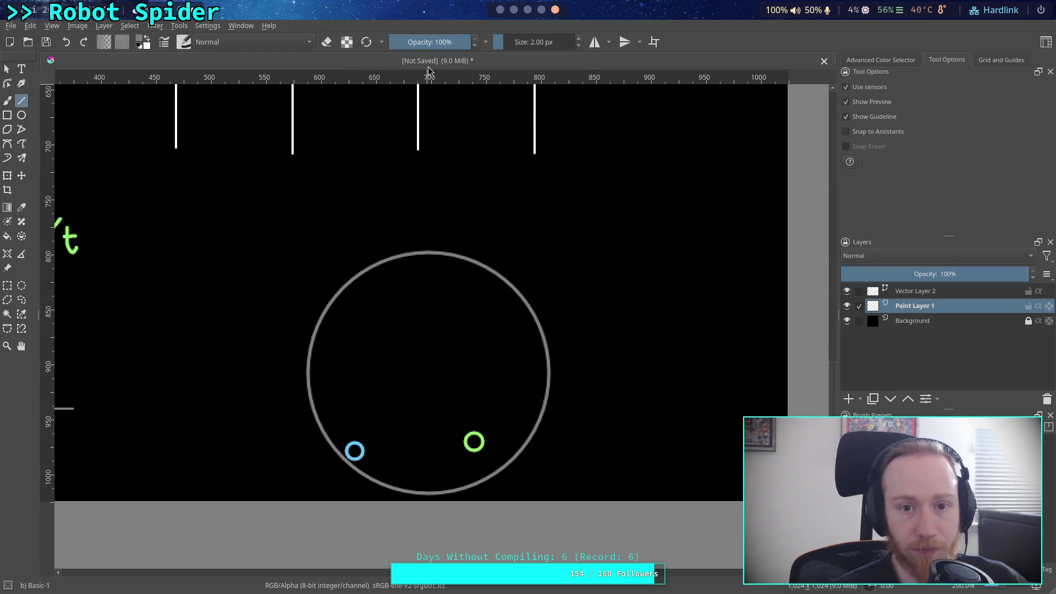
{"action": "left_click", "coordinate": [531, 42]}
{"action": "type", "text": "1"}
{"action": "key", "text": "Return"}
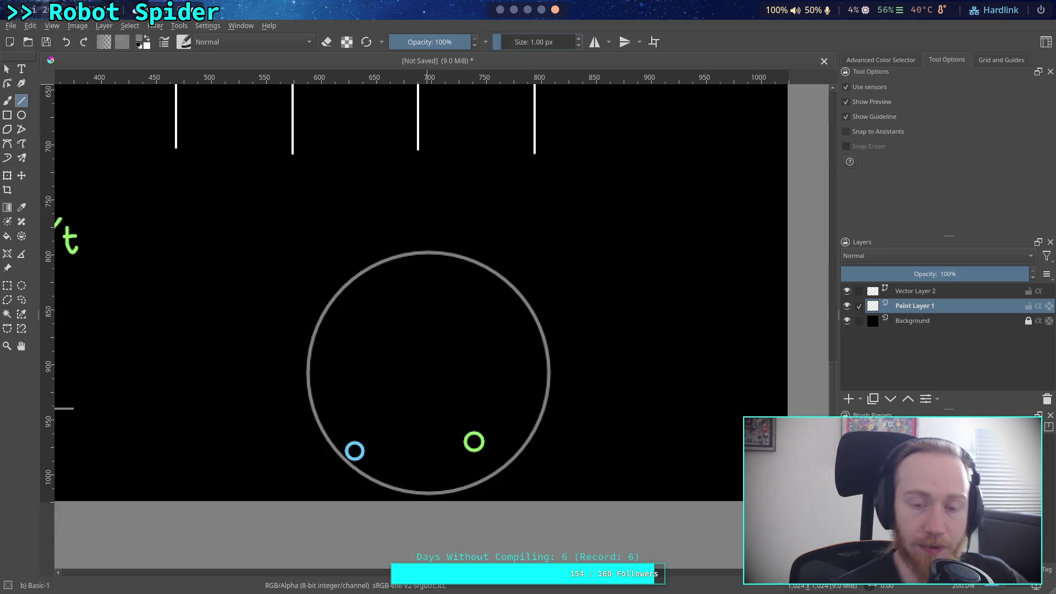
{"action": "scroll", "coordinate": [284, 377], "scroll_direction": "up", "scroll_amount": 2}
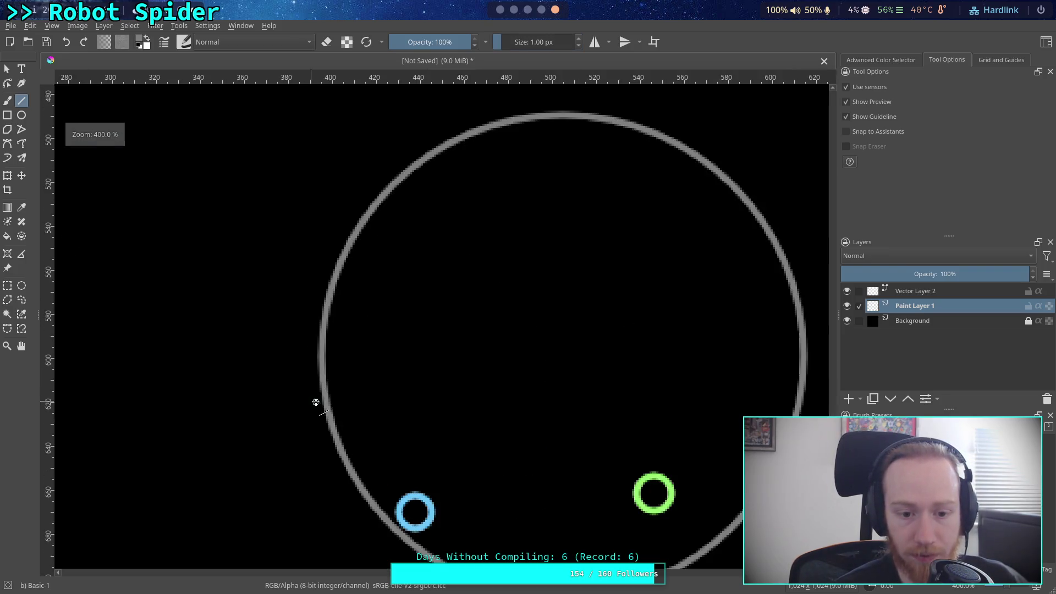
- Undo the three painted circles and draw a trial circle on Vector Layer 2
{"action": "scroll", "coordinate": [427, 396], "scroll_direction": "right", "scroll_amount": 3}
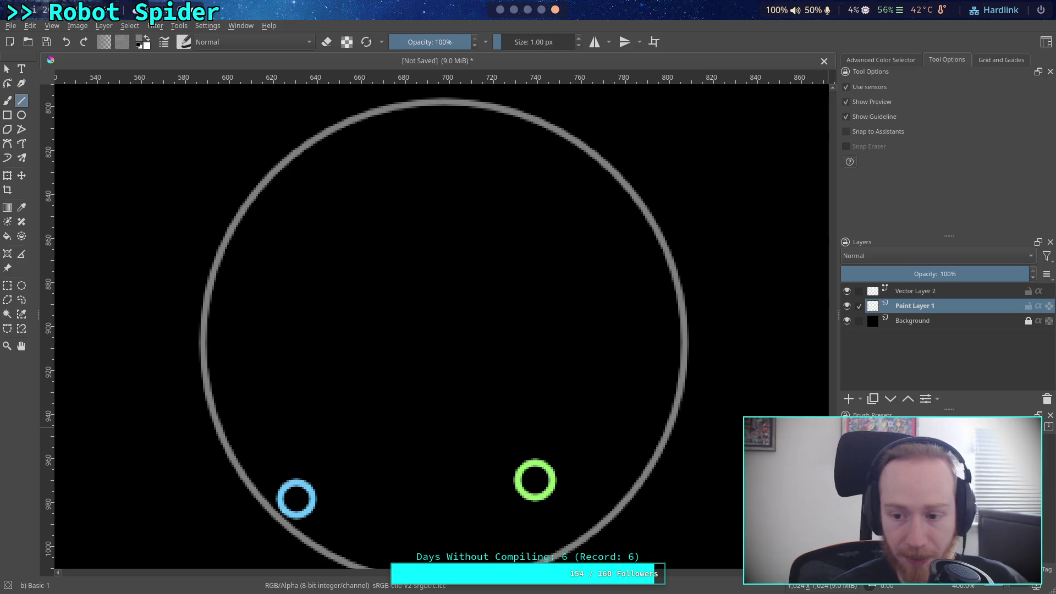
{"action": "key", "text": "ctrl+z"}
{"action": "key", "text": "ctrl+z"}
{"action": "key", "text": "ctrl+z"}
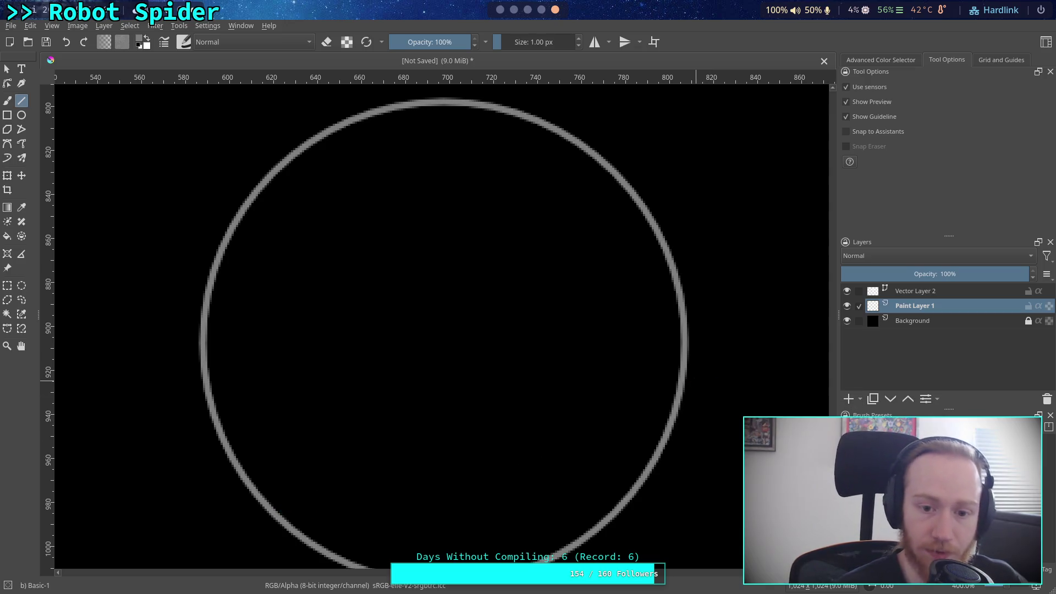
{"action": "left_click", "coordinate": [872, 291]}
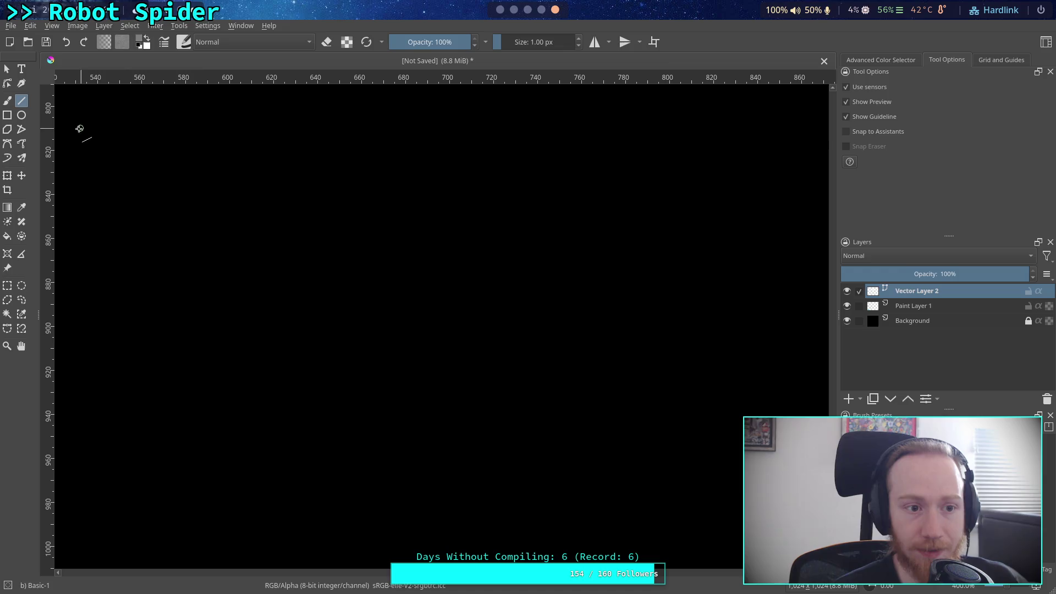
{"action": "left_click", "coordinate": [21, 115]}
{"action": "scroll", "coordinate": [323, 245], "scroll_direction": "down", "scroll_amount": 1}
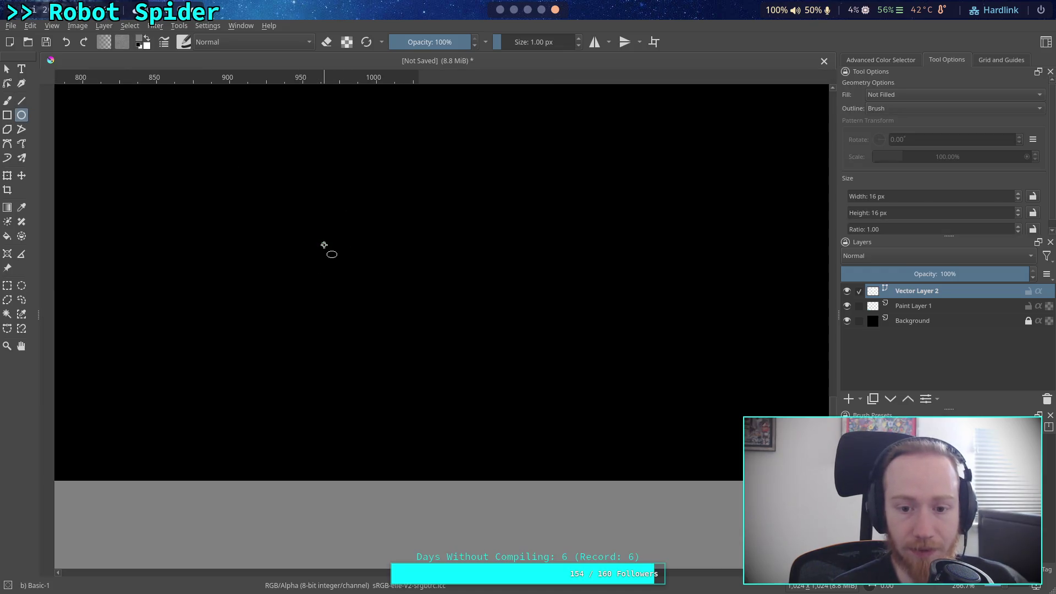
{"action": "left_click_drag", "start_coordinate": [428, 252], "coordinate": [404, 346]}
{"action": "mouse_move", "coordinate": [199, 184]}
{"action": "left_mouse_down"}
{"action": "mouse_move", "coordinate": [545, 514]}
{"action": "mouse_move", "coordinate": [616, 552]}
{"action": "left_mouse_up"}
{"action": "scroll", "coordinate": [594, 473], "scroll_direction": "down", "scroll_amount": 1}
{"action": "scroll", "coordinate": [549, 440], "scroll_direction": "up", "scroll_amount": 2}
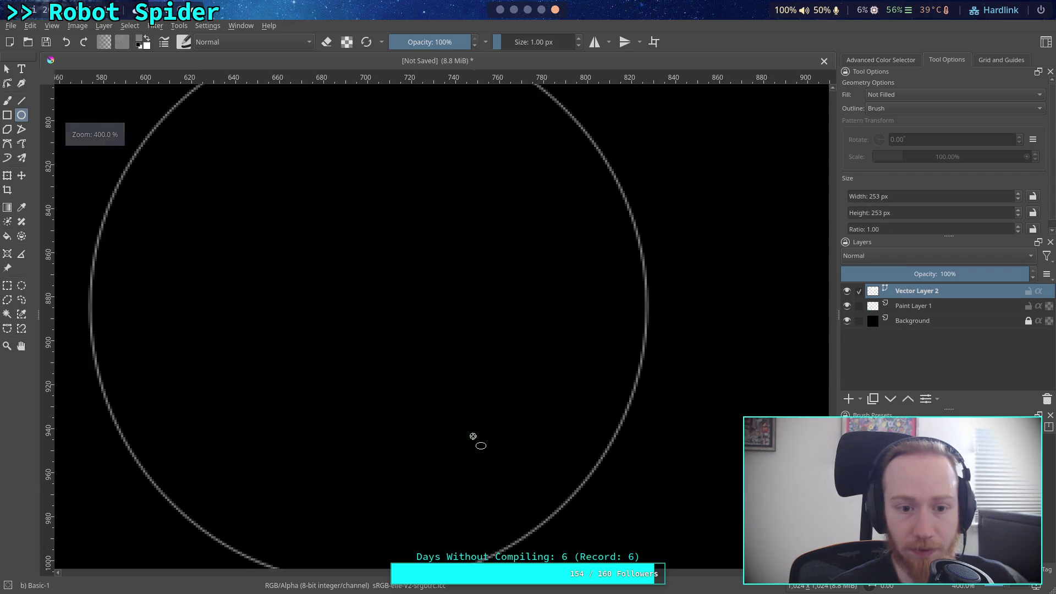
{"action": "left_click_drag", "start_coordinate": [501, 423], "coordinate": [512, 423]}
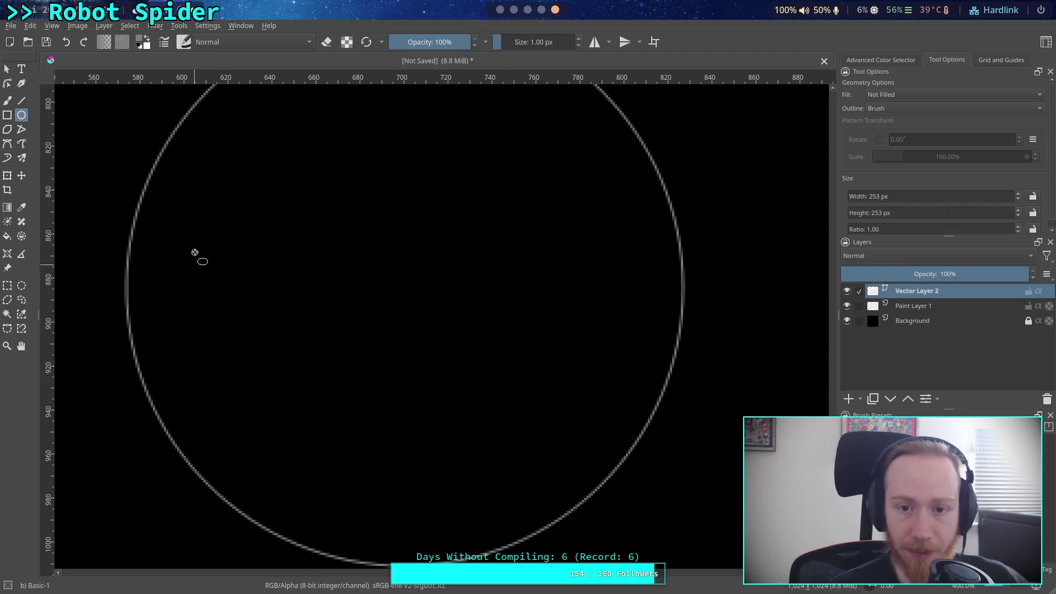
- Replace the trial circle with a large grey circle drawn at 2 px size
{"action": "key", "text": "ctrl+z"}
{"action": "left_click", "coordinate": [536, 42]}
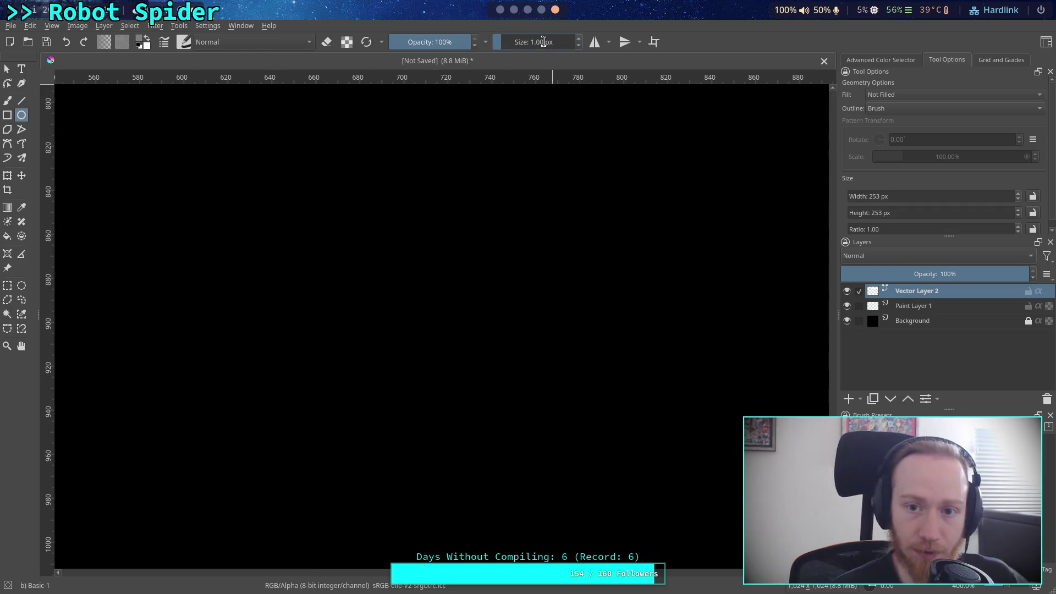
{"action": "type", "text": "2"}
{"action": "key", "text": "Return"}
{"action": "scroll", "coordinate": [467, 252], "scroll_direction": "down", "scroll_amount": 2}
{"action": "left_click_drag", "start_coordinate": [467, 252], "coordinate": [444, 319]}
{"action": "mouse_move", "coordinate": [233, 181]}
{"action": "left_mouse_down"}
{"action": "mouse_move", "coordinate": [511, 442]}
{"action": "mouse_move", "coordinate": [593, 504]}
{"action": "left_mouse_up"}
{"action": "scroll", "coordinate": [539, 420], "scroll_direction": "left", "scroll_amount": 2}
{"action": "scroll", "coordinate": [385, 341], "scroll_direction": "up", "scroll_amount": 1}
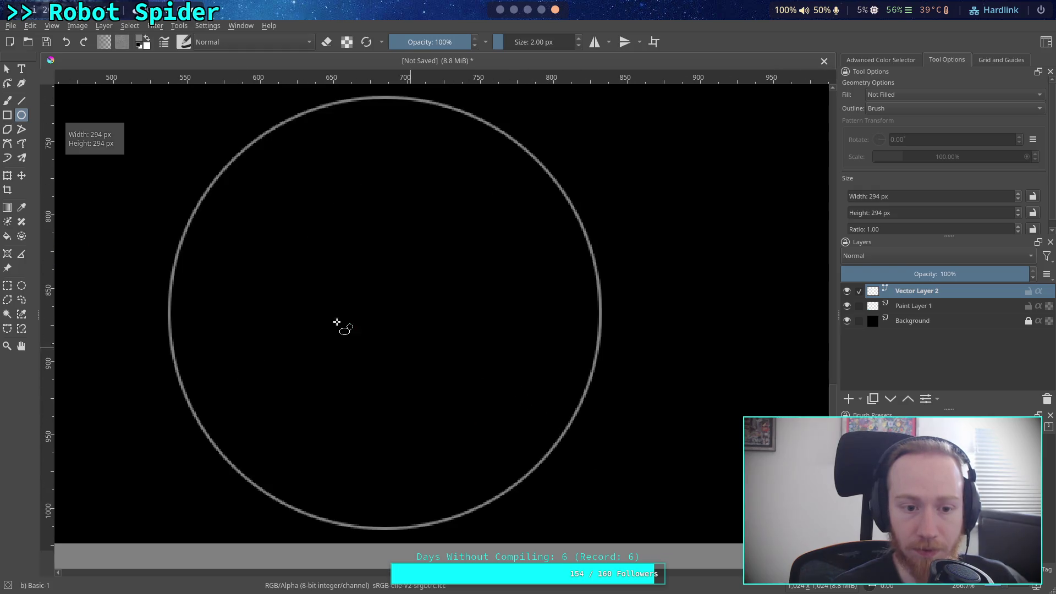
- Draw a horizontal line across the full width of the circle's middle
{"action": "left_click", "coordinate": [21, 101]}
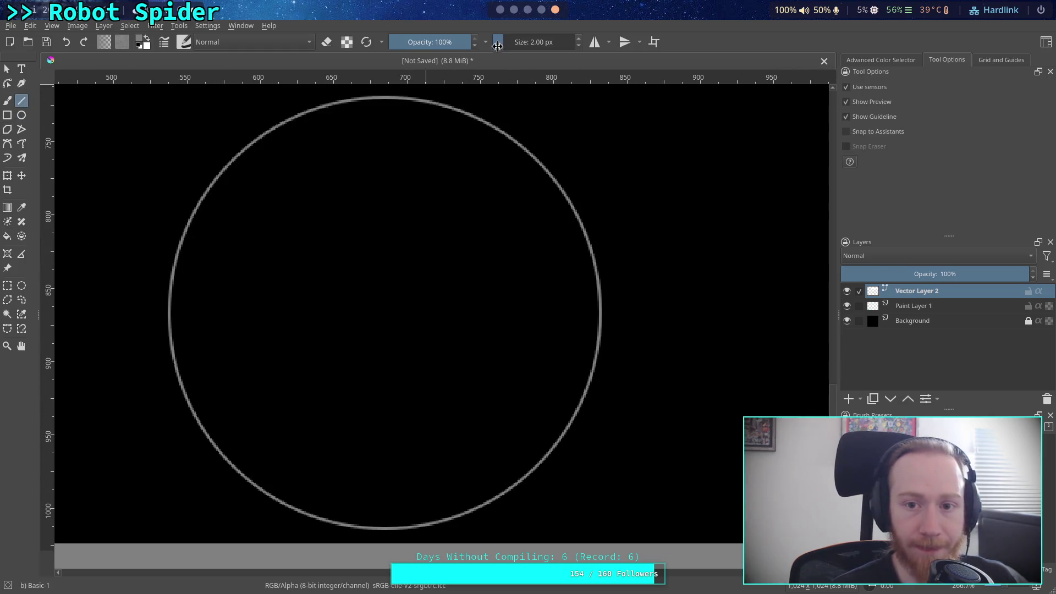
{"action": "scroll", "coordinate": [516, 42], "scroll_direction": "down", "scroll_amount": 1}
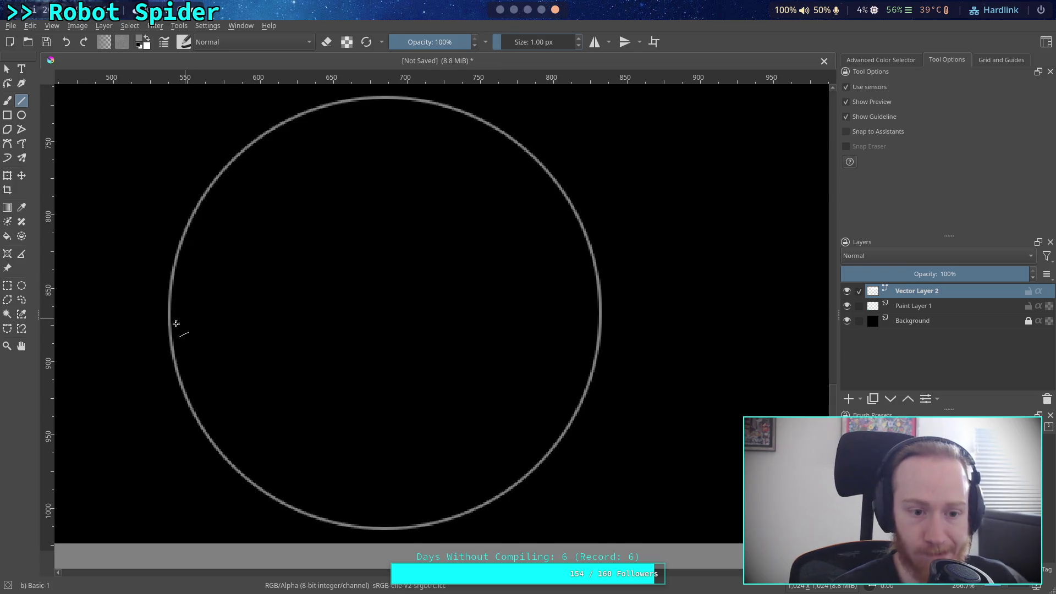
{"action": "scroll", "coordinate": [177, 308], "scroll_direction": "up", "scroll_amount": 2}
{"action": "scroll", "coordinate": [157, 303], "scroll_direction": "down", "scroll_amount": 1}
{"action": "left_click_drag", "start_coordinate": [147, 317], "coordinate": [791, 317]}
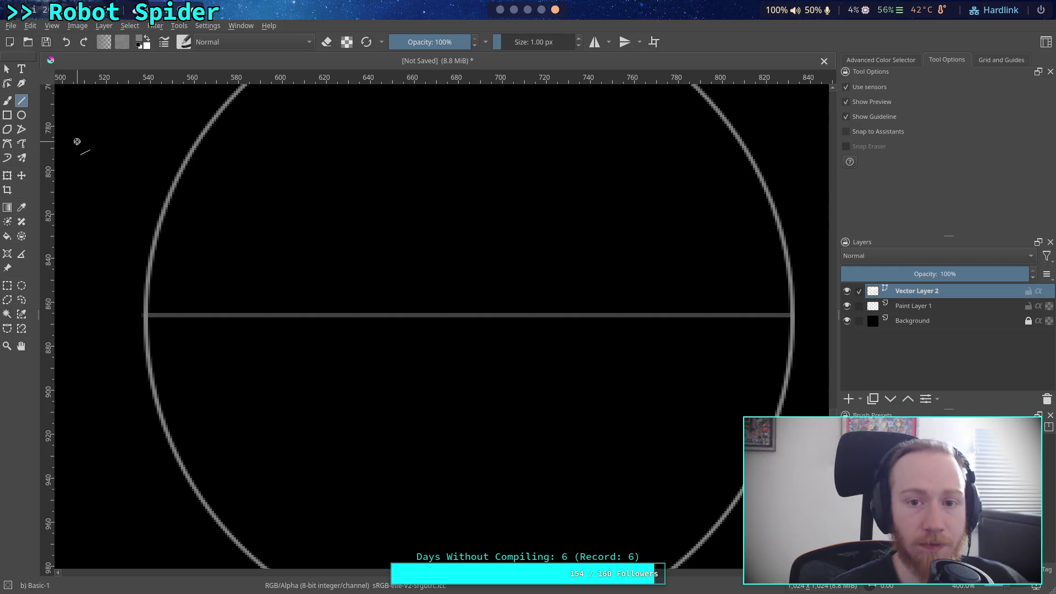
{"action": "left_click", "coordinate": [7, 83]}
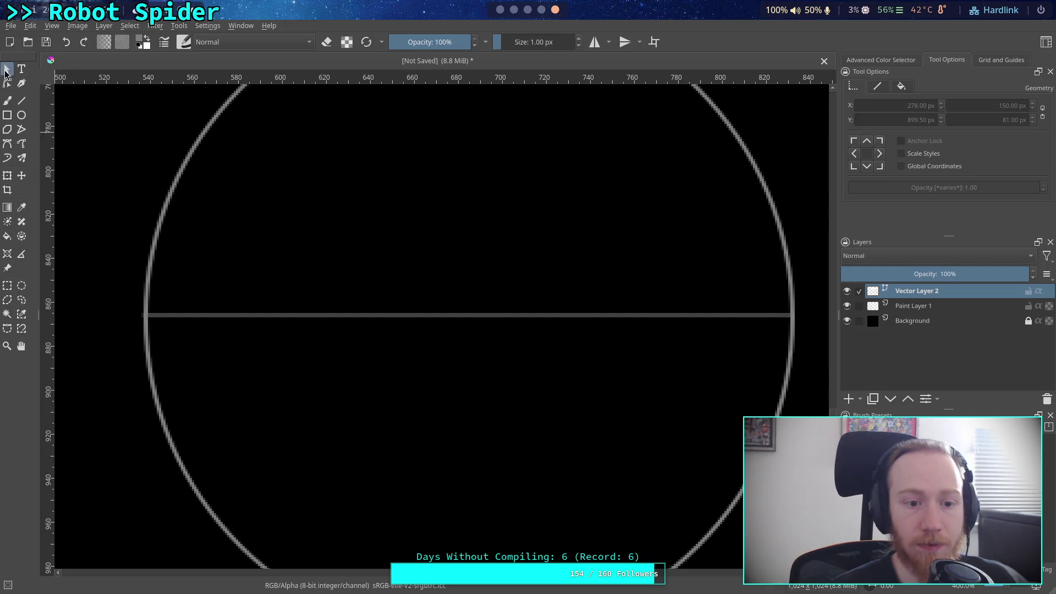
- Adjust the horizontal line's left and right endpoints to sit on the circle's edge
{"action": "left_click", "coordinate": [207, 315]}
{"action": "scroll", "coordinate": [209, 316], "scroll_direction": "up", "scroll_amount": 4}
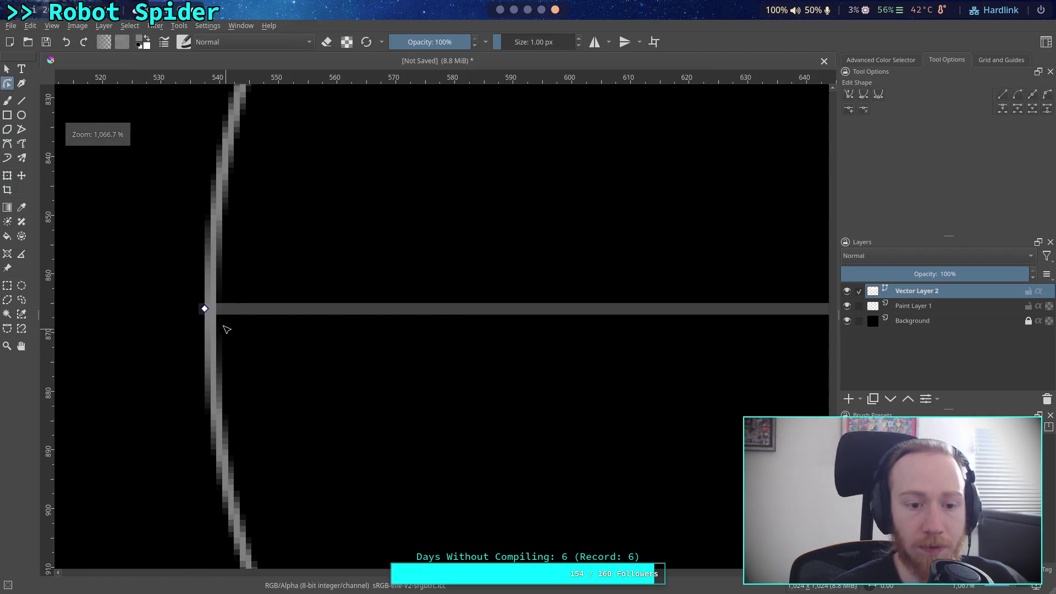
{"action": "left_click_drag", "start_coordinate": [217, 319], "coordinate": [224, 321]}
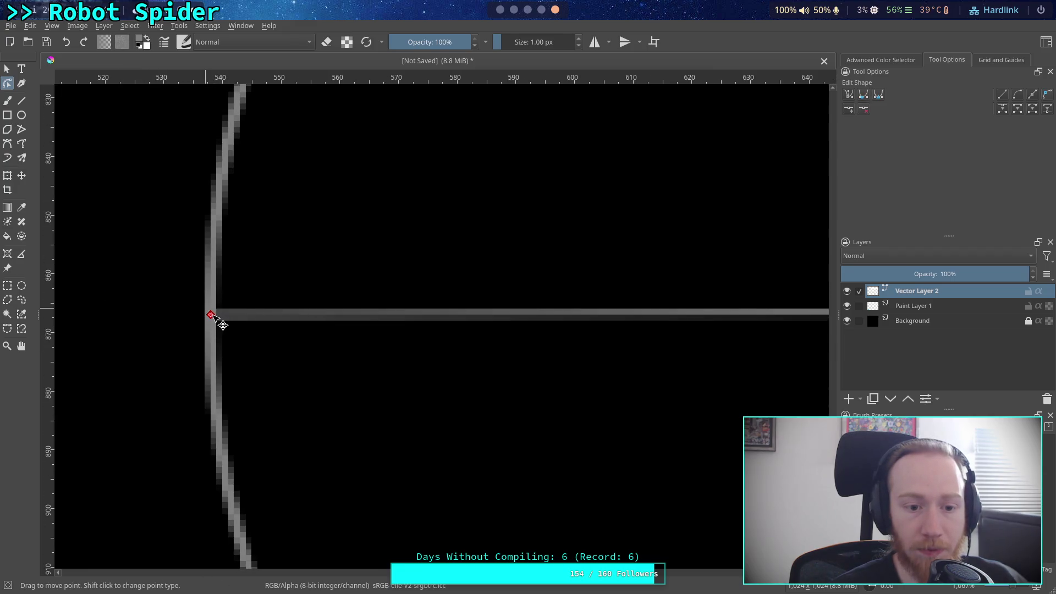
{"action": "scroll", "coordinate": [224, 321], "scroll_direction": "down", "scroll_amount": 1}
{"action": "scroll", "coordinate": [477, 314], "scroll_direction": "up", "scroll_amount": 3}
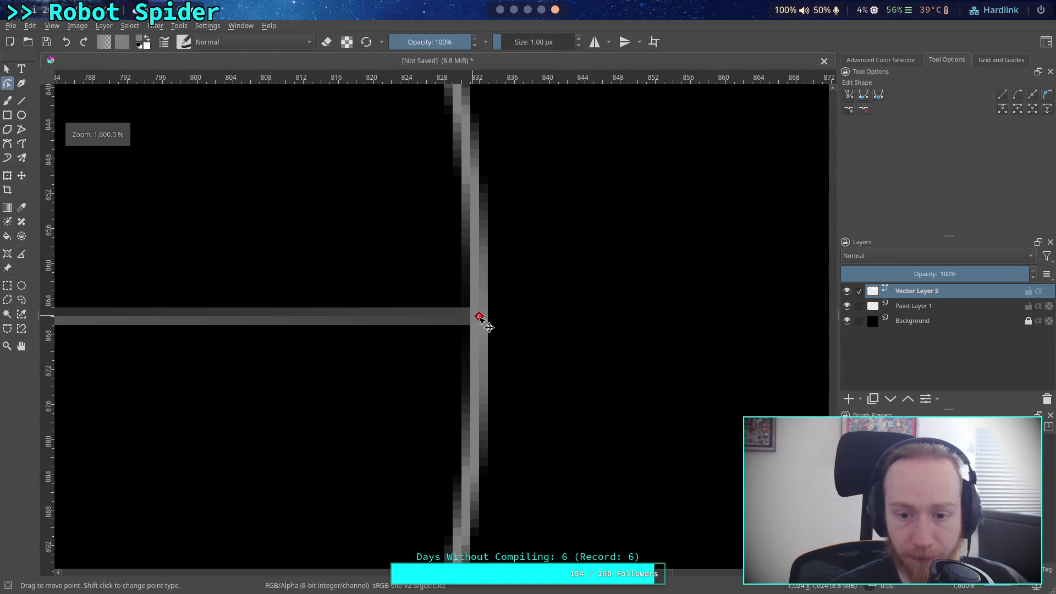
{"action": "left_click_drag", "start_coordinate": [474, 318], "coordinate": [475, 322]}
{"action": "scroll", "coordinate": [475, 322], "scroll_direction": "down", "scroll_amount": 5}
{"action": "mouse_move", "coordinate": [311, 370]}
{"action": "left_mouse_down"}
{"action": "mouse_move", "coordinate": [453, 358]}
{"action": "mouse_move", "coordinate": [505, 335]}
{"action": "left_mouse_up"}
{"action": "scroll", "coordinate": [361, 342], "scroll_direction": "up", "scroll_amount": 3}
{"action": "scroll", "coordinate": [460, 366], "scroll_direction": "down", "scroll_amount": 1}
{"action": "scroll", "coordinate": [365, 382], "scroll_direction": "down", "scroll_amount": 3}
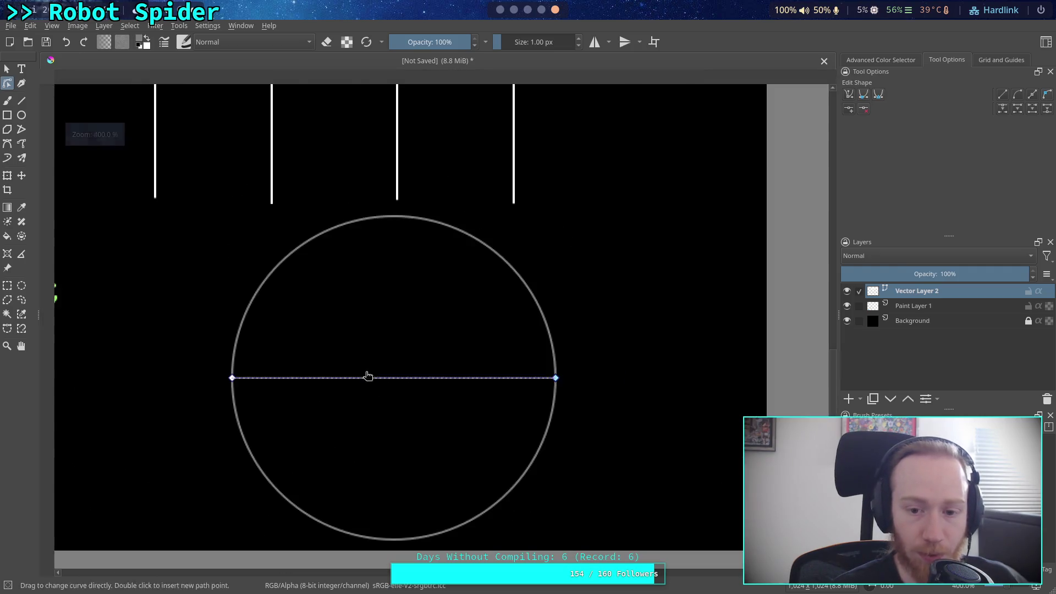
- Draw a vertical line through the circle from top to bottom
{"action": "left_click", "coordinate": [21, 100]}
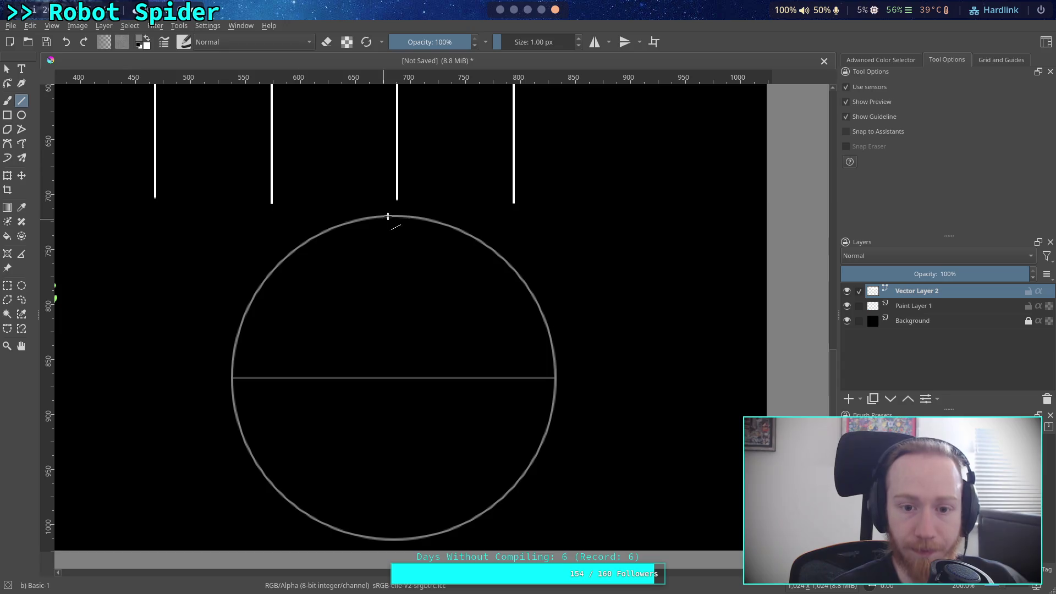
{"action": "mouse_move", "coordinate": [394, 216]}
{"action": "left_mouse_down"}
{"action": "mouse_move", "coordinate": [406, 445]}
{"action": "mouse_move", "coordinate": [393, 542]}
{"action": "left_mouse_up"}
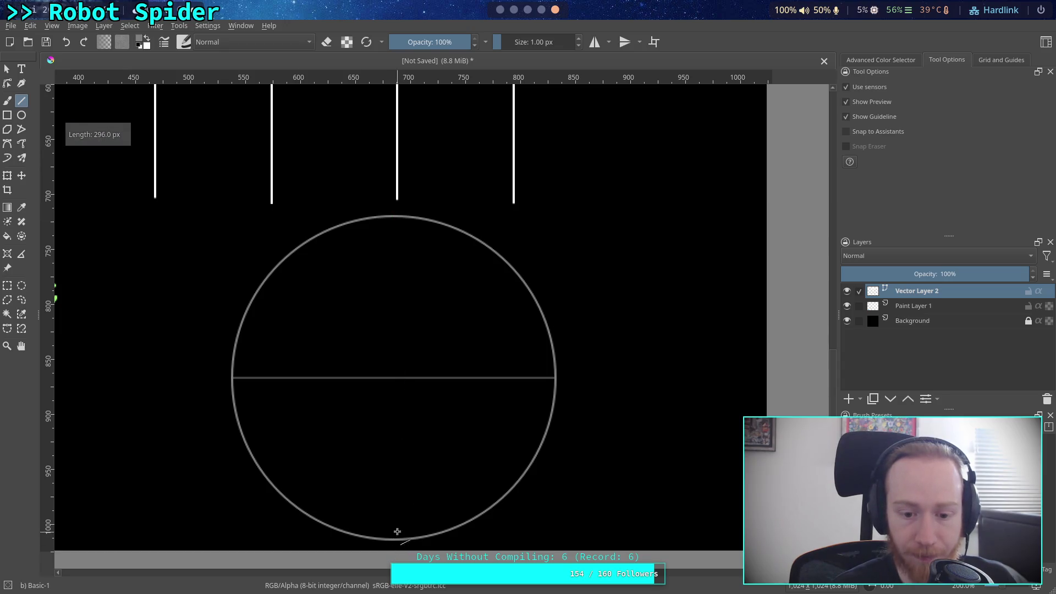
{"action": "left_click", "coordinate": [7, 82]}
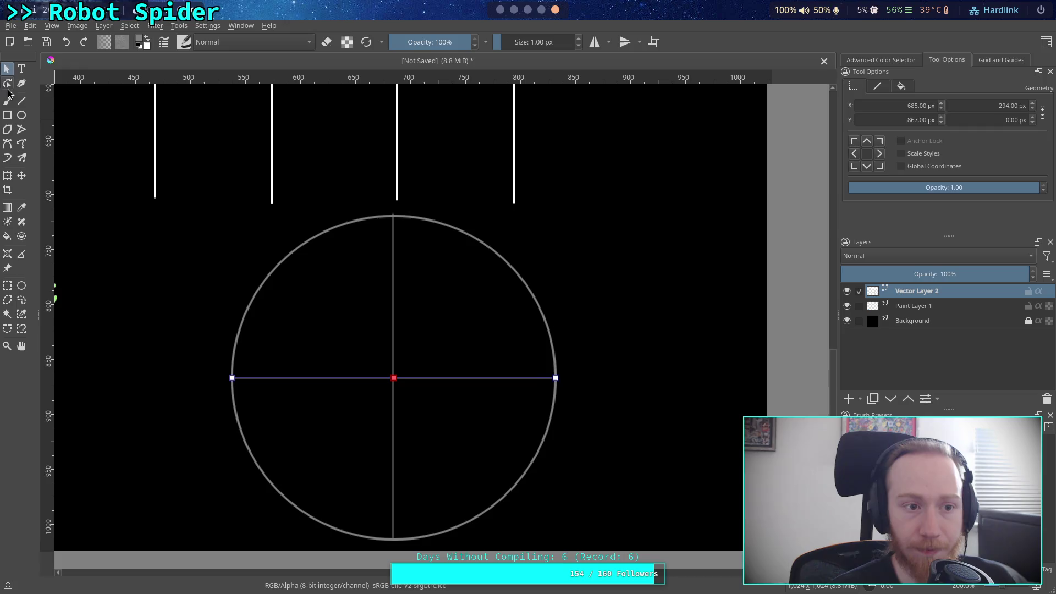
{"action": "scroll", "coordinate": [424, 384], "scroll_direction": "up", "scroll_amount": 5}
{"action": "scroll", "coordinate": [416, 404], "scroll_direction": "up", "scroll_amount": 8}
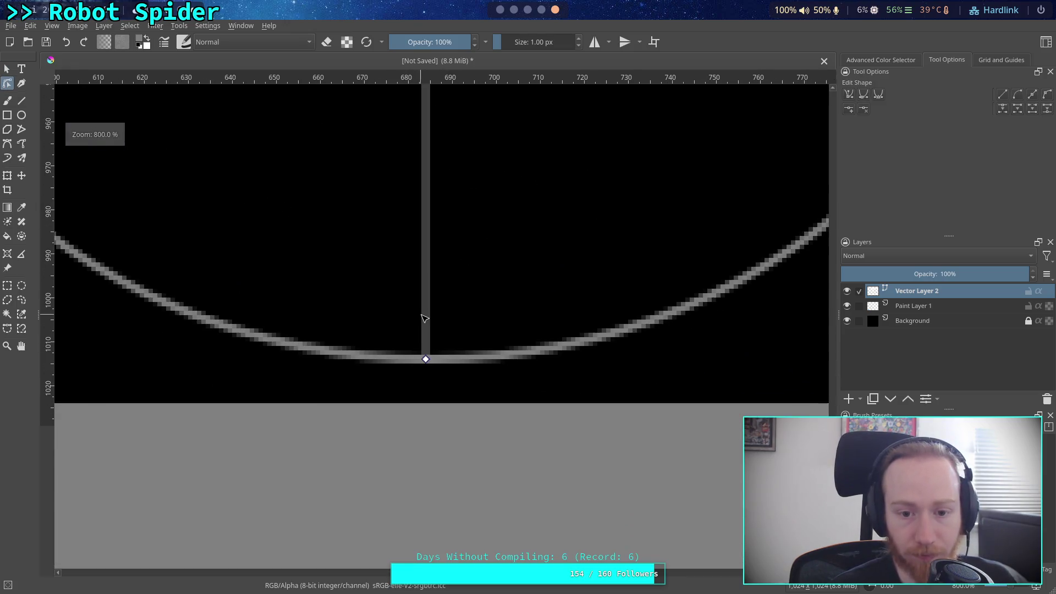
- Move the vertical line's bottom and top endpoints onto the circle's rim
{"action": "left_click", "coordinate": [429, 392]}
{"action": "left_click_drag", "start_coordinate": [430, 394], "coordinate": [437, 395]}
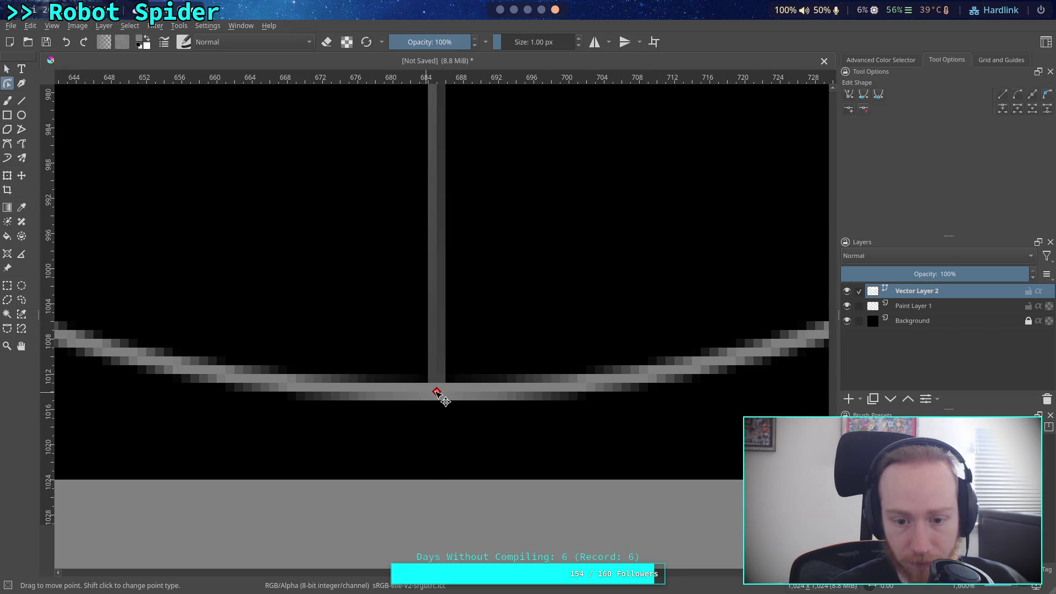
{"action": "scroll", "coordinate": [438, 395], "scroll_direction": "down", "scroll_amount": 4}
{"action": "scroll", "coordinate": [448, 436], "scroll_direction": "up", "scroll_amount": 5}
{"action": "scroll", "coordinate": [431, 264], "scroll_direction": "up", "scroll_amount": 6}
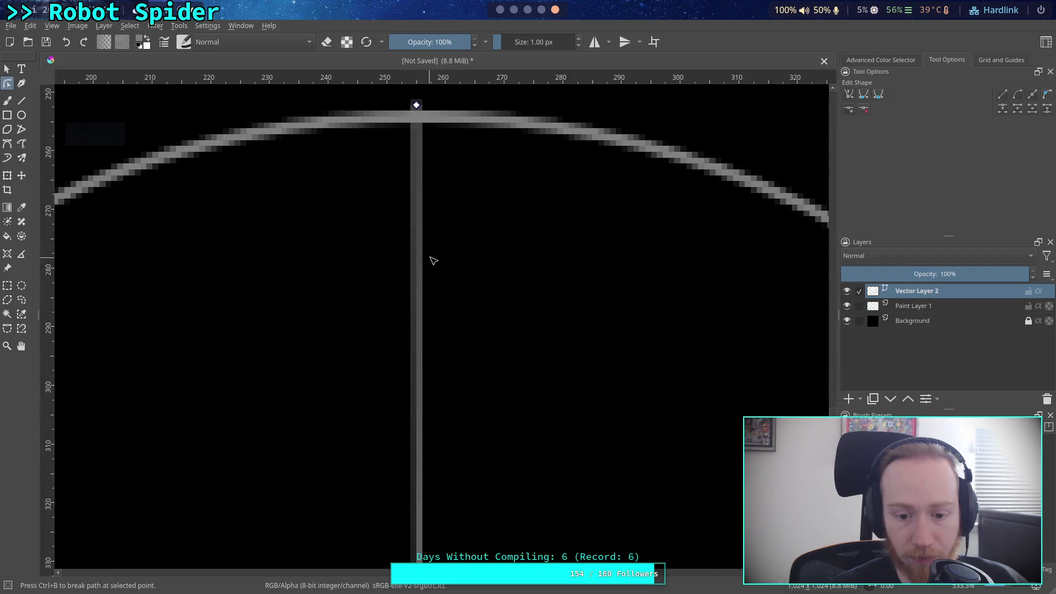
{"action": "left_click_drag", "start_coordinate": [425, 238], "coordinate": [466, 263]}
{"action": "scroll", "coordinate": [466, 263], "scroll_direction": "down", "scroll_amount": 6}
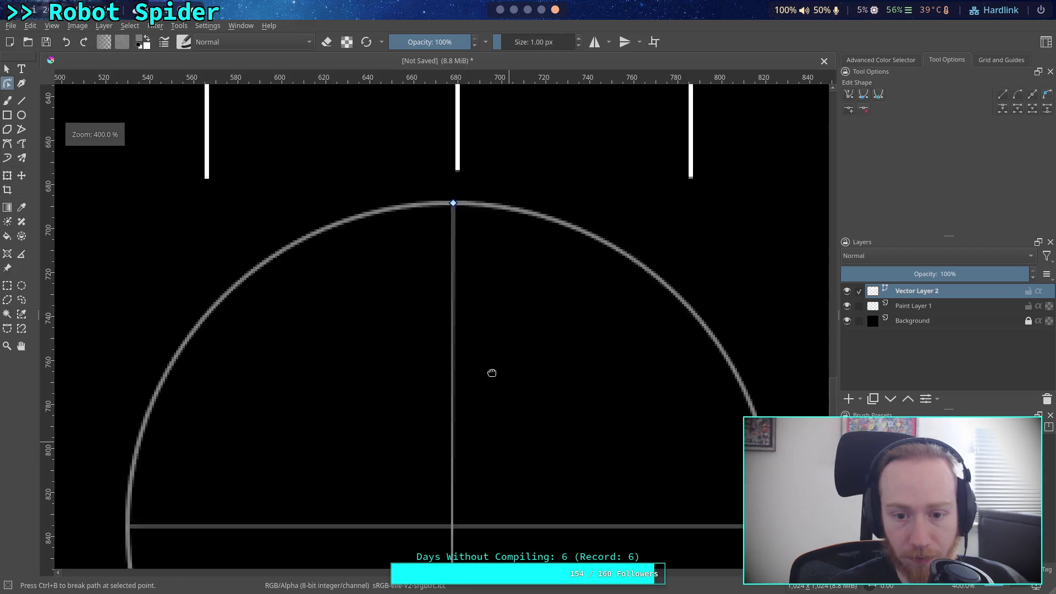
{"action": "scroll", "coordinate": [469, 299], "scroll_direction": "down", "scroll_amount": 1}
{"action": "scroll", "coordinate": [462, 325], "scroll_direction": "up", "scroll_amount": 3}
{"action": "scroll", "coordinate": [421, 231], "scroll_direction": "up", "scroll_amount": 2}
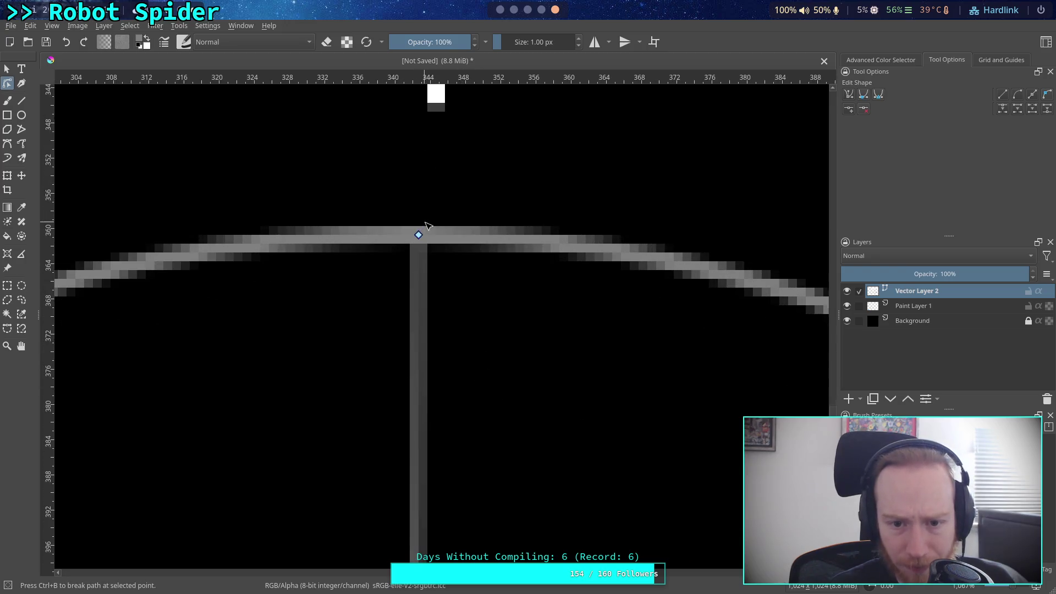
{"action": "scroll", "coordinate": [422, 243], "scroll_direction": "down", "scroll_amount": 6}
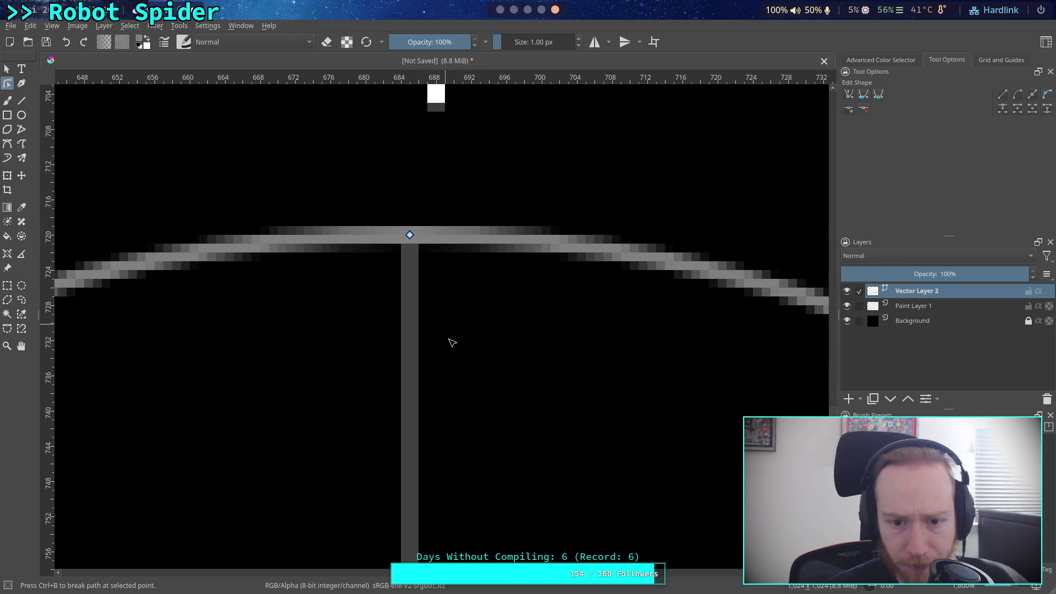
- Bring the whole crosshair into view and check both lines by selecting them
{"action": "left_click_drag", "start_coordinate": [484, 472], "coordinate": [441, 170]}
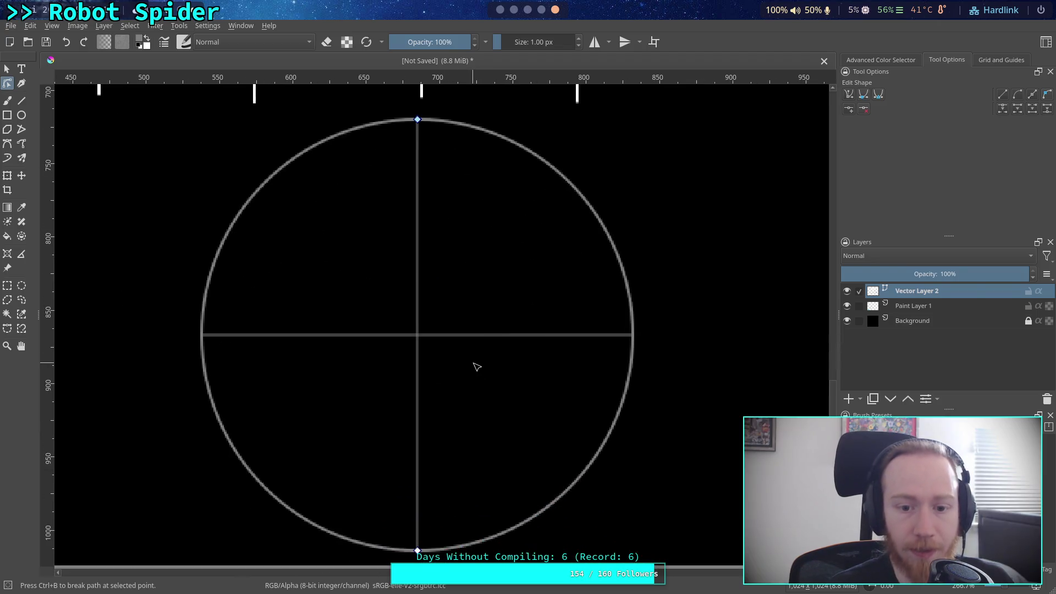
{"action": "left_click", "coordinate": [411, 335]}
{"action": "left_click", "coordinate": [418, 325]}
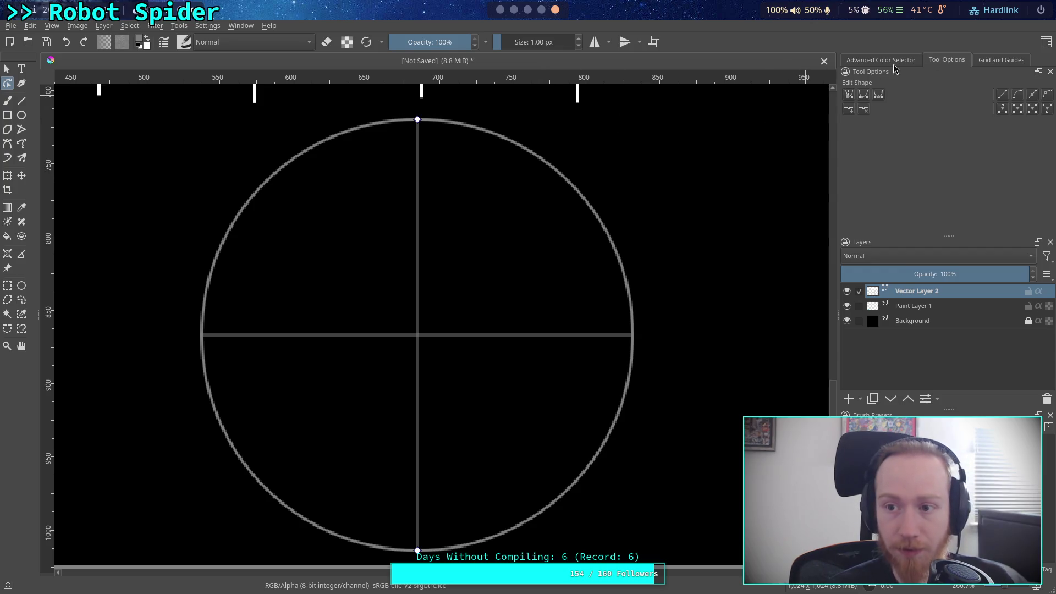
{"action": "left_click", "coordinate": [9, 69]}
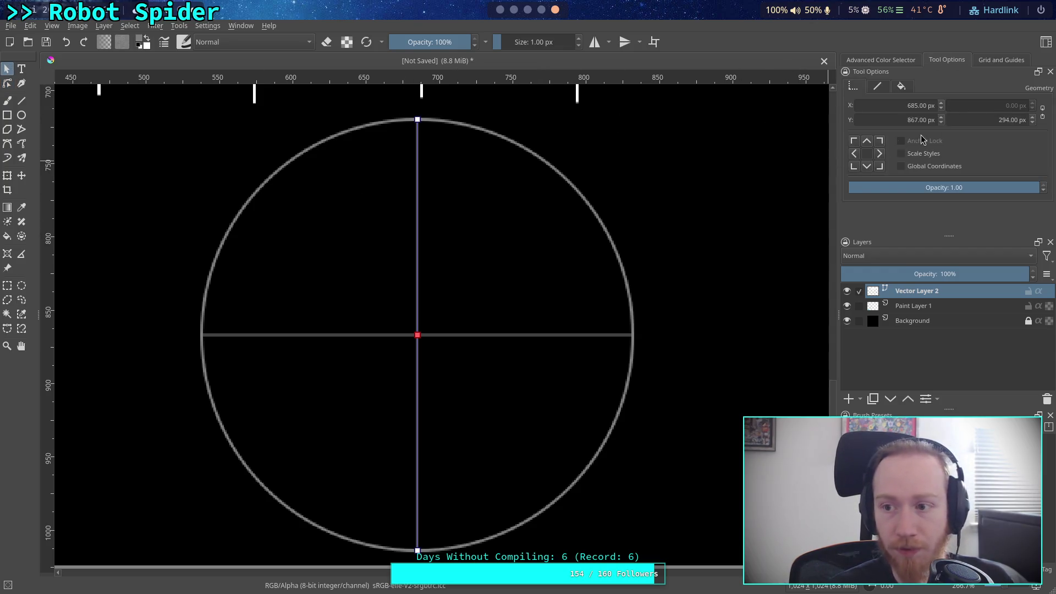
- Give the vertical and horizontal lines 2 px stroke thickness, deselect, and add Vector Layer 3
{"action": "left_click", "coordinate": [879, 86]}
{"action": "right_click", "coordinate": [998, 173]}
{"action": "left_click", "coordinate": [1017, 275]}
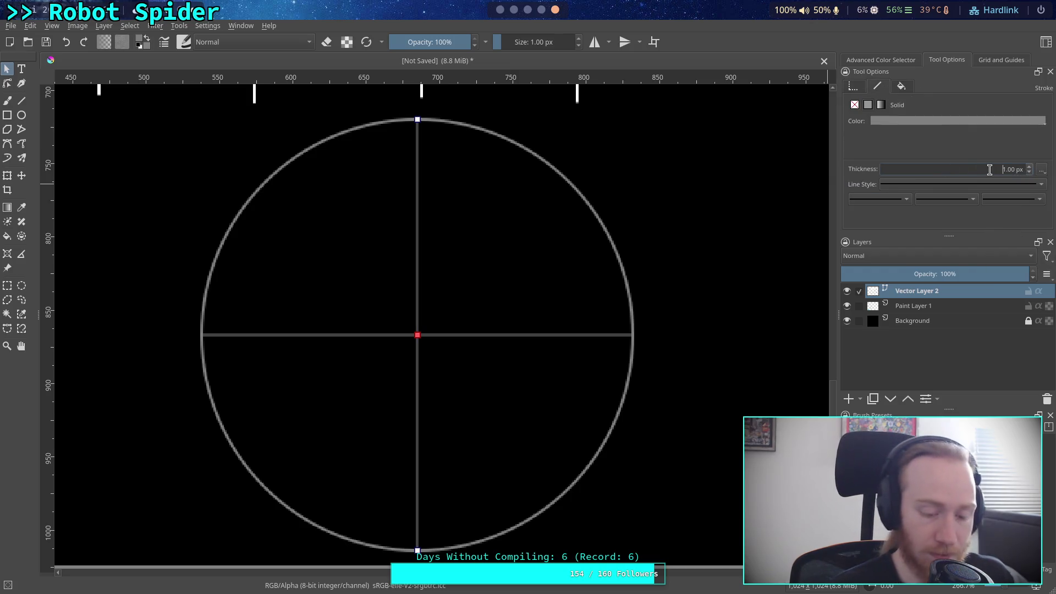
{"action": "left_click", "coordinate": [577, 335]}
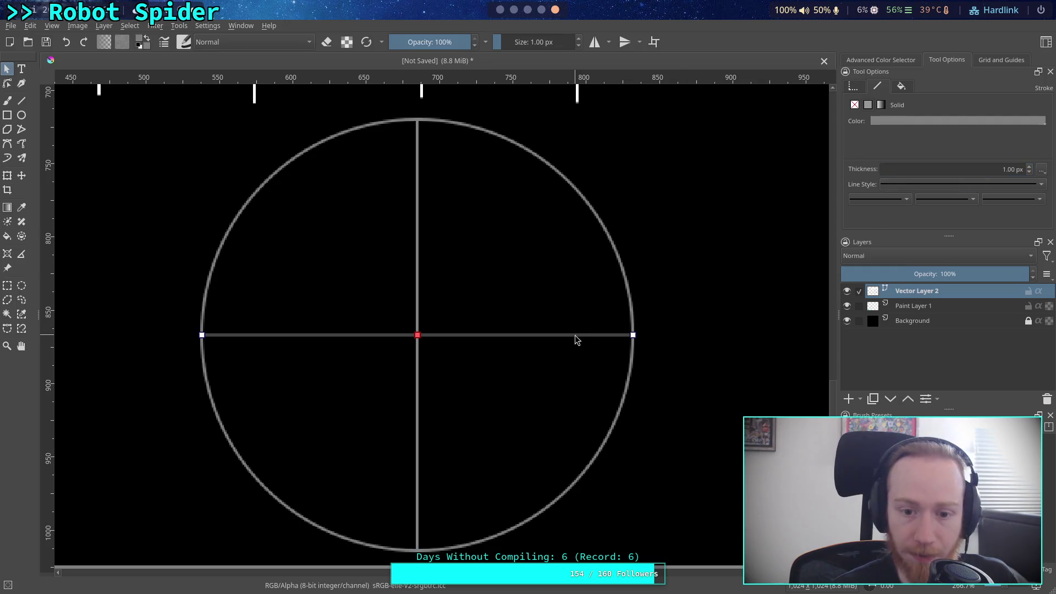
{"action": "left_click", "coordinate": [990, 170]}
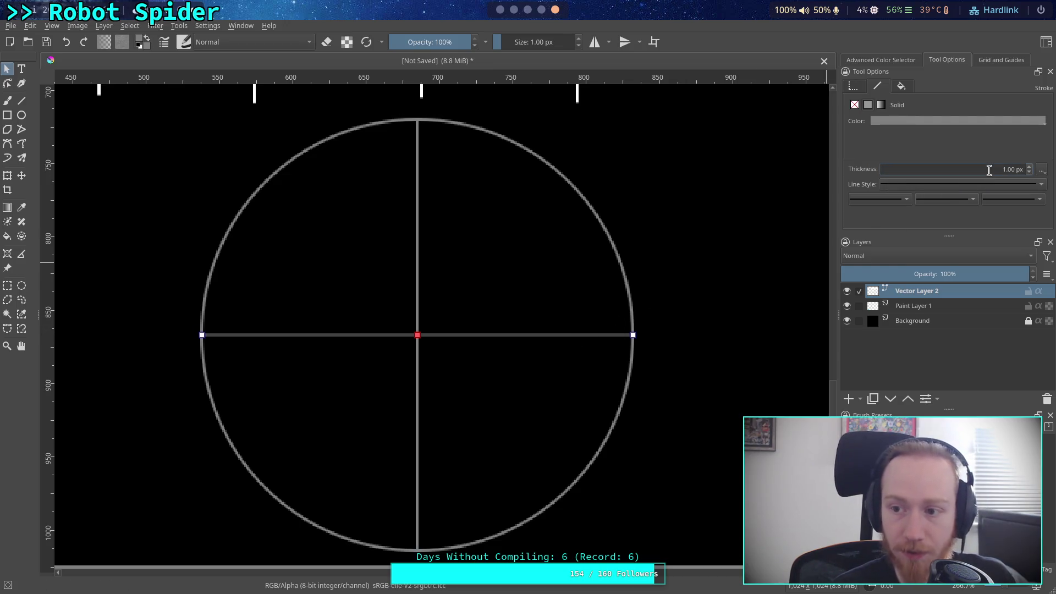
{"action": "type", "text": "2"}
{"action": "key", "text": "Return"}
{"action": "left_click", "coordinate": [789, 242]}
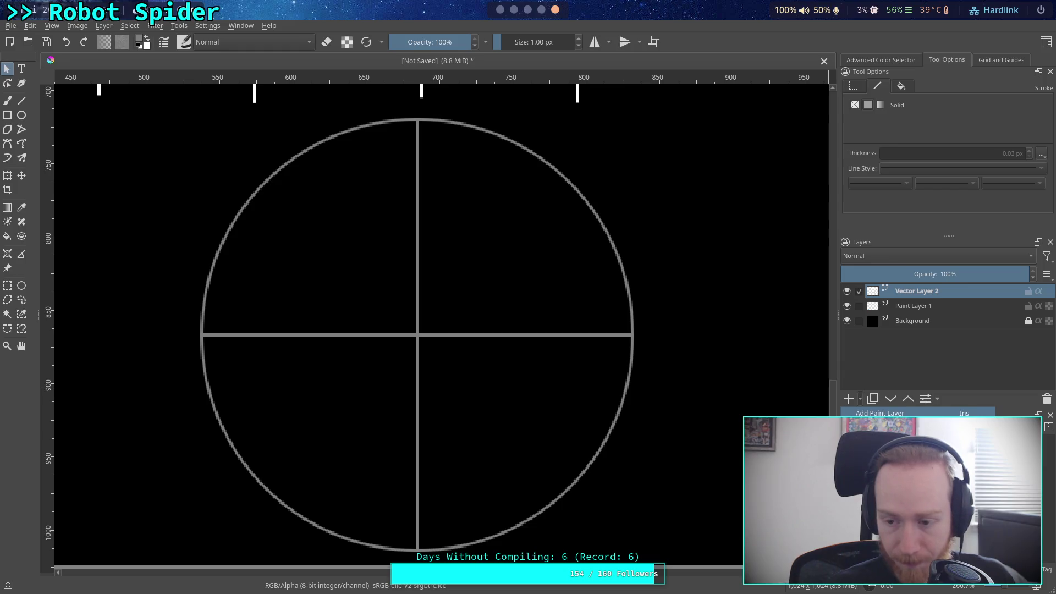
{"action": "left_click", "coordinate": [849, 399]}
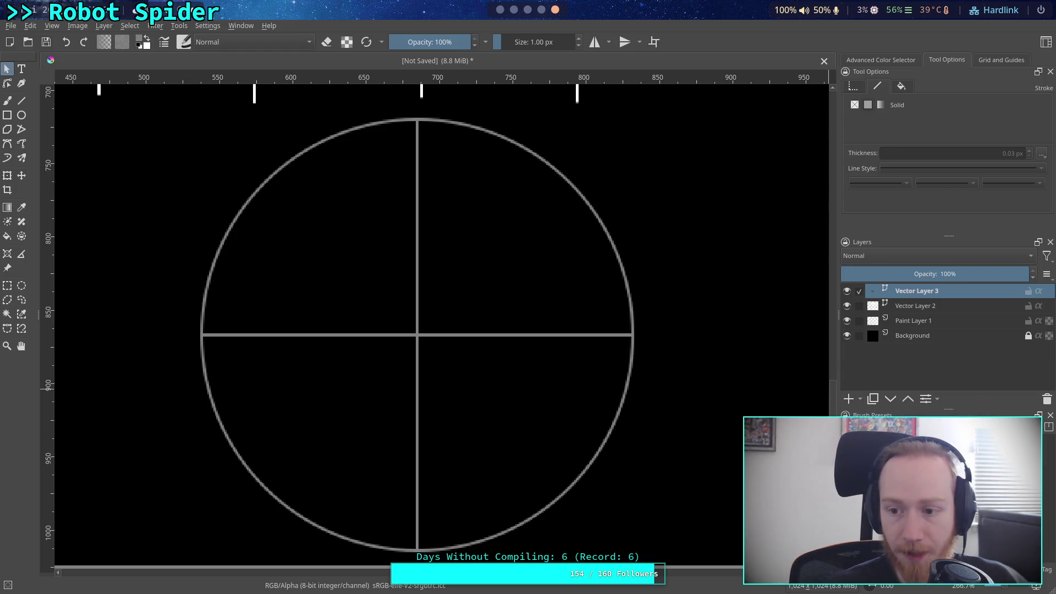
- Draw a small light-blue circle with a 2 px outline in the lower-left quarter
{"action": "left_click", "coordinate": [21, 115]}
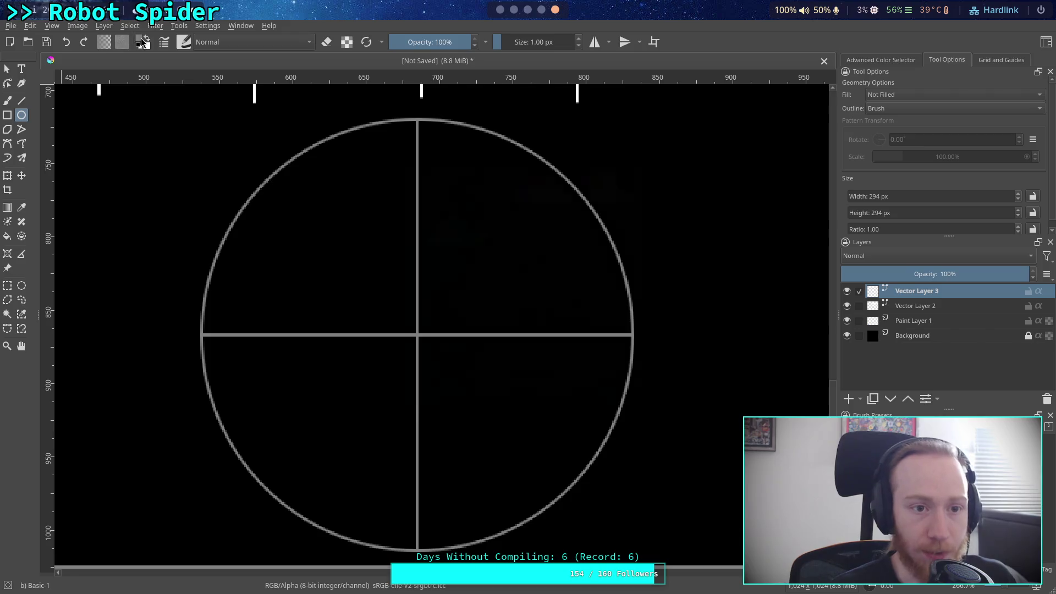
{"action": "left_click", "coordinate": [143, 43]}
{"action": "left_click", "coordinate": [581, 174]}
{"action": "left_click", "coordinate": [594, 405]}
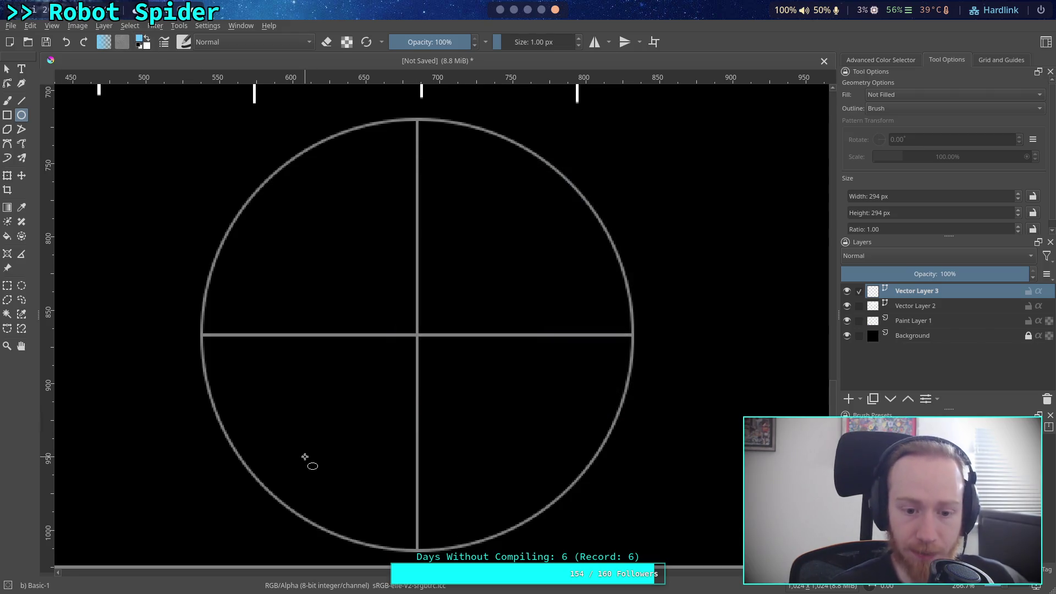
{"action": "left_click_drag", "start_coordinate": [310, 422], "coordinate": [328, 439]}
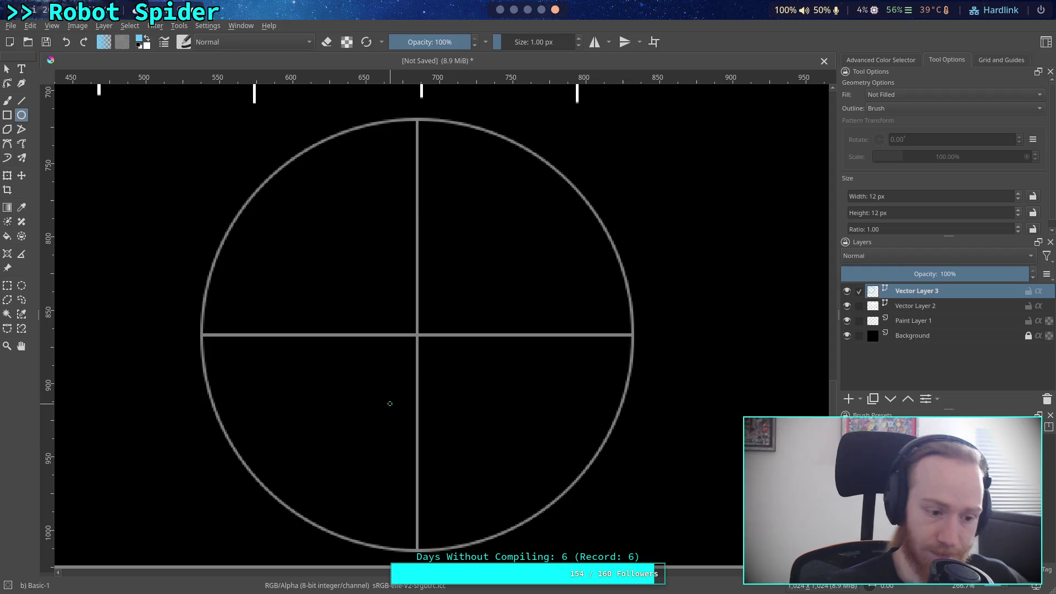
{"action": "left_click", "coordinate": [545, 41]}
{"action": "type", "text": "2"}
{"action": "key", "text": "Return"}
{"action": "mouse_move", "coordinate": [295, 441]}
{"action": "left_mouse_down"}
{"action": "mouse_move", "coordinate": [322, 475]}
{"action": "mouse_move", "coordinate": [316, 462]}
{"action": "left_mouse_up"}
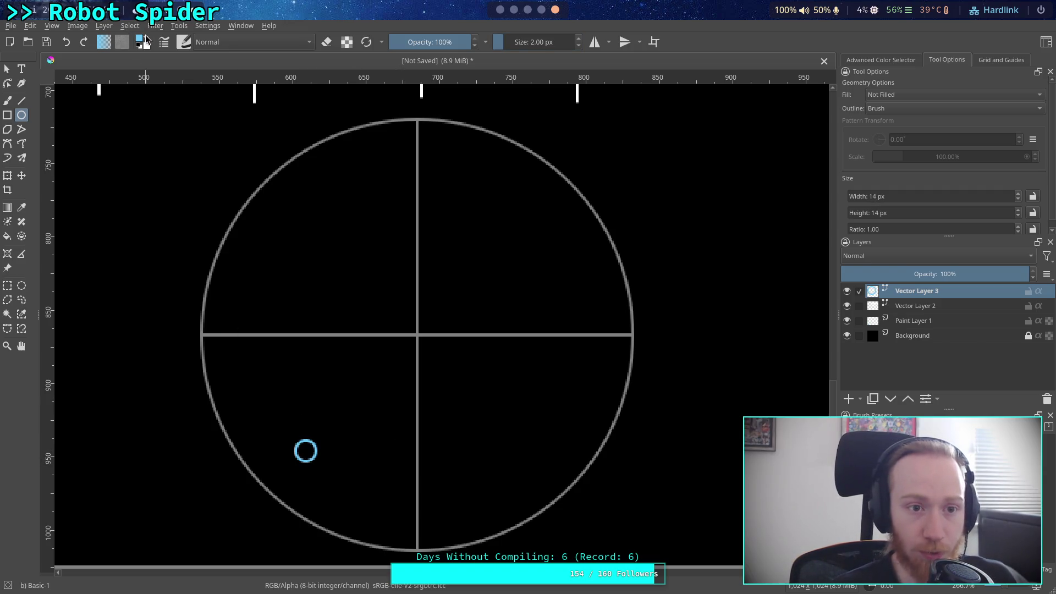
- Change the drawing colour to green and draw a small circle in the lower-right quarter
{"action": "left_click", "coordinate": [142, 38]}
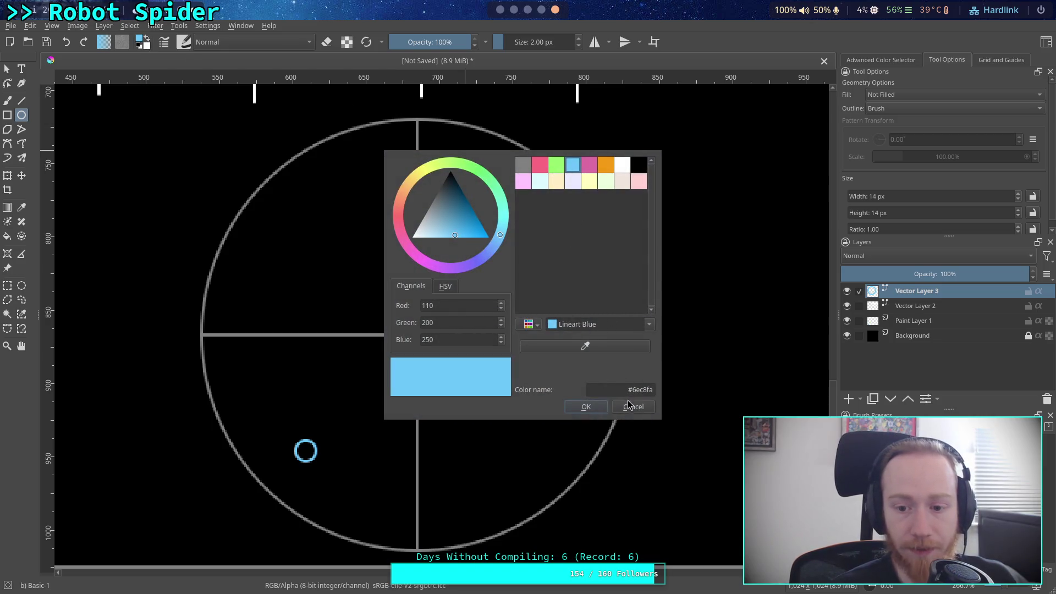
{"action": "left_click", "coordinate": [628, 406]}
{"action": "left_click", "coordinate": [140, 40]}
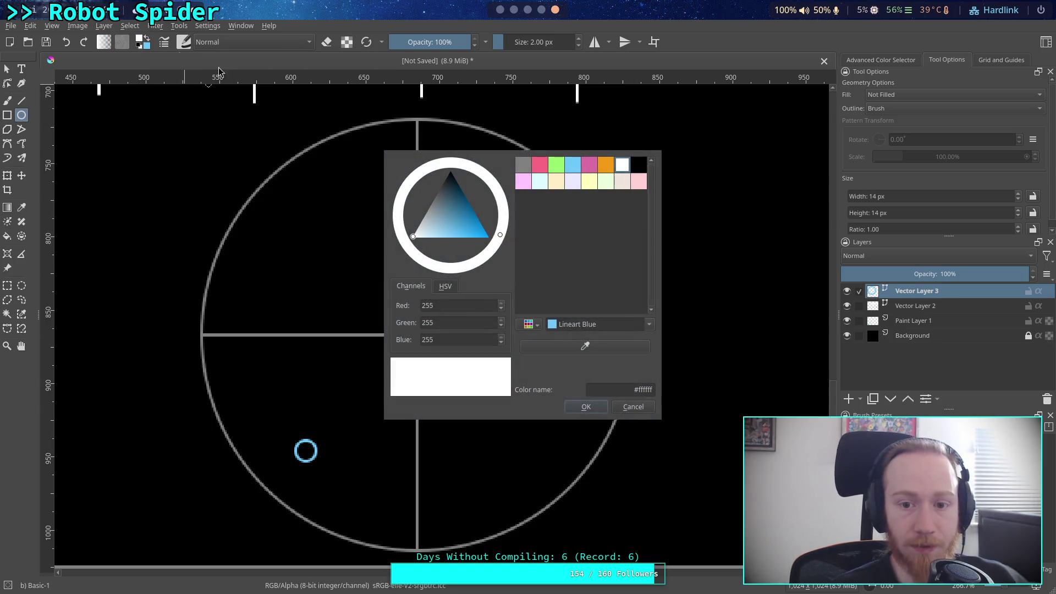
{"action": "left_click", "coordinate": [559, 166]}
{"action": "left_click", "coordinate": [586, 407]}
{"action": "left_click_drag", "start_coordinate": [483, 461], "coordinate": [506, 484]}
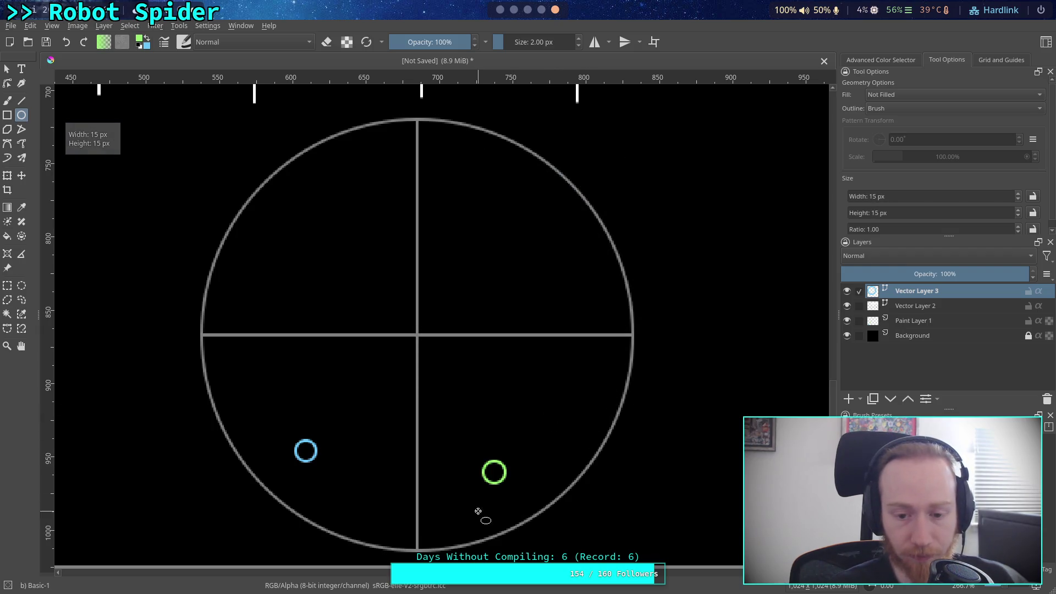
- Nudge the green circle slightly right and down with Select Shapes, then clear the selection
{"action": "scroll", "coordinate": [478, 511], "scroll_direction": "down", "scroll_amount": 1}
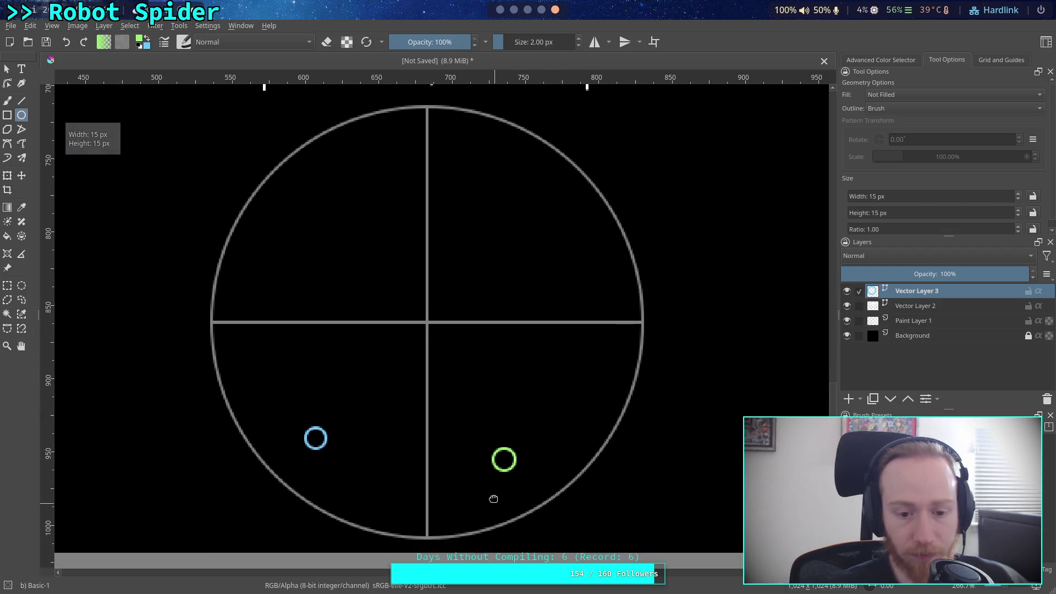
{"action": "left_click", "coordinate": [7, 69]}
{"action": "left_click", "coordinate": [506, 464]}
{"action": "left_click_drag", "start_coordinate": [496, 455], "coordinate": [507, 467]}
{"action": "left_click", "coordinate": [312, 439]}
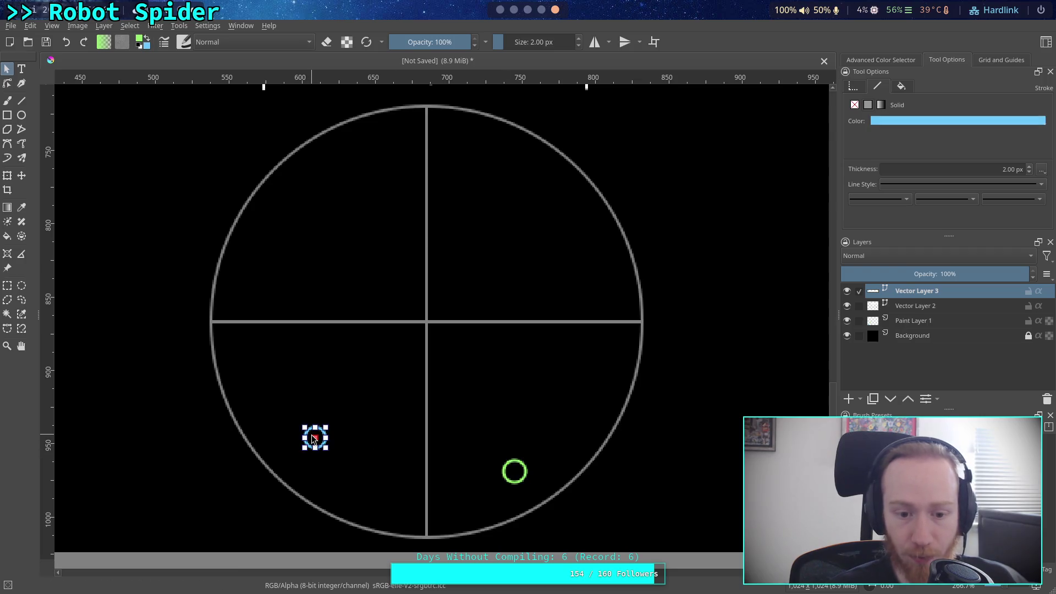
{"action": "left_click", "coordinate": [263, 379]}
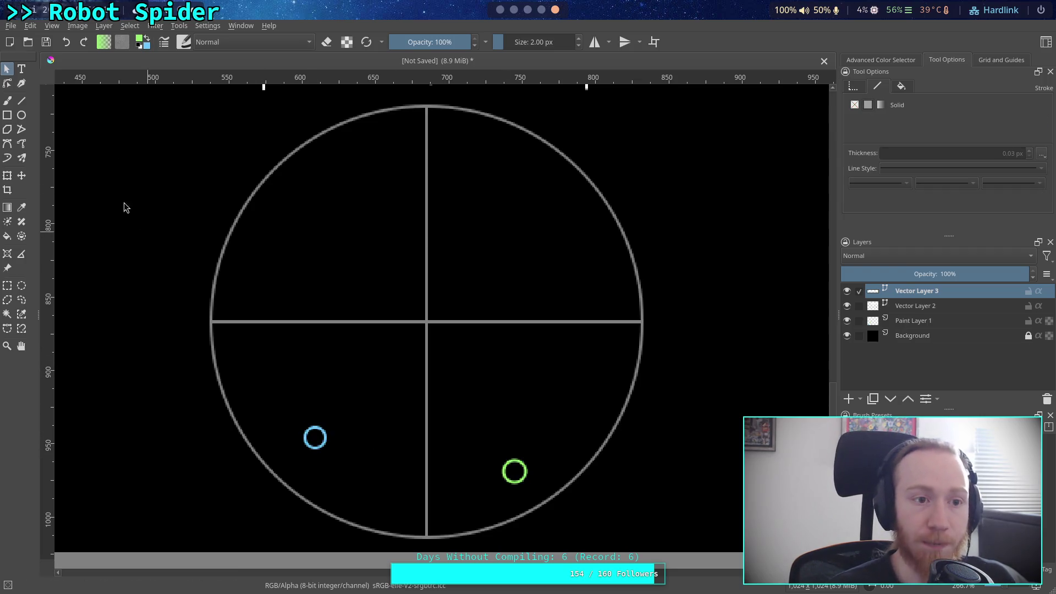
{"action": "left_click", "coordinate": [22, 101]}
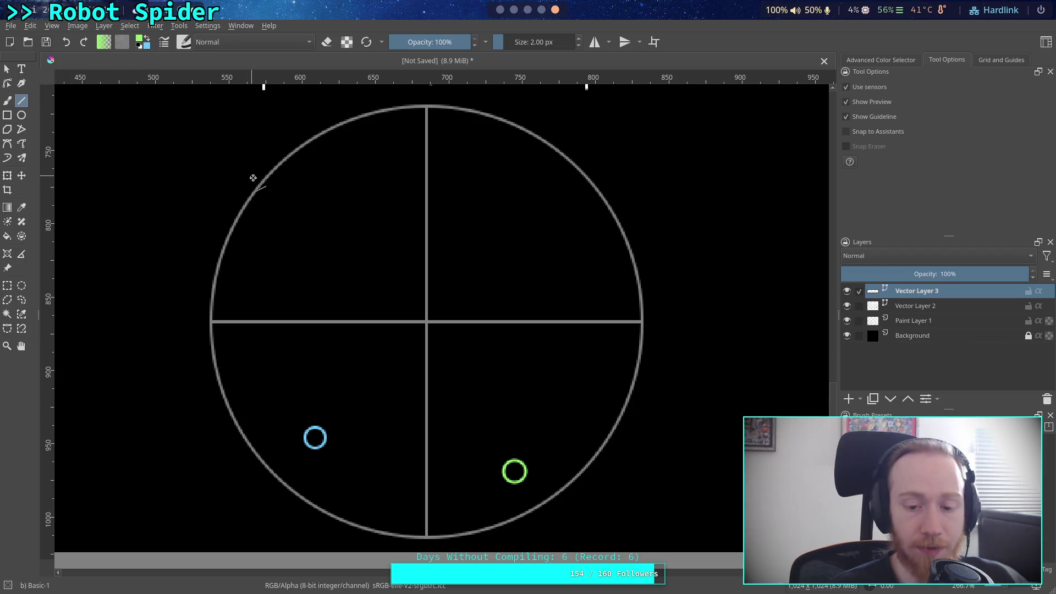
- Draw a blue line from the centre to the lower-left rim and a green line toward the lower-right marker
{"action": "left_click", "coordinate": [148, 39]}
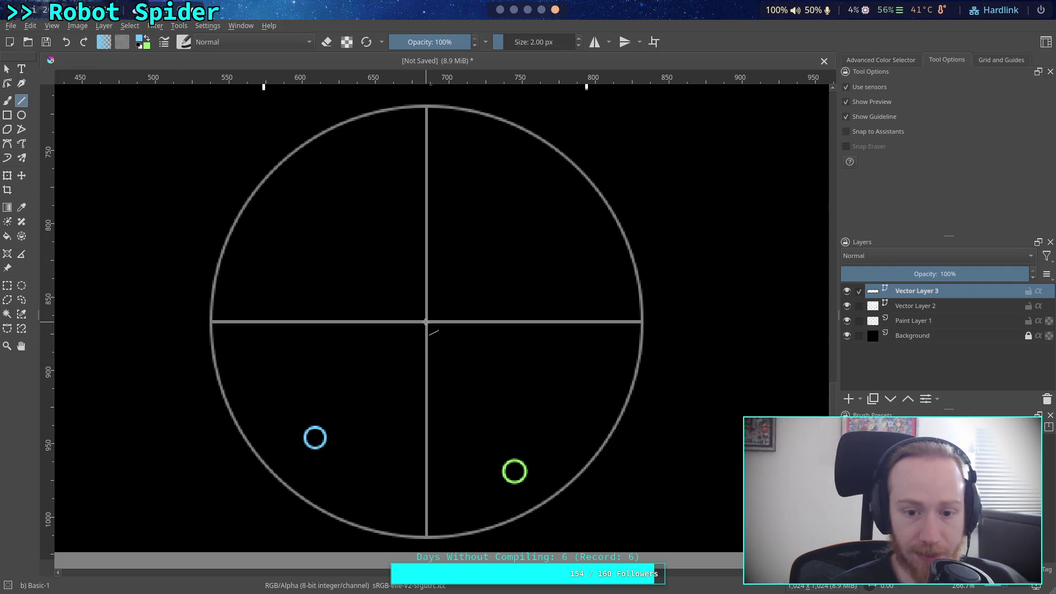
{"action": "mouse_move", "coordinate": [426, 322]}
{"action": "left_mouse_down"}
{"action": "mouse_move", "coordinate": [304, 465]}
{"action": "mouse_move", "coordinate": [278, 477]}
{"action": "left_mouse_up"}
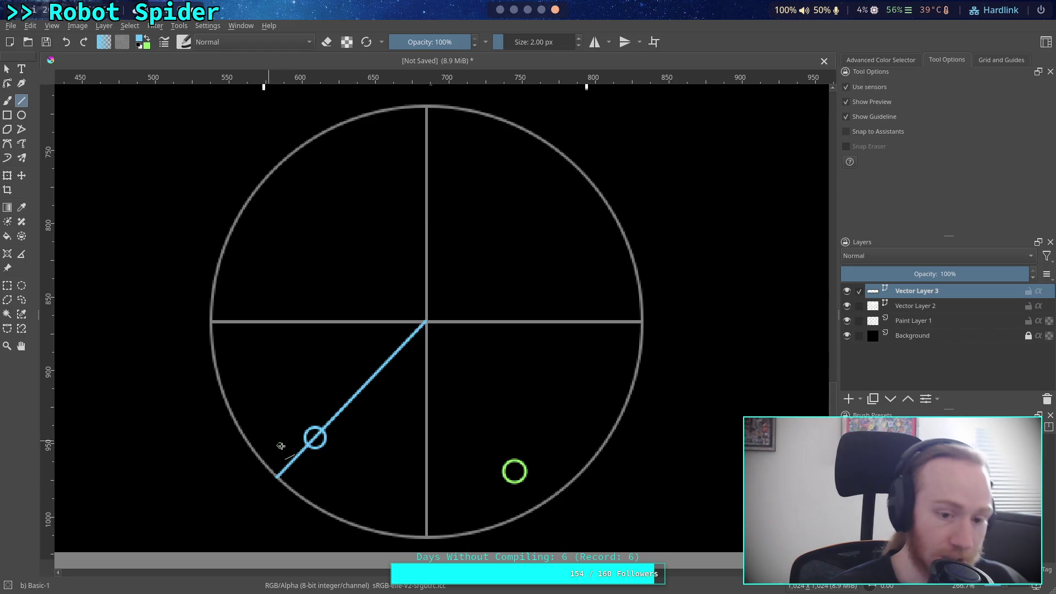
{"action": "key", "text": "x"}
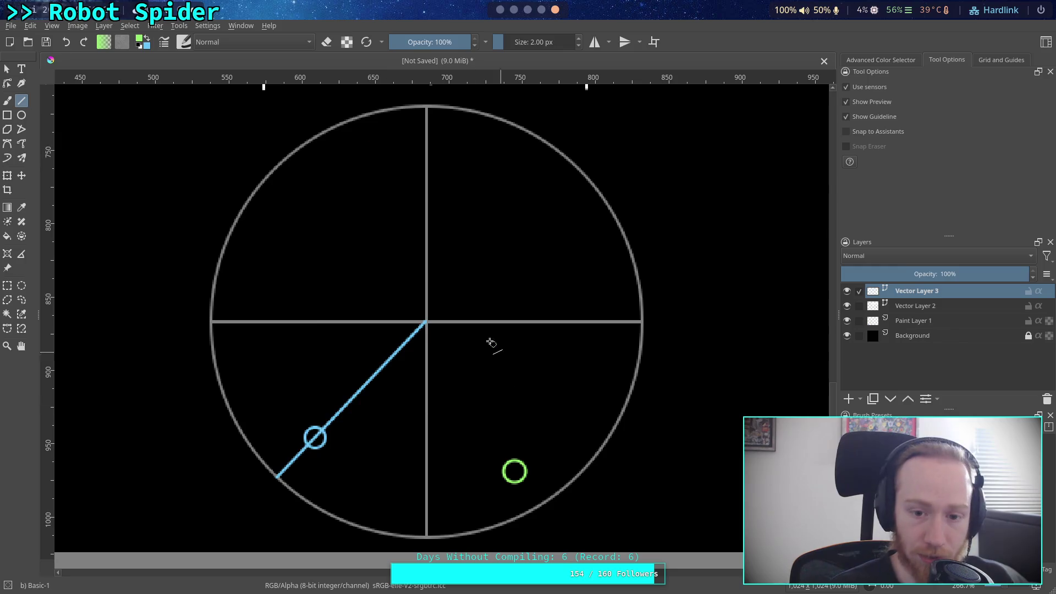
{"action": "left_click_drag", "start_coordinate": [427, 322], "coordinate": [537, 508]}
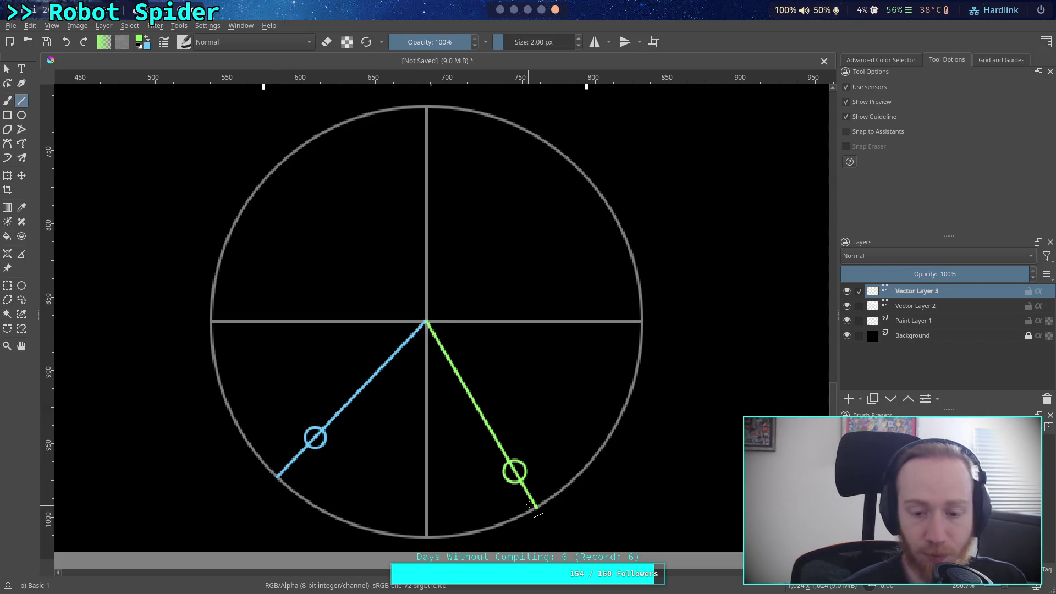
- Try a green line toward the upper left, undo it, and return to the browser desktop
{"action": "mouse_move", "coordinate": [427, 321]}
{"action": "left_mouse_down"}
{"action": "mouse_move", "coordinate": [227, 268]}
{"action": "mouse_move", "coordinate": [225, 243]}
{"action": "left_mouse_up"}
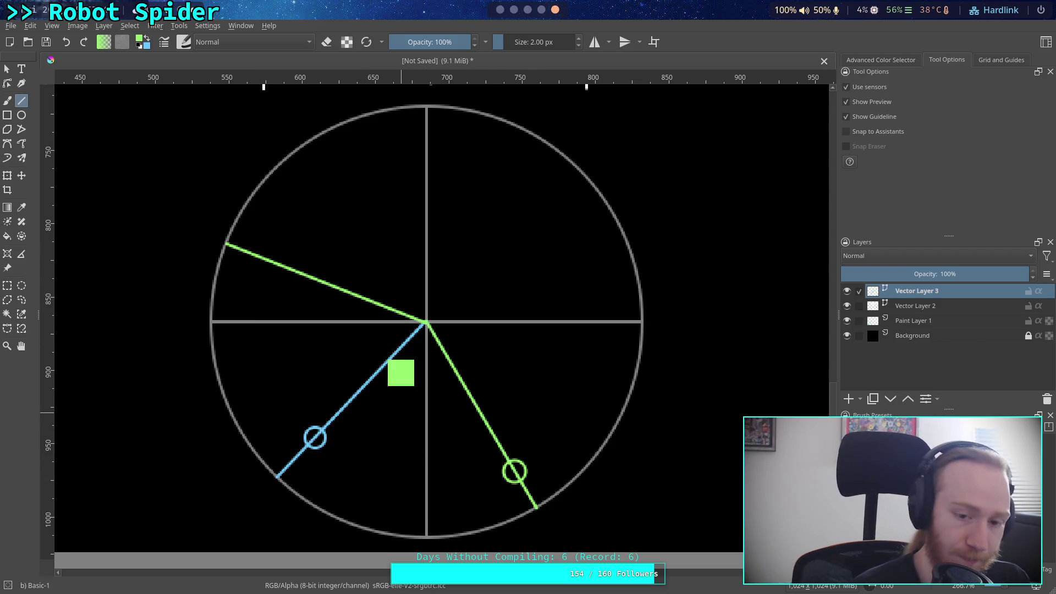
{"action": "key", "text": "ctrl+z"}
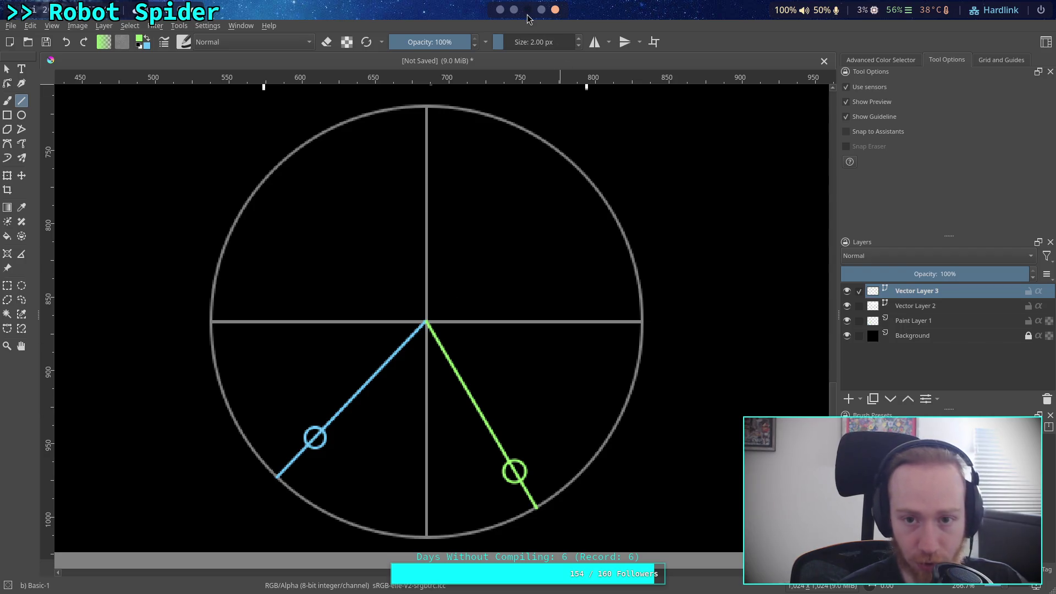
{"action": "left_click", "coordinate": [527, 10]}
- Go from Godot's quaternion.h up to the core/math listing and open vector3.cpp
{"action": "left_click", "coordinate": [541, 9]}
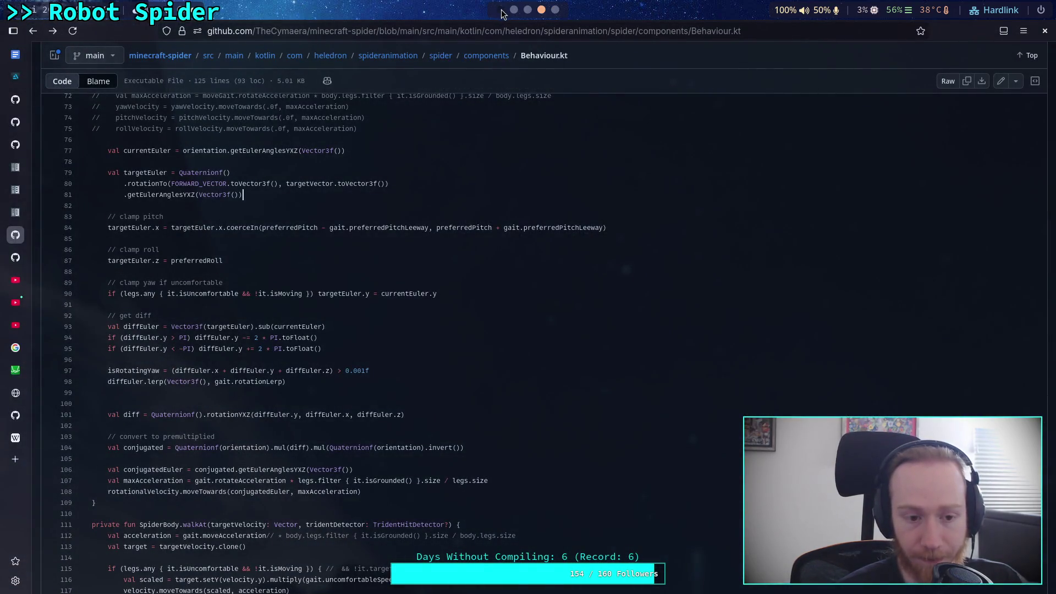
{"action": "left_click", "coordinate": [16, 145]}
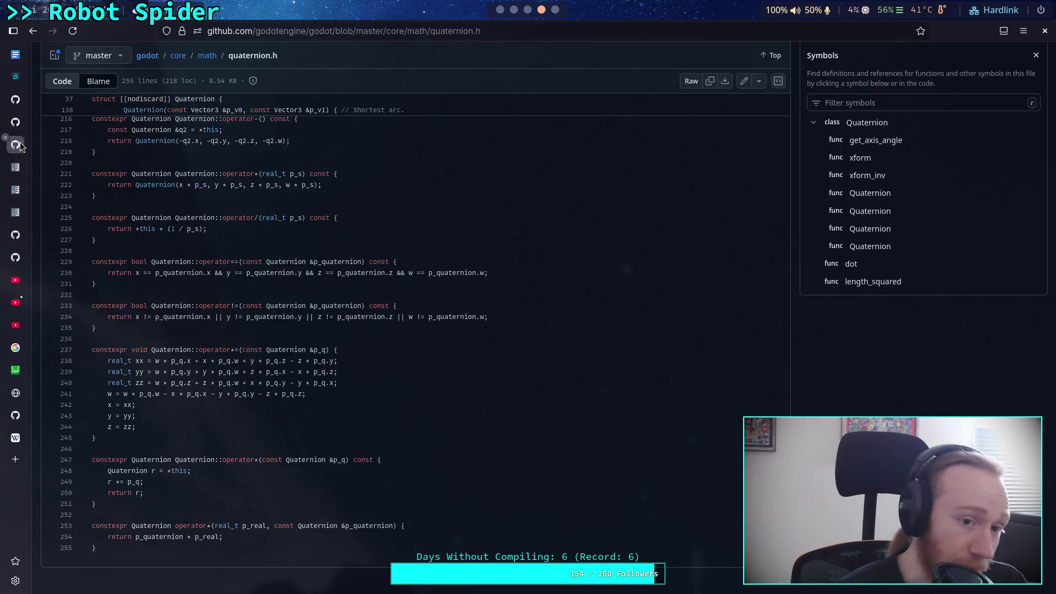
{"action": "left_click", "coordinate": [23, 122]}
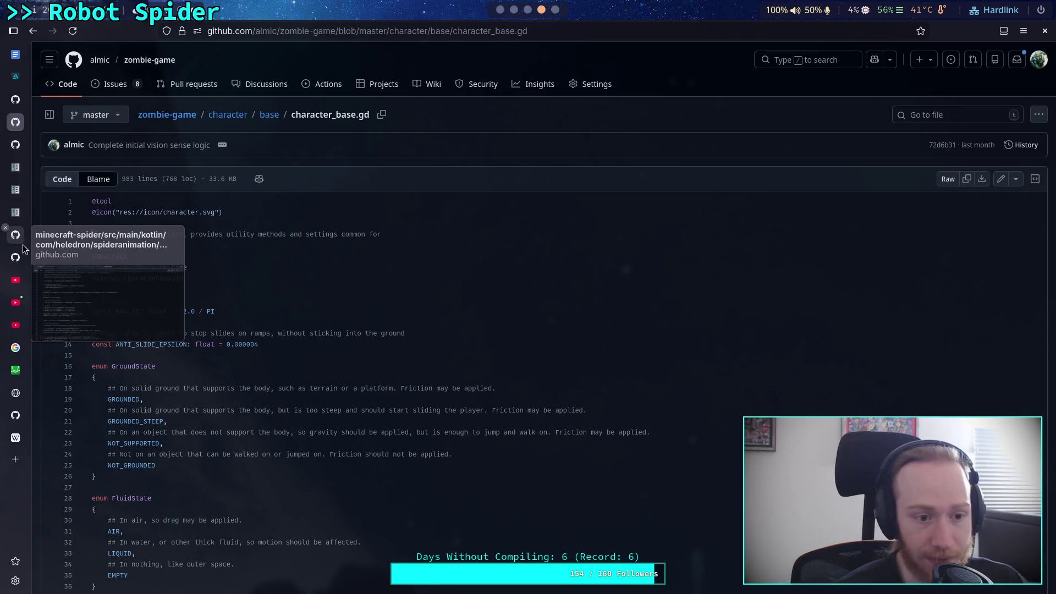
{"action": "left_click", "coordinate": [16, 144]}
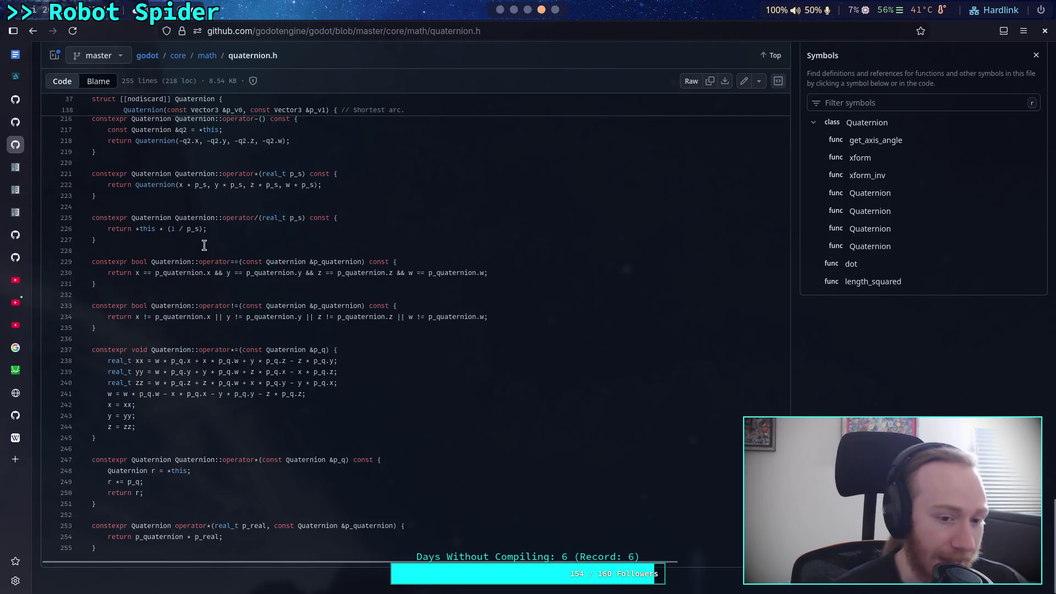
{"action": "left_click", "coordinate": [208, 56]}
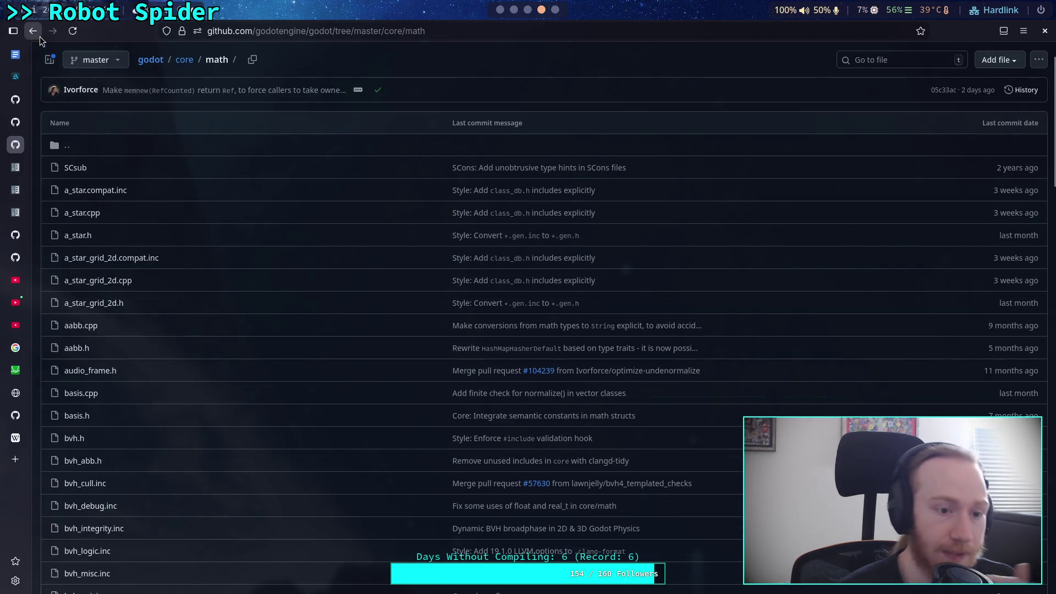
{"action": "scroll", "coordinate": [183, 279], "scroll_direction": "down", "scroll_amount": 3}
{"action": "scroll", "coordinate": [189, 282], "scroll_direction": "down", "scroll_amount": 6}
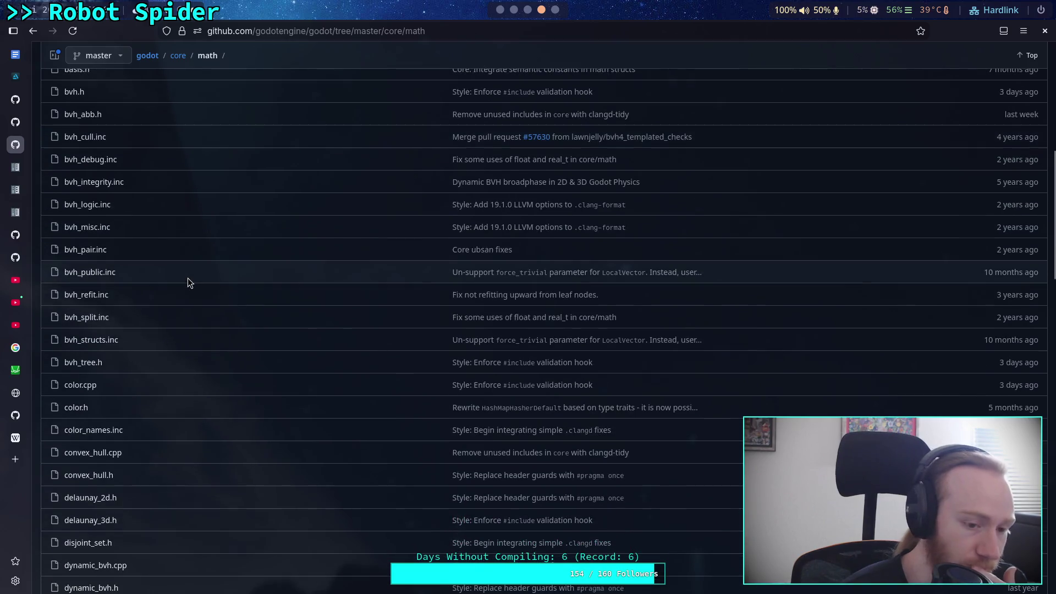
{"action": "scroll", "coordinate": [189, 282], "scroll_direction": "down", "scroll_amount": 18}
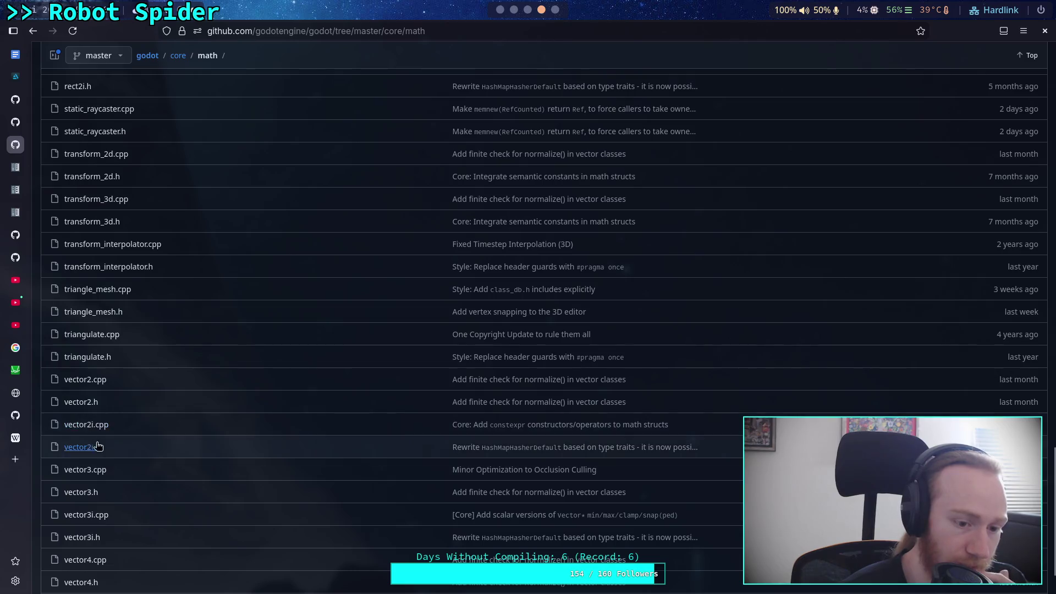
{"action": "scroll", "coordinate": [110, 419], "scroll_direction": "down", "scroll_amount": 1}
{"action": "left_click", "coordinate": [87, 401]}
{"action": "scroll", "coordinate": [372, 408], "scroll_direction": "down", "scroll_amount": 12}
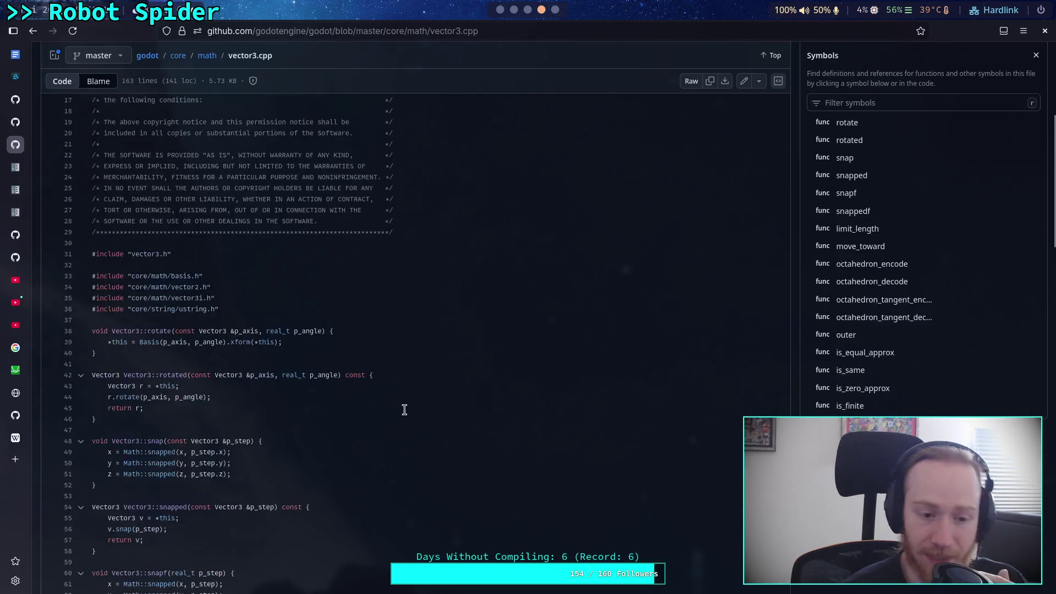
- Change the GitHub address from vector3.cpp to vector3.h and load it
{"action": "scroll", "coordinate": [381, 393], "scroll_direction": "down", "scroll_amount": 12}
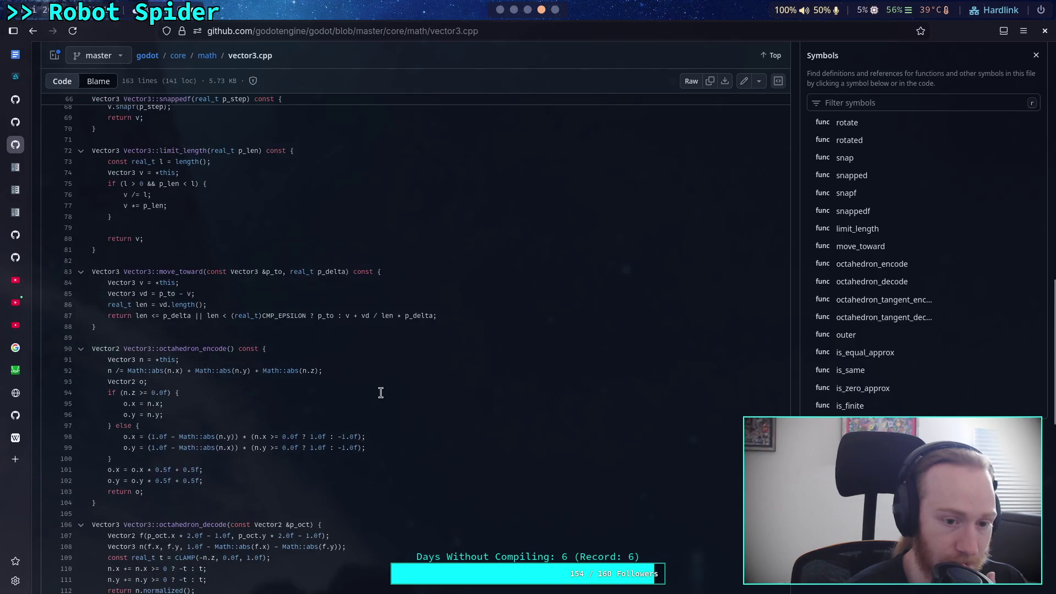
{"action": "scroll", "coordinate": [380, 392], "scroll_direction": "down", "scroll_amount": 5}
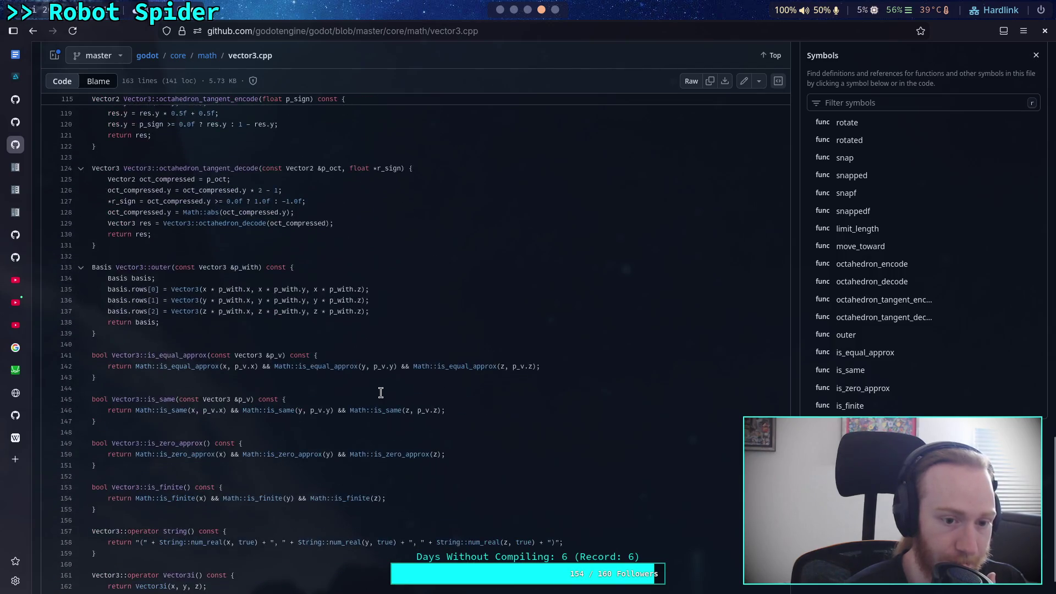
{"action": "left_click", "coordinate": [456, 31]}
{"action": "key", "text": "BackSpace"}
{"action": "key", "text": "BackSpace"}
{"action": "key", "text": "BackSpace"}
{"action": "type", "text": "h"}
{"action": "key", "text": "Return"}
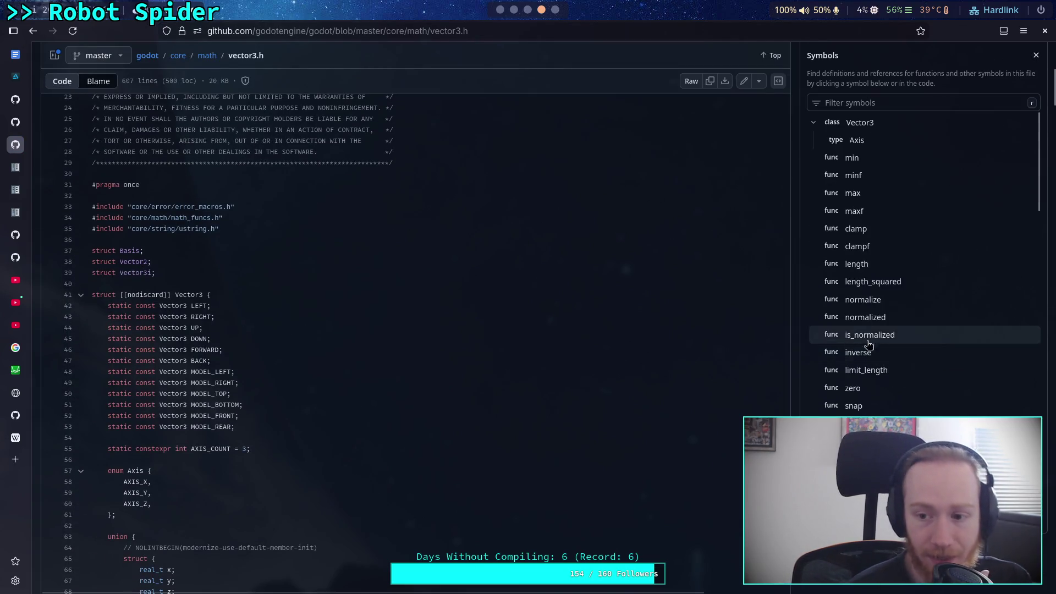
- Scroll through vector3.h to the signed_angle_to implementation
{"action": "scroll", "coordinate": [880, 363], "scroll_direction": "down", "scroll_amount": 3}
{"action": "scroll", "coordinate": [949, 391], "scroll_direction": "down", "scroll_amount": 10}
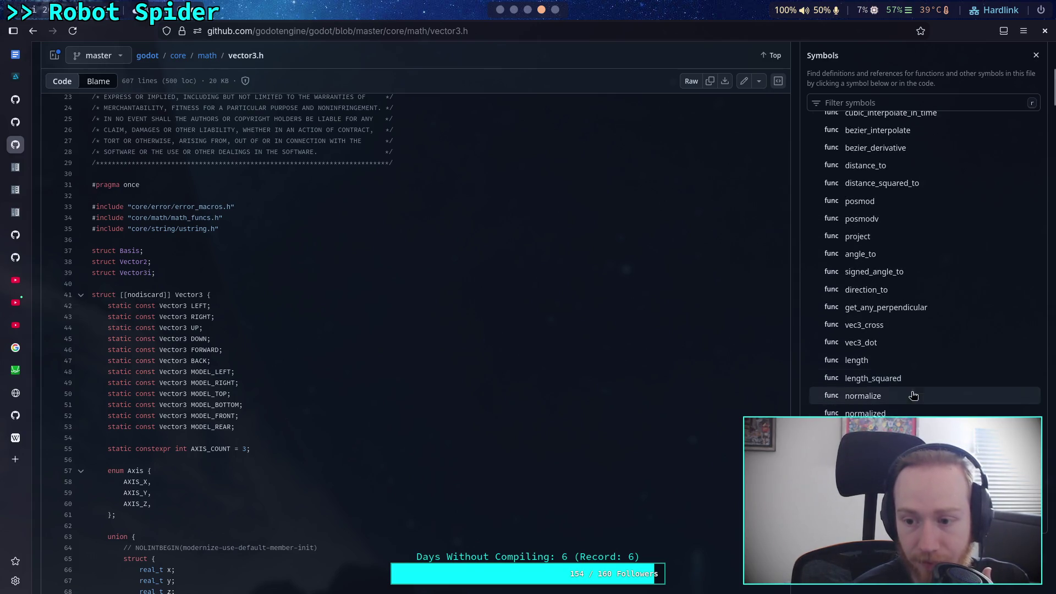
{"action": "scroll", "coordinate": [898, 270], "scroll_direction": "up", "scroll_amount": 1}
{"action": "scroll", "coordinate": [903, 270], "scroll_direction": "down", "scroll_amount": 2}
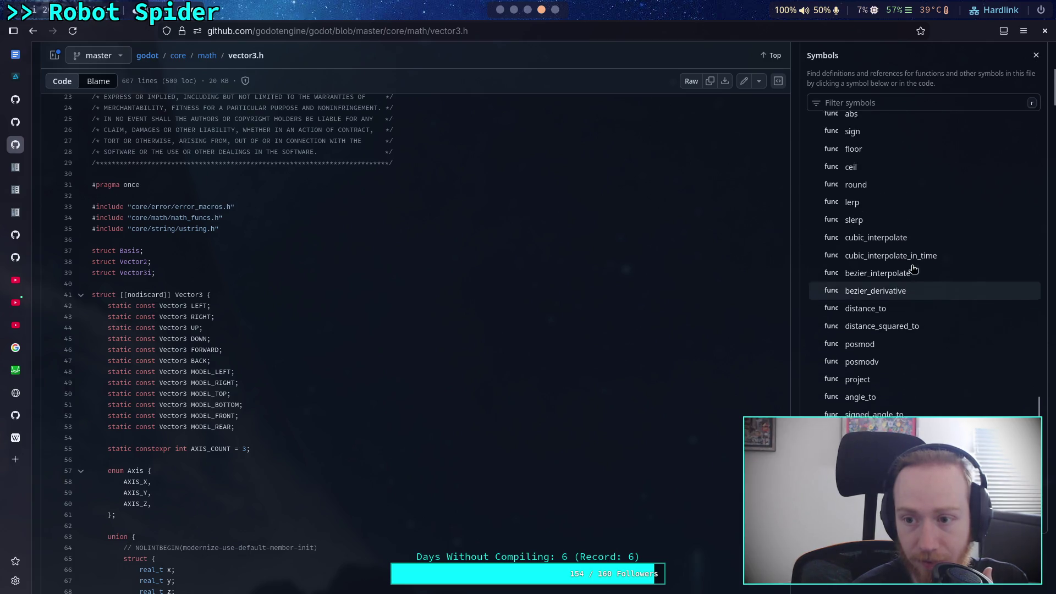
{"action": "scroll", "coordinate": [585, 370], "scroll_direction": "down", "scroll_amount": 20}
{"action": "scroll", "coordinate": [585, 371], "scroll_direction": "down", "scroll_amount": 20}
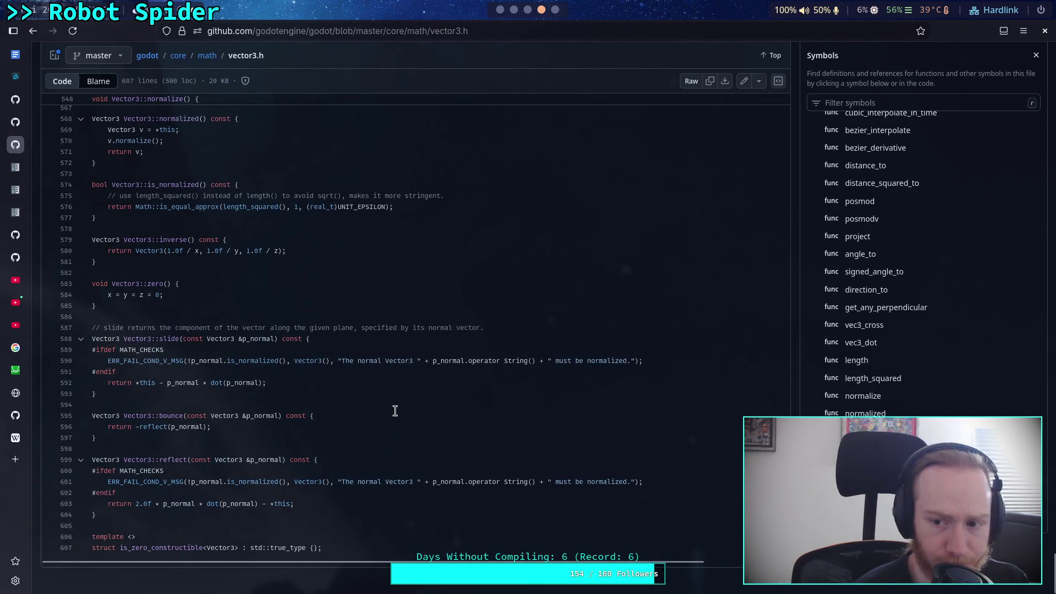
{"action": "scroll", "coordinate": [299, 394], "scroll_direction": "up", "scroll_amount": 4}
{"action": "scroll", "coordinate": [262, 381], "scroll_direction": "up", "scroll_amount": 4}
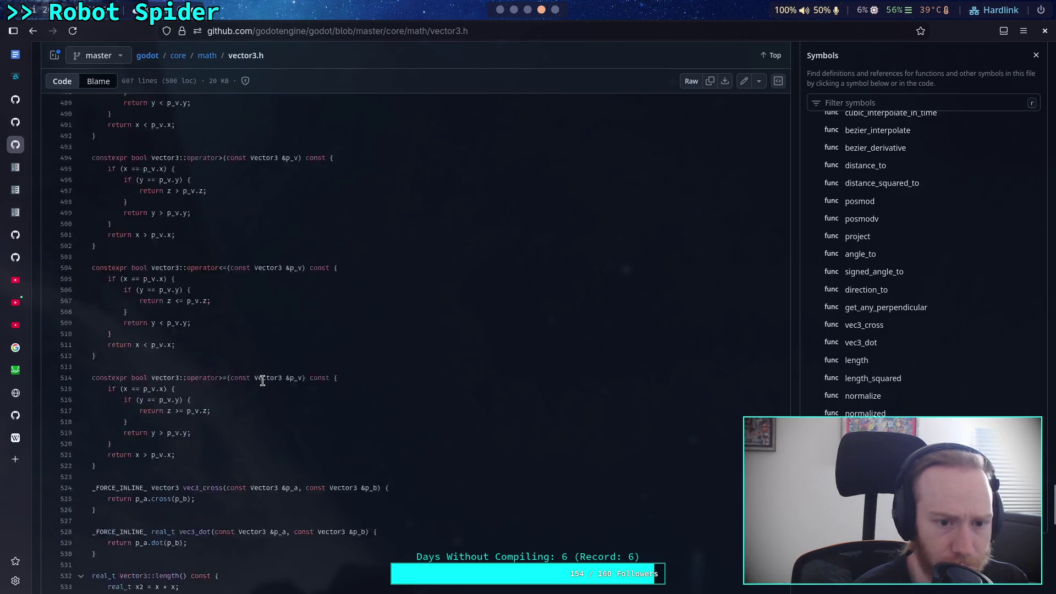
{"action": "scroll", "coordinate": [262, 380], "scroll_direction": "down", "scroll_amount": 5}
{"action": "scroll", "coordinate": [313, 376], "scroll_direction": "down", "scroll_amount": 3}
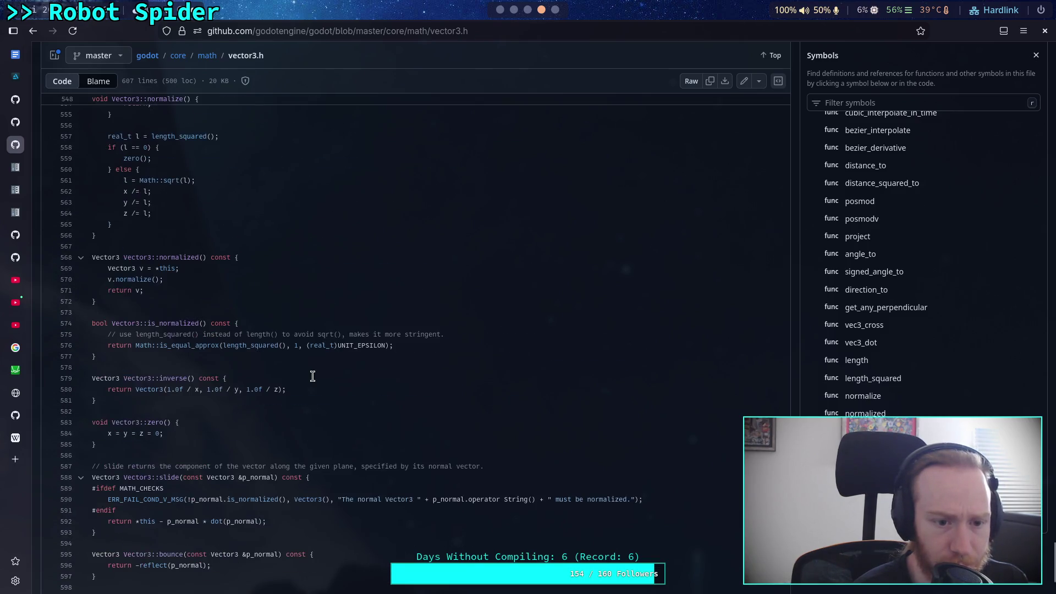
{"action": "scroll", "coordinate": [312, 377], "scroll_direction": "down", "scroll_amount": 2}
{"action": "scroll", "coordinate": [312, 376], "scroll_direction": "up", "scroll_amount": 12}
{"action": "scroll", "coordinate": [313, 377], "scroll_direction": "up", "scroll_amount": 8}
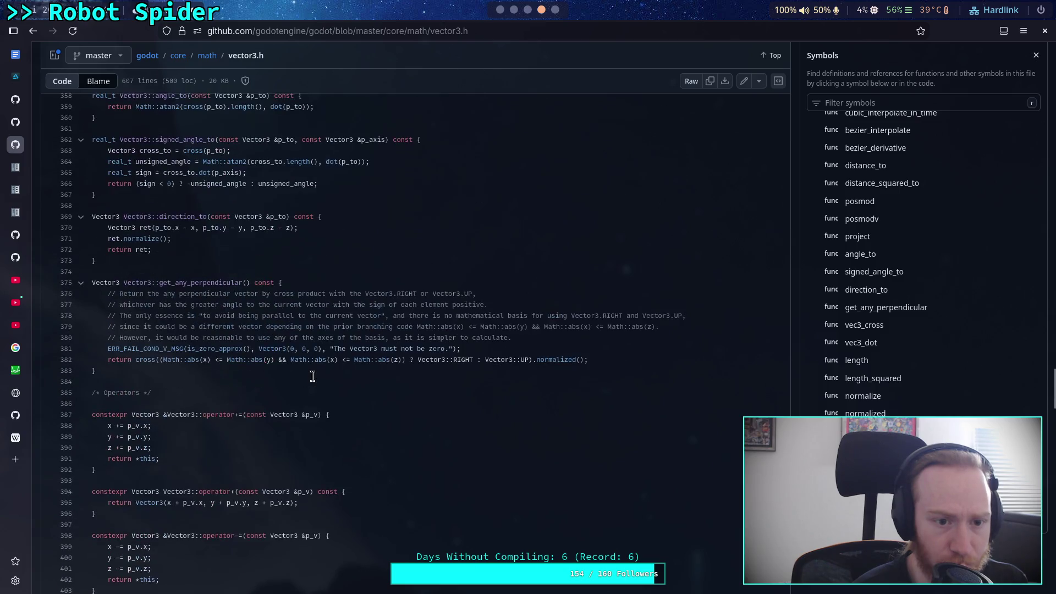
{"action": "scroll", "coordinate": [313, 377], "scroll_direction": "up", "scroll_amount": 2}
{"action": "scroll", "coordinate": [312, 376], "scroll_direction": "up", "scroll_amount": 1}
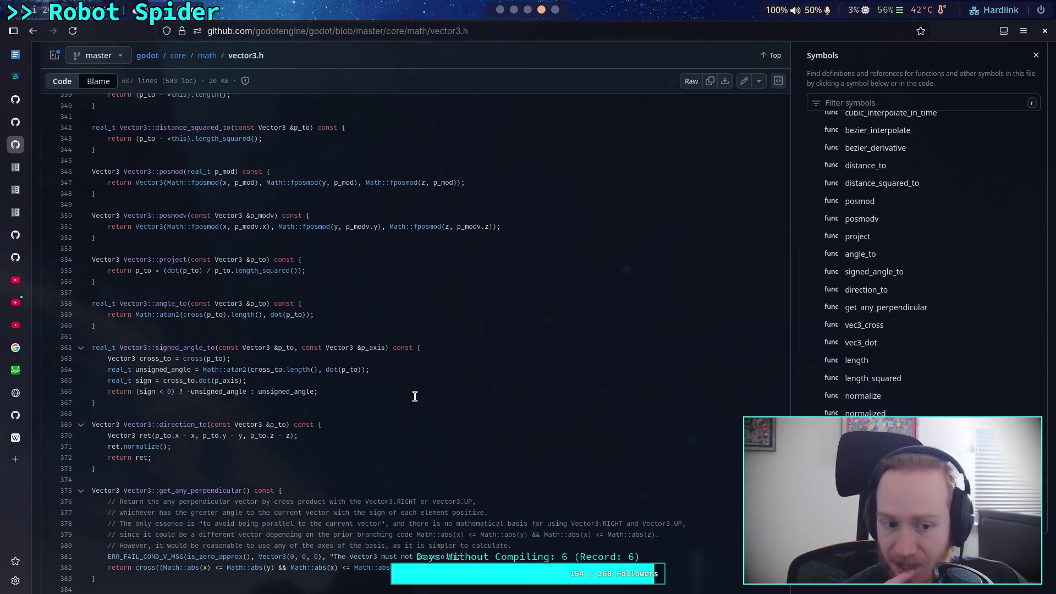
{"action": "left_click", "coordinate": [14, 458]}
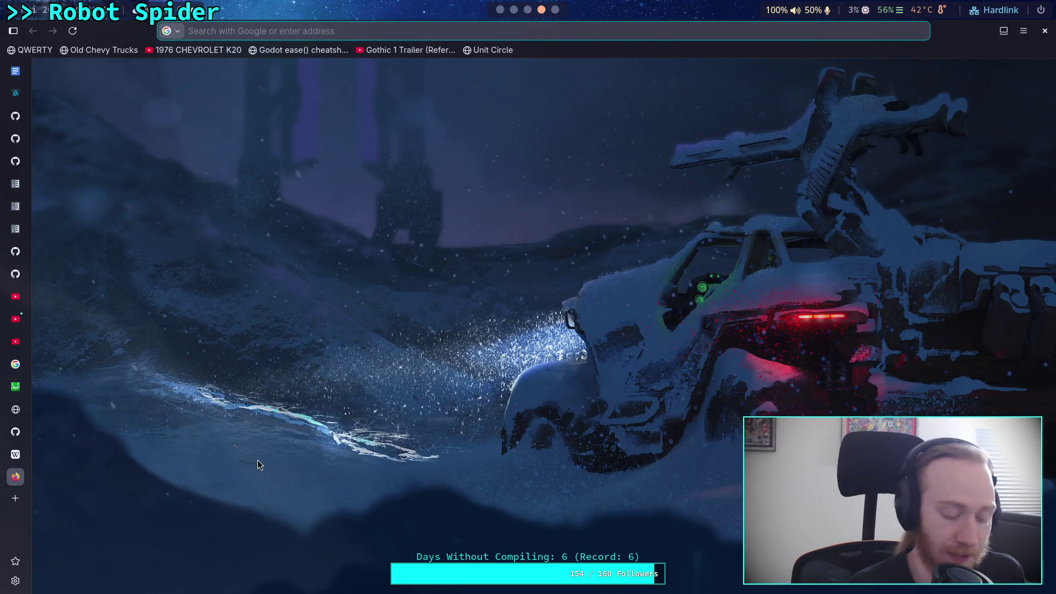
- Search 'get the angle between two vectors radians' and open Stack Overflow's angle-algorithm question
{"action": "type", "text": "get the angle between two vectors radians"}
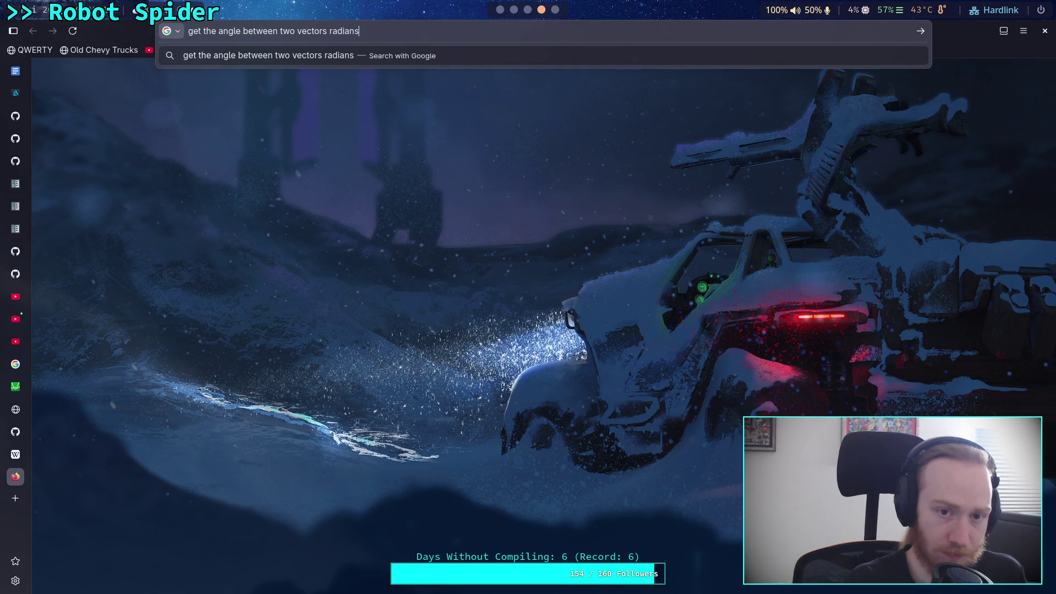
{"action": "key", "text": "Return"}
{"action": "scroll", "coordinate": [110, 442], "scroll_direction": "down", "scroll_amount": 7}
{"action": "scroll", "coordinate": [110, 443], "scroll_direction": "down", "scroll_amount": 5}
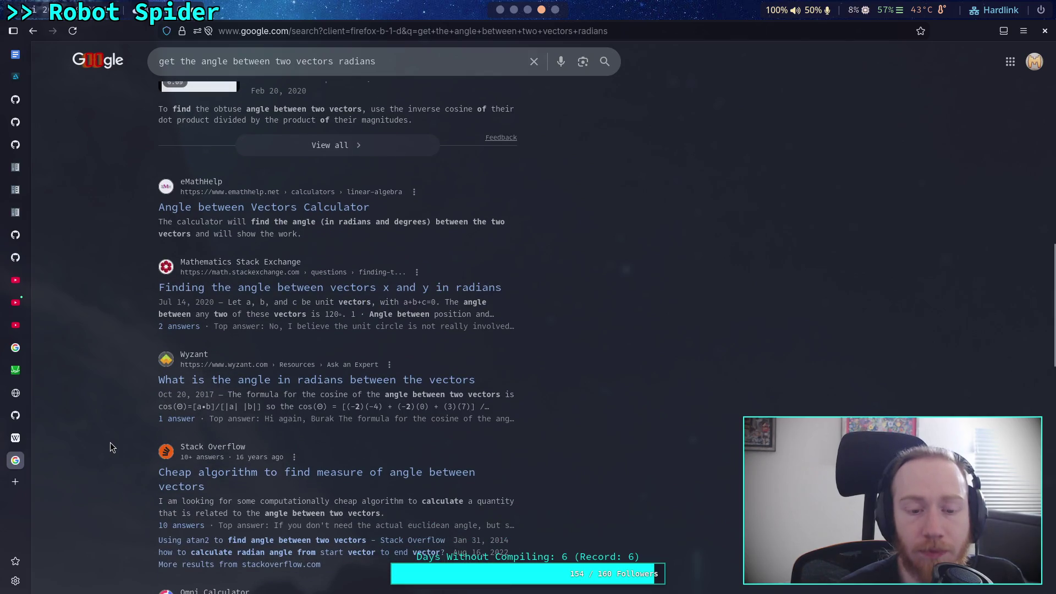
{"action": "scroll", "coordinate": [110, 443], "scroll_direction": "down", "scroll_amount": 1}
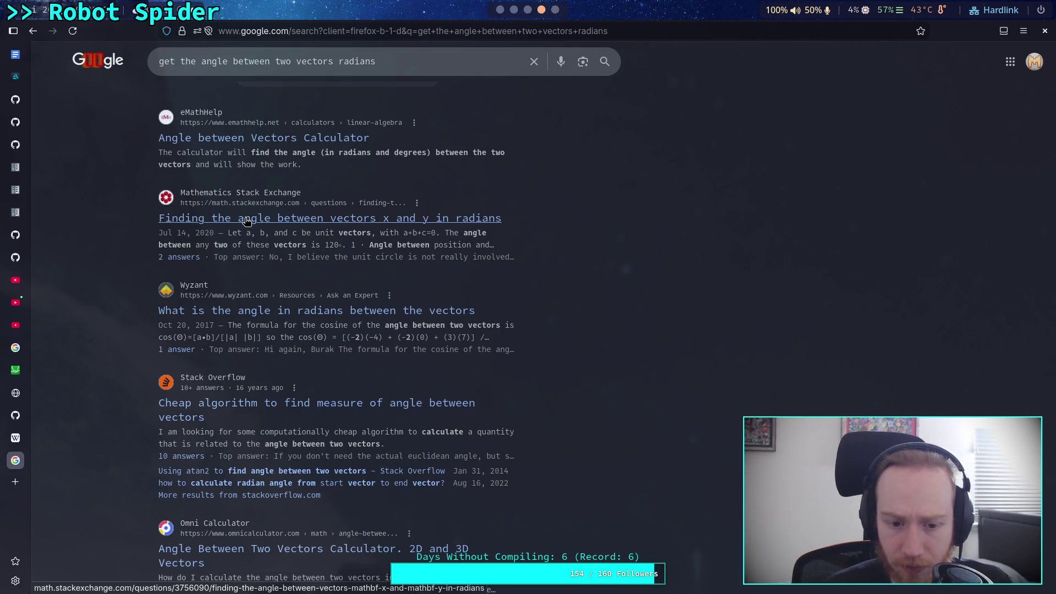
{"action": "left_click", "coordinate": [302, 411]}
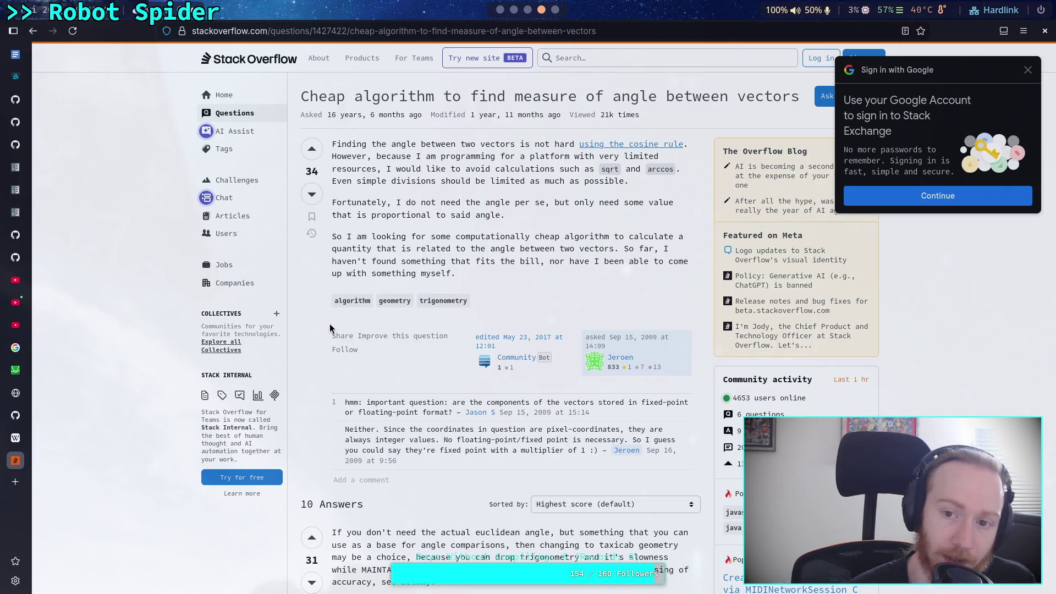
- Scroll through the DiamondAngle answer's code and angle table down to its interactive demo
{"action": "scroll", "coordinate": [331, 328], "scroll_direction": "down", "scroll_amount": 5}
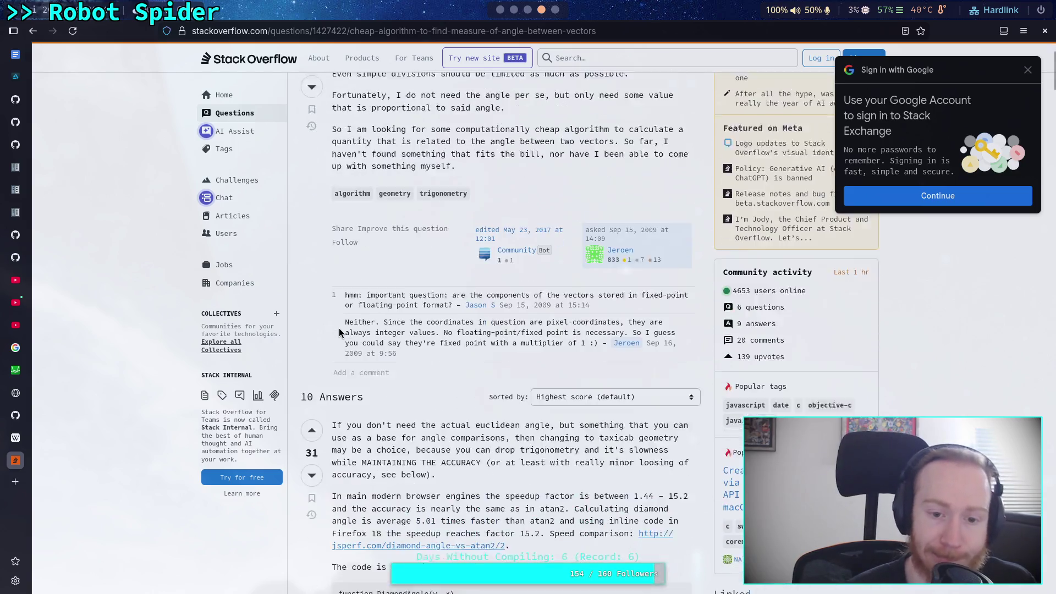
{"action": "scroll", "coordinate": [317, 365], "scroll_direction": "down", "scroll_amount": 1}
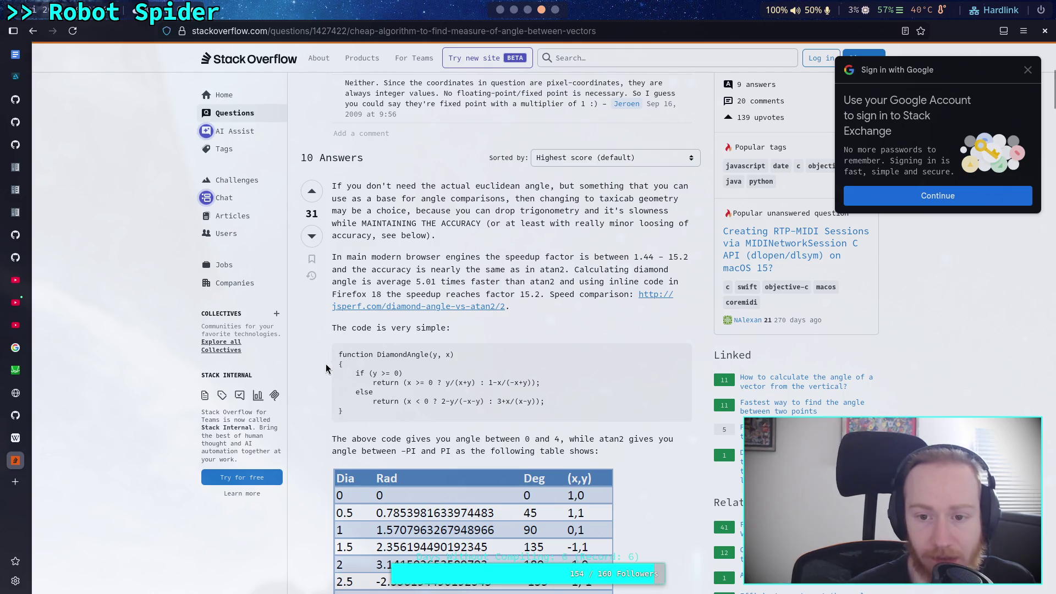
{"action": "scroll", "coordinate": [329, 366], "scroll_direction": "down", "scroll_amount": 2}
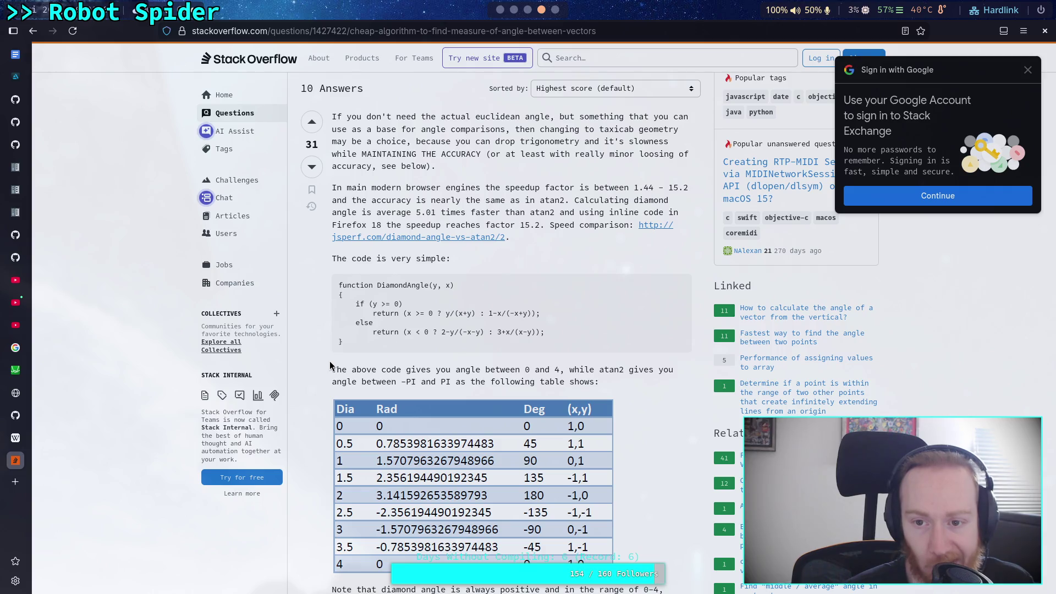
{"action": "scroll", "coordinate": [331, 365], "scroll_direction": "down", "scroll_amount": 2}
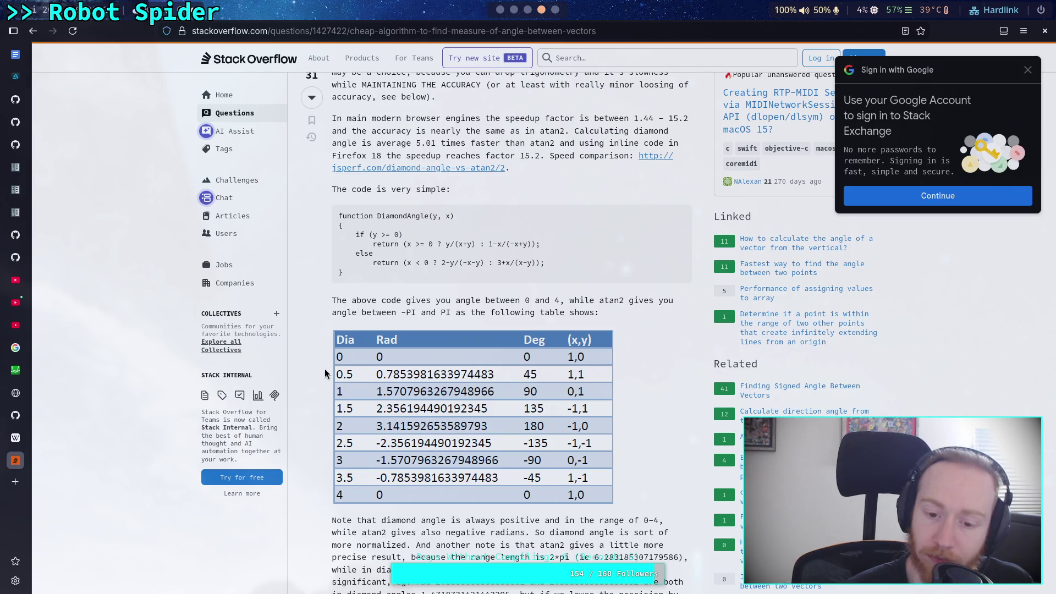
{"action": "scroll", "coordinate": [325, 375], "scroll_direction": "down", "scroll_amount": 10}
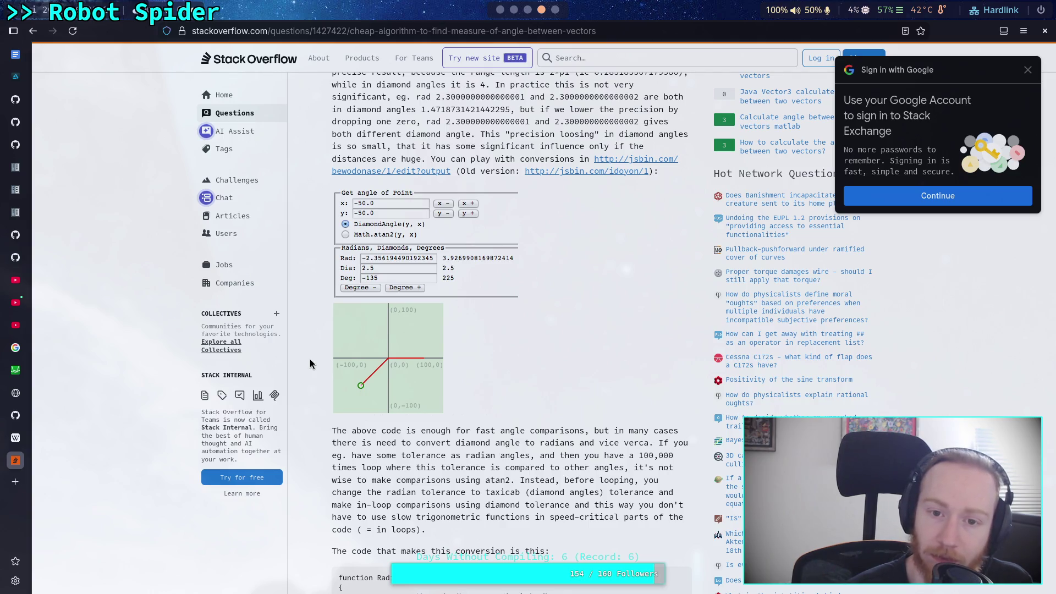
{"action": "scroll", "coordinate": [310, 363], "scroll_direction": "down", "scroll_amount": 3}
- Scroll through the remaining answers and comments, including the CORDIC answer
{"action": "scroll", "coordinate": [310, 363], "scroll_direction": "down", "scroll_amount": 4}
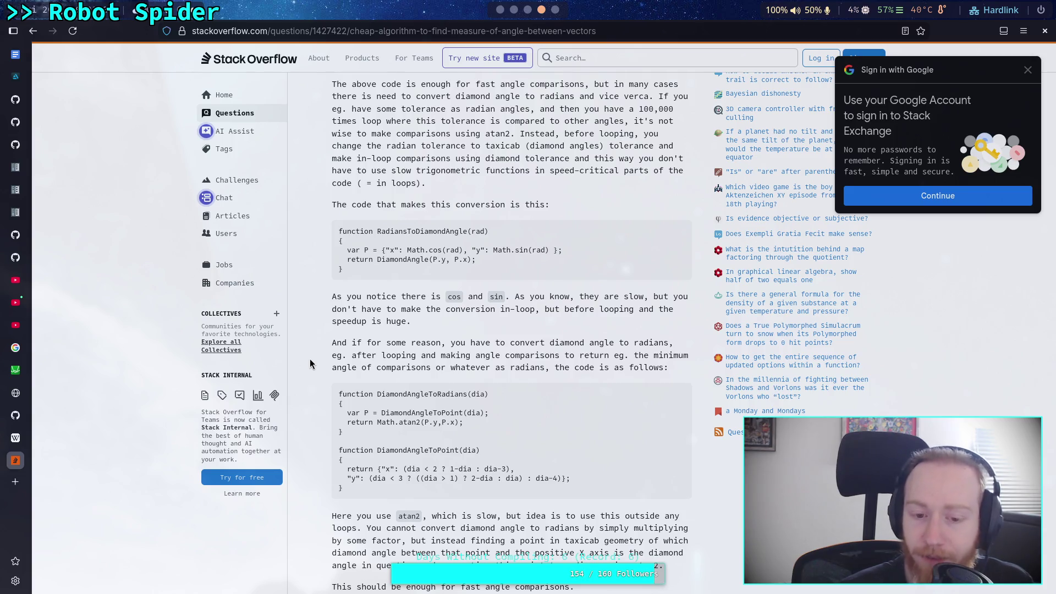
{"action": "scroll", "coordinate": [311, 364], "scroll_direction": "up", "scroll_amount": 15}
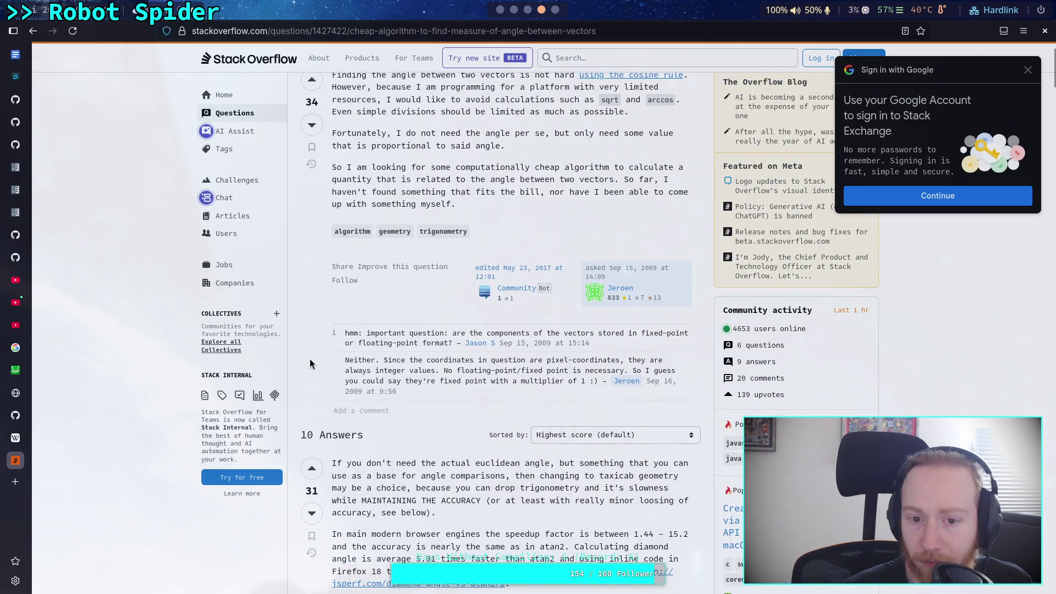
{"action": "scroll", "coordinate": [311, 363], "scroll_direction": "down", "scroll_amount": 15}
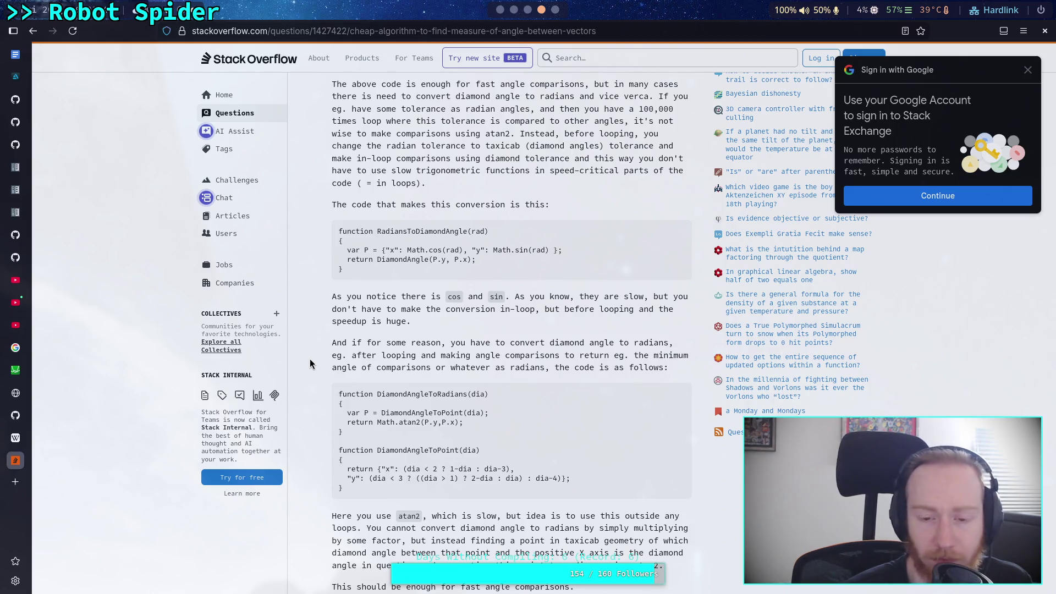
{"action": "scroll", "coordinate": [310, 363], "scroll_direction": "down", "scroll_amount": 1}
{"action": "scroll", "coordinate": [311, 363], "scroll_direction": "down", "scroll_amount": 1}
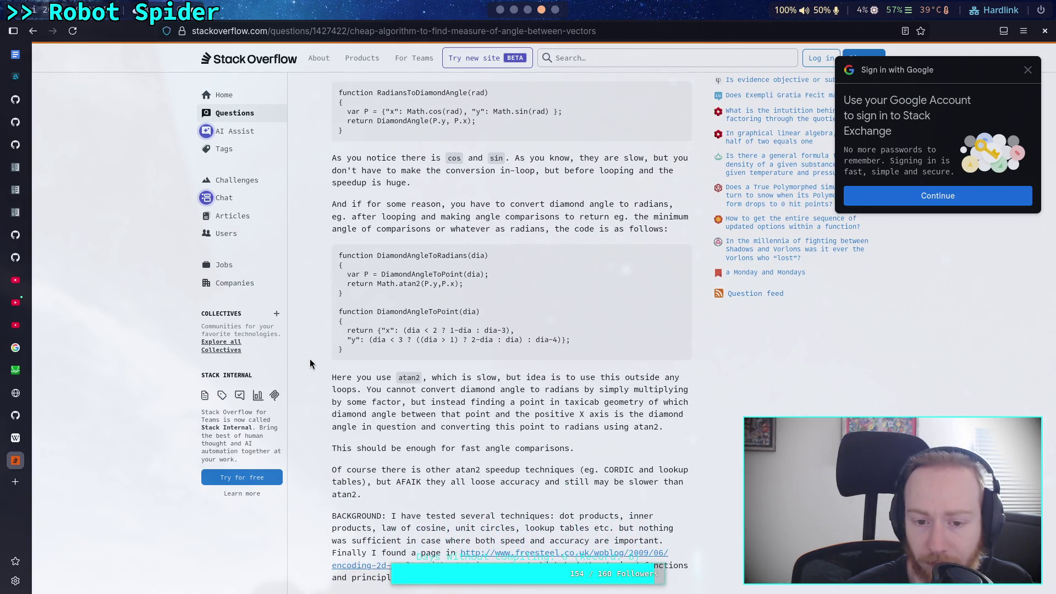
{"action": "scroll", "coordinate": [310, 364], "scroll_direction": "down", "scroll_amount": 3}
{"action": "scroll", "coordinate": [310, 364], "scroll_direction": "down", "scroll_amount": 6}
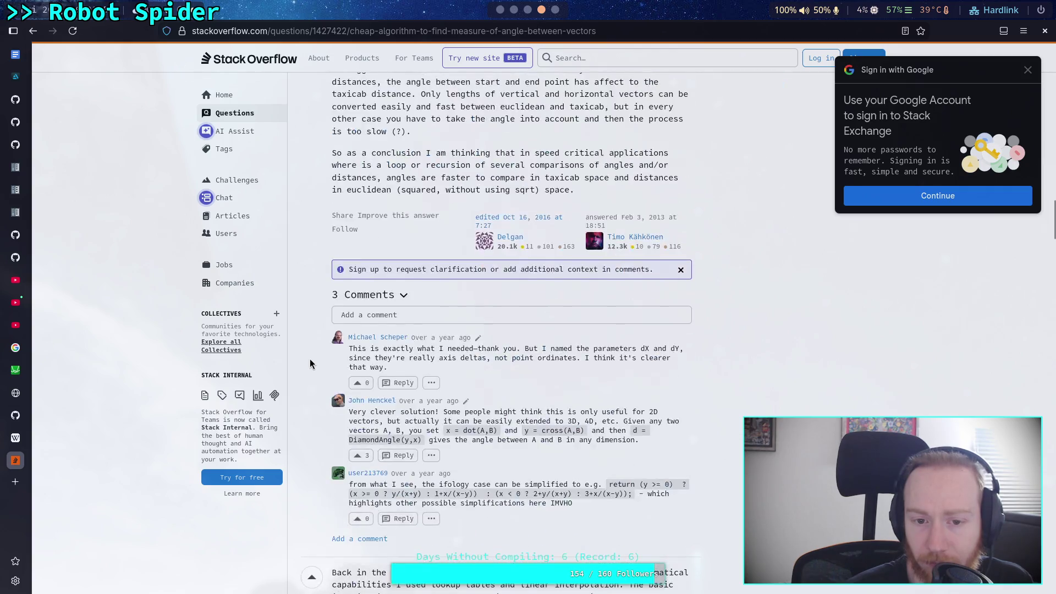
{"action": "scroll", "coordinate": [311, 363], "scroll_direction": "down", "scroll_amount": 4}
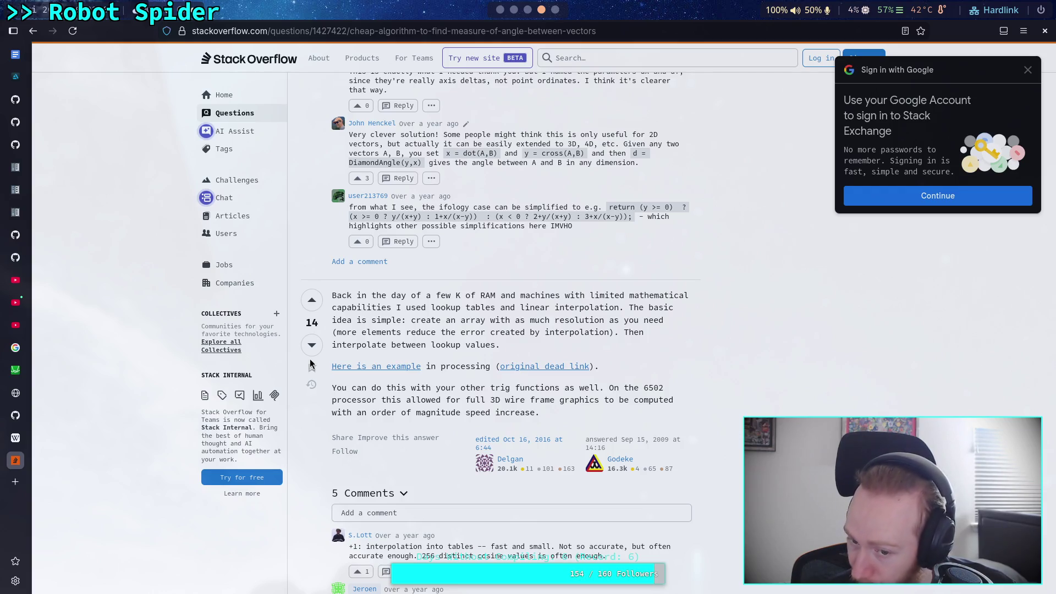
{"action": "scroll", "coordinate": [309, 363], "scroll_direction": "down", "scroll_amount": 10}
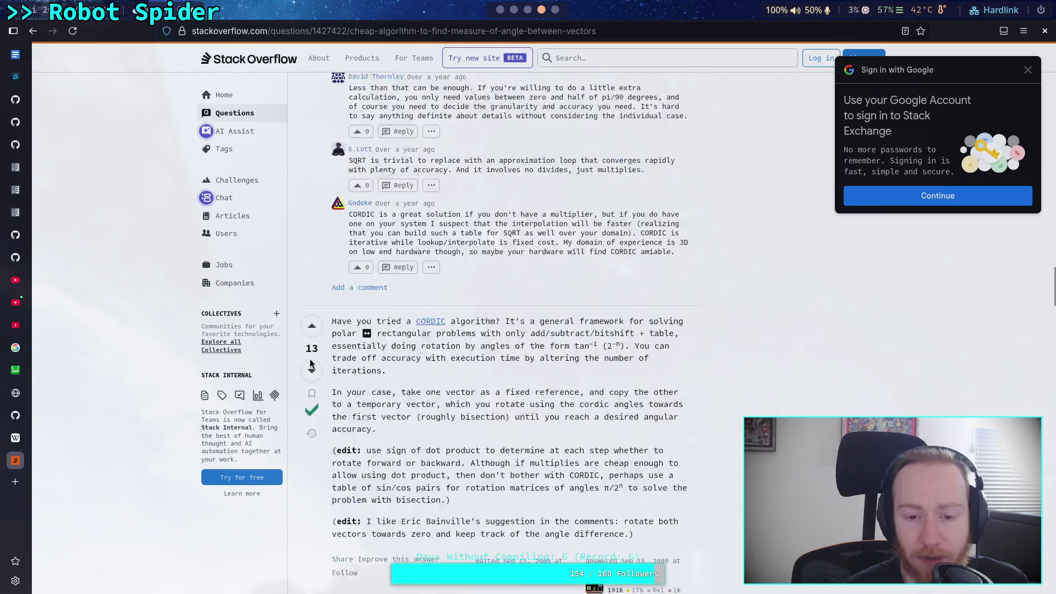
{"action": "scroll", "coordinate": [310, 381], "scroll_direction": "down", "scroll_amount": 2}
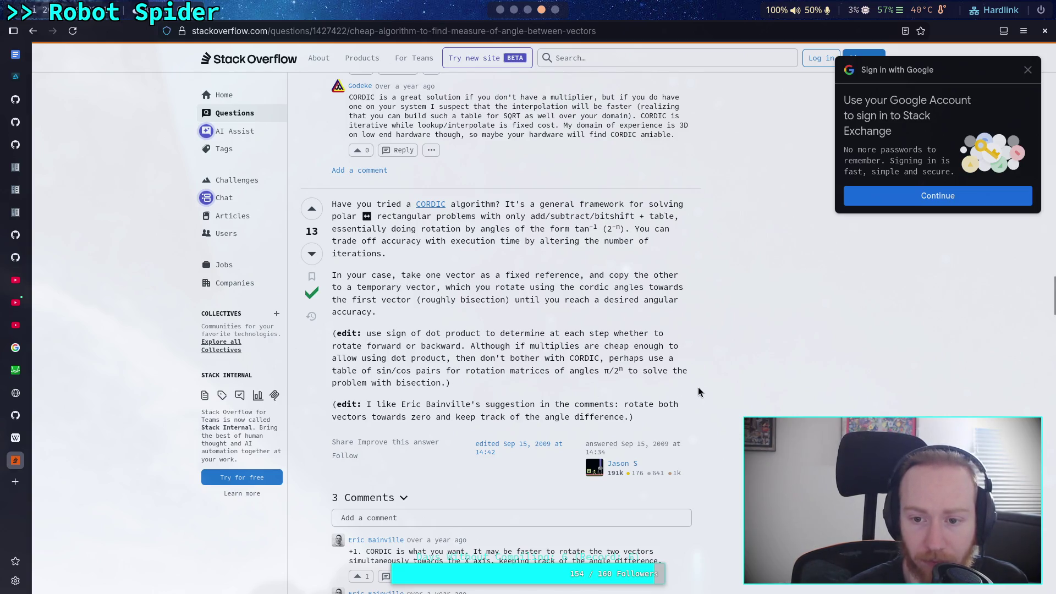
{"action": "scroll", "coordinate": [714, 391], "scroll_direction": "down", "scroll_amount": 10}
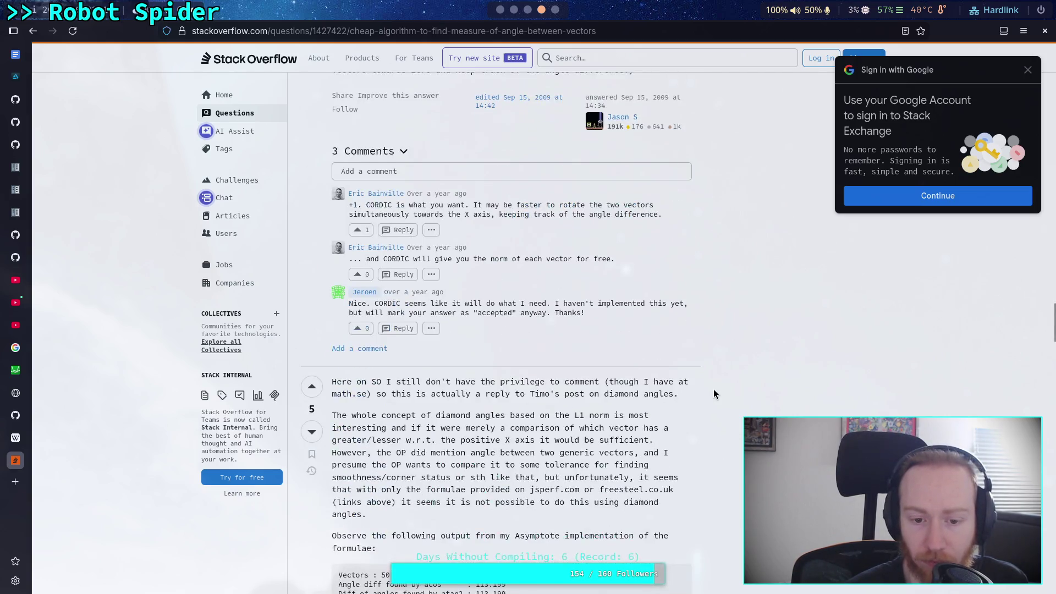
- Return to the DiamondAngle answer and open its jsbin.com/bewodonase demo link
{"action": "scroll", "coordinate": [714, 394], "scroll_direction": "up", "scroll_amount": 15}
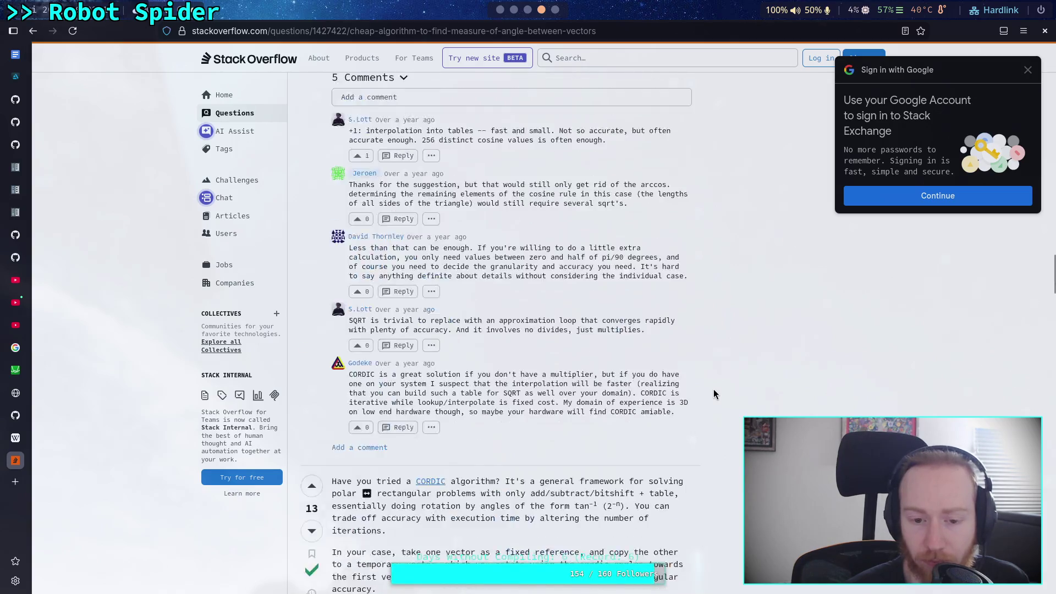
{"action": "scroll", "coordinate": [714, 394], "scroll_direction": "up", "scroll_amount": 12}
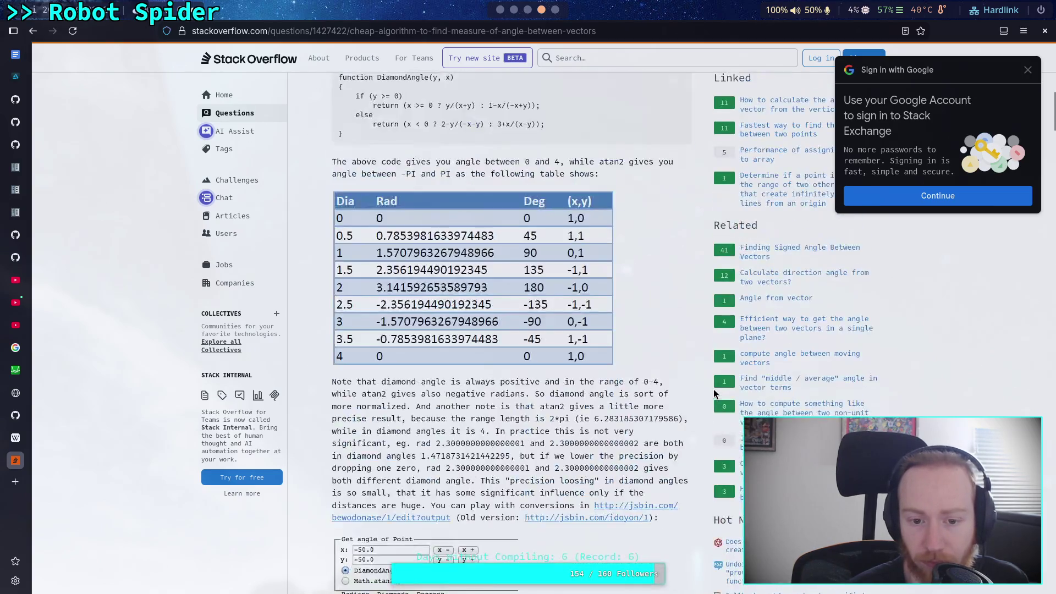
{"action": "scroll", "coordinate": [715, 394], "scroll_direction": "down", "scroll_amount": 5}
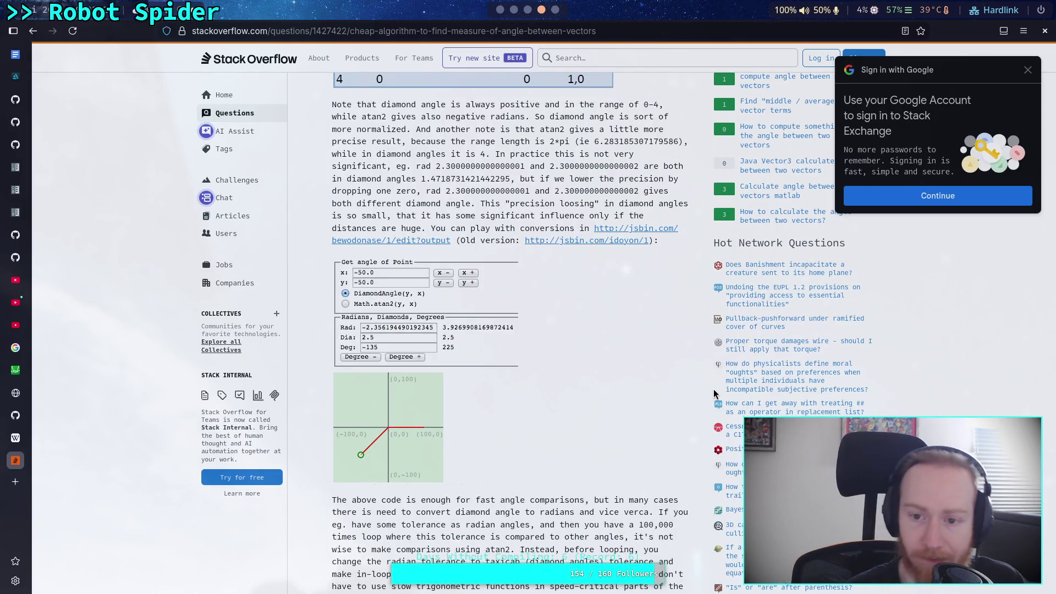
{"action": "scroll", "coordinate": [578, 340], "scroll_direction": "up", "scroll_amount": 10}
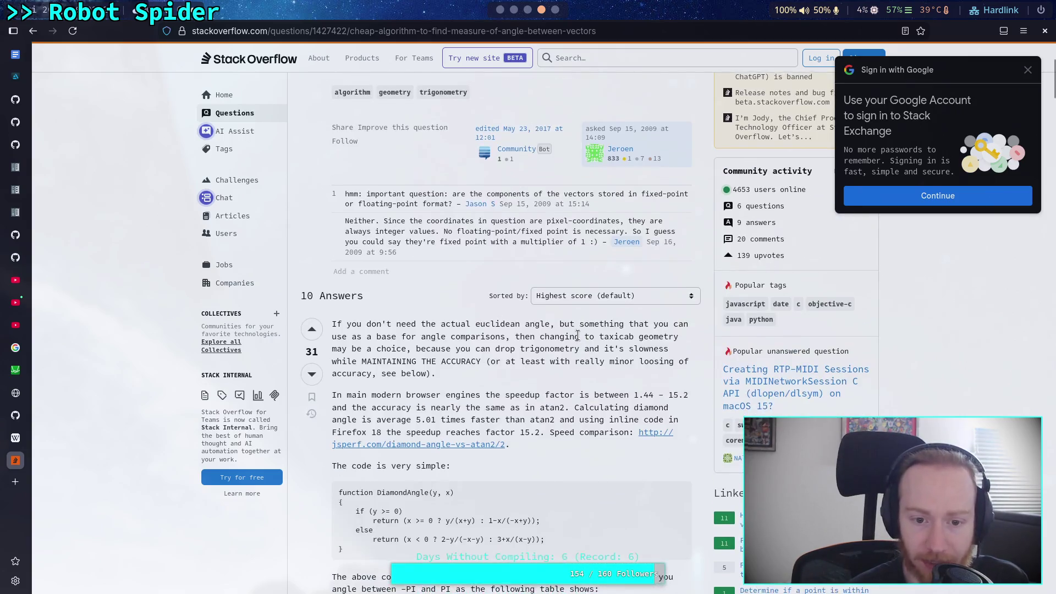
{"action": "scroll", "coordinate": [573, 341], "scroll_direction": "down", "scroll_amount": 20}
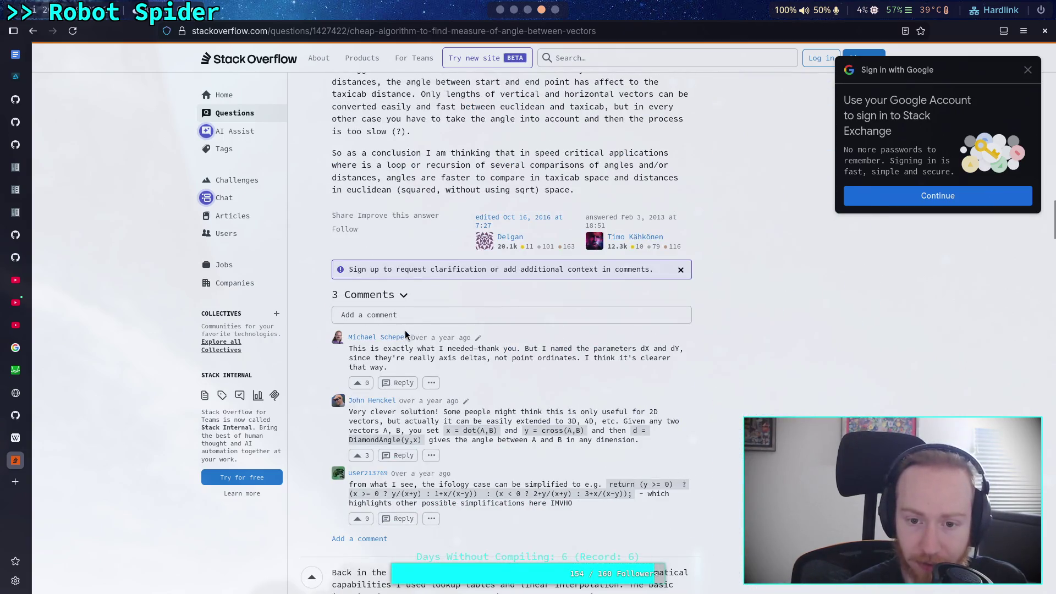
{"action": "scroll", "coordinate": [547, 310], "scroll_direction": "up", "scroll_amount": 6}
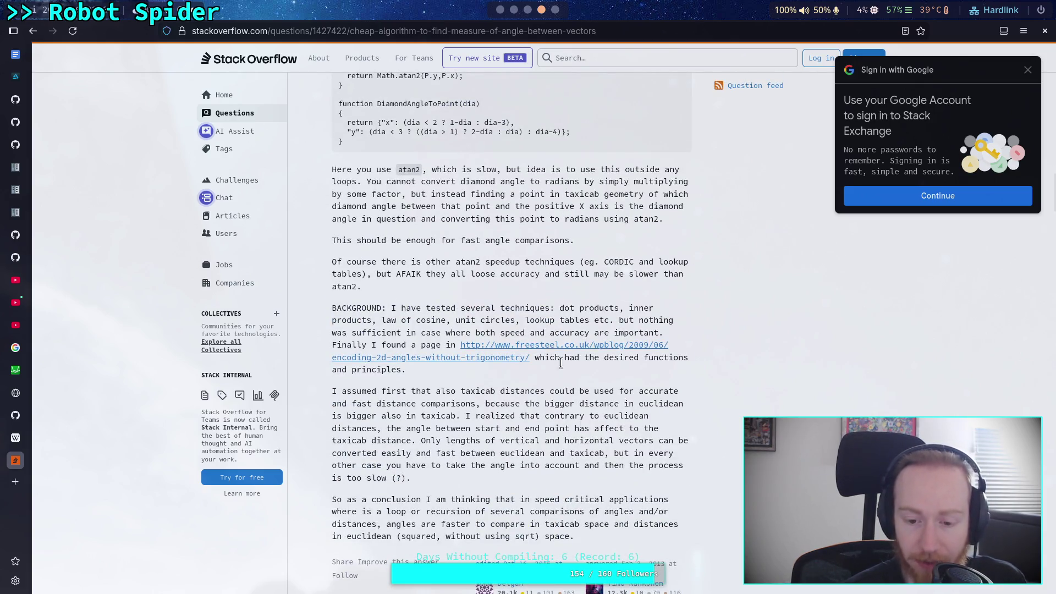
{"action": "scroll", "coordinate": [577, 422], "scroll_direction": "up", "scroll_amount": 6}
{"action": "scroll", "coordinate": [572, 419], "scroll_direction": "up", "scroll_amount": 9}
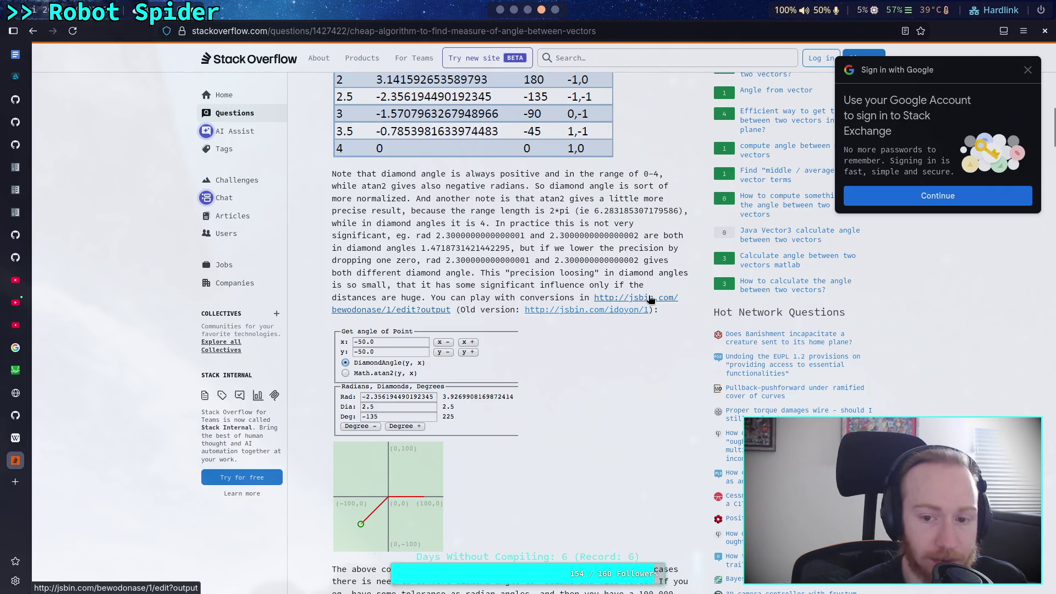
{"action": "left_click", "coordinate": [649, 298]}
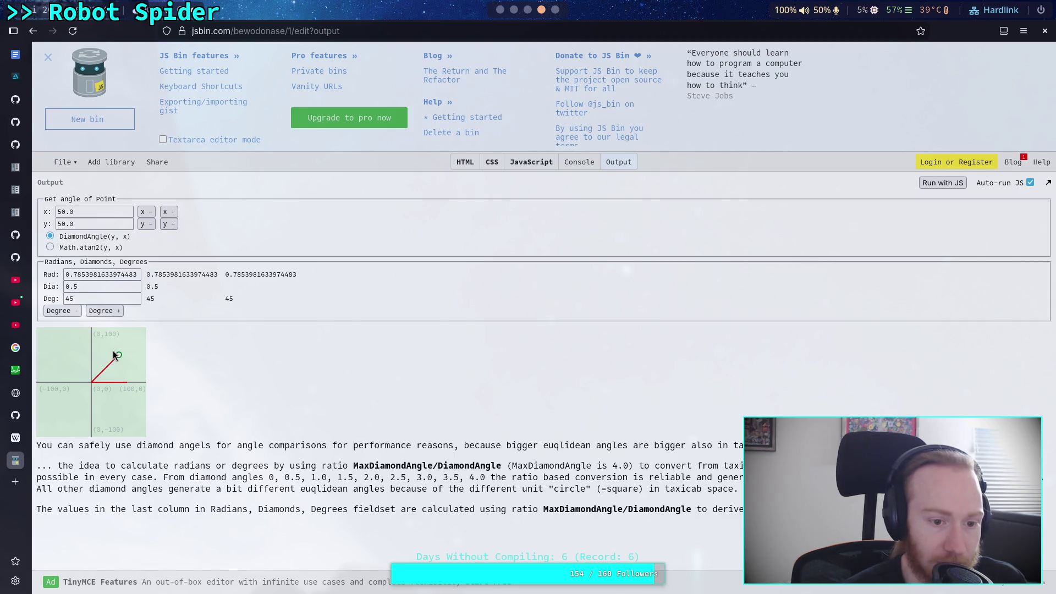
- Raise the demo's angle toward 61 degrees, then bring it back down to 45 degrees
{"action": "left_click", "coordinate": [92, 311]}
{"action": "left_click", "coordinate": [92, 311]}
{"action": "left_click", "coordinate": [93, 312]}
{"action": "left_click", "coordinate": [92, 312]}
{"action": "left_click", "coordinate": [93, 312]}
{"action": "left_click", "coordinate": [93, 311]}
{"action": "left_click", "coordinate": [93, 311]}
{"action": "left_click", "coordinate": [92, 312]}
{"action": "left_click", "coordinate": [93, 312]}
{"action": "left_click", "coordinate": [93, 312]}
{"action": "left_click", "coordinate": [92, 311]}
{"action": "left_click", "coordinate": [92, 311]}
{"action": "left_click", "coordinate": [93, 311]}
{"action": "left_click", "coordinate": [92, 311]}
{"action": "left_click", "coordinate": [92, 311]}
{"action": "left_click", "coordinate": [92, 312]}
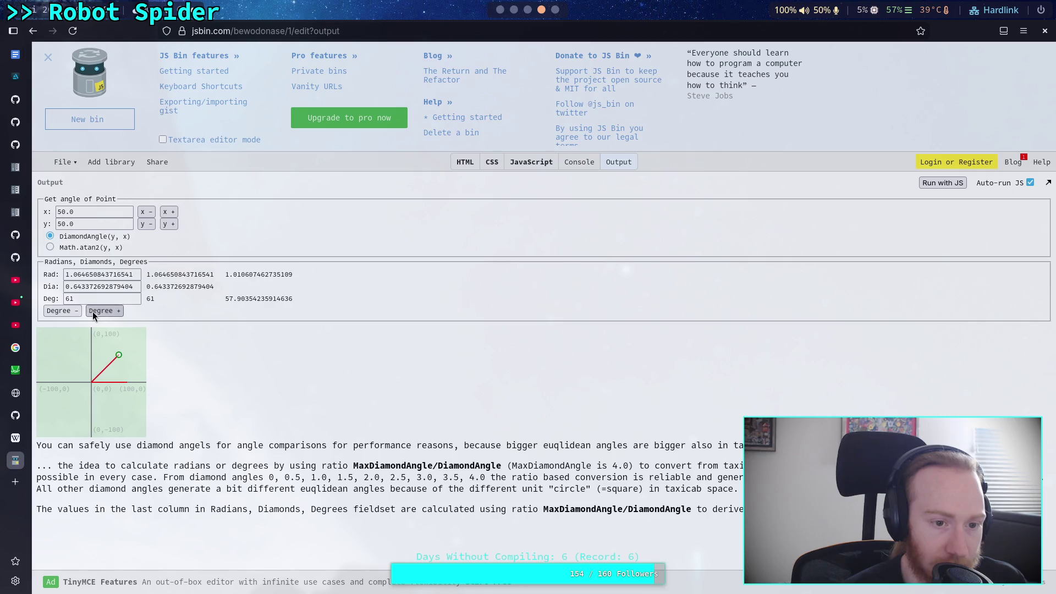
{"action": "left_click", "coordinate": [61, 312]}
{"action": "left_click", "coordinate": [60, 312]}
{"action": "left_click", "coordinate": [60, 312]}
{"action": "left_click", "coordinate": [61, 312]}
{"action": "left_click", "coordinate": [60, 312]}
{"action": "left_click", "coordinate": [60, 312]}
{"action": "left_click", "coordinate": [59, 311]}
{"action": "left_click", "coordinate": [59, 311]}
{"action": "left_click", "coordinate": [60, 312]}
{"action": "left_click", "coordinate": [59, 311]}
{"action": "left_click", "coordinate": [60, 311]}
{"action": "left_click", "coordinate": [59, 312]}
{"action": "double_click", "coordinate": [59, 311]}
{"action": "left_click", "coordinate": [59, 312]}
{"action": "left_click", "coordinate": [59, 311]}
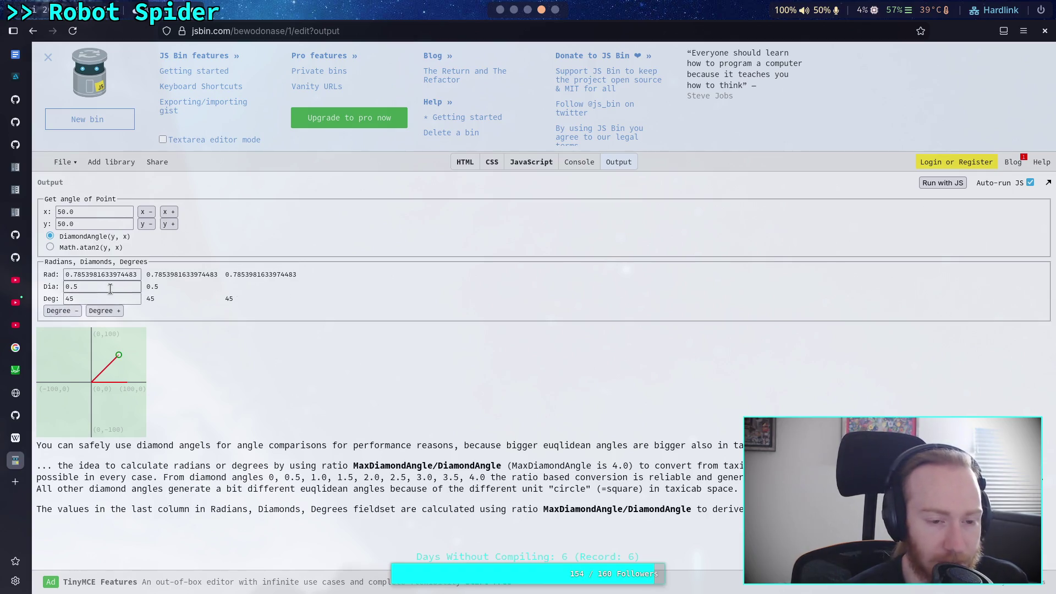
- Lower the point's x value to 39
{"action": "left_click", "coordinate": [146, 215]}
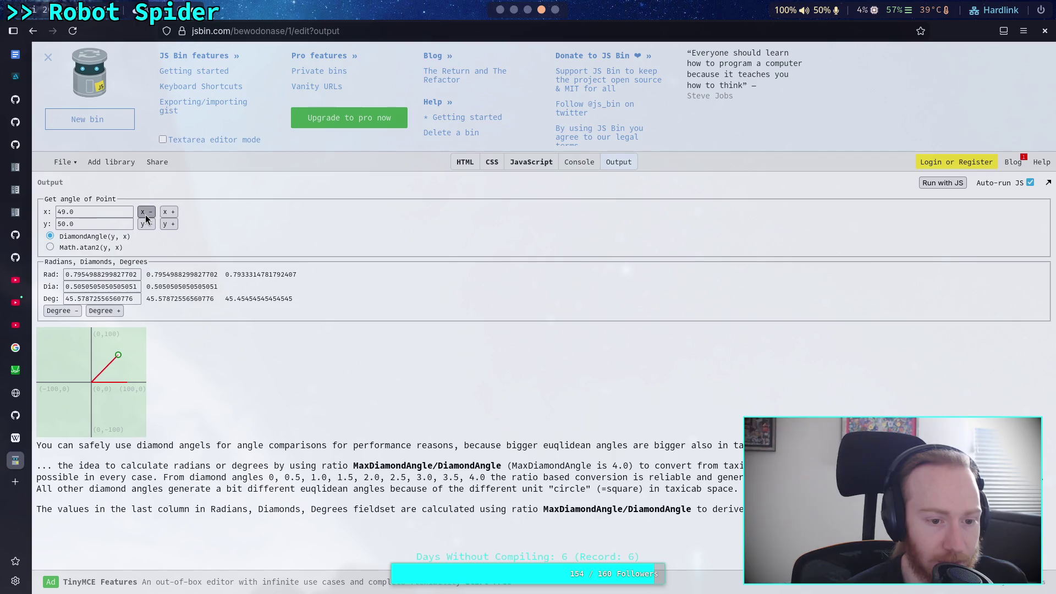
{"action": "left_click", "coordinate": [145, 215]}
{"action": "left_click", "coordinate": [146, 215]}
{"action": "left_click", "coordinate": [145, 216]}
{"action": "left_click", "coordinate": [146, 215]}
{"action": "left_click", "coordinate": [146, 215]}
{"action": "left_click", "coordinate": [146, 215]}
{"action": "left_click", "coordinate": [146, 216]}
{"action": "left_click", "coordinate": [146, 215]}
{"action": "left_click", "coordinate": [145, 215]}
{"action": "left_click", "coordinate": [146, 215]}
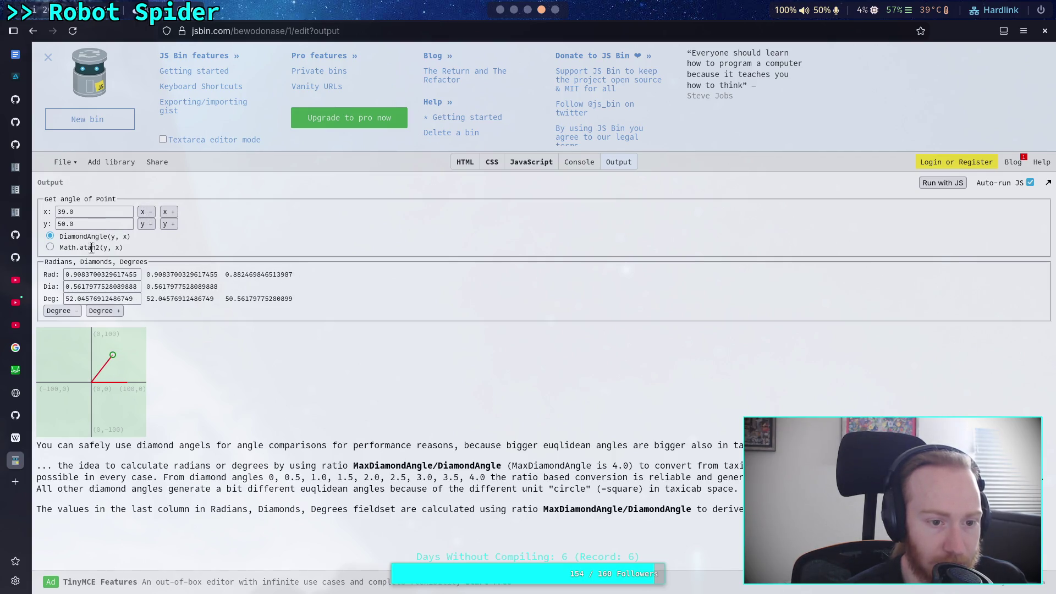
- Compare Math.atan2 against DiamondAngle, highlight the 50.56179775280899 degree value, and lower y to 48
{"action": "left_click", "coordinate": [50, 248]}
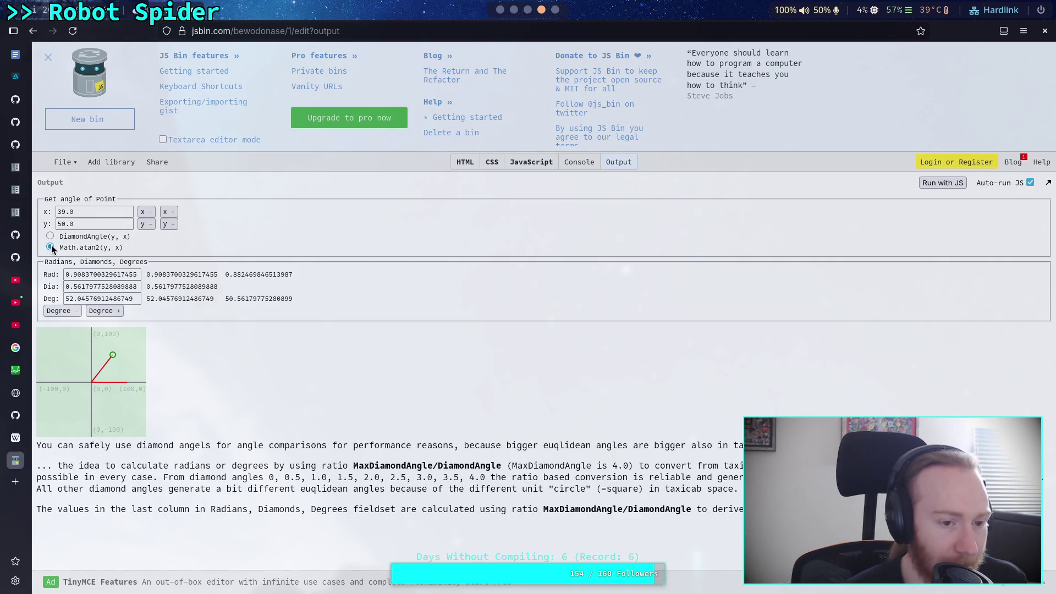
{"action": "left_click", "coordinate": [146, 224]}
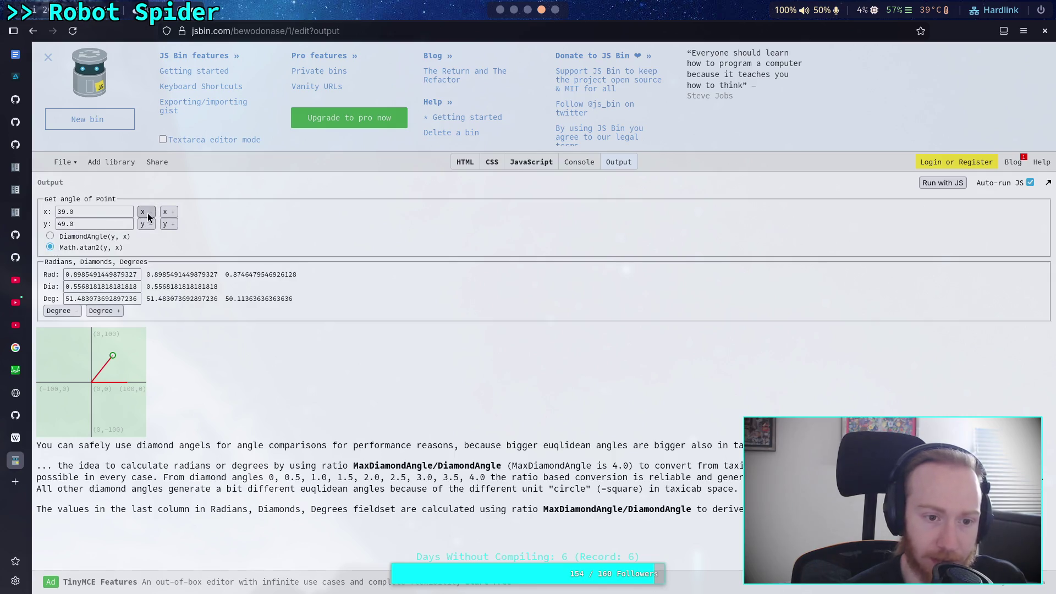
{"action": "left_click", "coordinate": [172, 226]}
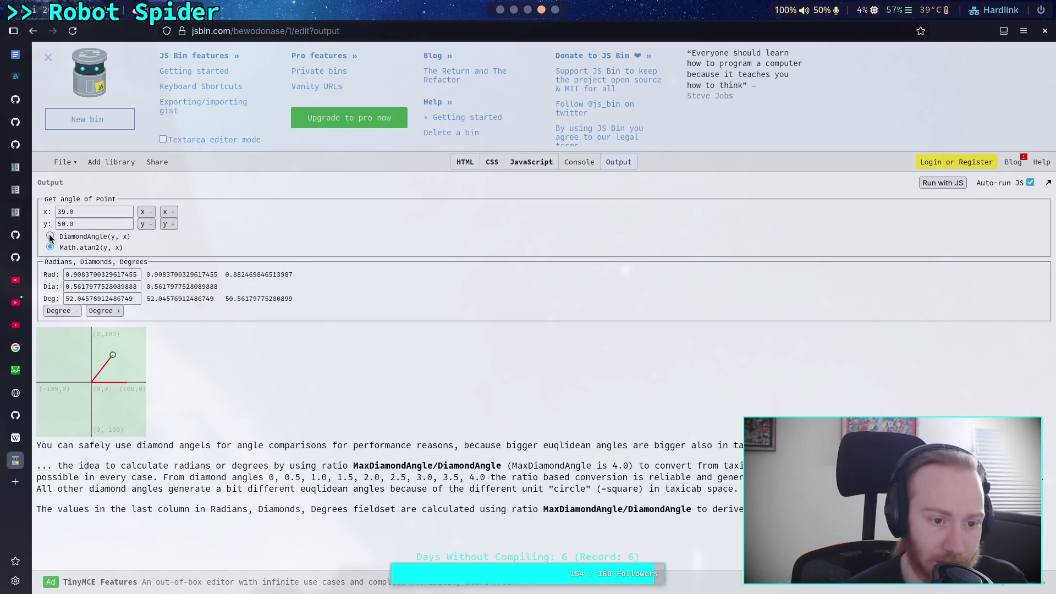
{"action": "left_click", "coordinate": [147, 224]}
{"action": "left_click", "coordinate": [169, 225]}
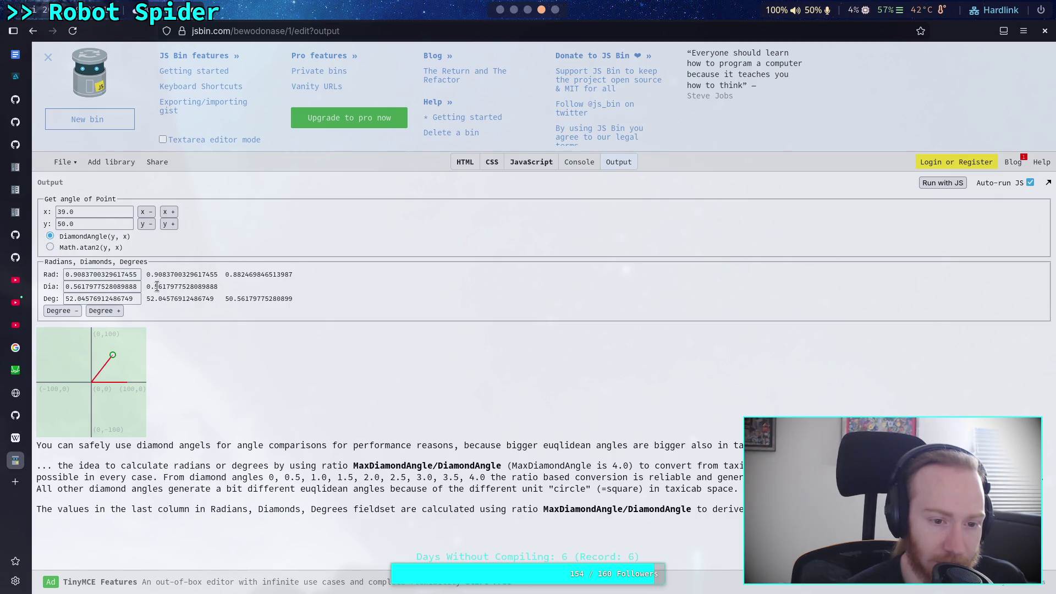
{"action": "left_click_drag", "start_coordinate": [226, 298], "coordinate": [294, 300]}
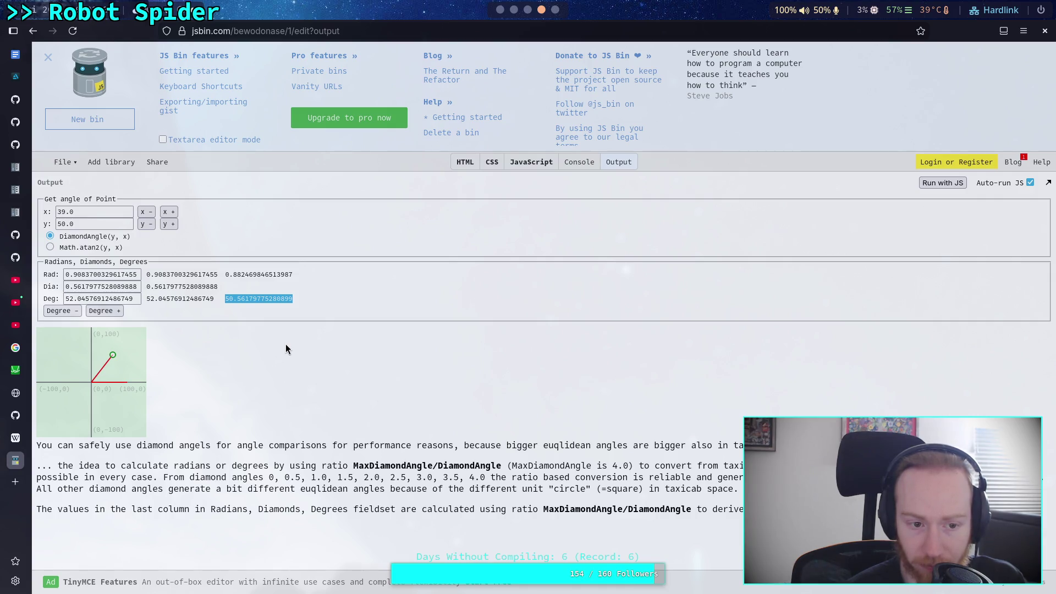
{"action": "left_click", "coordinate": [147, 227]}
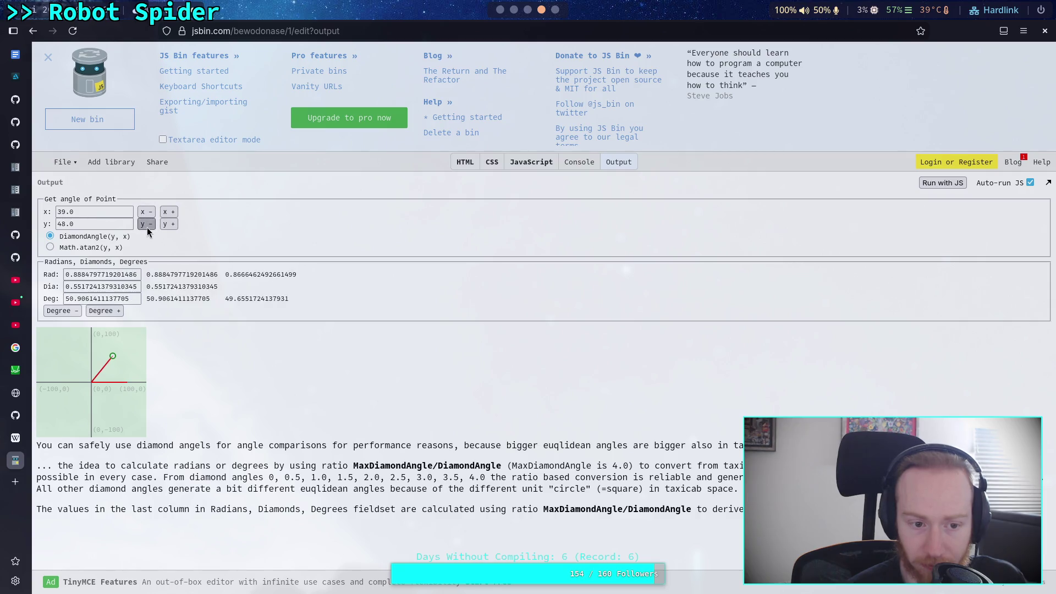
- Lower the JS Bin test point's y coordinate to -3.0, with x at -8.0
{"action": "mouse_move", "coordinate": [147, 226]}
{"action": "left_mouse_down"}
{"action": "mouse_move", "coordinate": [167, 226]}
{"action": "mouse_move", "coordinate": [152, 213]}
{"action": "mouse_move", "coordinate": [167, 227]}
{"action": "left_mouse_up"}
{"action": "left_click", "coordinate": [148, 223]}
{"action": "left_click", "coordinate": [148, 223]}
{"action": "left_click", "coordinate": [163, 226]}
{"action": "left_click", "coordinate": [163, 226]}
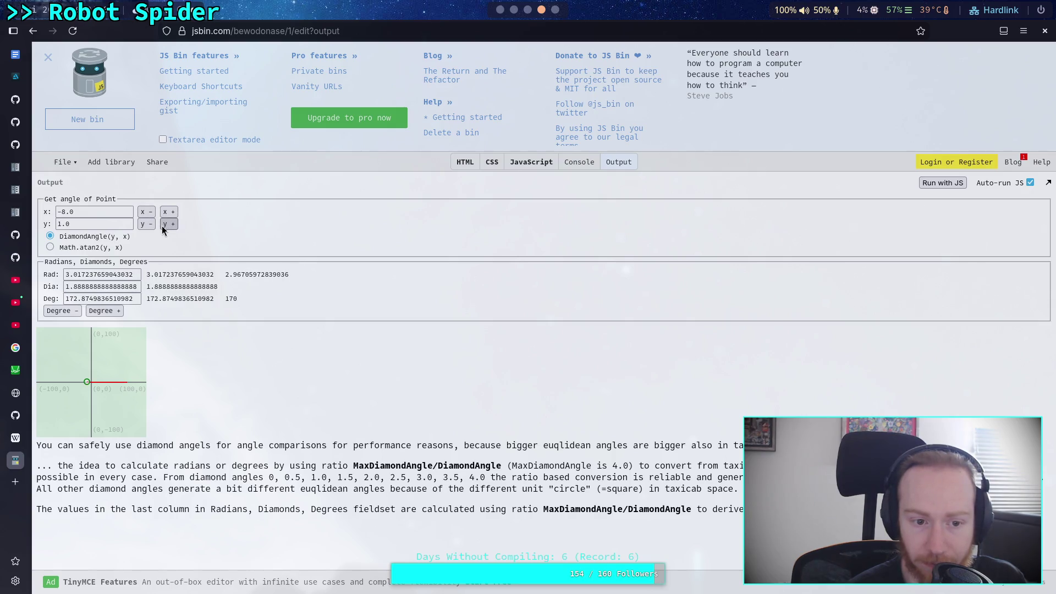
{"action": "left_click", "coordinate": [161, 226]}
{"action": "left_click", "coordinate": [145, 225]}
{"action": "left_click", "coordinate": [145, 226]}
{"action": "left_click", "coordinate": [145, 226]}
{"action": "left_click", "coordinate": [145, 225]}
{"action": "left_click", "coordinate": [145, 226]}
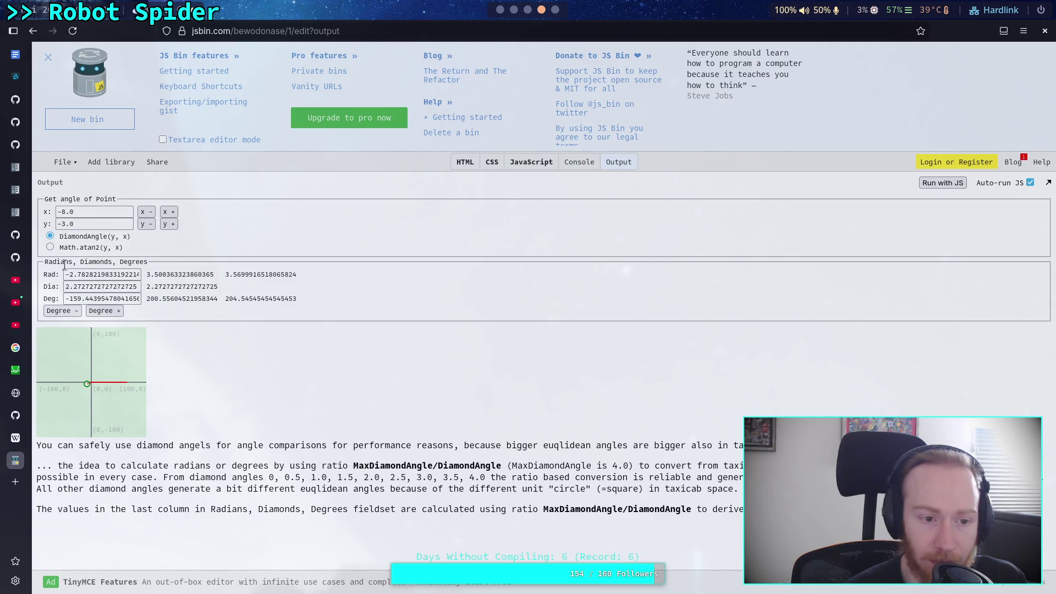
- Highlight the angle headings and the Rad and Deg readout values, then go back to the Stack Overflow question
{"action": "left_click_drag", "start_coordinate": [49, 263], "coordinate": [147, 262]}
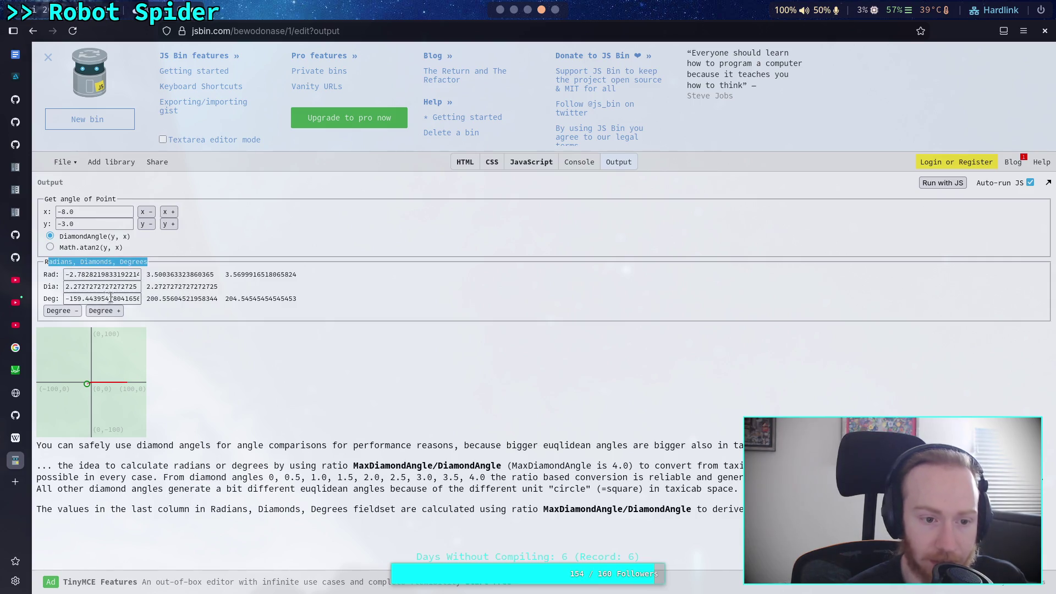
{"action": "left_click", "coordinate": [171, 297]}
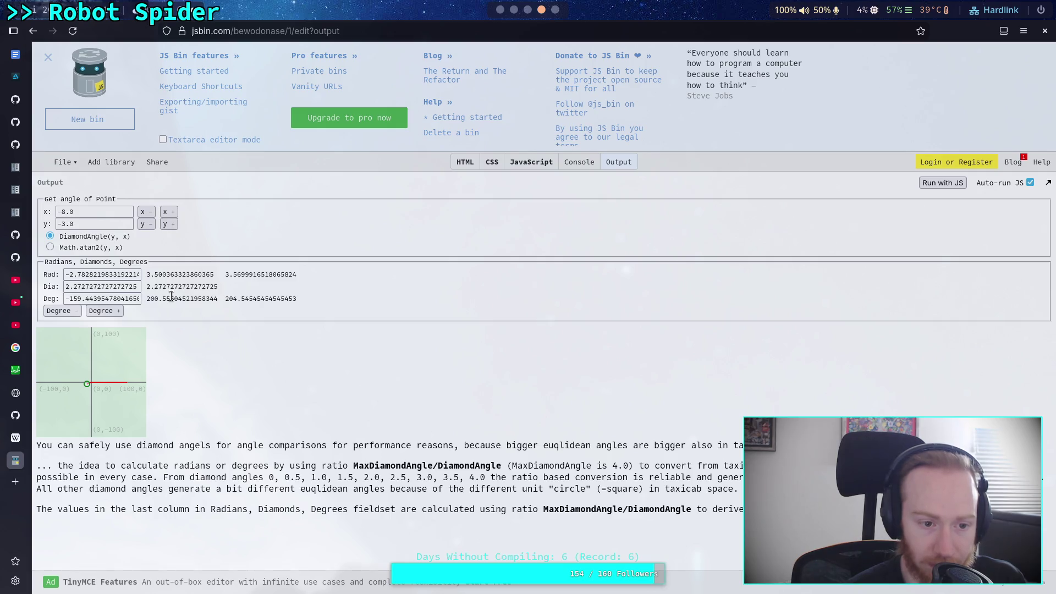
{"action": "left_click_drag", "start_coordinate": [163, 275], "coordinate": [289, 273]}
{"action": "left_click_drag", "start_coordinate": [186, 298], "coordinate": [284, 298]}
{"action": "left_click", "coordinate": [267, 329]}
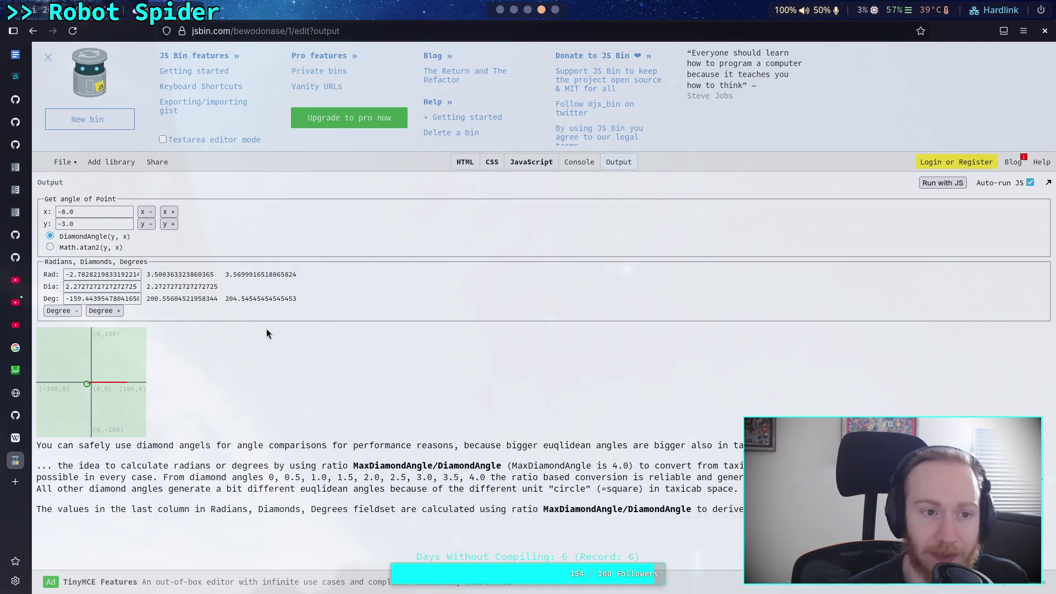
{"action": "left_click", "coordinate": [33, 33]}
- Return to the Google results and briefly check the Math Stack Exchange vector-angle question
{"action": "scroll", "coordinate": [644, 407], "scroll_direction": "down", "scroll_amount": 5}
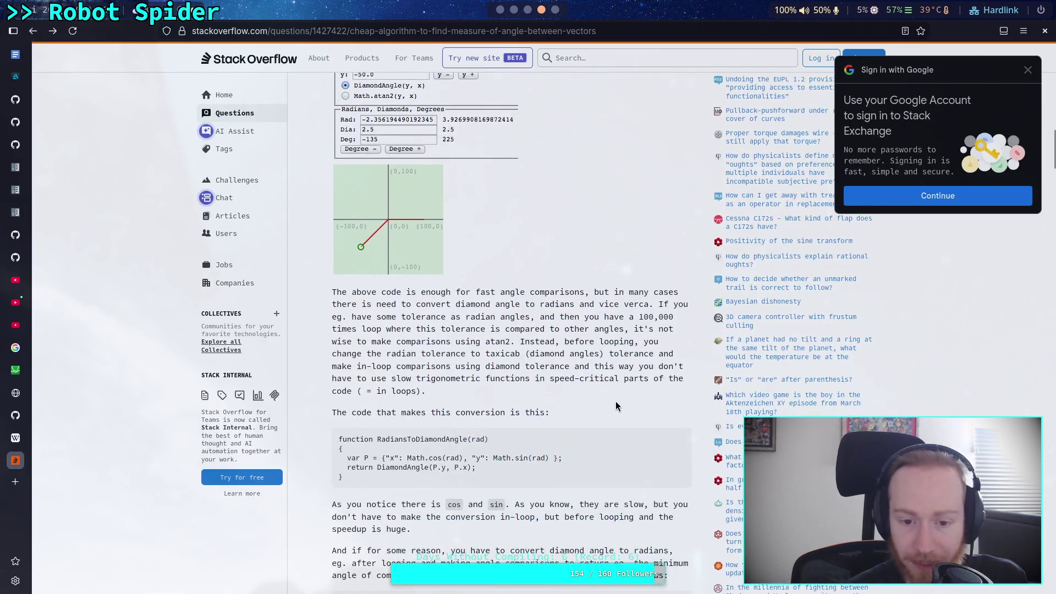
{"action": "scroll", "coordinate": [619, 397], "scroll_direction": "up", "scroll_amount": 9}
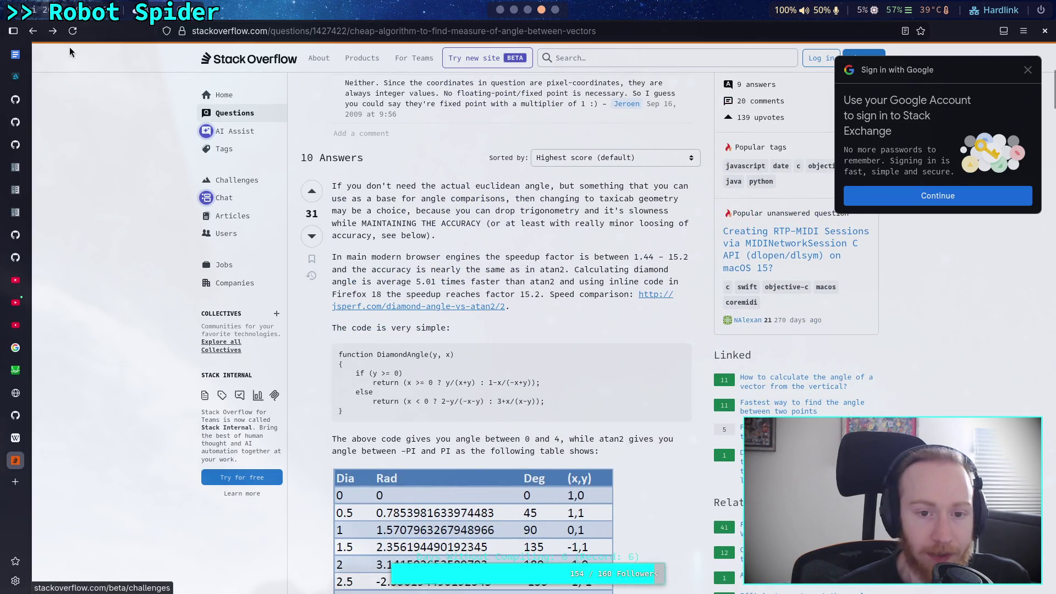
{"action": "left_click", "coordinate": [33, 31]}
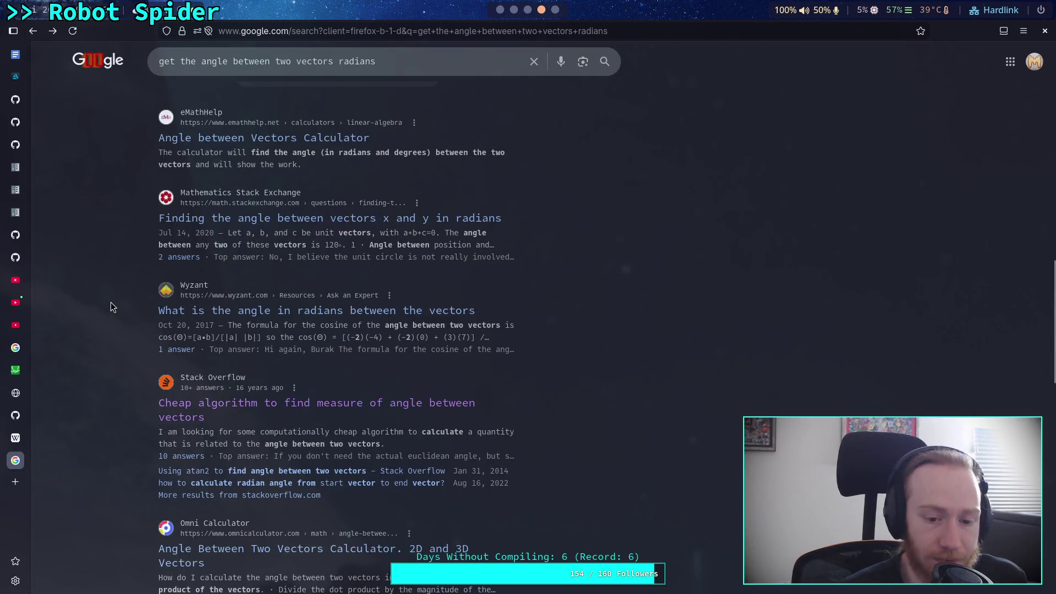
{"action": "left_click", "coordinate": [227, 219]}
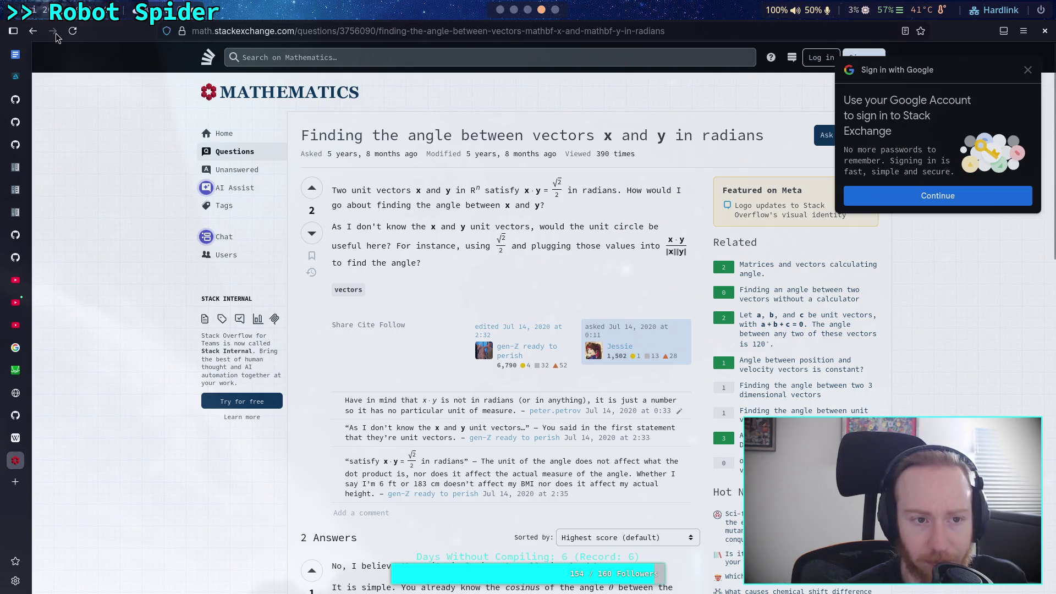
{"action": "left_click", "coordinate": [34, 32]}
- Open the 'Finding The Angle Between Two Vectors - Calculus 3' video result
{"action": "scroll", "coordinate": [140, 250], "scroll_direction": "up", "scroll_amount": 3}
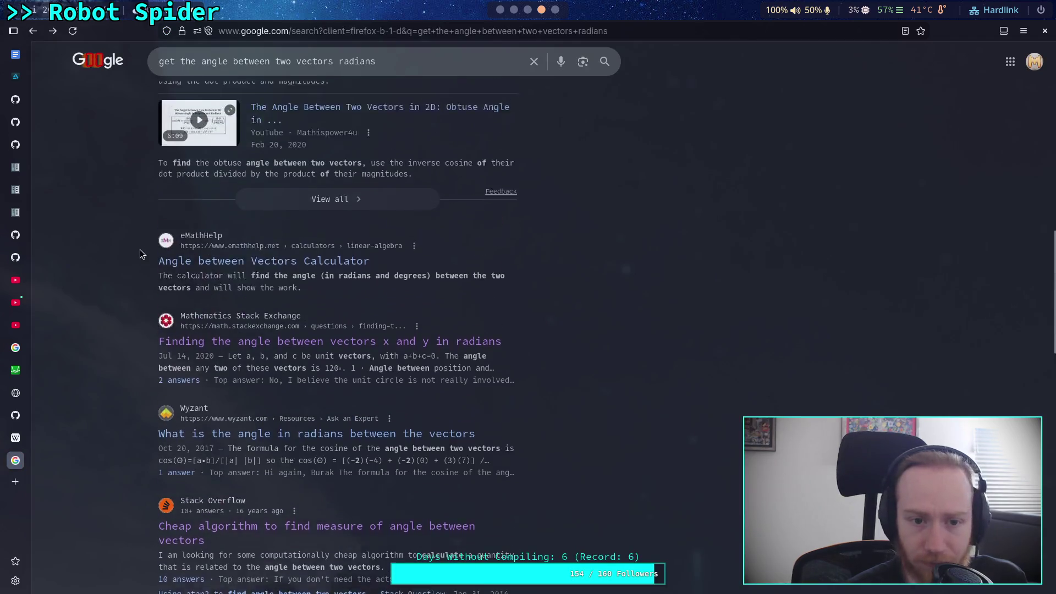
{"action": "scroll", "coordinate": [171, 279], "scroll_direction": "up", "scroll_amount": 6}
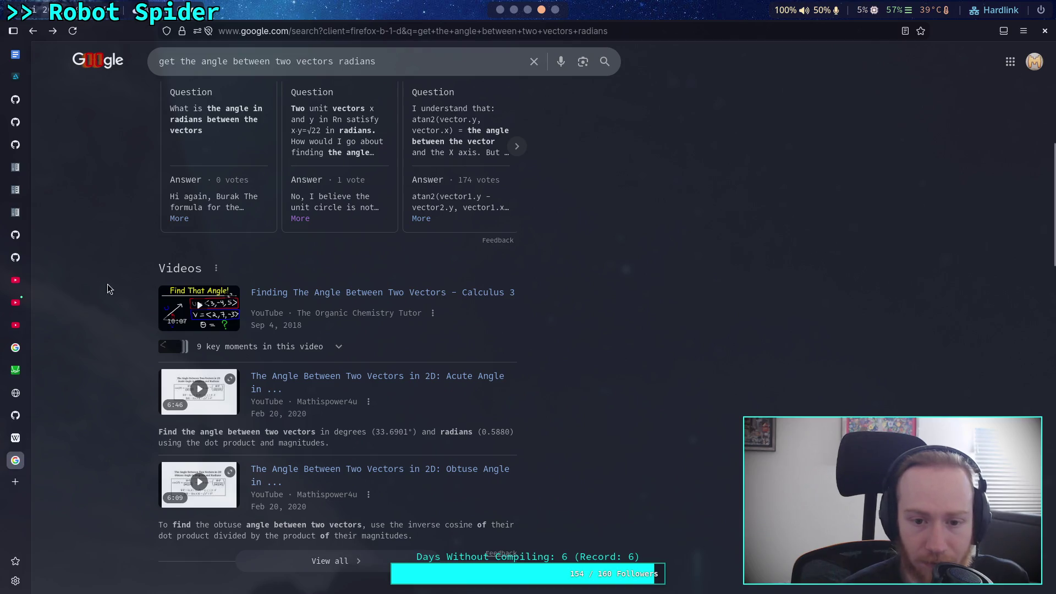
{"action": "left_click", "coordinate": [319, 293]}
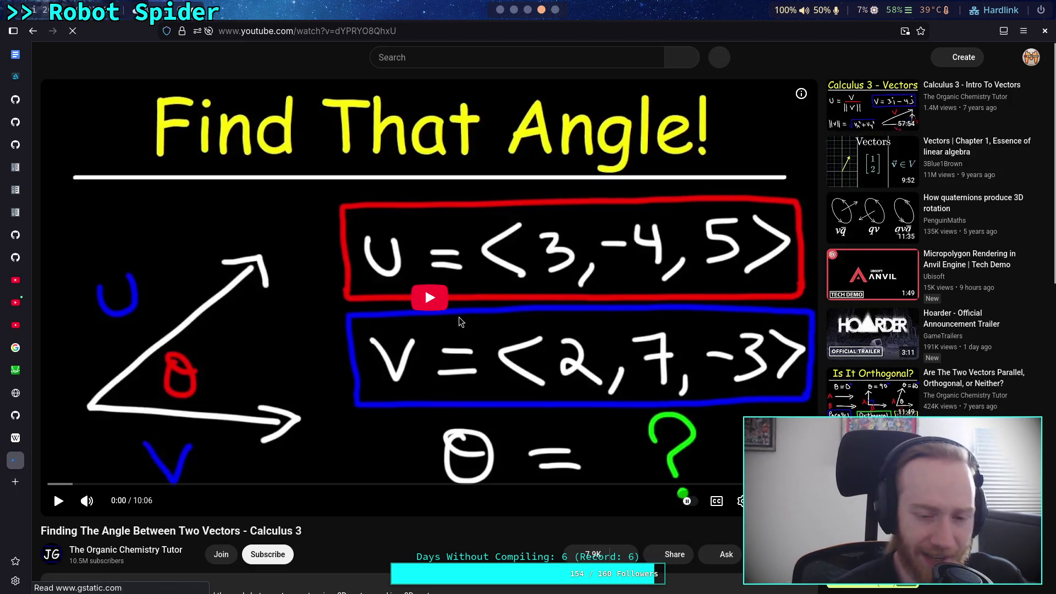
- Play the video at lower volume and 1.25x speed, pause at the arccos formula, and return to Godot
{"action": "left_click", "coordinate": [434, 312]}
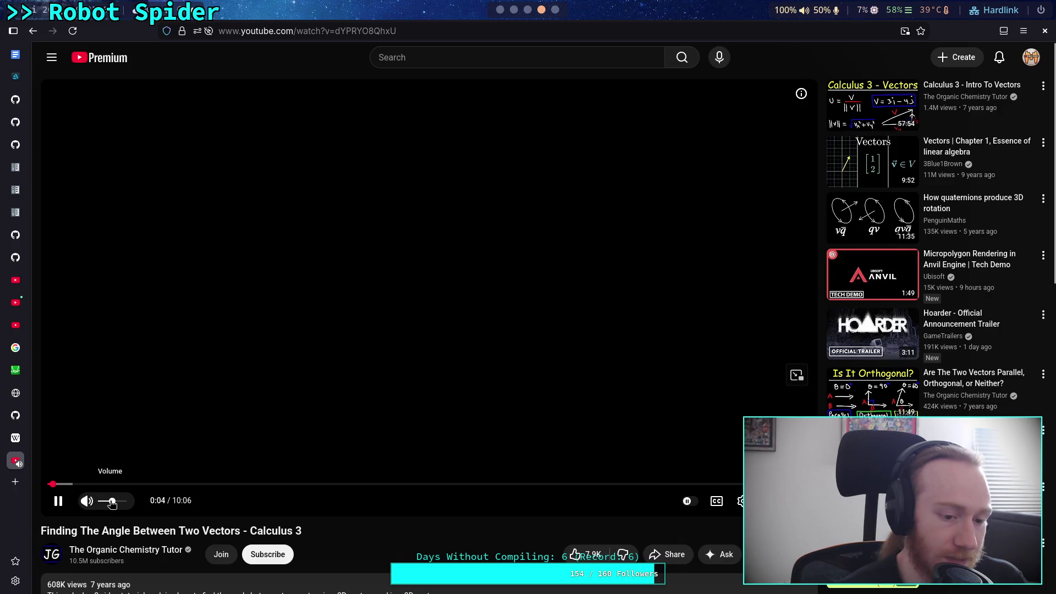
{"action": "left_click_drag", "start_coordinate": [112, 503], "coordinate": [108, 507]}
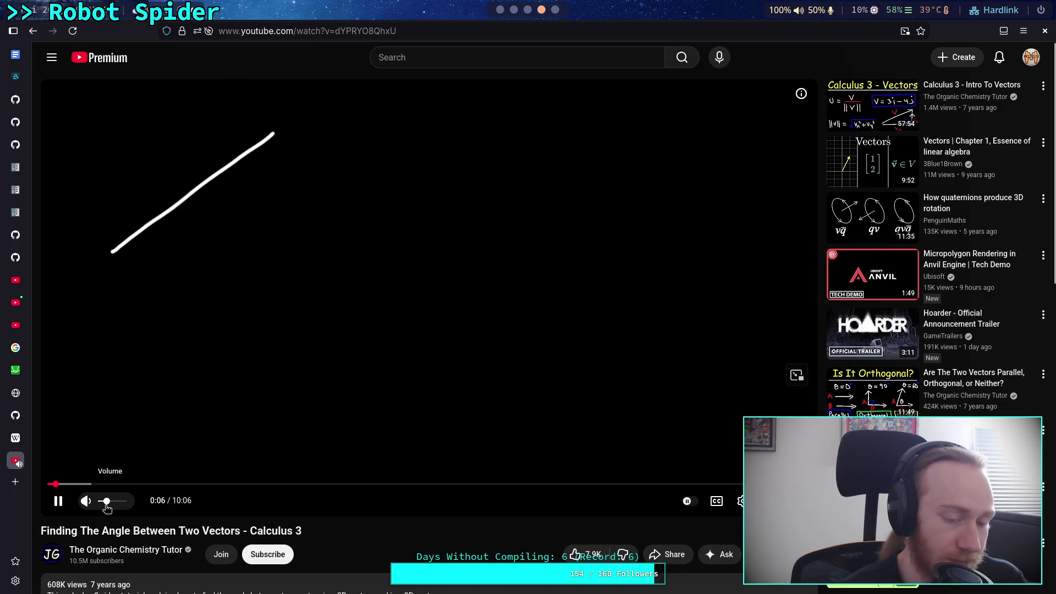
{"action": "left_click", "coordinate": [741, 502]}
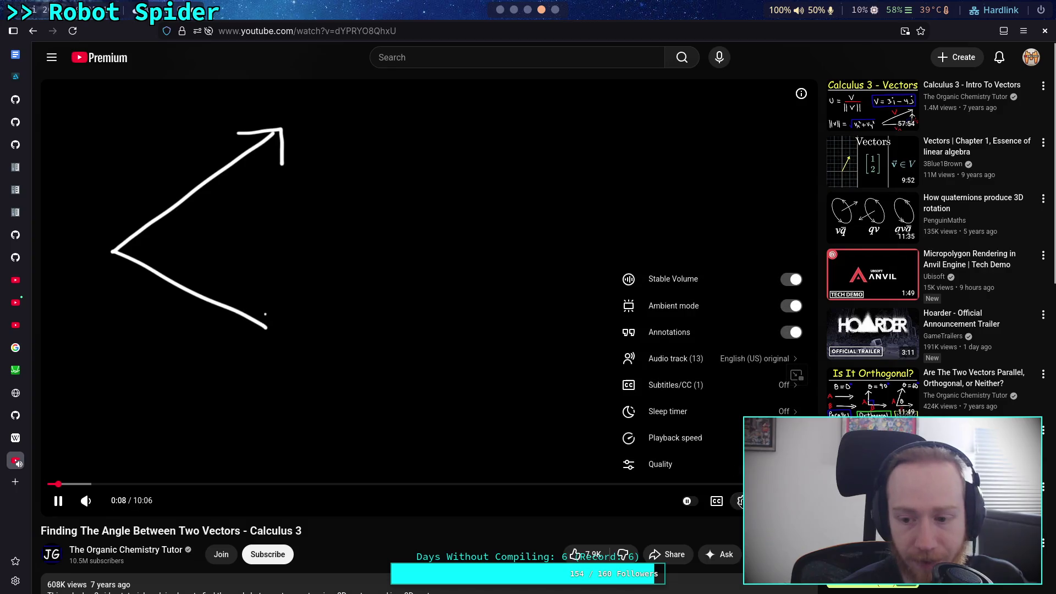
{"action": "left_click", "coordinate": [710, 438]}
{"action": "left_click", "coordinate": [701, 453]}
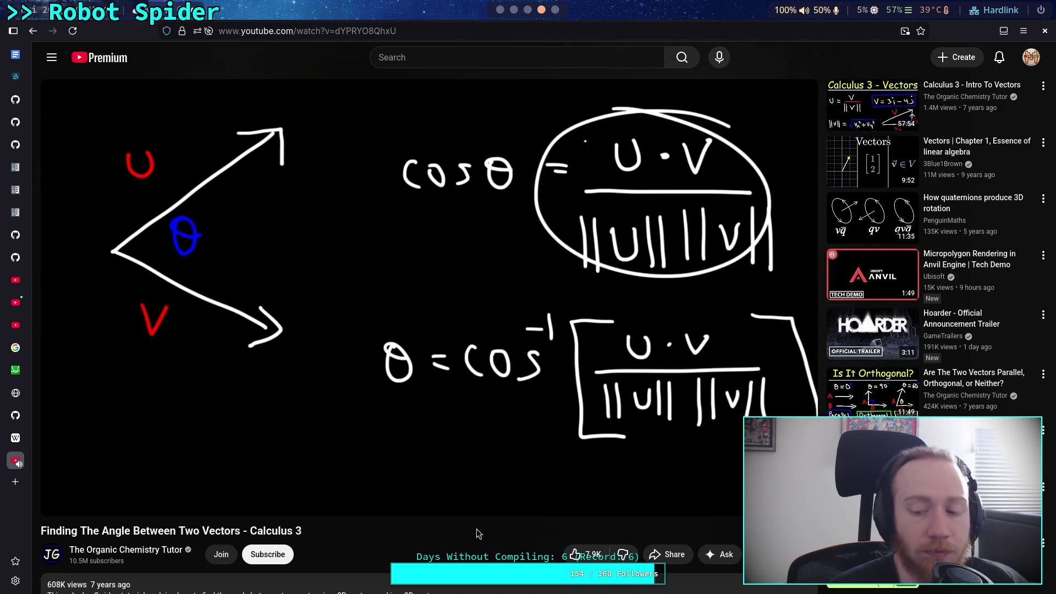
{"action": "key", "text": "space"}
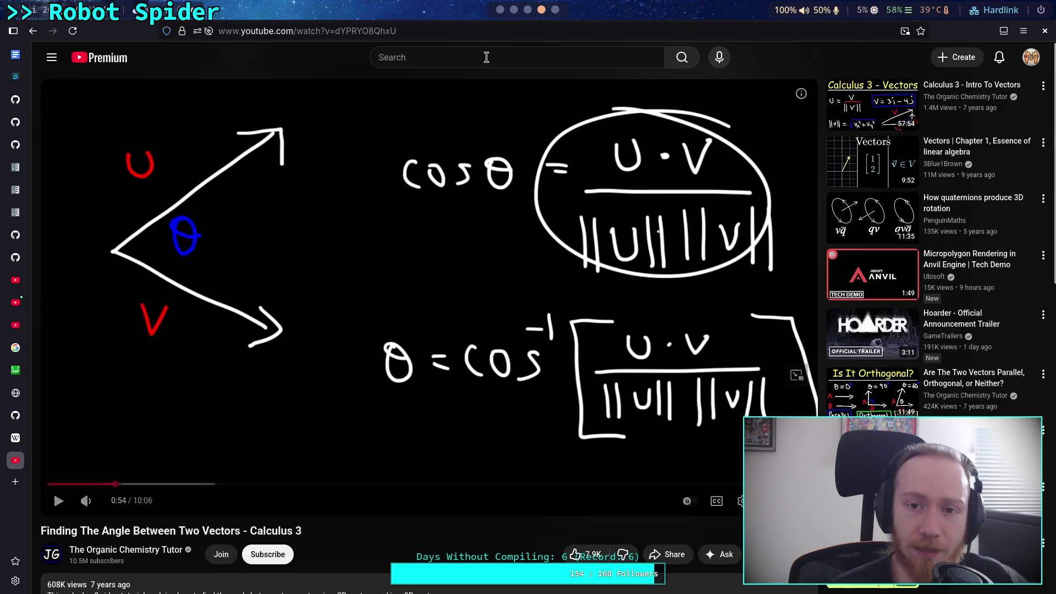
{"action": "left_click", "coordinate": [500, 14]}
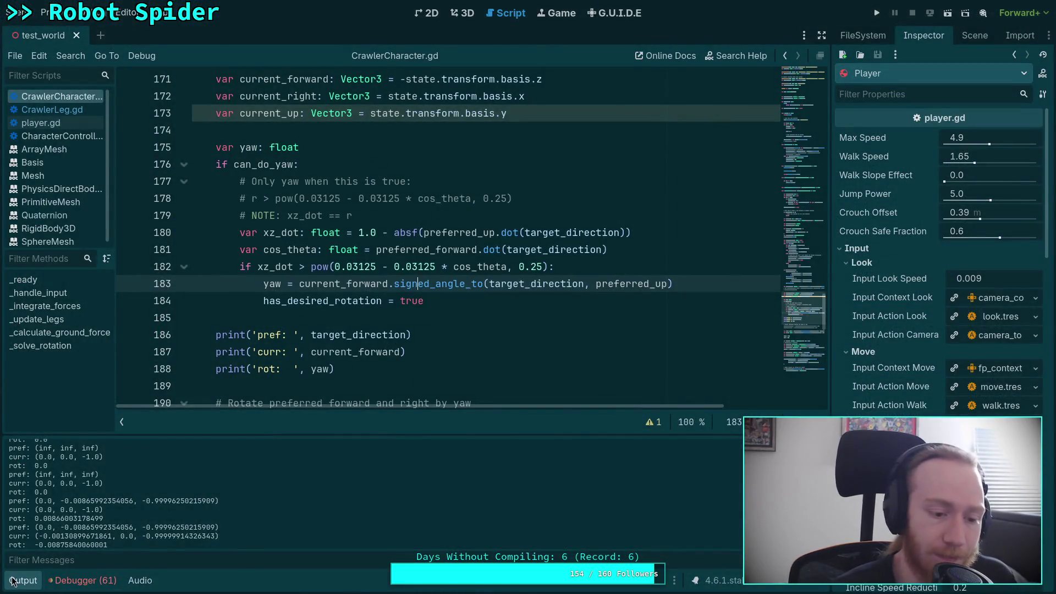
- Collapse the output panel and add print('sat: ', yaw) after the yaw assignment on line 183
{"action": "left_click", "coordinate": [22, 581]}
{"action": "scroll", "coordinate": [495, 404], "scroll_direction": "up", "scroll_amount": 2}
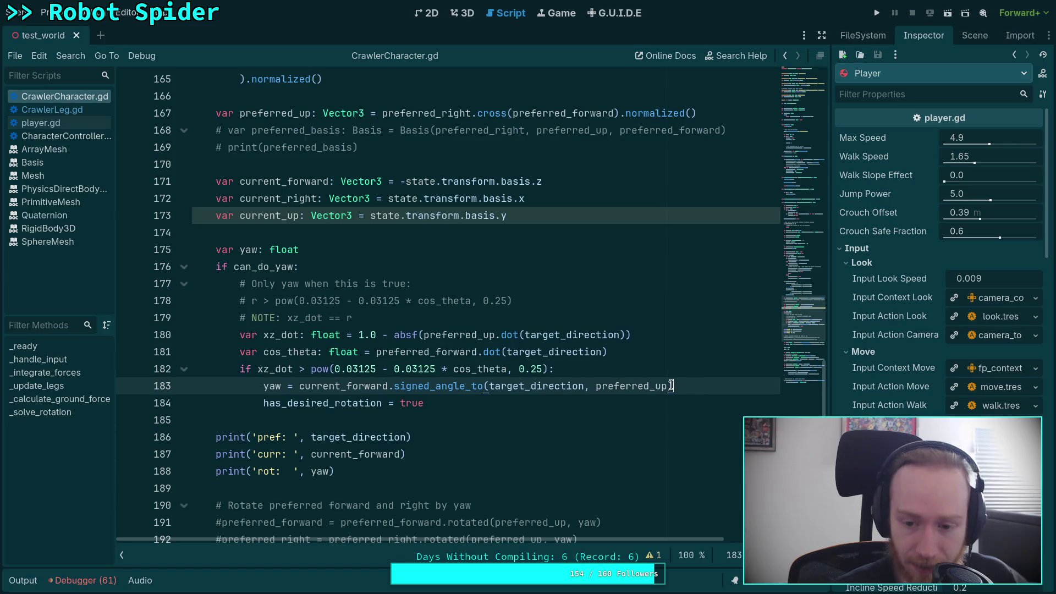
{"action": "left_click", "coordinate": [287, 387]}
{"action": "left_click", "coordinate": [733, 385]}
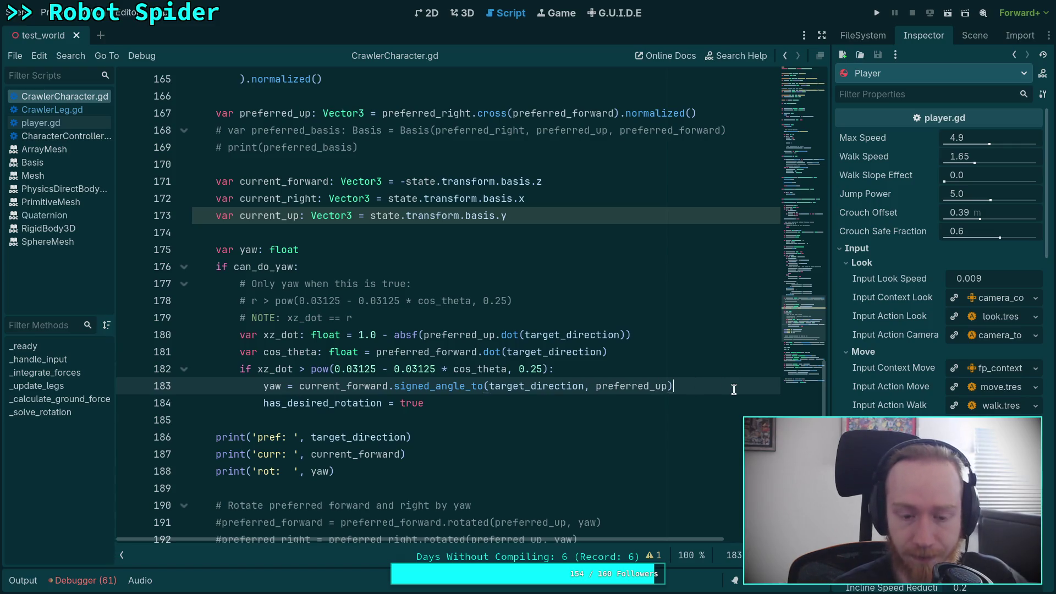
{"action": "key", "text": "Return"}
{"action": "type", "text": "print('"}
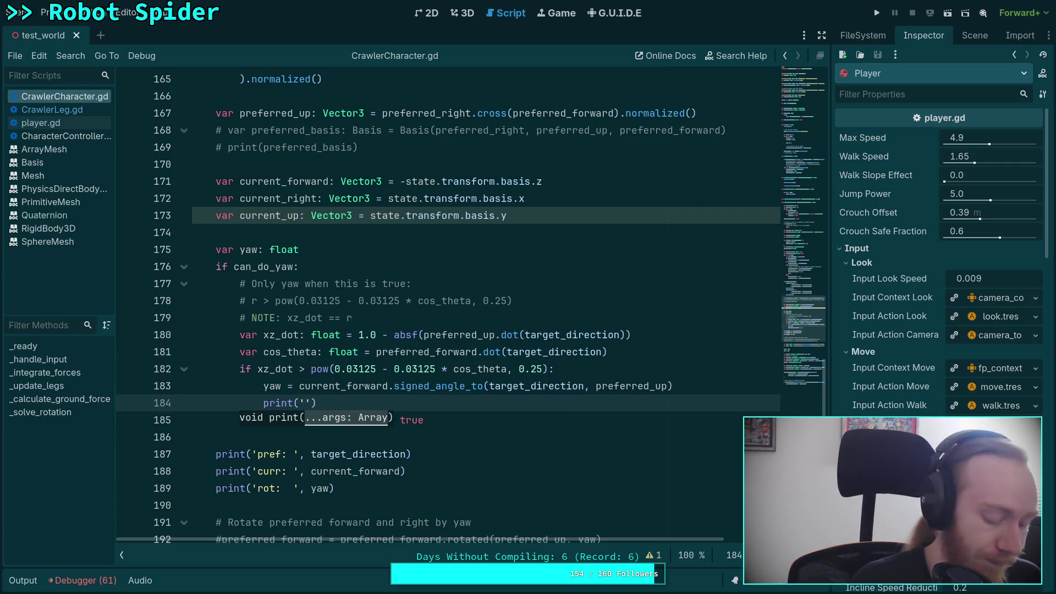
{"action": "type", "text": "sat: ', "}
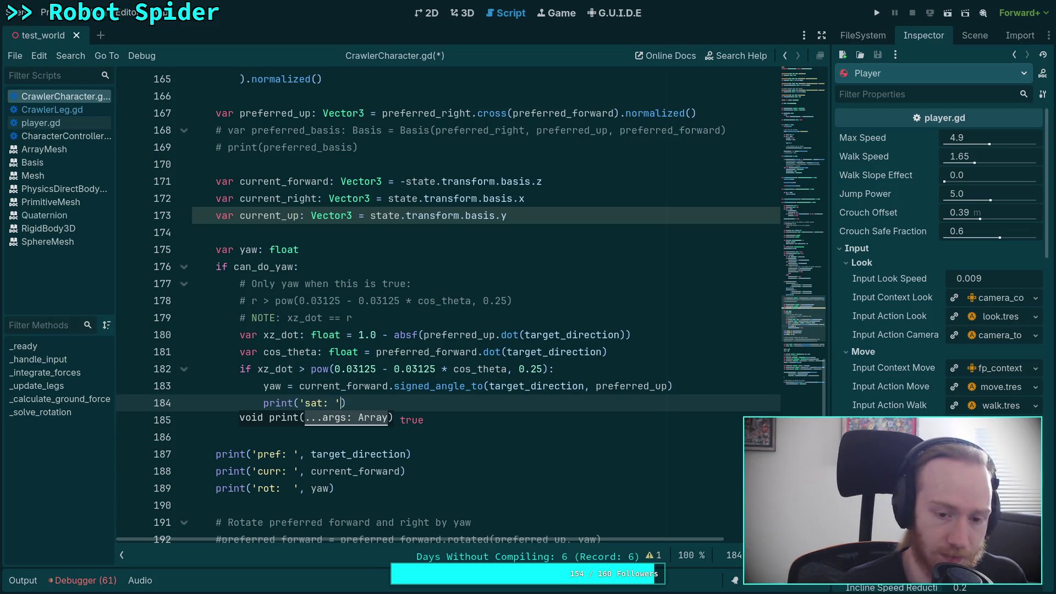
{"action": "type", "text": "yaw"}
{"action": "key", "text": "End"}
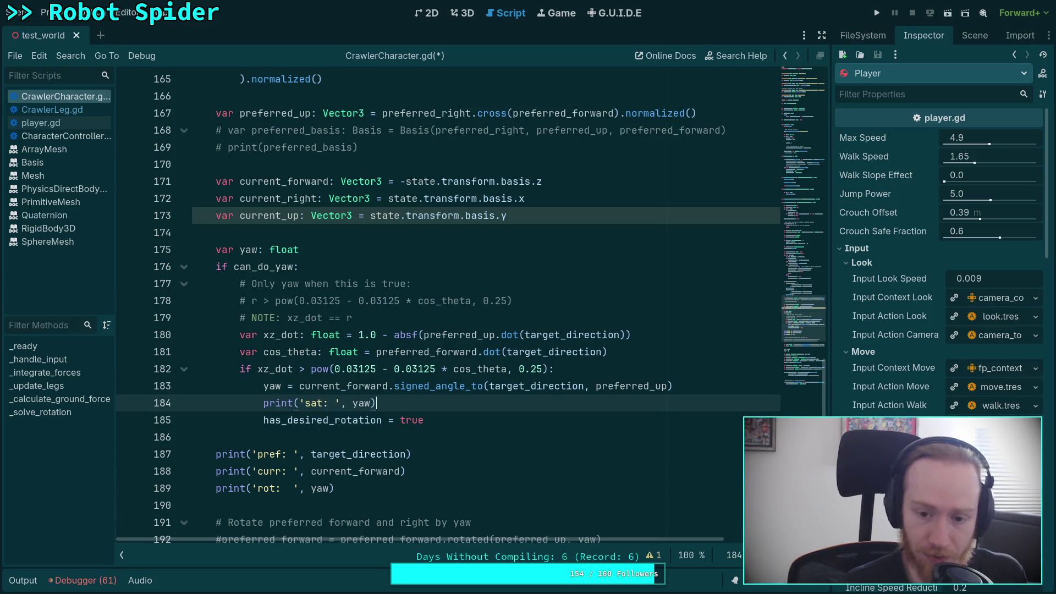
{"action": "key", "text": "Return"}
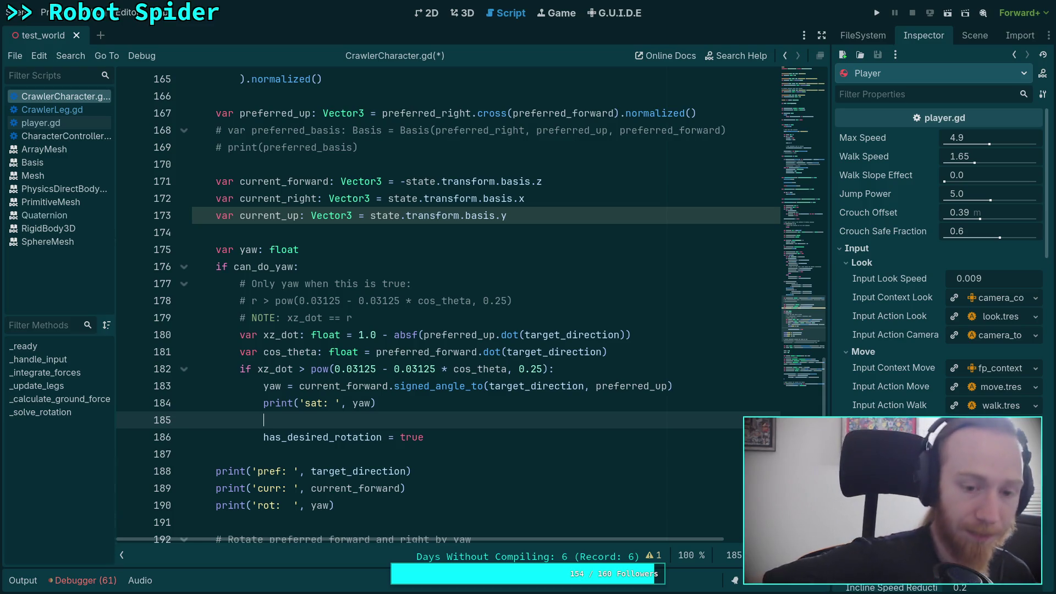
- Add var a: Vector3 = current_forward.slide(preferred_up) on line 185
{"action": "type", "text": "var a: "}
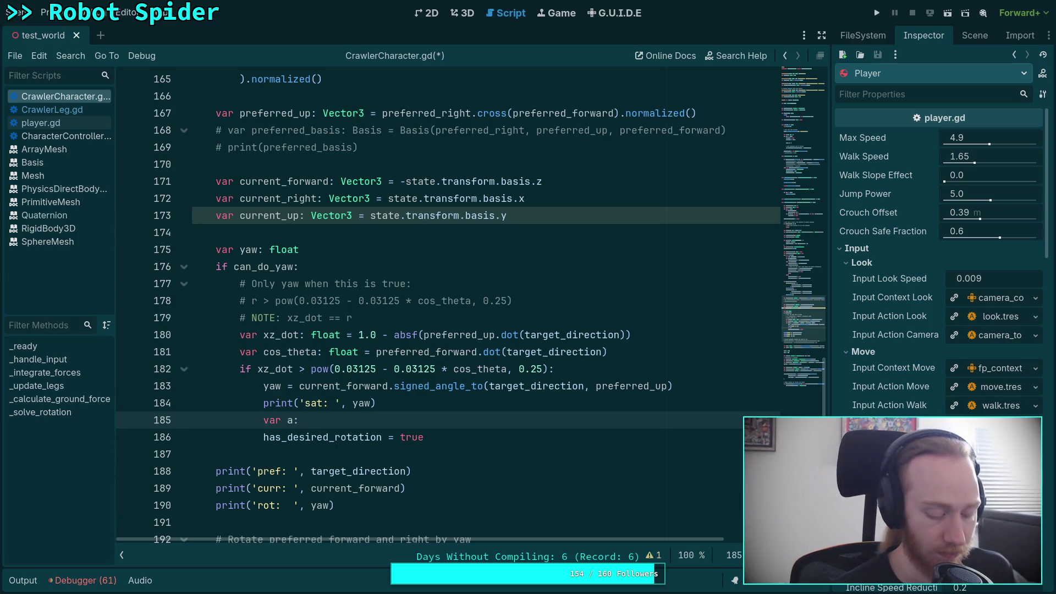
{"action": "type", "text": "Vector3 ="}
{"action": "key", "text": "Escape"}
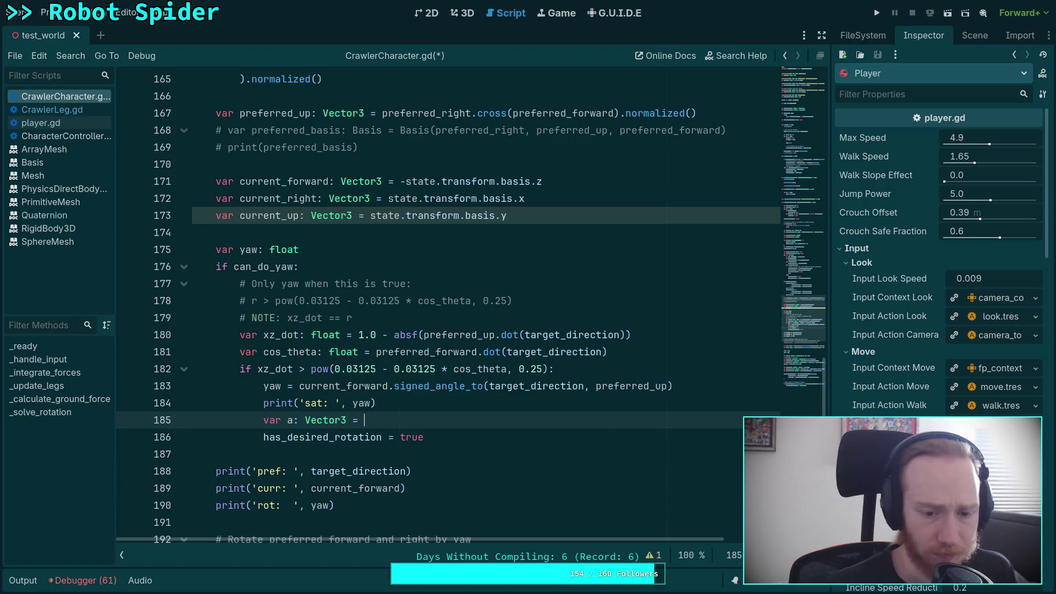
{"action": "type", "text": "cu"}
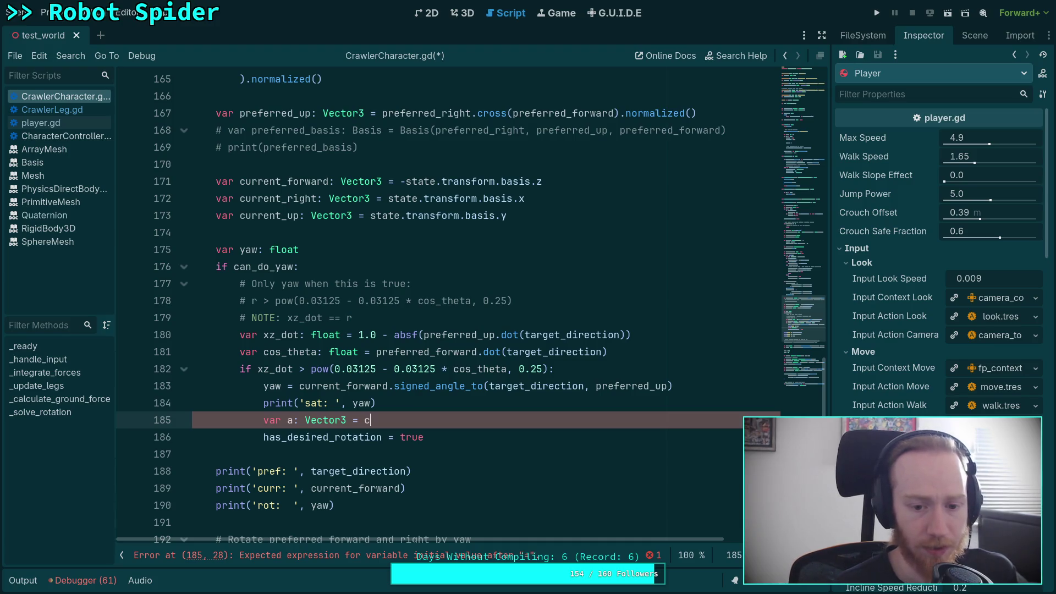
{"action": "key", "text": "Return"}
{"action": "type", "text": ".slide"}
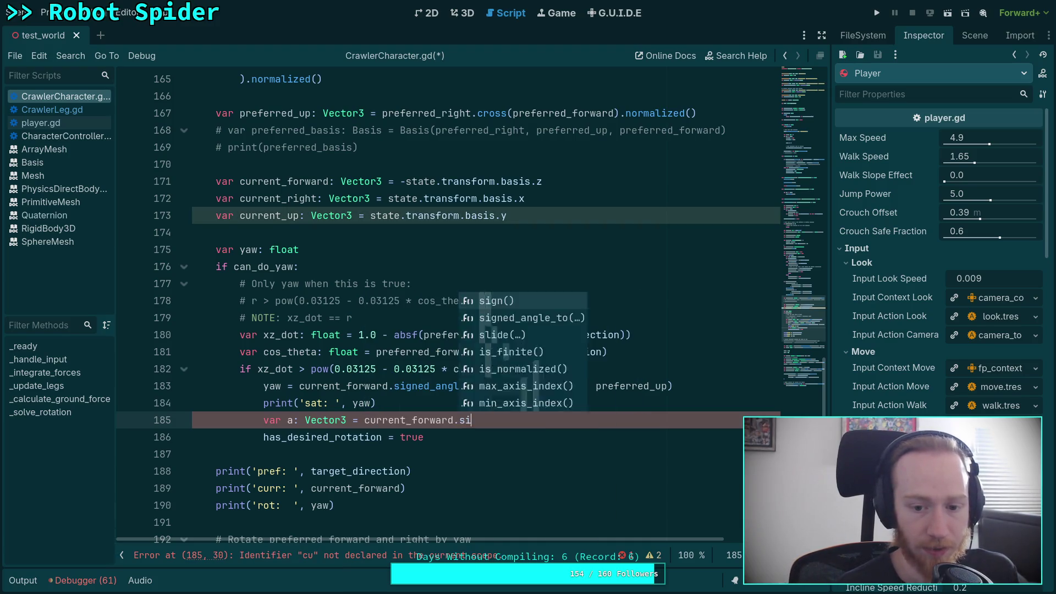
{"action": "type", "text": "("}
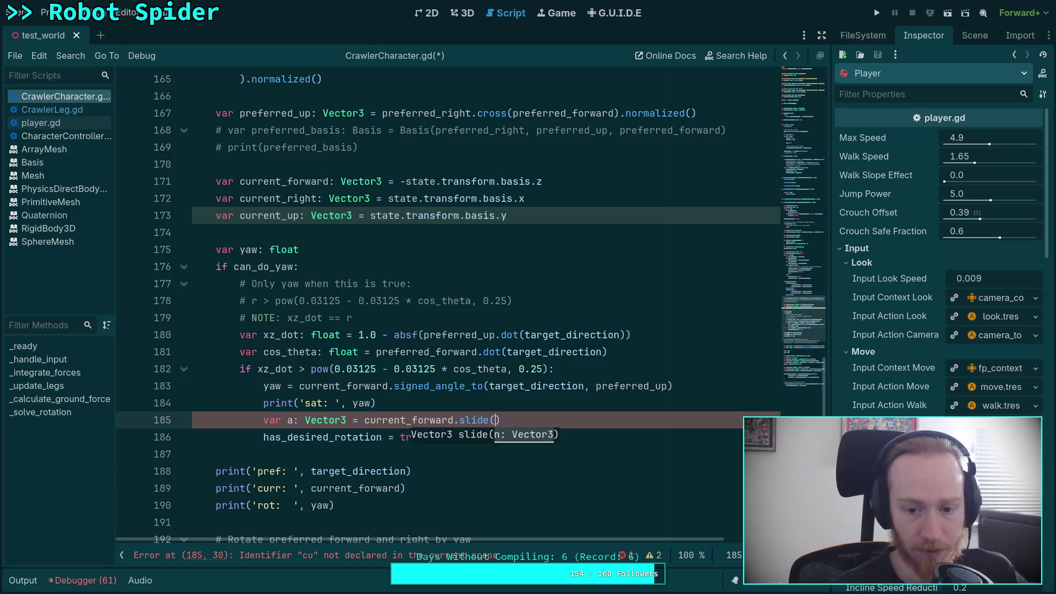
{"action": "type", "text": "pr"}
{"action": "key", "text": "Down"}
{"action": "key", "text": "Down"}
{"action": "key", "text": "Return"}
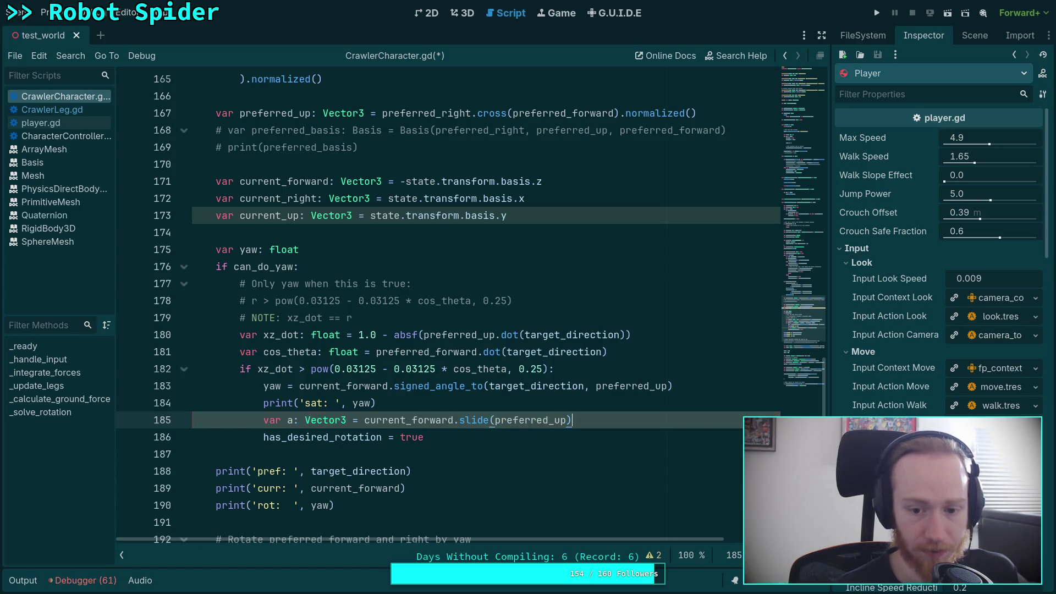
{"action": "key", "text": "Return"}
- Add var b: Vector3 = target_direction.slide(preferred_up) on line 186
{"action": "type", "text": "var b: Vector3 = cur"}
{"action": "key", "text": "Return"}
{"action": "key", "text": "BackSpace"}
{"action": "key", "text": "BackSpace"}
{"action": "key", "text": "BackSpace"}
{"action": "type", "text": "tar"}
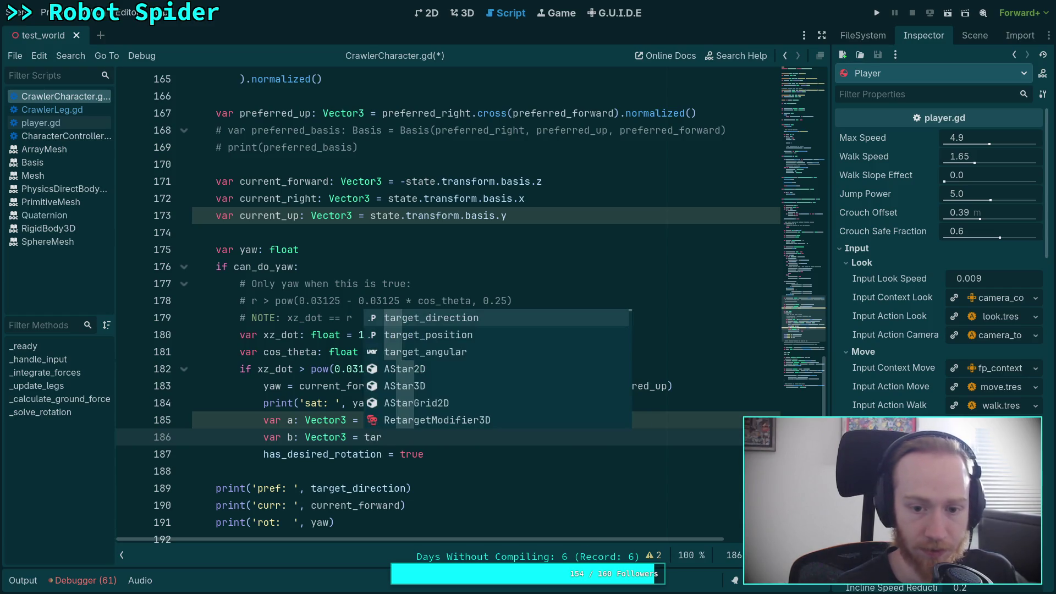
{"action": "key", "text": "Return"}
{"action": "type", "text": ".si"}
{"action": "key", "text": "Down"}
{"action": "key", "text": "Down"}
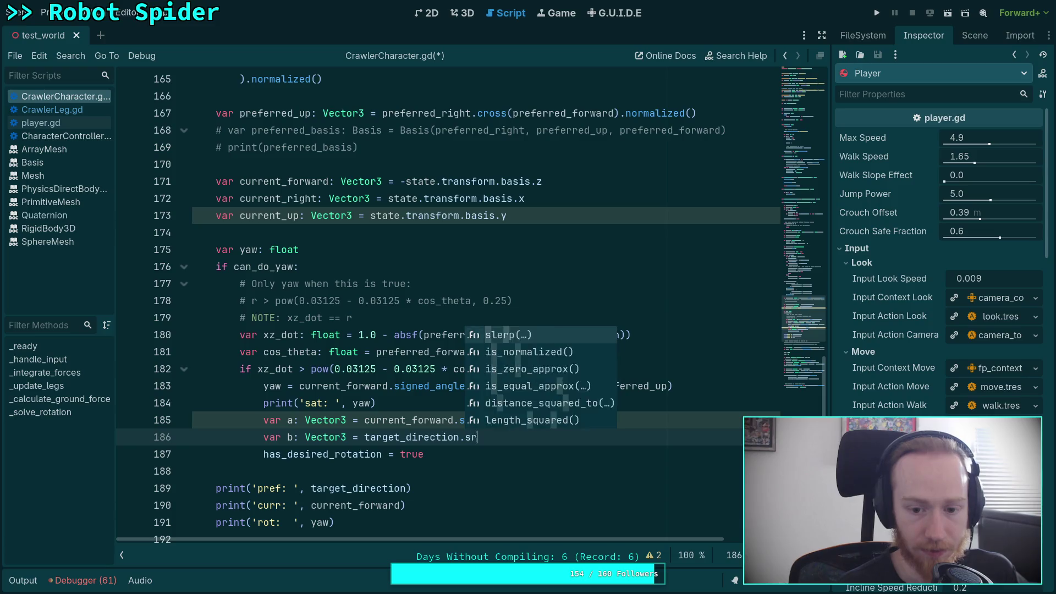
{"action": "key", "text": "Return"}
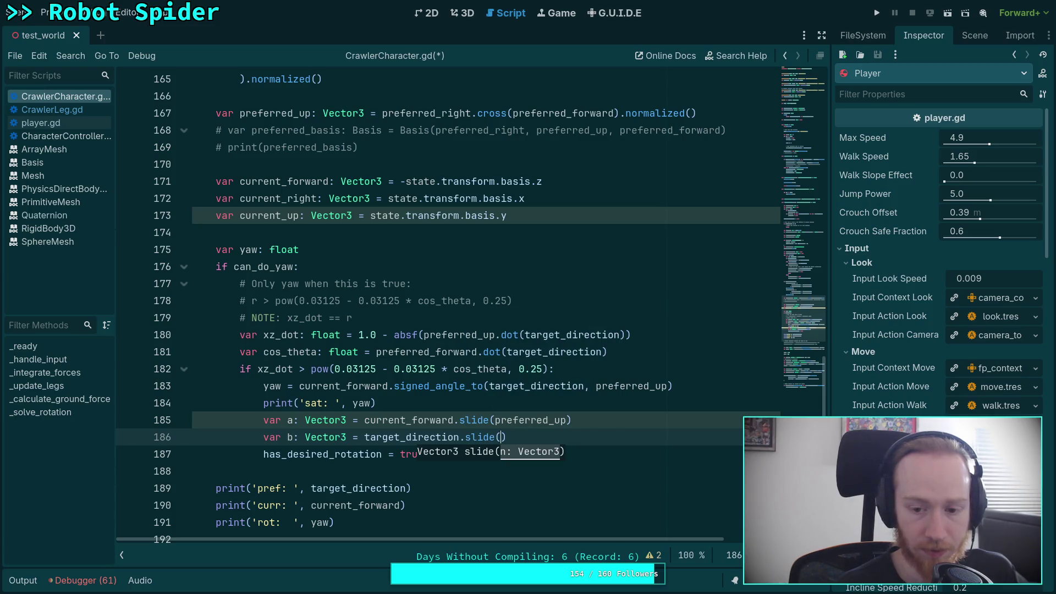
{"action": "type", "text": "p"}
{"action": "key", "text": "Down"}
{"action": "key", "text": "Down"}
{"action": "key", "text": "Down"}
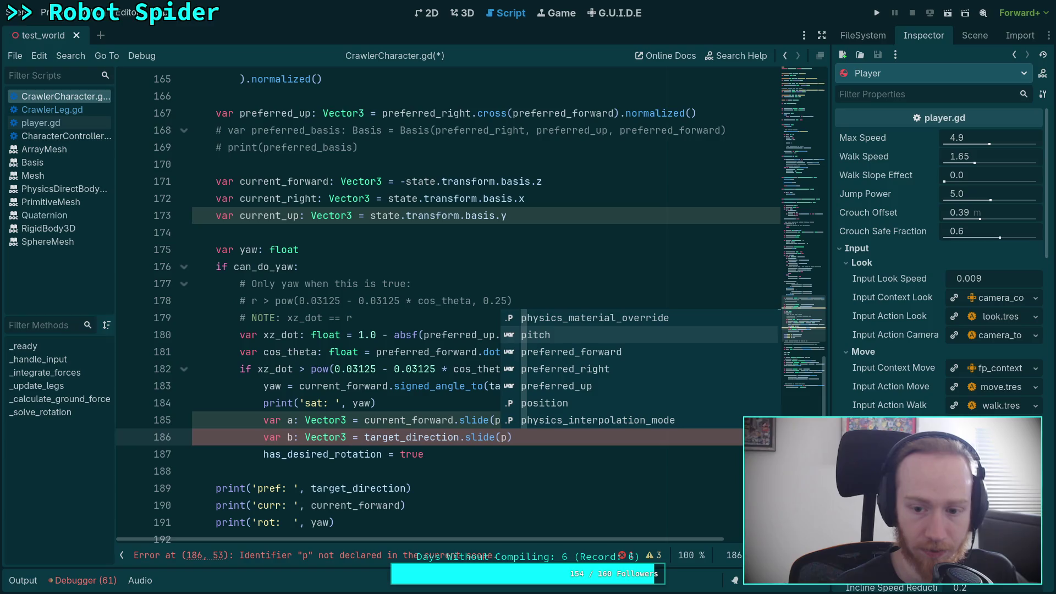
{"action": "key", "text": "Return"}
{"action": "key", "text": "End"}
- Append .normalized() to both a and b, then type var angle: float = acos(a.dot(b))
{"action": "type", "text": ".n"}
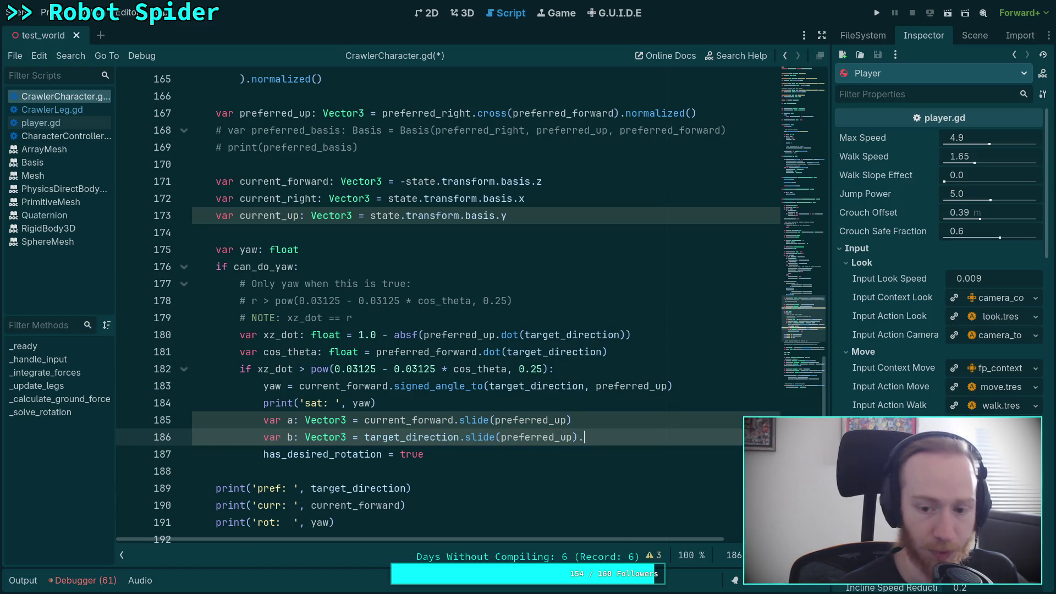
{"action": "key", "text": "Return"}
{"action": "key", "text": "Up"}
{"action": "type", "text": ".n"}
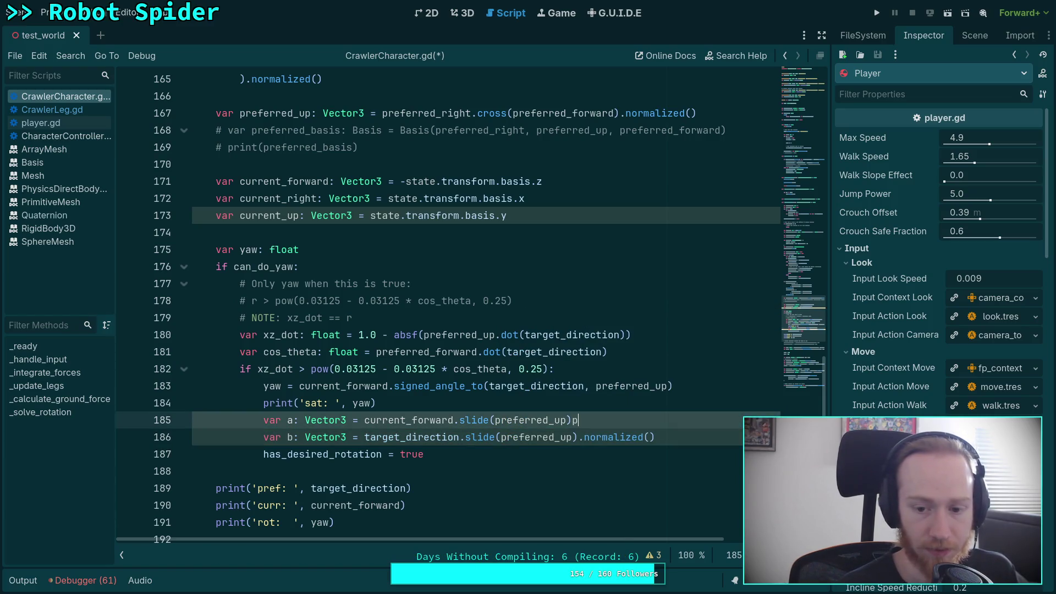
{"action": "key", "text": "Return"}
{"action": "key", "text": "Down"}
{"action": "key", "text": "End"}
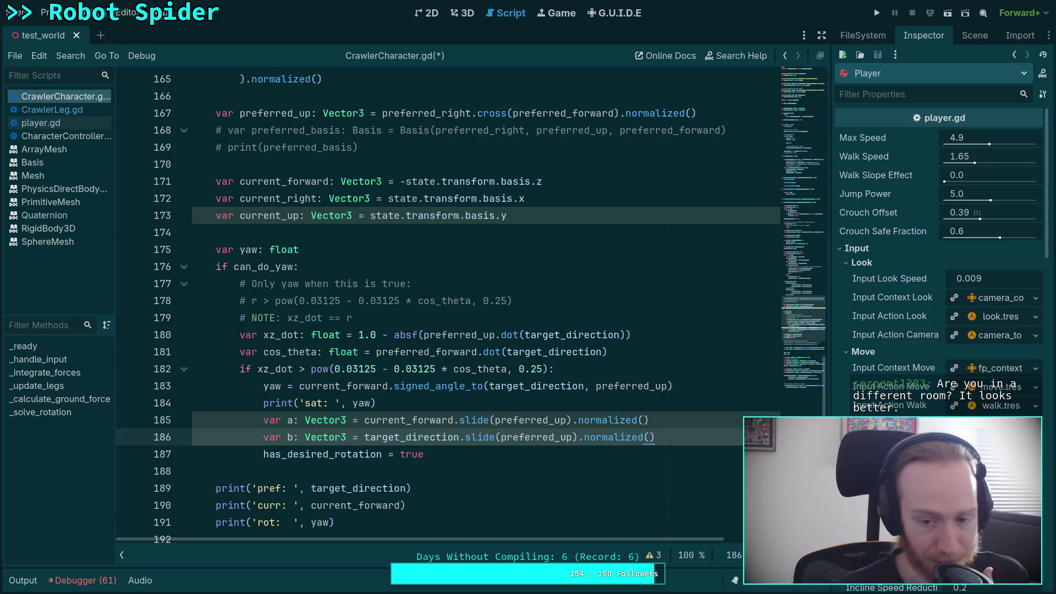
{"action": "key", "text": "Return"}
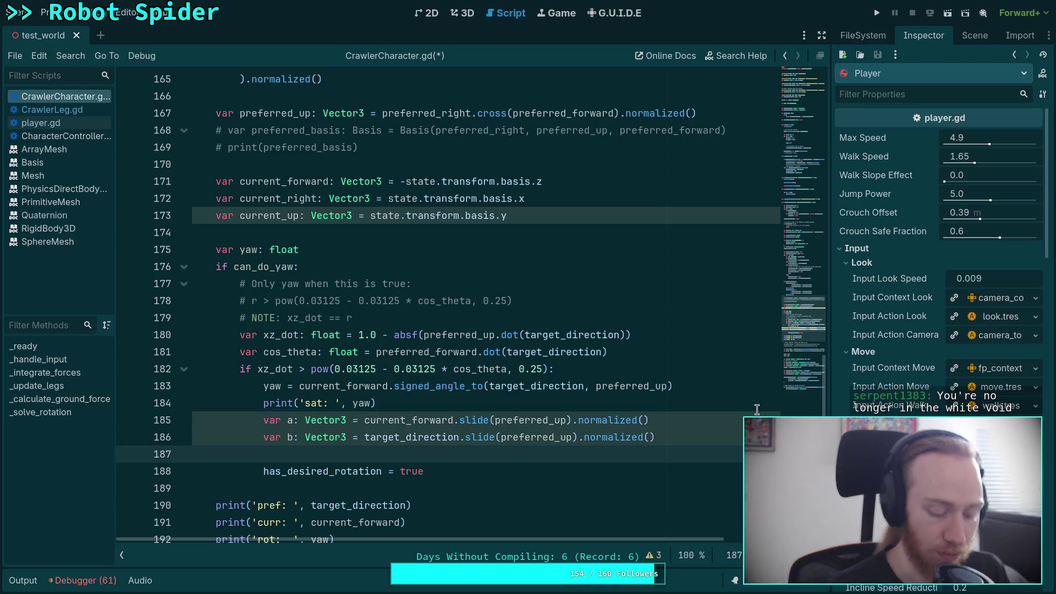
{"action": "type", "text": "var angle: f"}
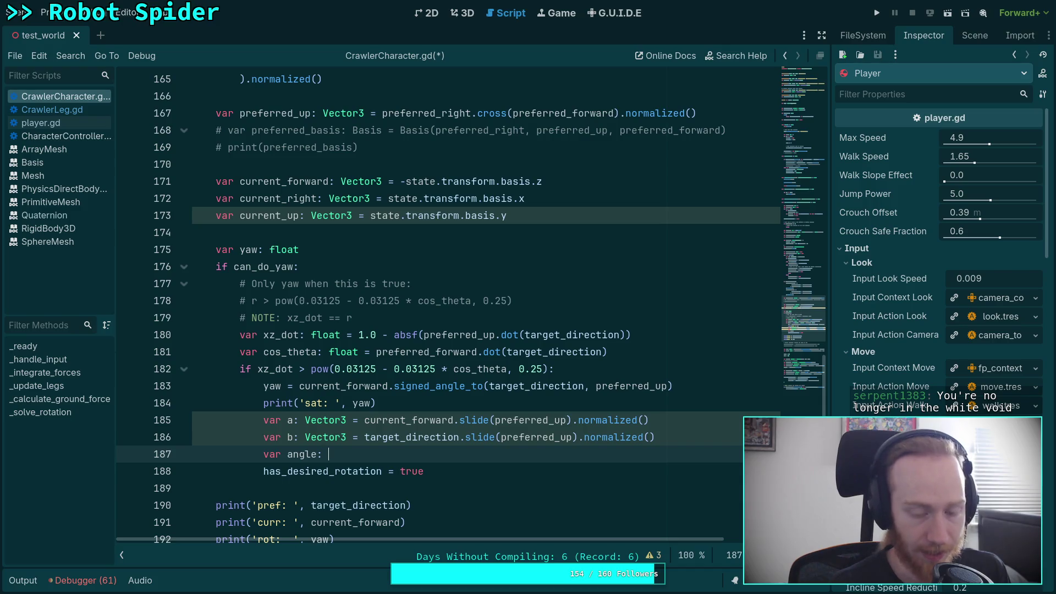
{"action": "type", "text": "loat = acos"}
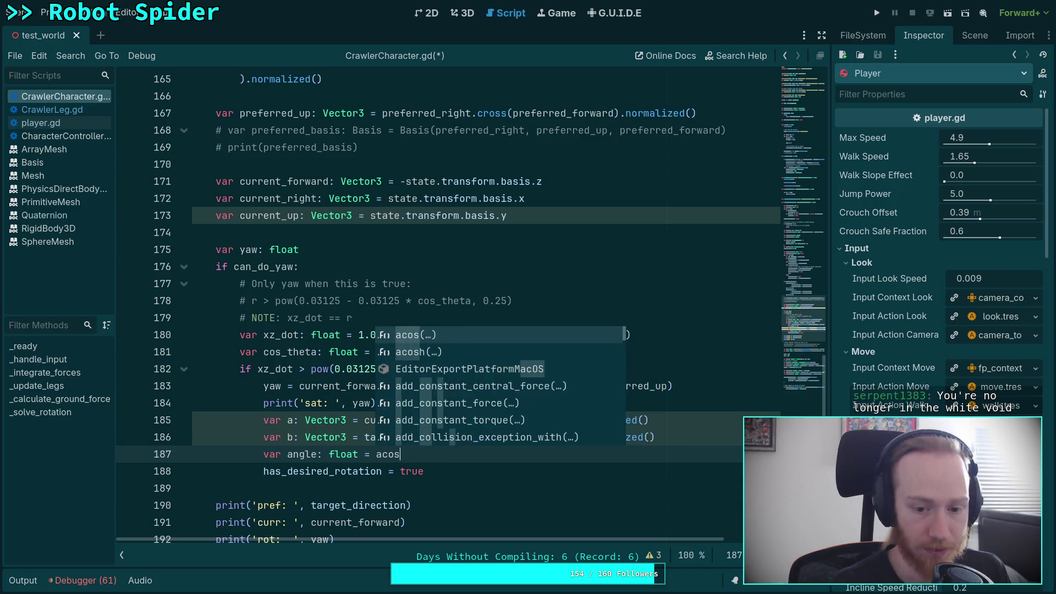
{"action": "type", "text": "(a.dot(b))"}
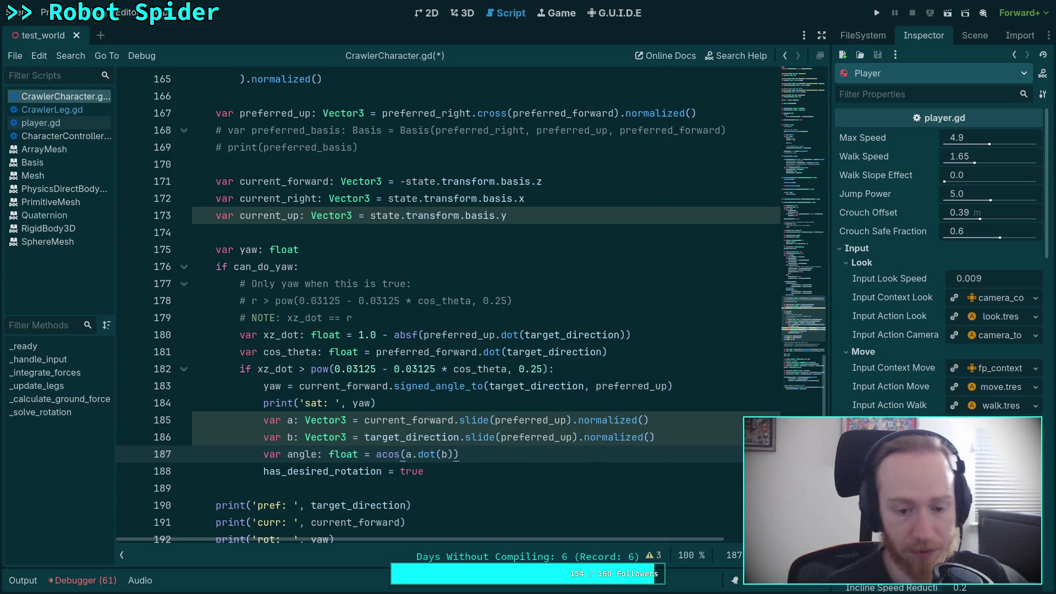
- End the acos(a.dot(b)) angle line with a blank line, then bring the browser's video back up
{"action": "key", "text": "Return"}
{"action": "scroll", "coordinate": [619, 419], "scroll_direction": "down", "scroll_amount": 1}
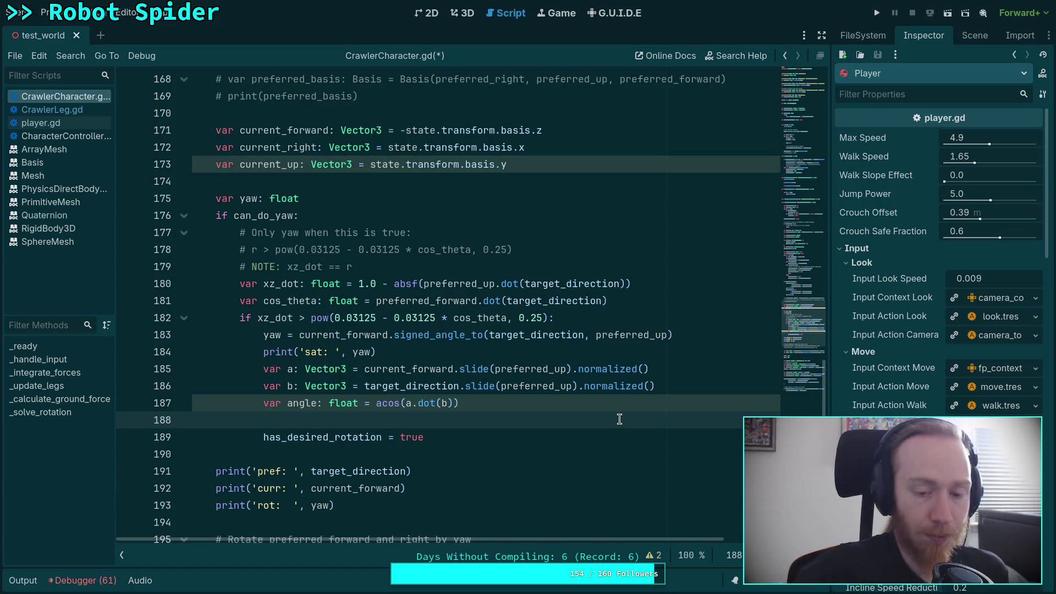
{"action": "key", "text": "super+4"}
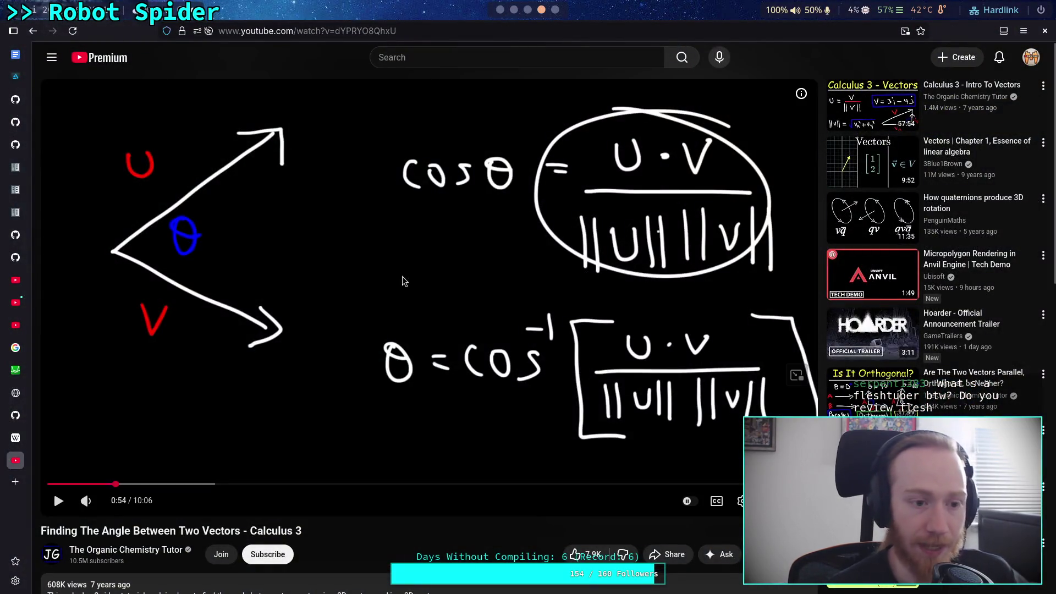
{"action": "left_click", "coordinate": [19, 140]}
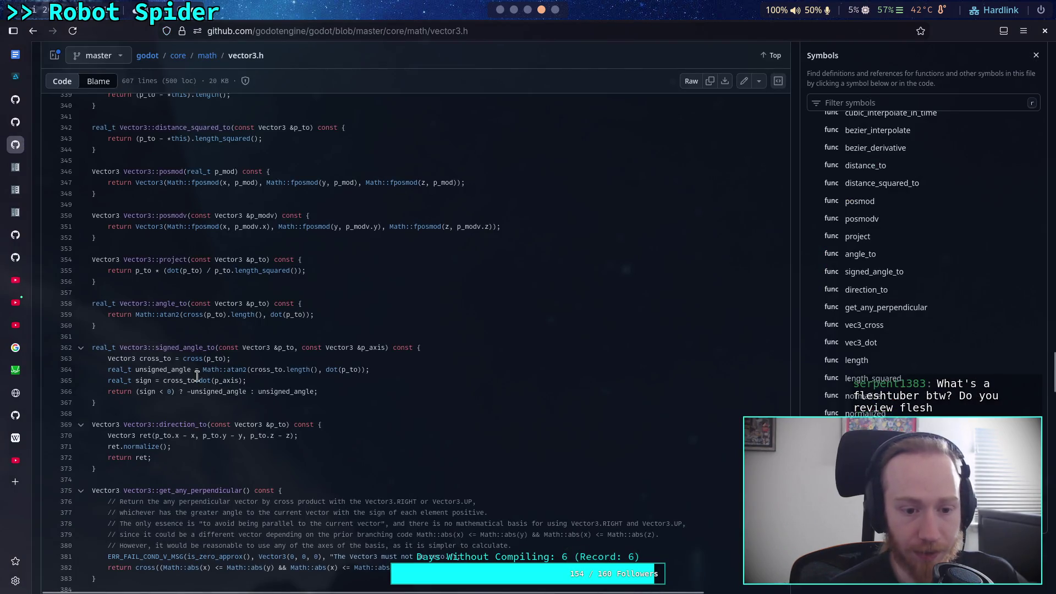
{"action": "left_click_drag", "start_coordinate": [140, 392], "coordinate": [172, 394]}
{"action": "left_click", "coordinate": [203, 393]}
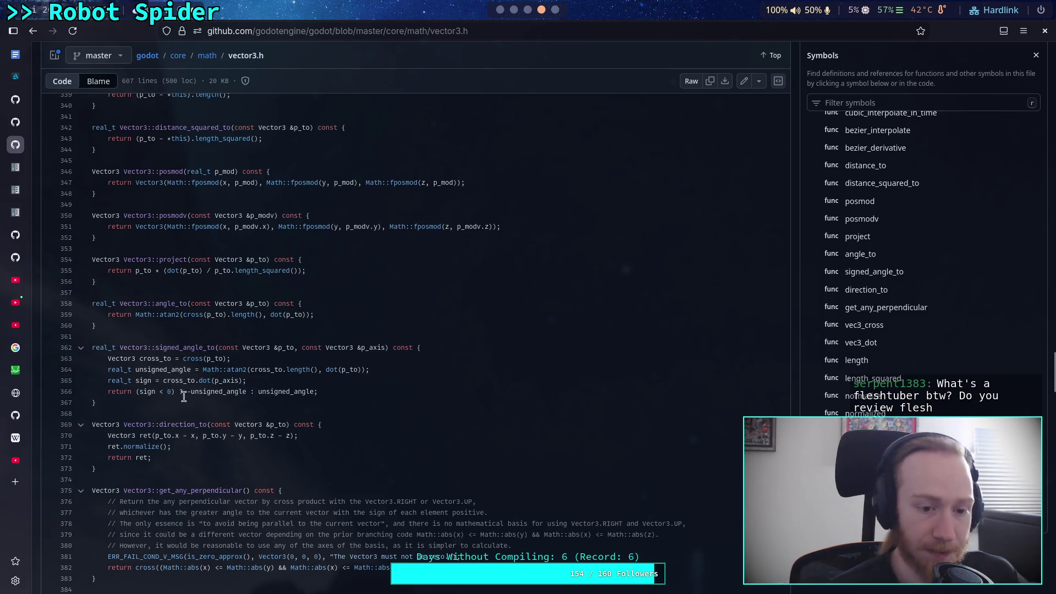
{"action": "left_click", "coordinate": [500, 10]}
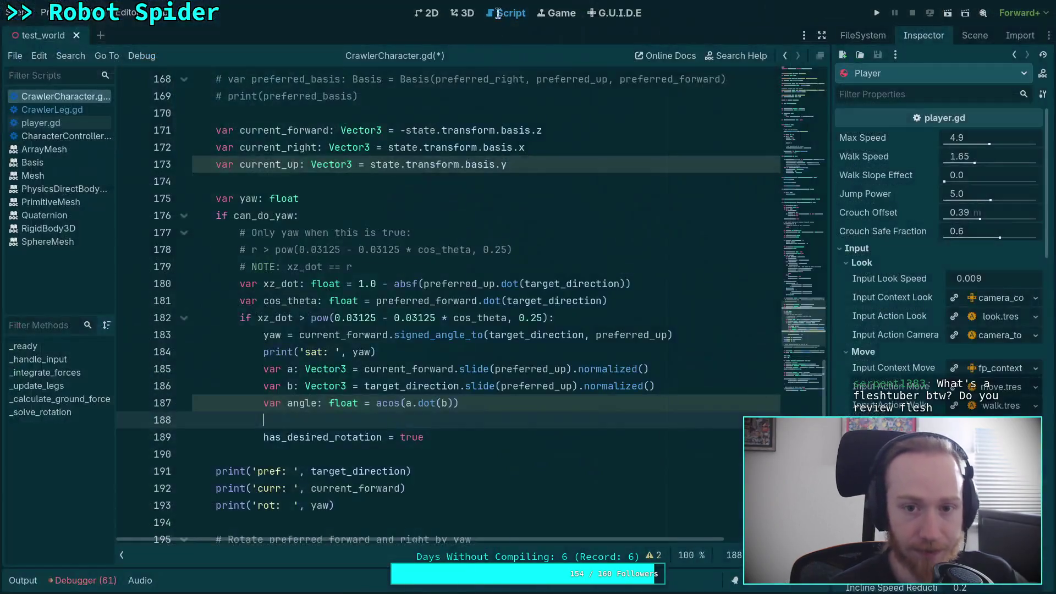
- Write the condition if current_forward.dot(preferred_up) < 0: with autocomplete
{"action": "type", "text": "if a.dot"}
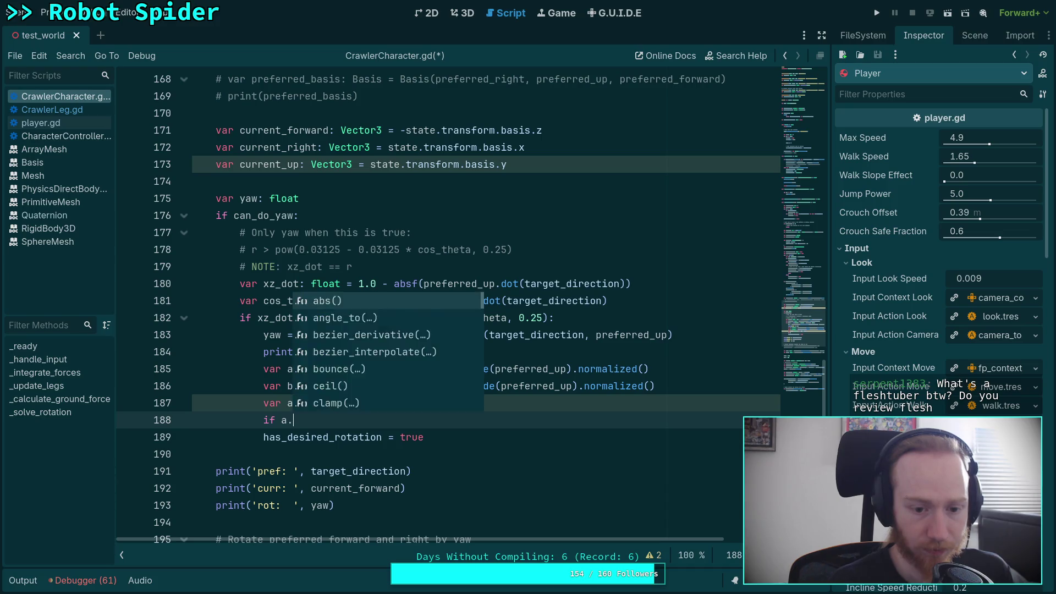
{"action": "key", "text": "BackSpace"}
{"action": "key", "text": "BackSpace"}
{"action": "key", "text": "BackSpace"}
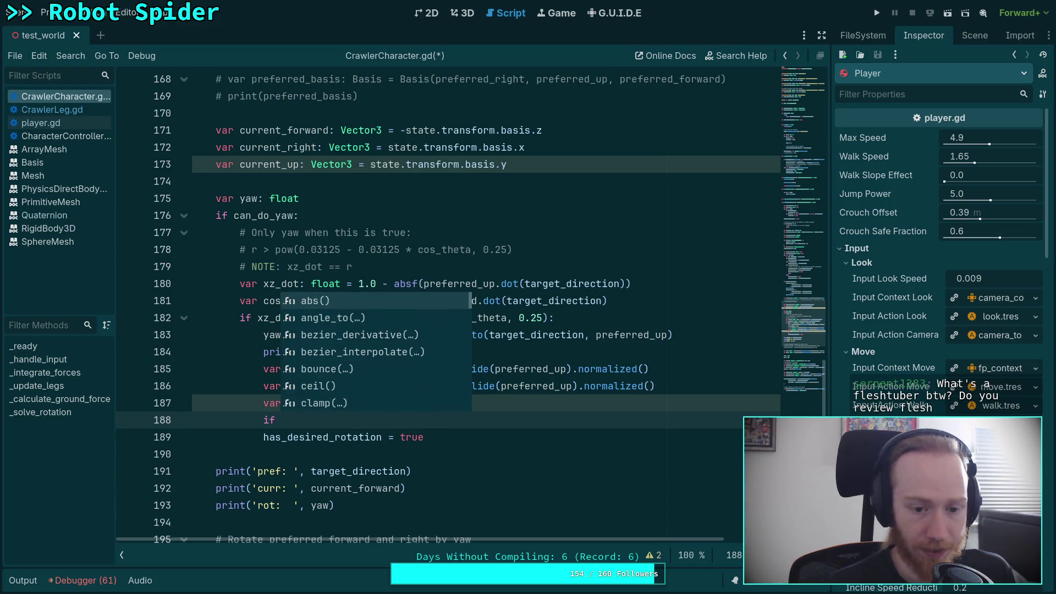
{"action": "type", "text": "cu"}
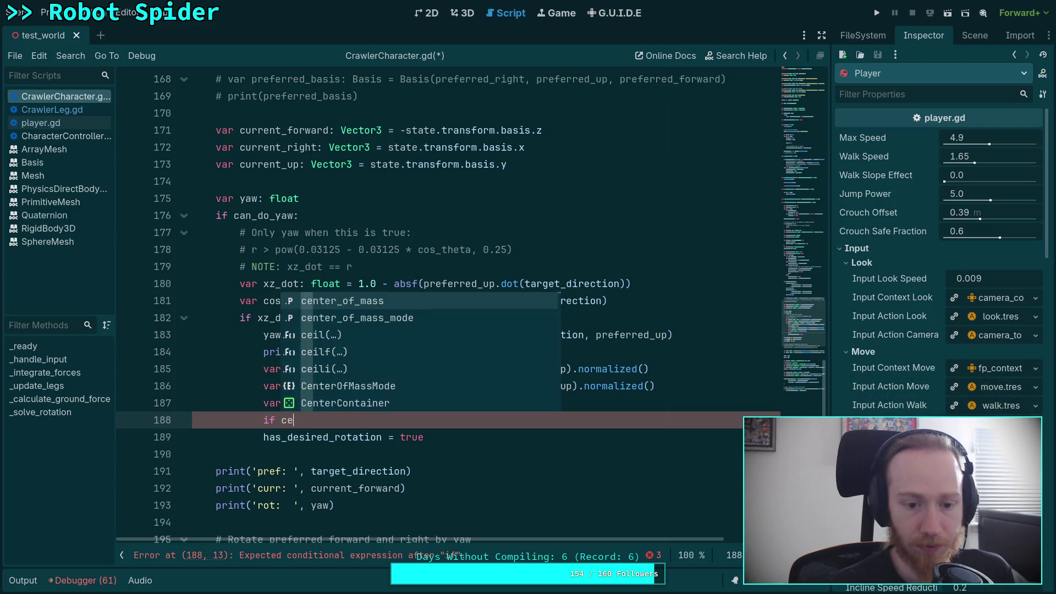
{"action": "key", "text": "Return"}
{"action": "type", "text": ".dot"}
{"action": "key", "text": "Return"}
{"action": "type", "text": "pr"}
{"action": "key", "text": "Down"}
{"action": "key", "text": "Down"}
{"action": "key", "text": "Return"}
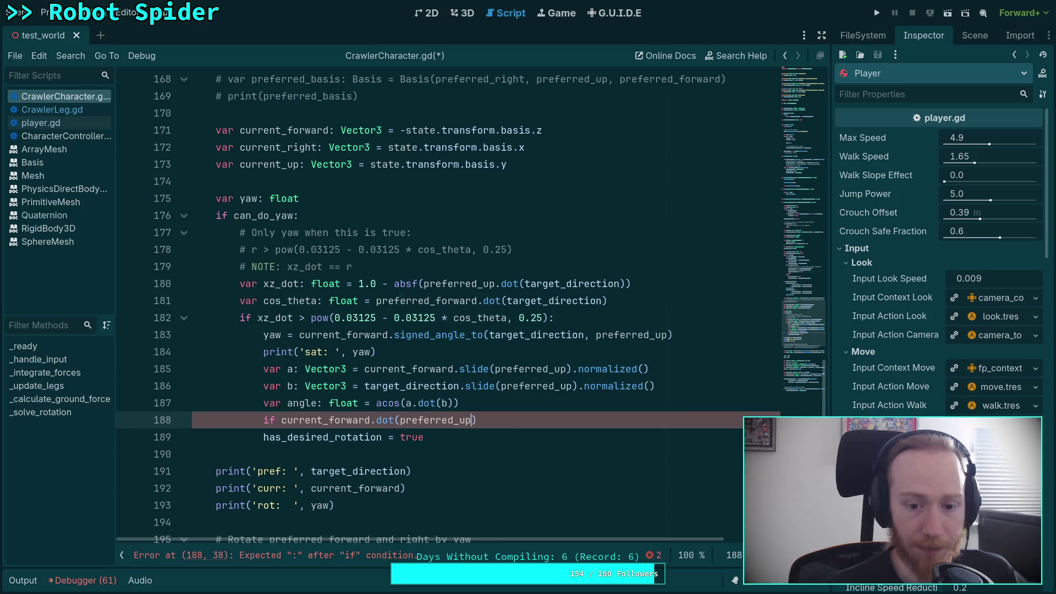
{"action": "type", "text": "0:"}
{"action": "key", "text": "Return"}
- Negate angle inside the if, add an angle print, and save and run the game with F5
{"action": "type", "text": "angle = -angle"}
{"action": "key", "text": "Return"}
{"action": "key", "text": "Return"}
{"action": "type", "text": "print("}
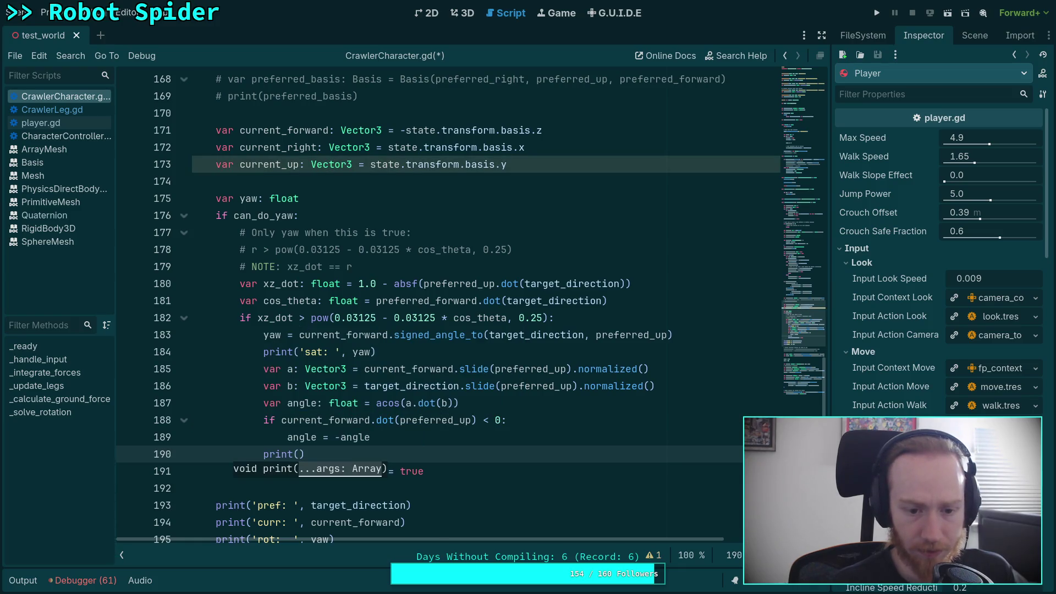
{"action": "key", "text": "F5"}
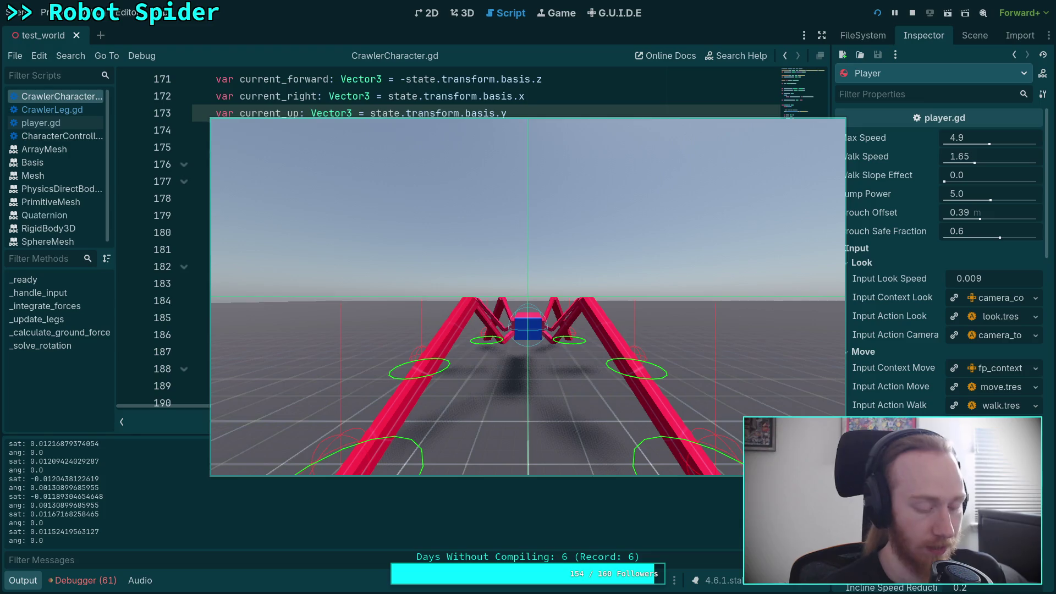
- Step the spider game four physics ticks, comparing logged sat and ang values, then stop it
{"action": "key", "text": "period"}
{"action": "key", "text": "period"}
{"action": "key", "text": "period"}
{"action": "key", "text": "period"}
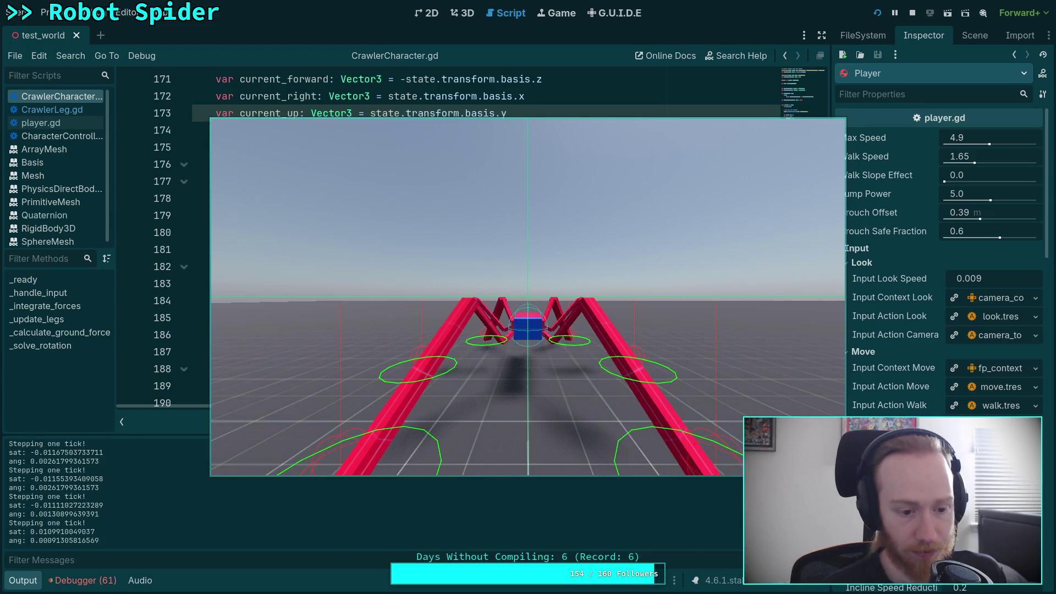
{"action": "key", "text": "period"}
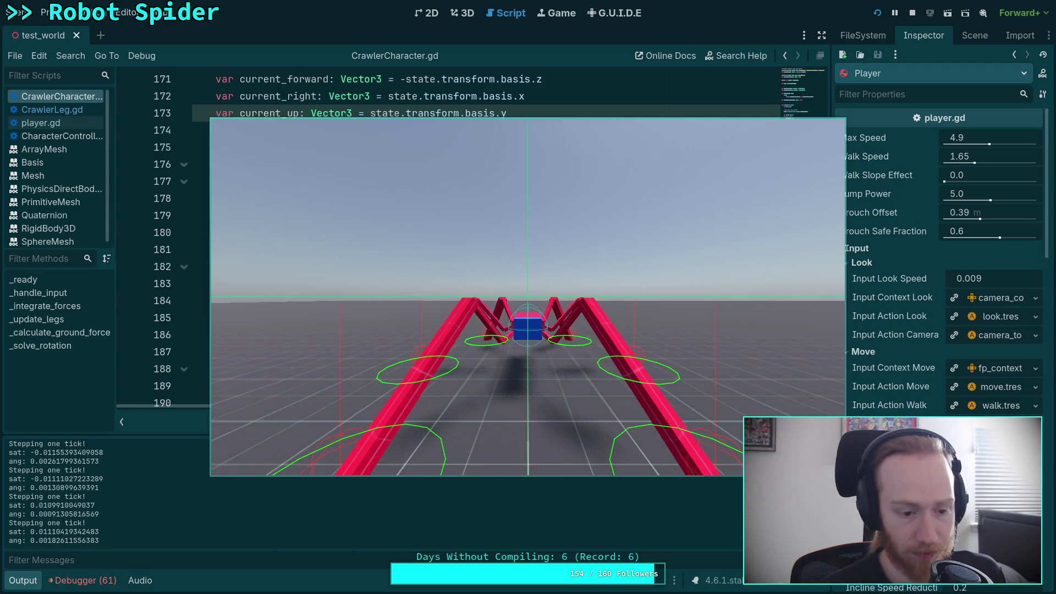
{"action": "key", "text": "period"}
{"action": "key", "text": "period"}
{"action": "key", "text": "period"}
{"action": "key", "text": "period"}
{"action": "key", "text": "period"}
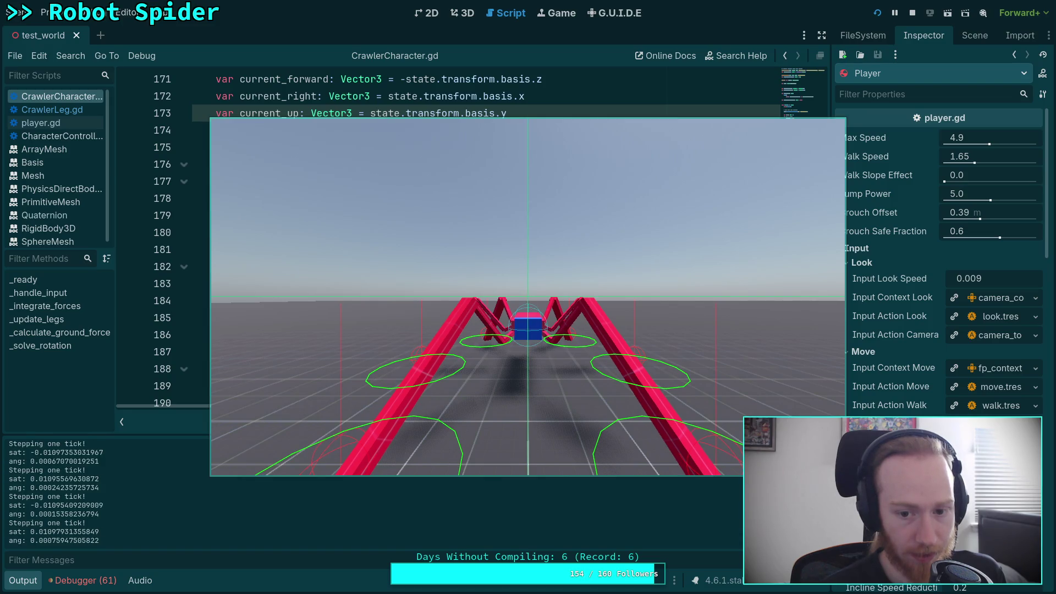
{"action": "key", "text": "period"}
{"action": "key", "text": "period"}
{"action": "key", "text": "period"}
{"action": "key", "text": "period"}
{"action": "key", "text": "period"}
{"action": "key", "text": "period"}
{"action": "key", "text": "period"}
{"action": "key", "text": "period"}
{"action": "key", "text": "period"}
{"action": "key", "text": "period"}
{"action": "key", "text": "period"}
{"action": "key", "text": "period"}
{"action": "key", "text": "period"}
{"action": "key", "text": "period"}
{"action": "key", "text": "period"}
{"action": "key", "text": "period"}
{"action": "key", "text": "period"}
{"action": "key", "text": "period"}
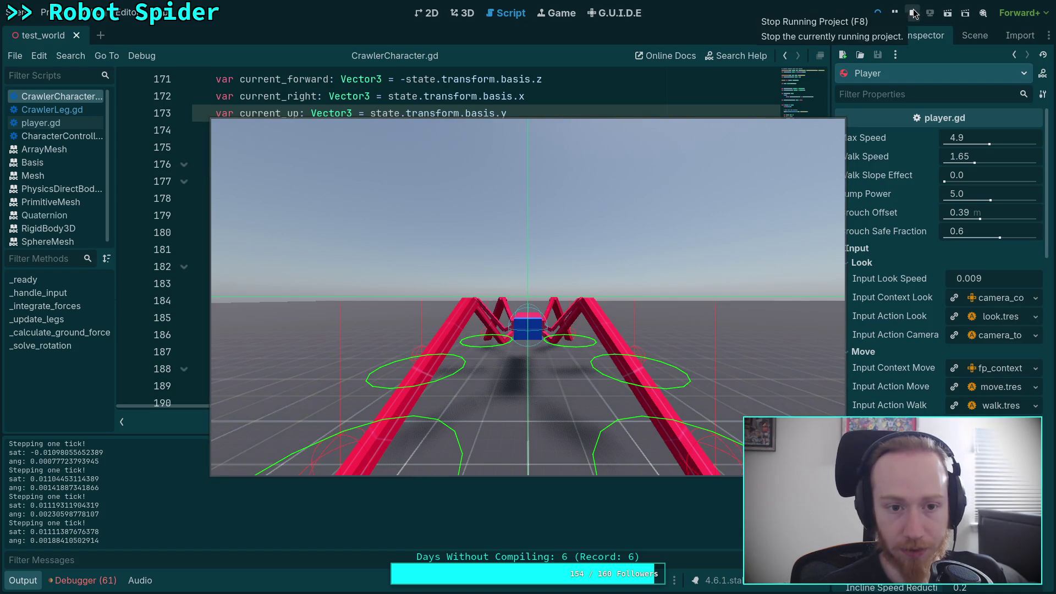
{"action": "left_click", "coordinate": [602, 323]}
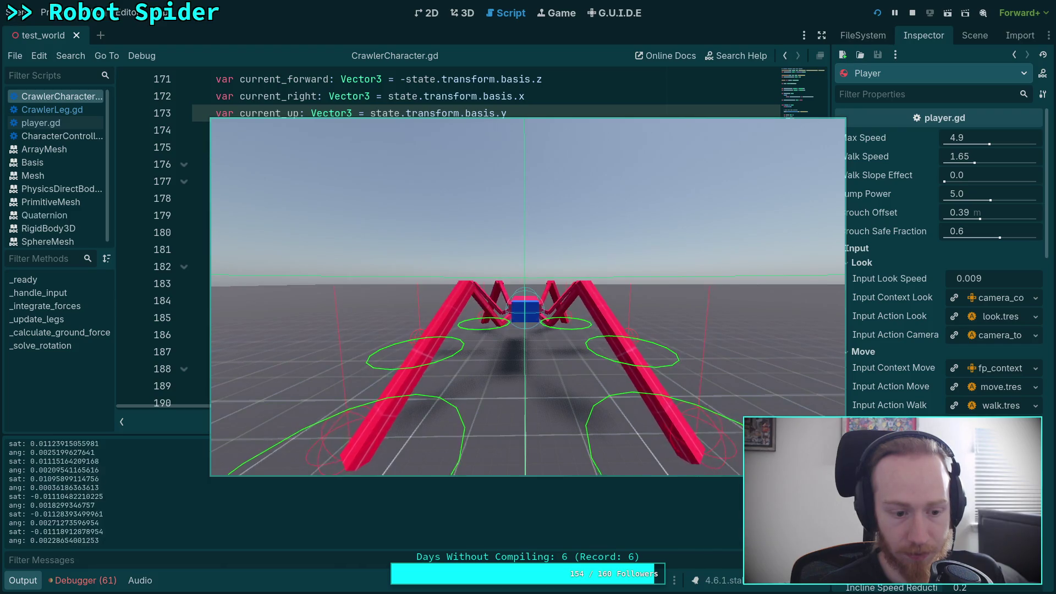
{"action": "left_click", "coordinate": [919, 13]}
- Go to the print('ang: ', angle) line, then bring up the GitHub vector3.h page in the browser
{"action": "scroll", "coordinate": [453, 348], "scroll_direction": "down", "scroll_amount": 1}
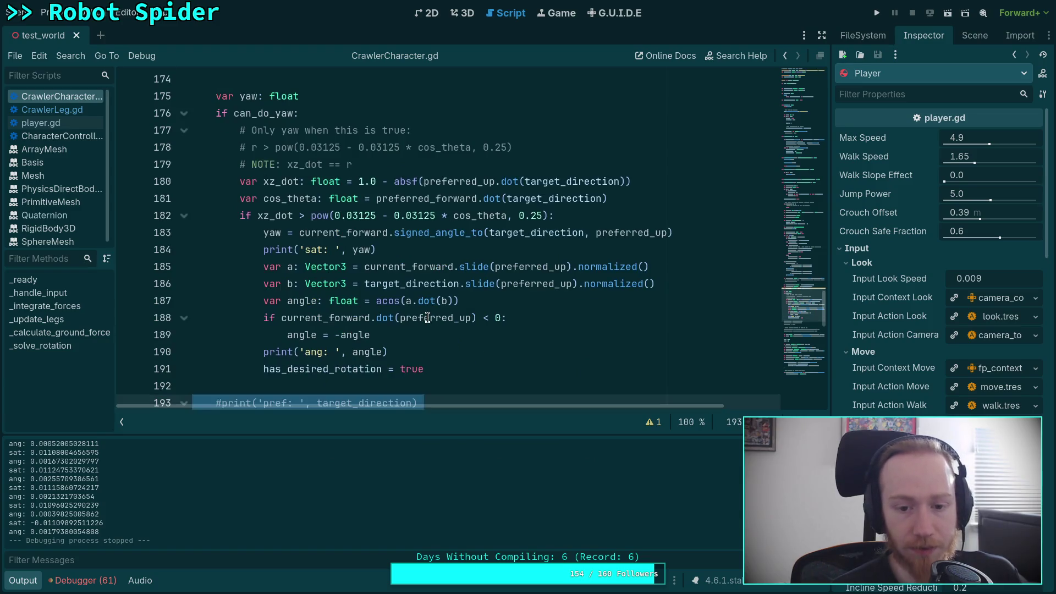
{"action": "left_click", "coordinate": [454, 348]}
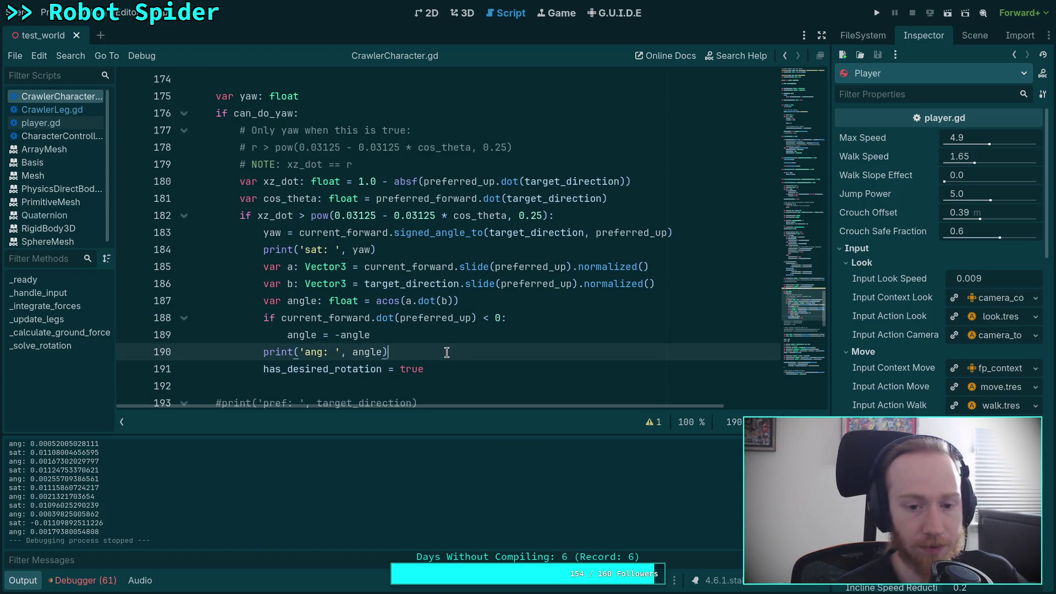
{"action": "key", "text": "super+4"}
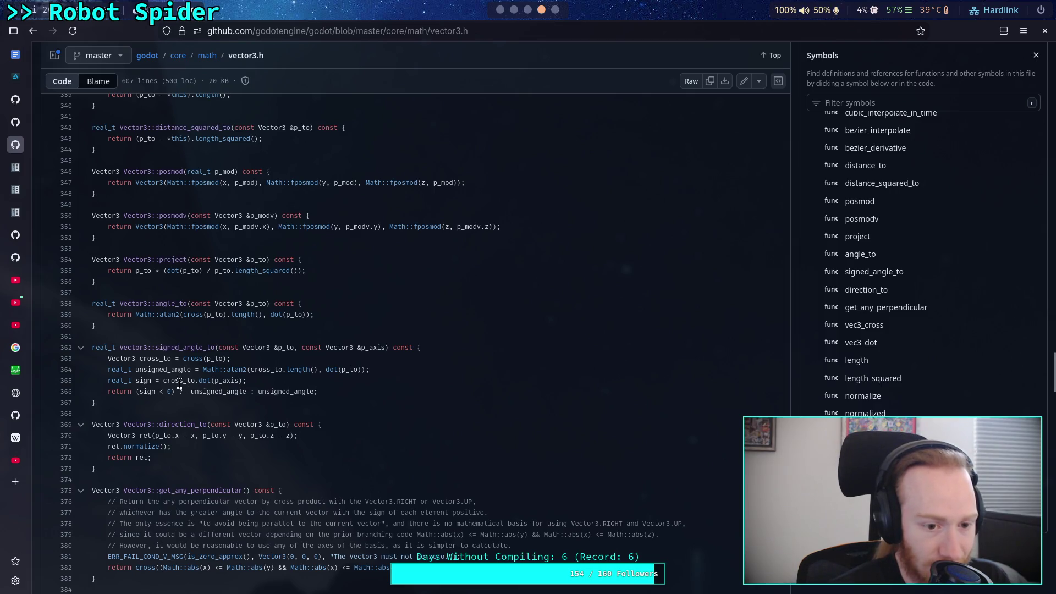
- Change the line 188 sign check to use a.cross(b), save, and run the project
{"action": "left_click", "coordinate": [500, 9]}
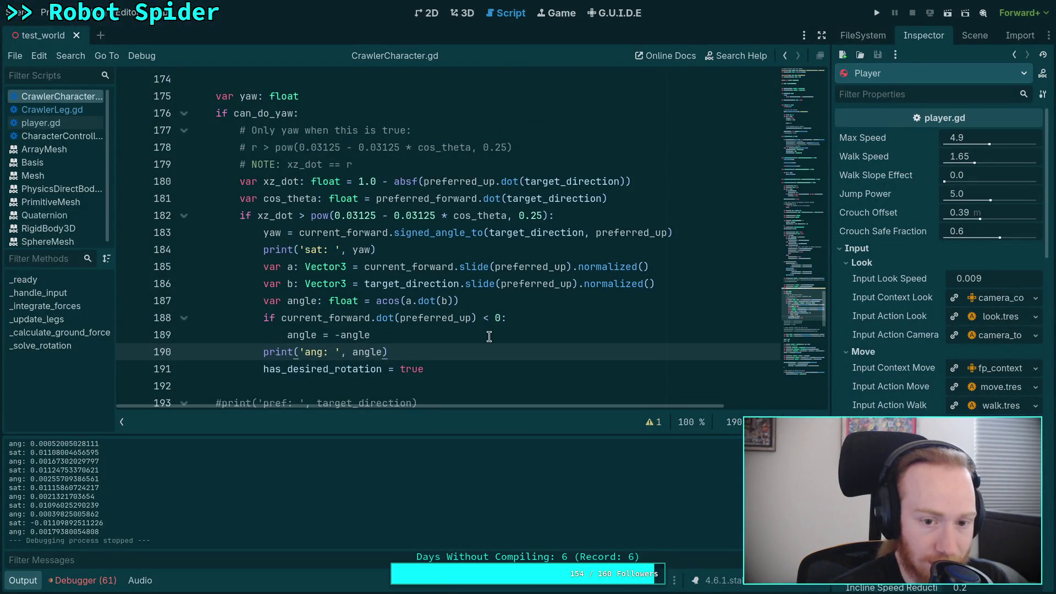
{"action": "left_click", "coordinate": [537, 318]}
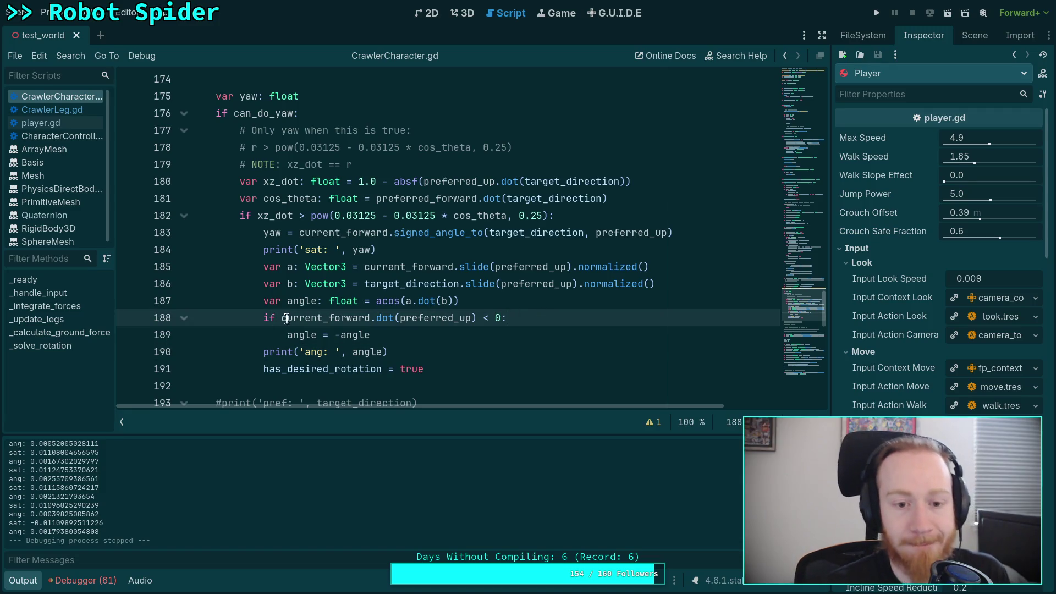
{"action": "left_click_drag", "start_coordinate": [282, 318], "coordinate": [371, 318]}
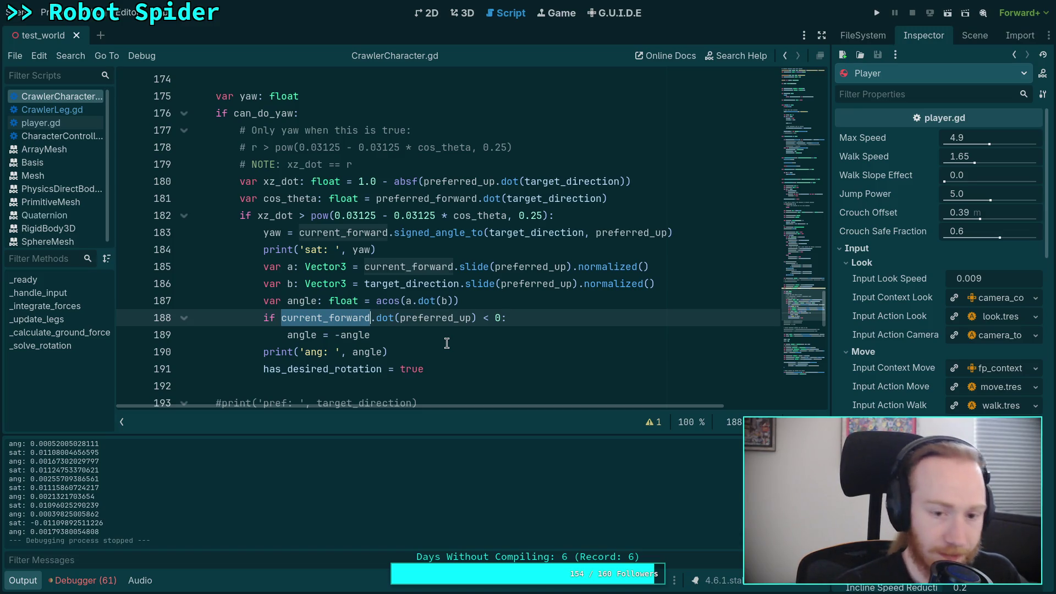
{"action": "type", "text": "a.cross"}
{"action": "type", "text": "(b)"}
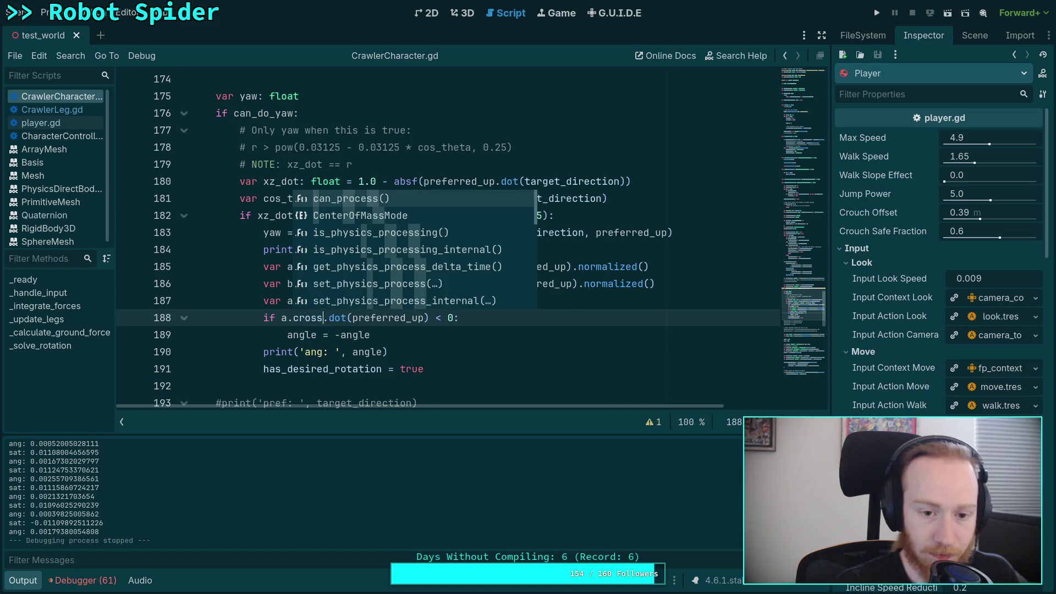
{"action": "key", "text": "ctrl+s"}
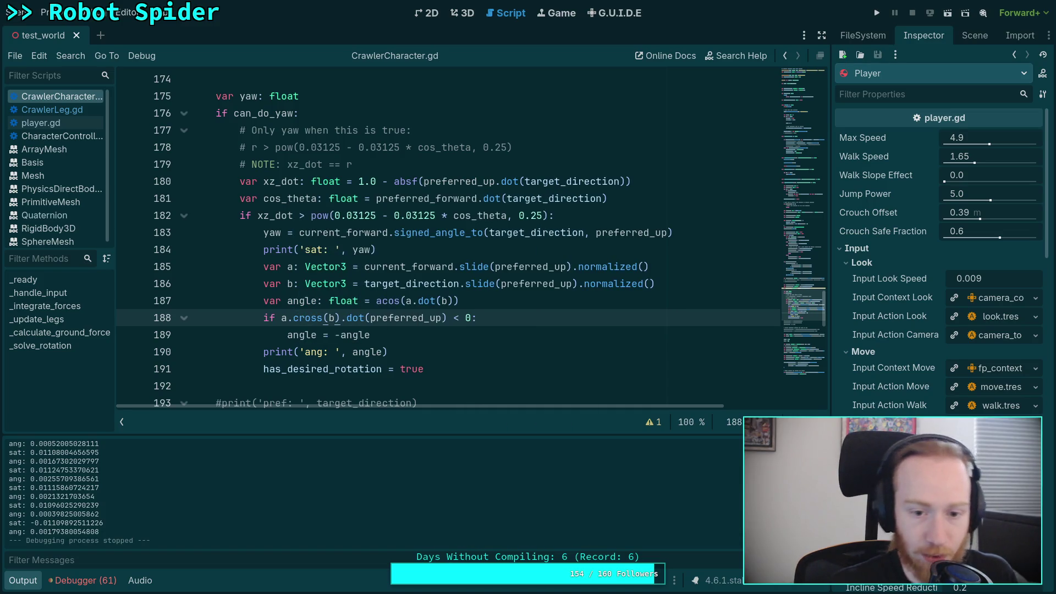
{"action": "left_click", "coordinate": [480, 351]}
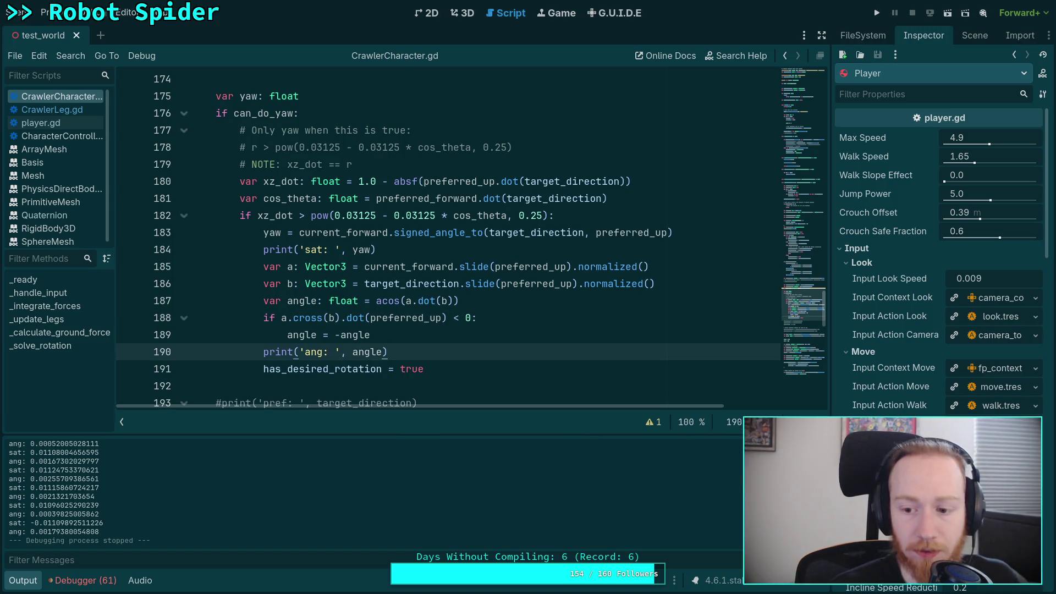
{"action": "key", "text": "F5"}
- Uncomment the pref and curr print lines, move them above the yaw block, and save
{"action": "scroll", "coordinate": [446, 311], "scroll_direction": "down", "scroll_amount": 2}
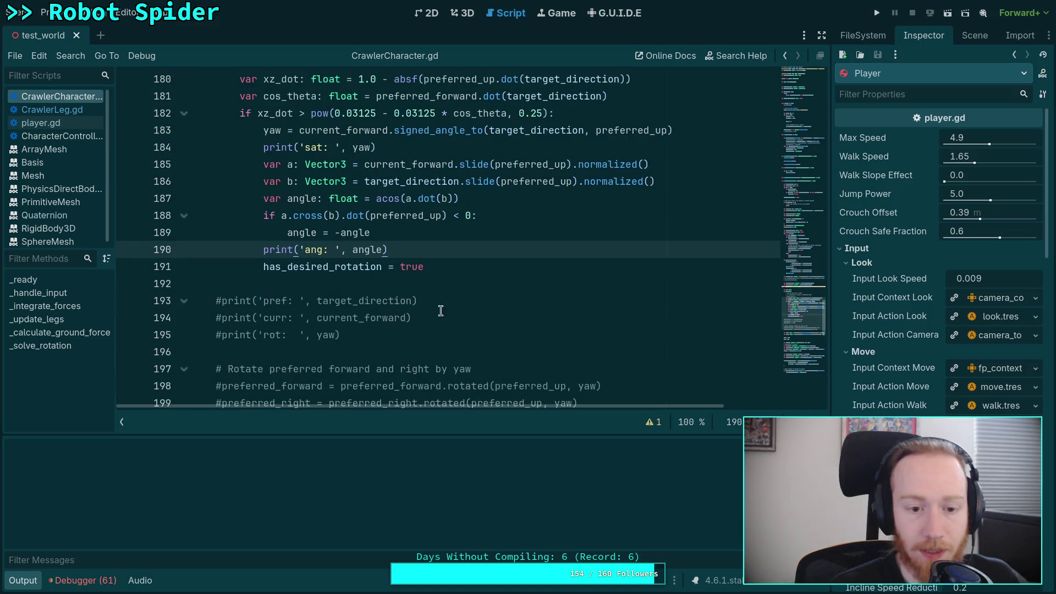
{"action": "left_click", "coordinate": [222, 319]}
{"action": "key", "text": "ctrl+k"}
{"action": "key", "text": "Up"}
{"action": "key", "text": "ctrl+k"}
{"action": "scroll", "coordinate": [224, 307], "scroll_direction": "up", "scroll_amount": 1}
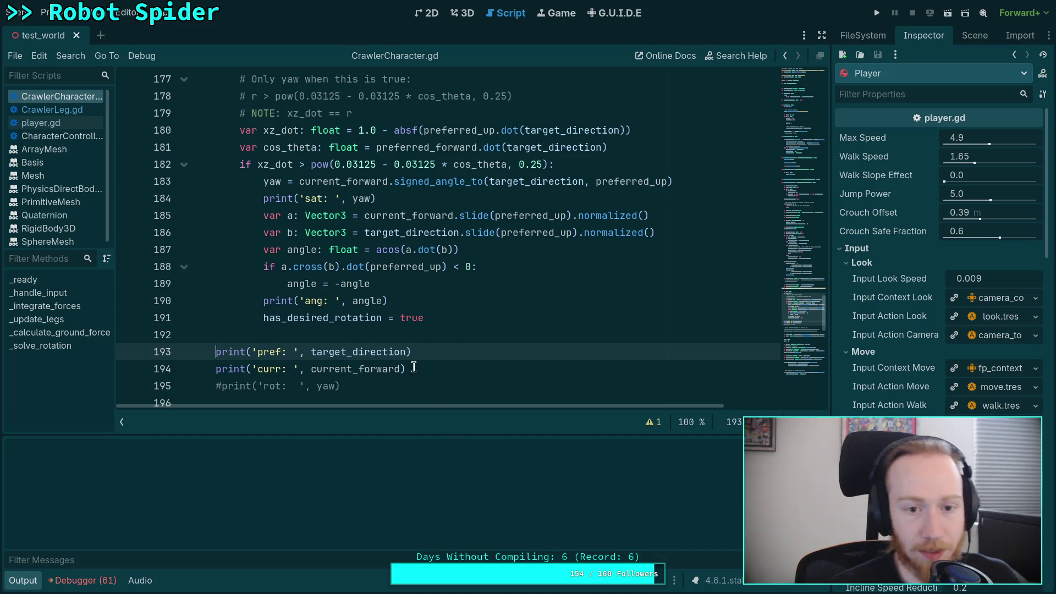
{"action": "left_click", "coordinate": [456, 368]}
{"action": "left_click_drag", "start_coordinate": [423, 368], "coordinate": [215, 354]}
{"action": "key", "text": "ctrl+c"}
{"action": "key", "text": "BackSpace"}
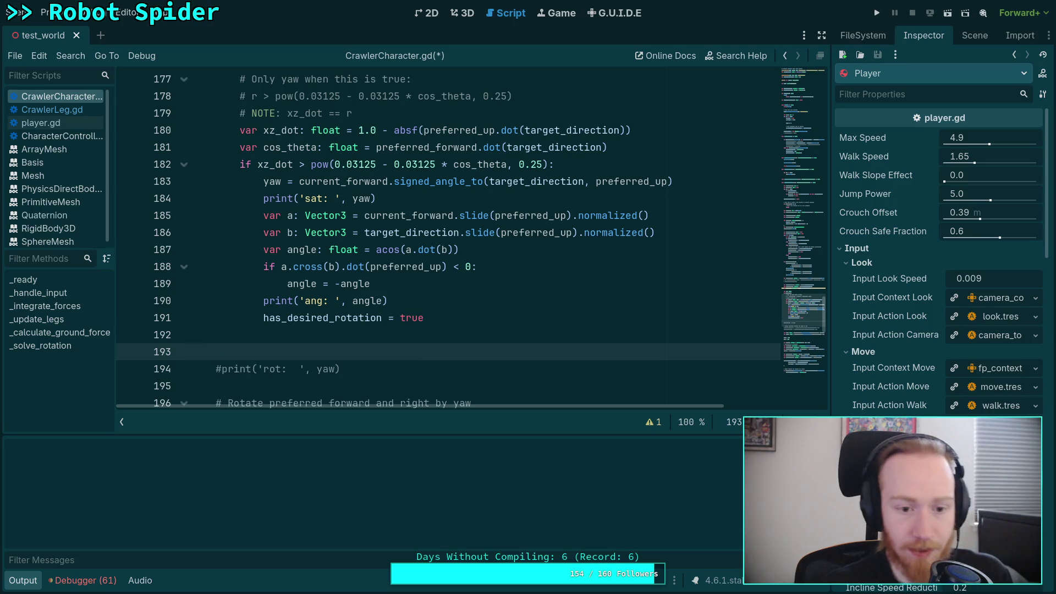
{"action": "scroll", "coordinate": [330, 275], "scroll_direction": "up", "scroll_amount": 2}
{"action": "left_click", "coordinate": [308, 129]}
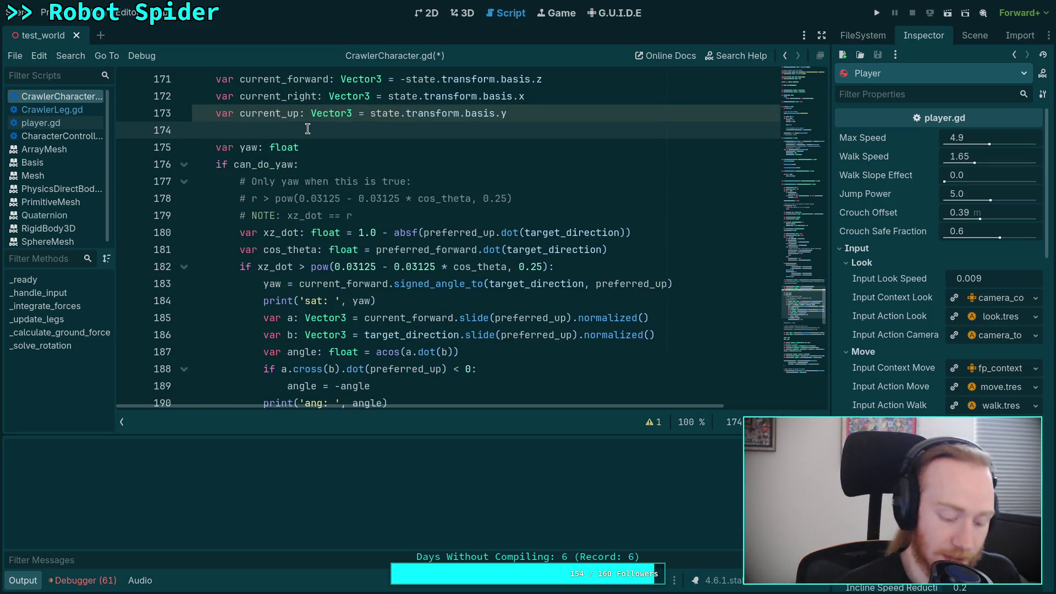
{"action": "key", "text": "Return"}
{"action": "key", "text": "ctrl+v"}
{"action": "key", "text": "ctrl+s"}
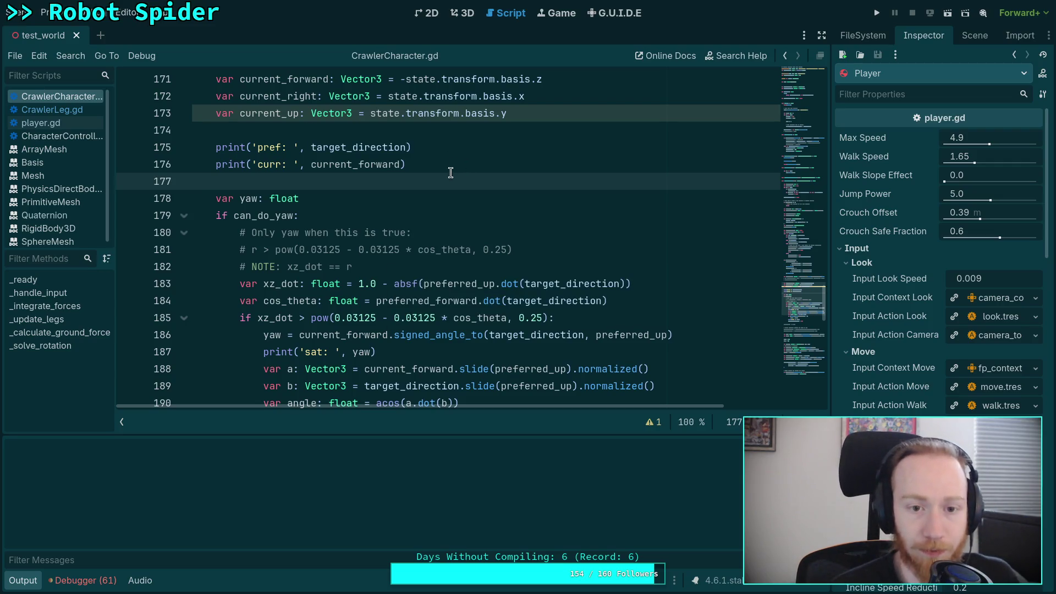
- Run the game again and advance it by one physics tick
{"action": "scroll", "coordinate": [471, 218], "scroll_direction": "down", "scroll_amount": 1}
{"action": "left_click", "coordinate": [877, 13]}
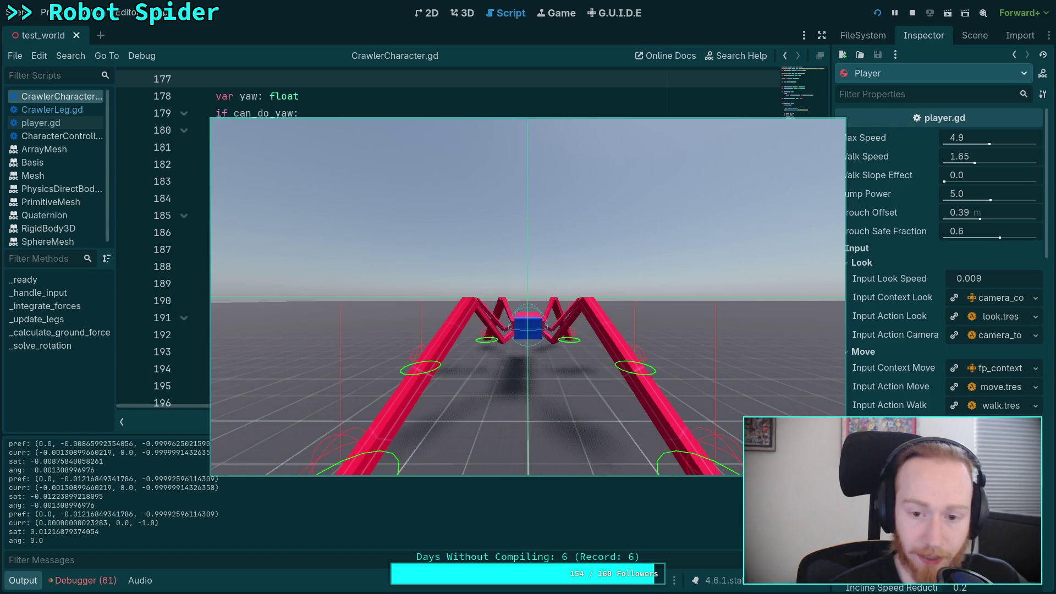
{"action": "key", "text": "period"}
{"action": "key", "text": "period"}
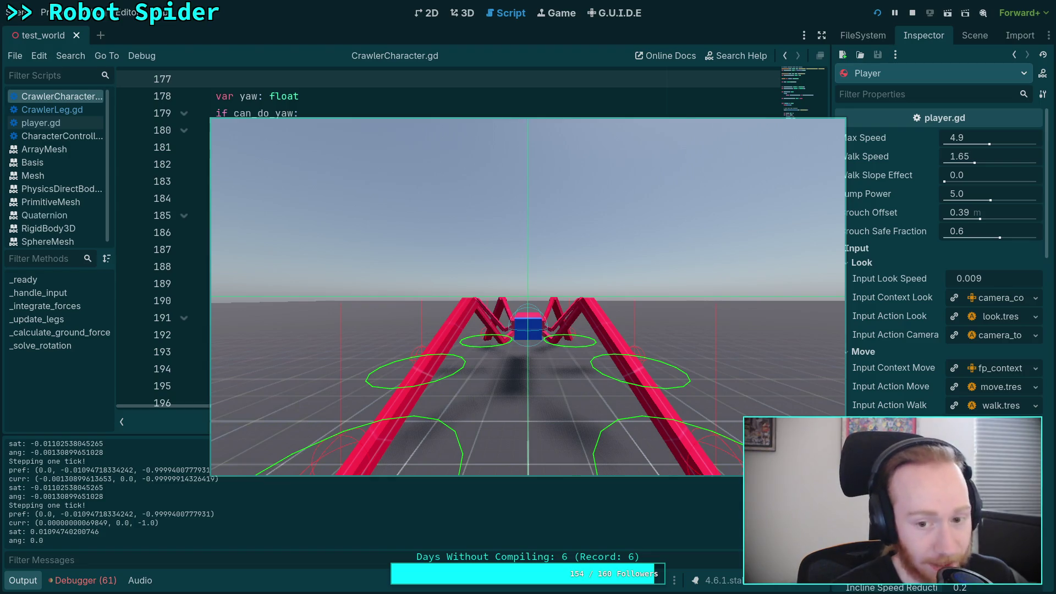
- Stop the game and return to the angle negation line in the yaw block
{"action": "left_click", "coordinate": [913, 17]}
{"action": "left_click", "coordinate": [414, 331]}
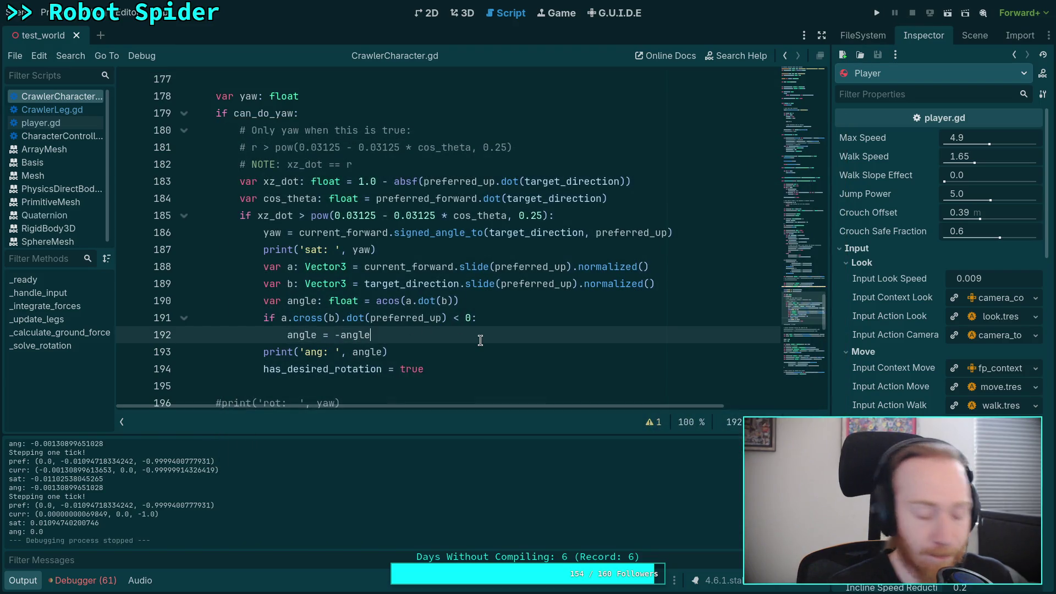
- Check the GitHub vector3.h source, the Krita angle diagram, the notes and the terminal
{"action": "key", "text": "super+4"}
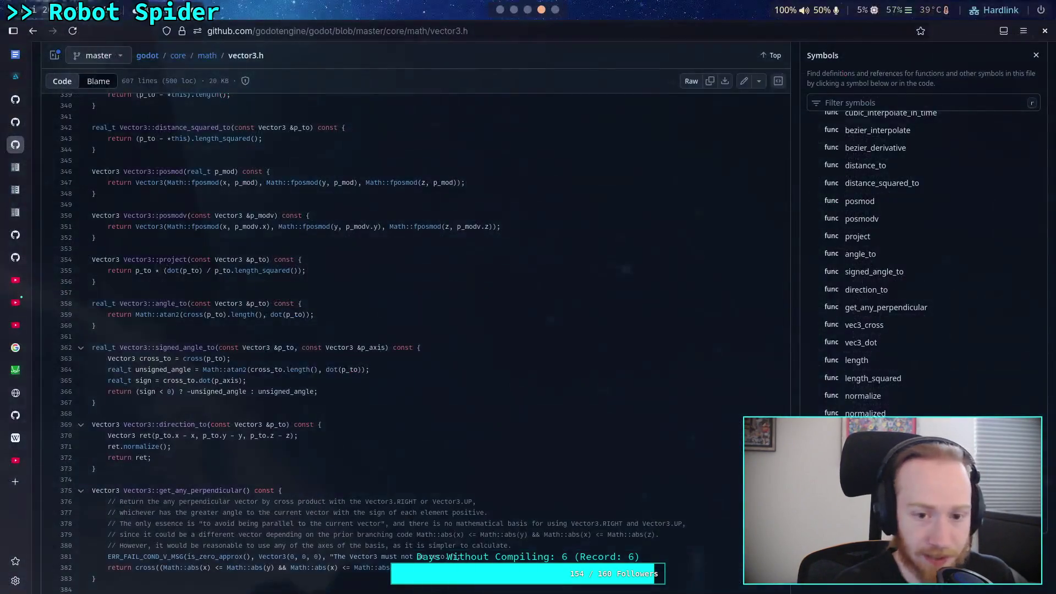
{"action": "key", "text": "super+5"}
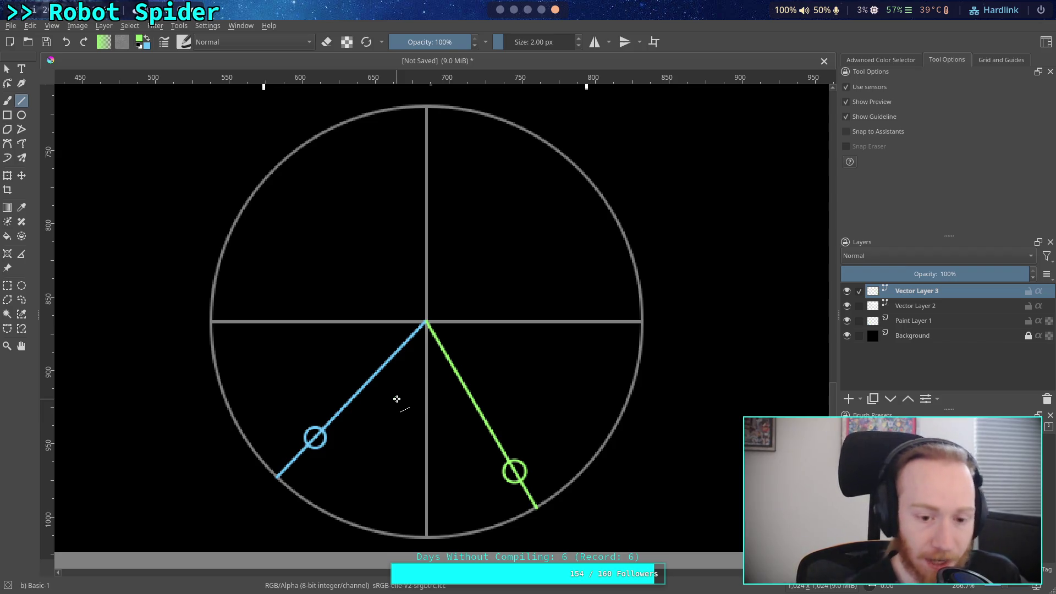
{"action": "left_click", "coordinate": [527, 10]}
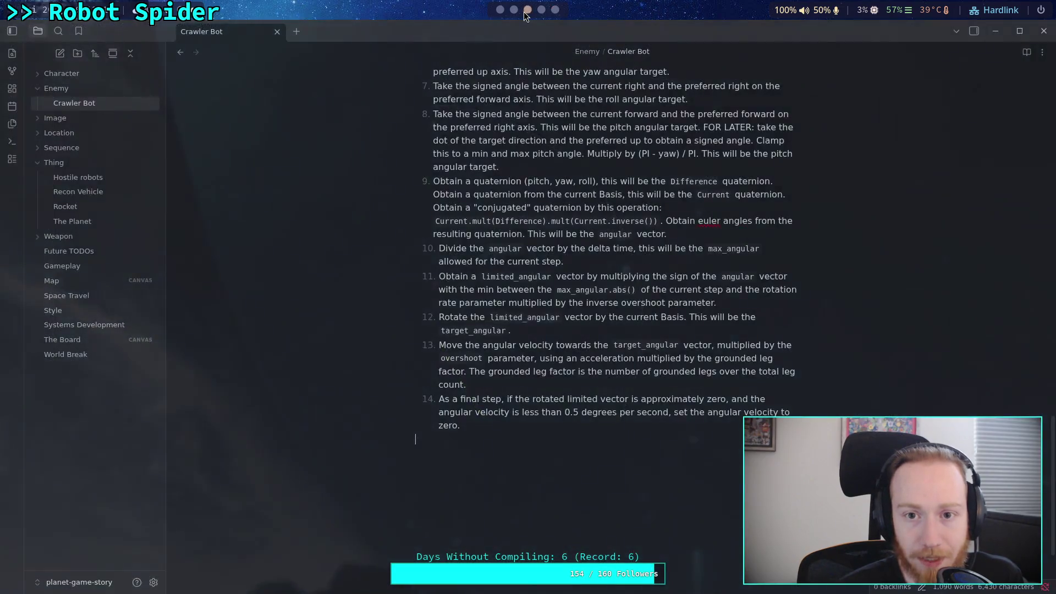
{"action": "left_click", "coordinate": [513, 9]}
- Compare the signed_angle_to line in Godot with the vector3.h source, ending on the Krita diagram
{"action": "left_click", "coordinate": [500, 10]}
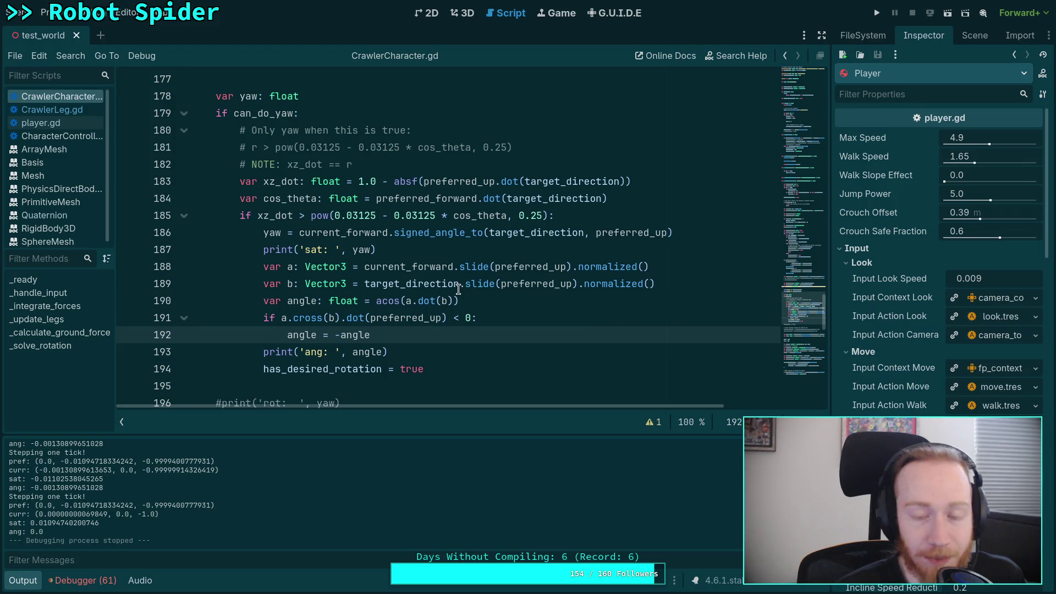
{"action": "left_click", "coordinate": [457, 232]}
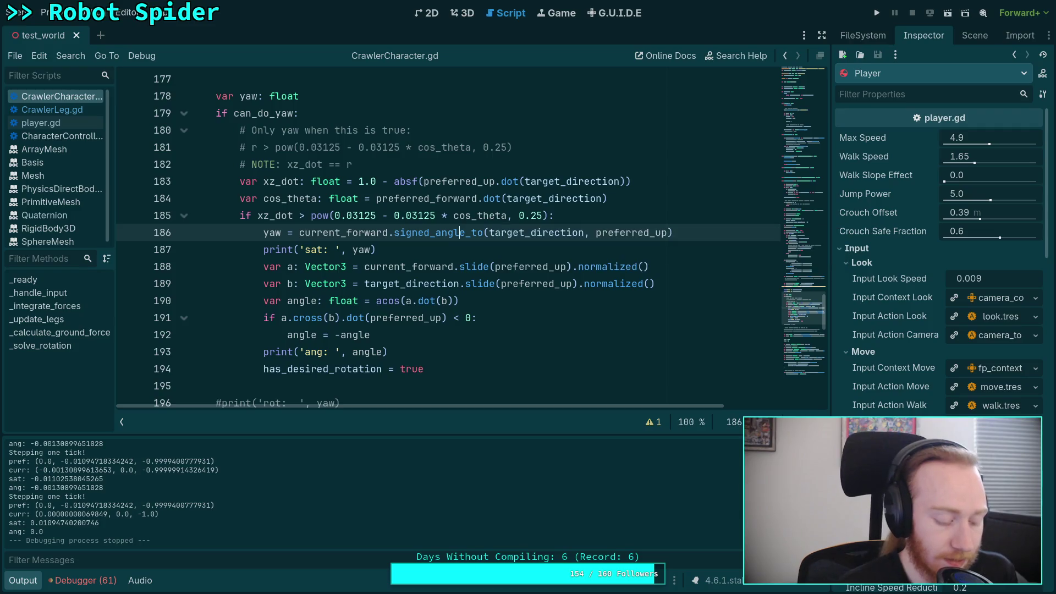
{"action": "key", "text": "super+4"}
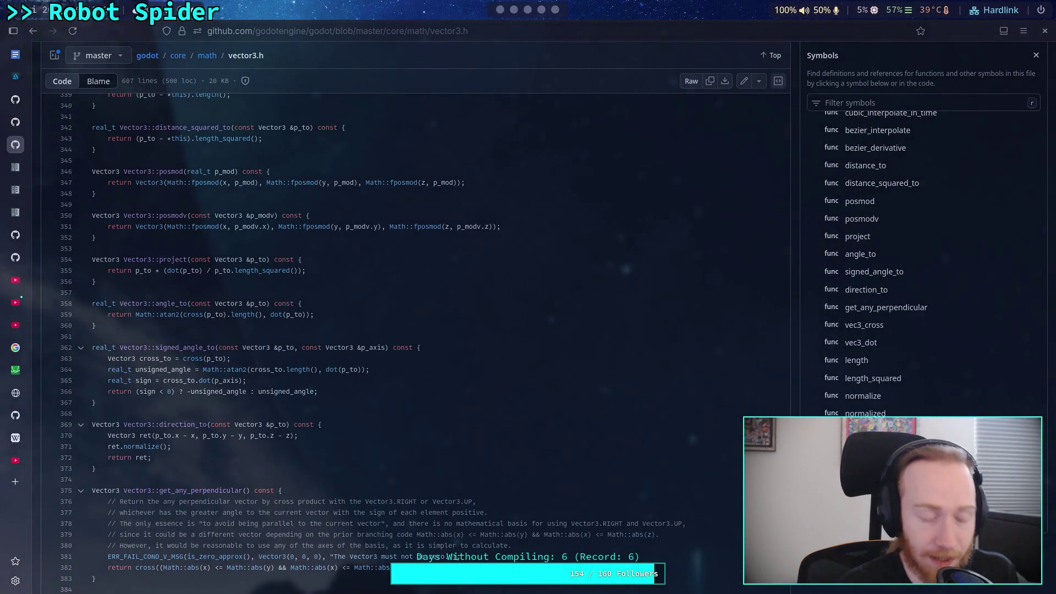
{"action": "key", "text": "super+5"}
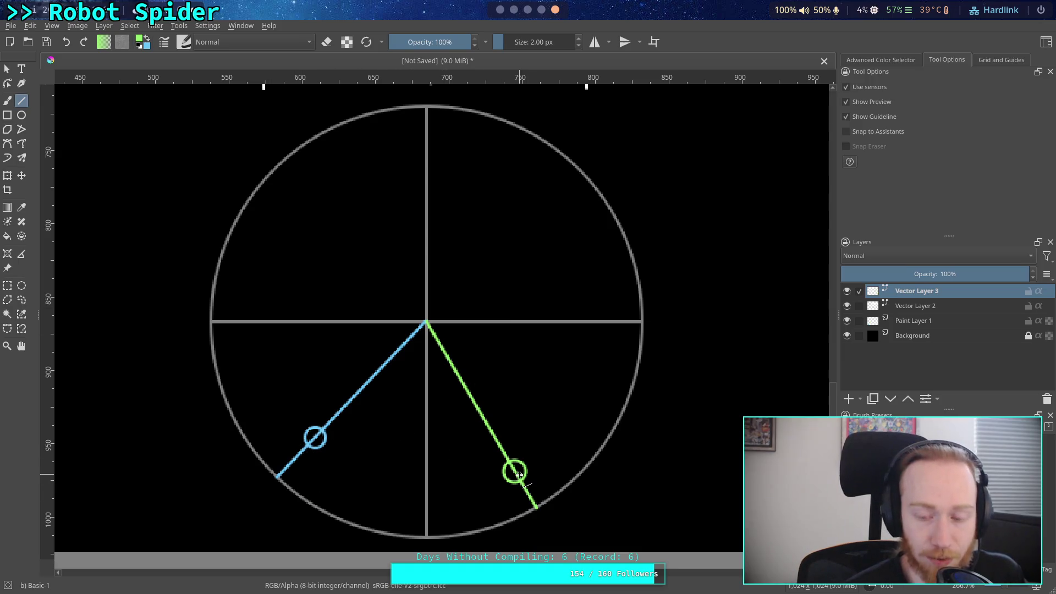
- Swing the blue vector line's endpoint so it lies just beside the green line
{"action": "left_click", "coordinate": [7, 73]}
{"action": "left_click", "coordinate": [282, 473]}
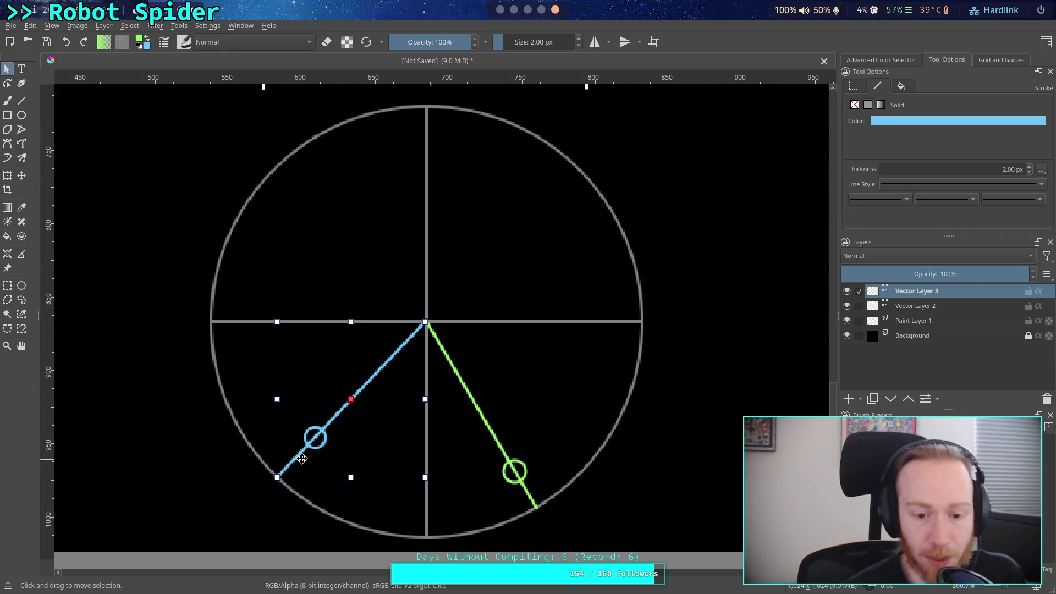
{"action": "left_click", "coordinate": [8, 83]}
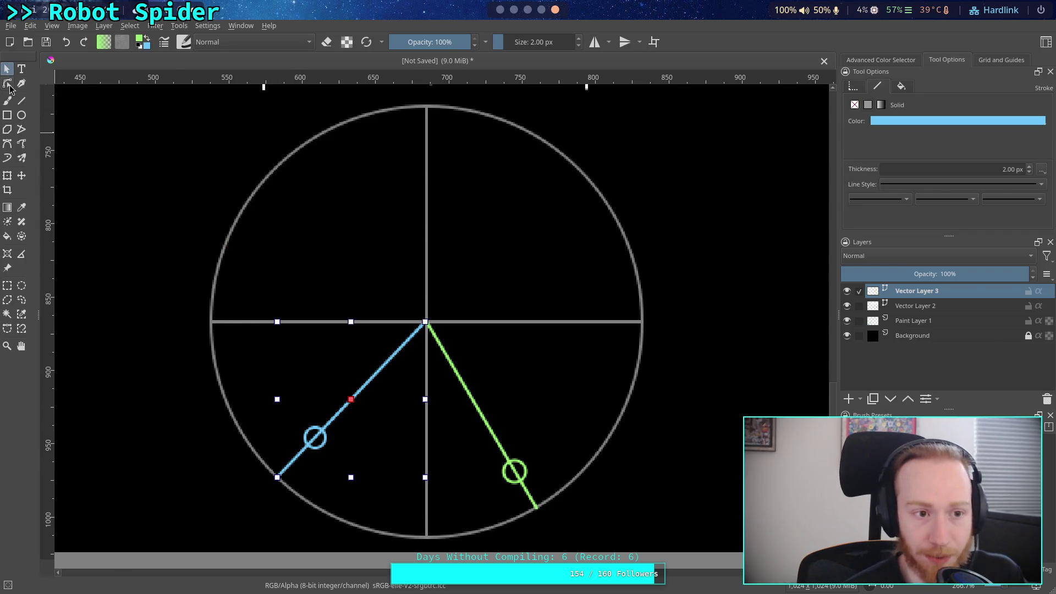
{"action": "mouse_move", "coordinate": [278, 477]}
{"action": "left_mouse_down"}
{"action": "mouse_move", "coordinate": [547, 514]}
{"action": "mouse_move", "coordinate": [529, 517]}
{"action": "left_mouse_up"}
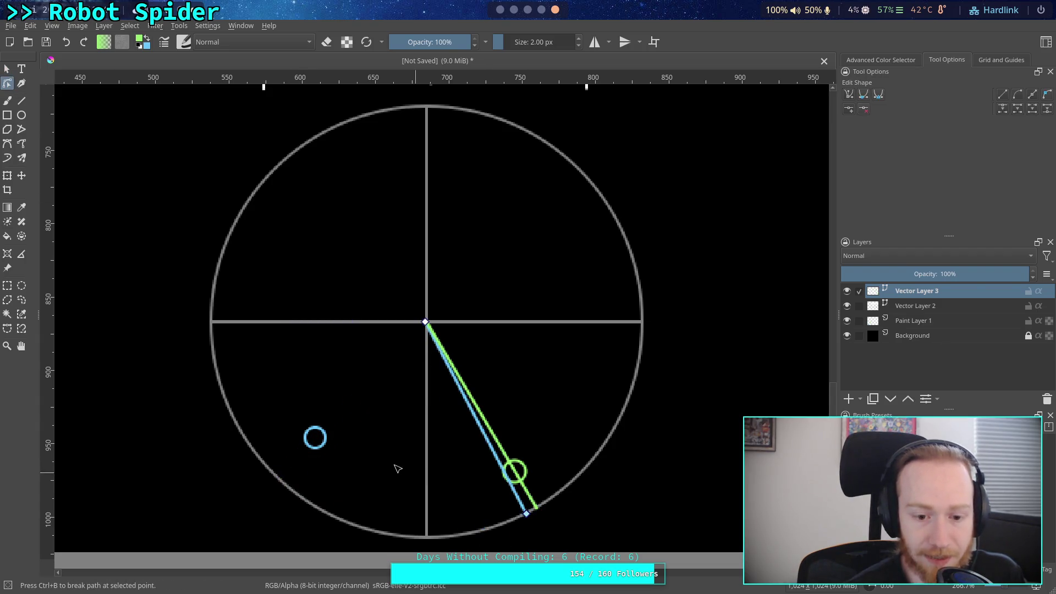
- Move the small blue circle onto the blue and green lines
{"action": "left_click", "coordinate": [315, 439]}
{"action": "left_click", "coordinate": [7, 67]}
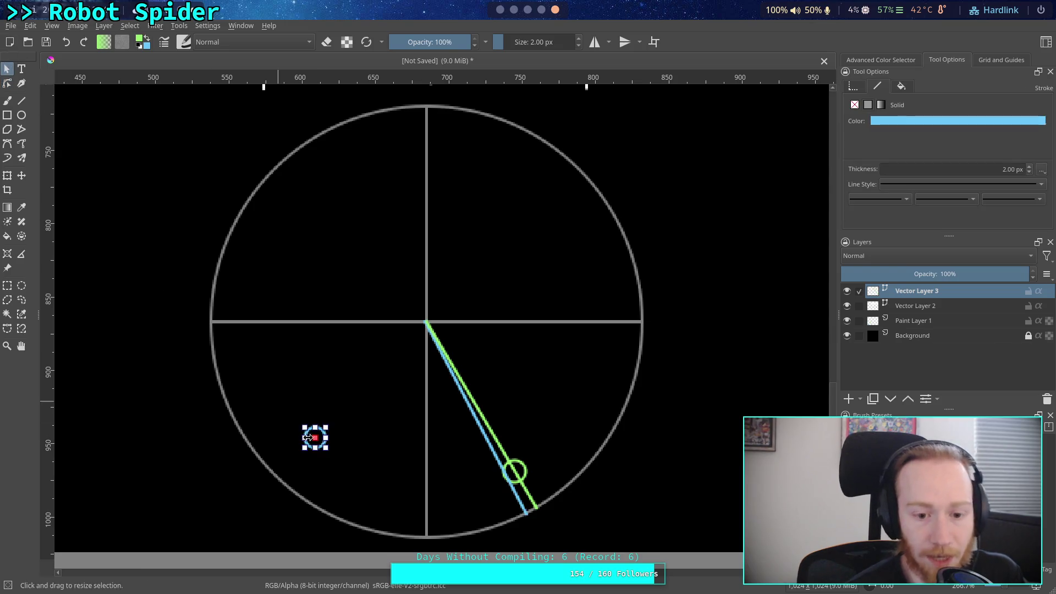
{"action": "left_click_drag", "start_coordinate": [323, 433], "coordinate": [497, 426]}
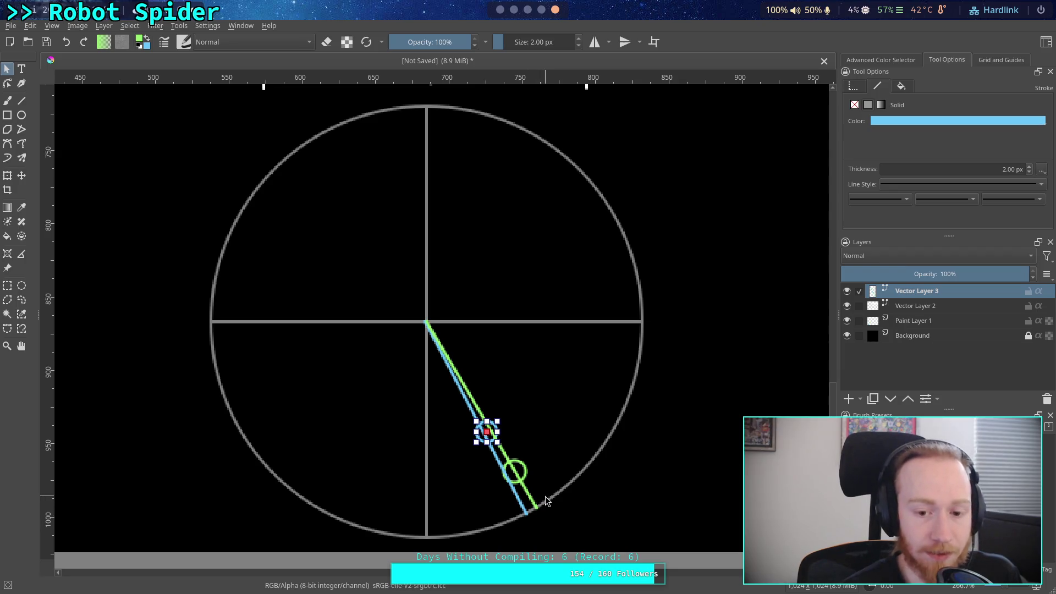
{"action": "left_click", "coordinate": [539, 11]}
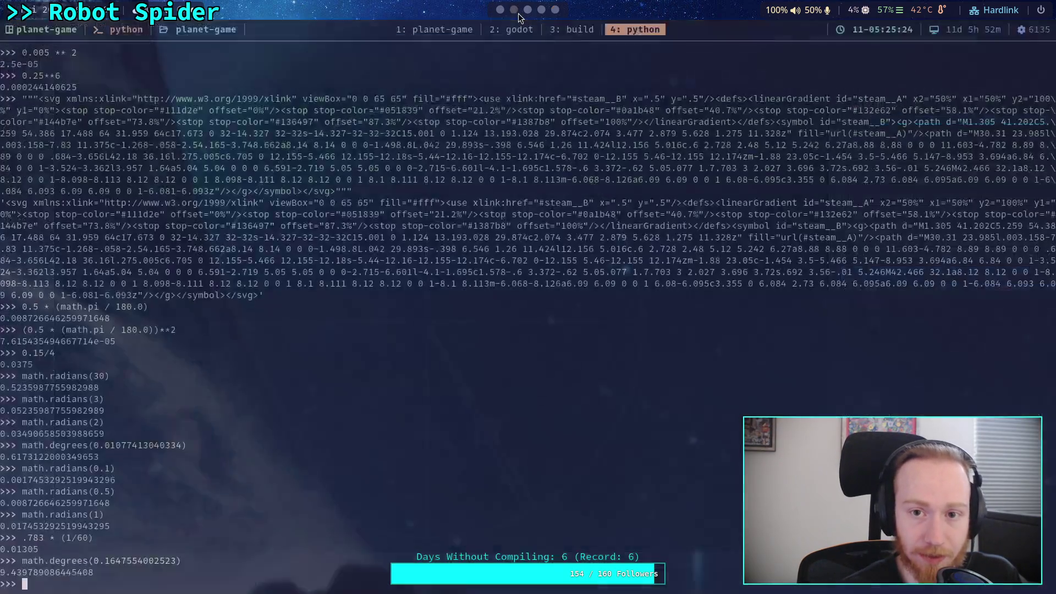
- Review the yaw code, including the signed_angle_to docs, the angle print, and the current_forward.slide(preferred_up) call
{"action": "left_click", "coordinate": [502, 10]}
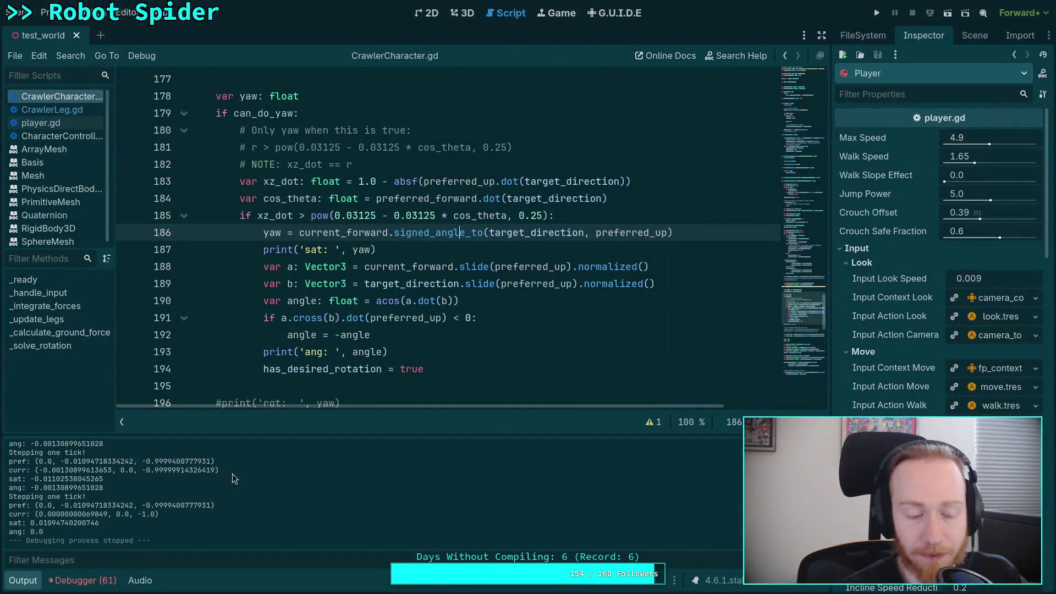
{"action": "left_click", "coordinate": [16, 587]}
{"action": "left_click", "coordinate": [507, 330]}
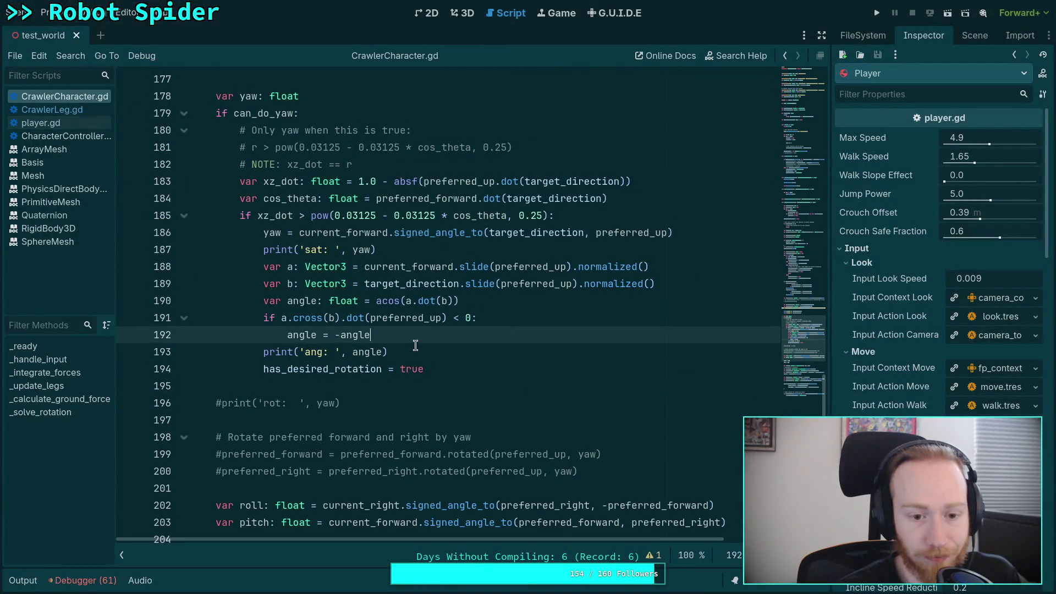
{"action": "left_click", "coordinate": [237, 383]}
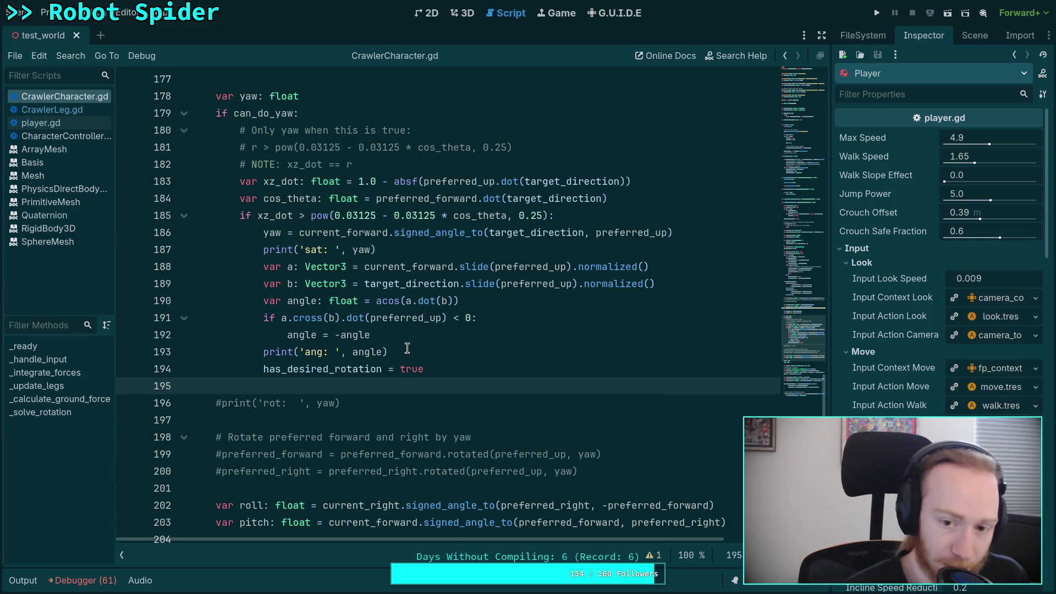
{"action": "left_click", "coordinate": [434, 232]}
{"action": "double_click", "coordinate": [434, 232]}
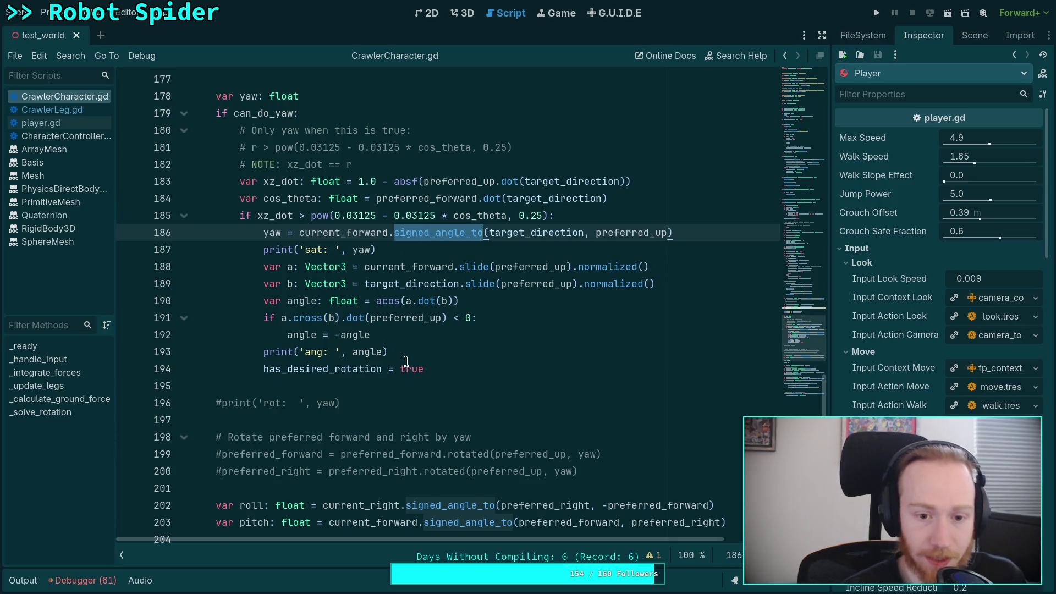
{"action": "double_click", "coordinate": [367, 352]}
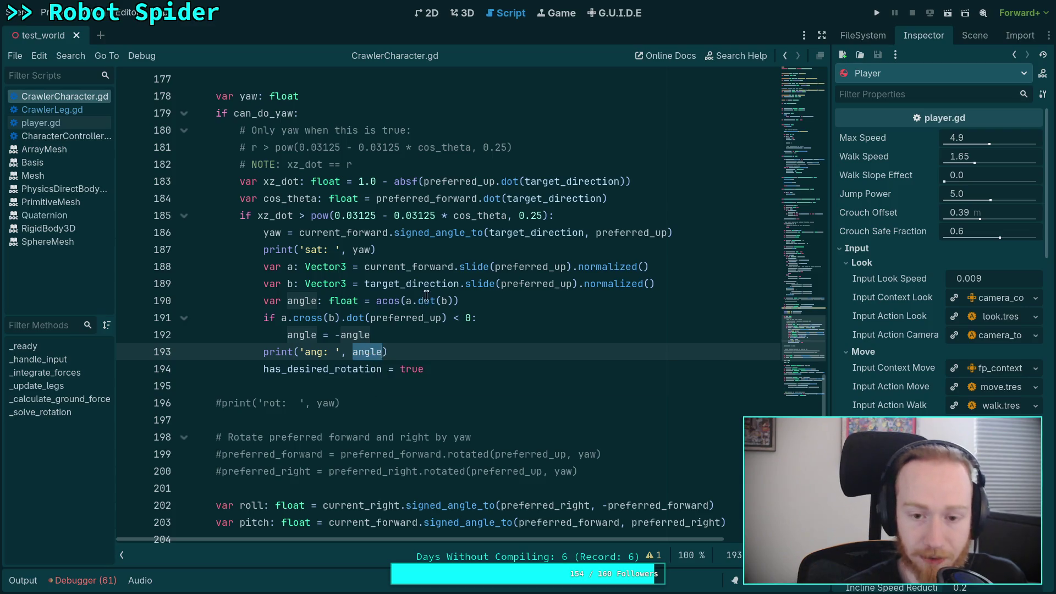
{"action": "left_click_drag", "start_coordinate": [364, 267], "coordinate": [679, 267]}
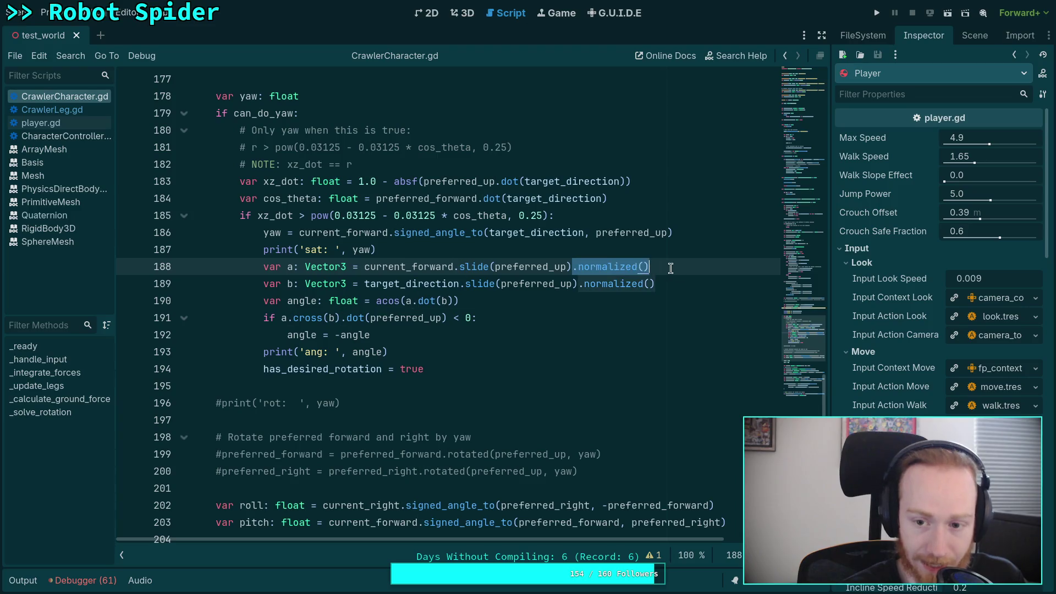
{"action": "mouse_move", "coordinate": [490, 266]}
{"action": "left_mouse_down"}
{"action": "mouse_move", "coordinate": [573, 266]}
{"action": "mouse_move", "coordinate": [484, 268]}
{"action": "mouse_move", "coordinate": [486, 280]}
{"action": "left_mouse_up"}
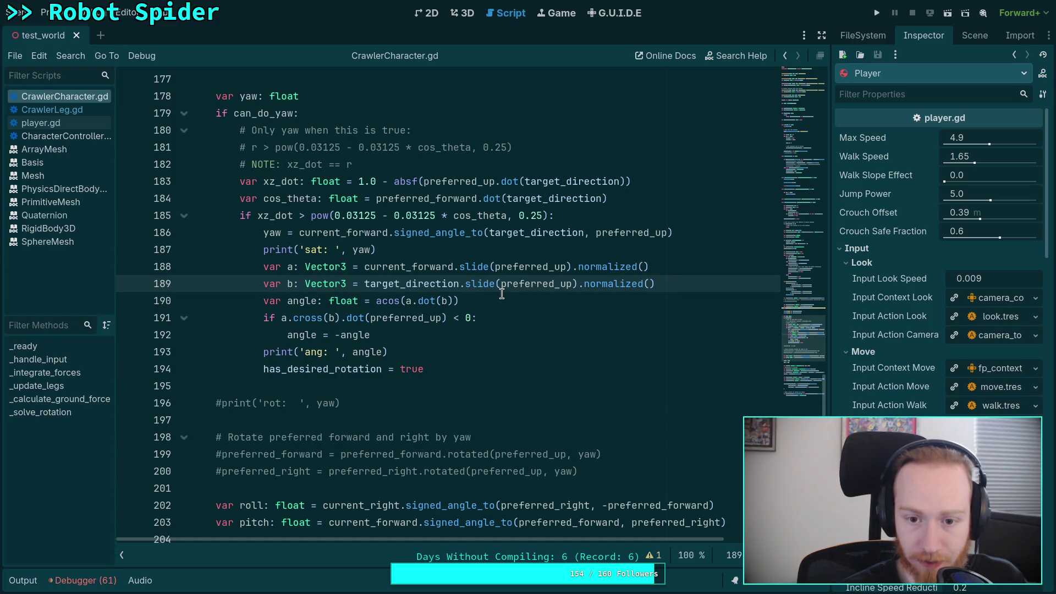
{"action": "mouse_move", "coordinate": [437, 237]}
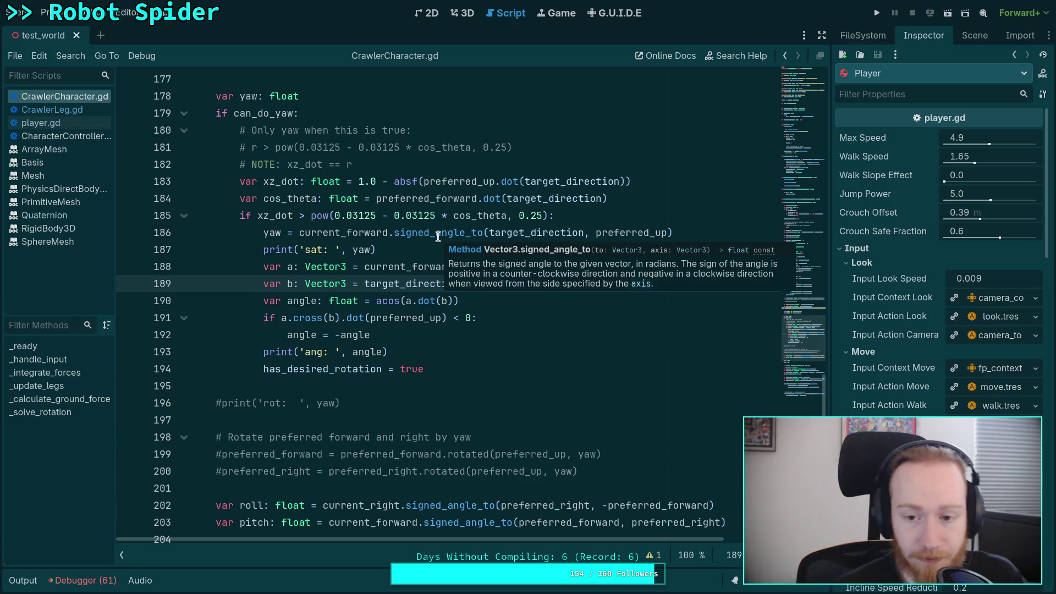
{"action": "left_click", "coordinate": [402, 252]}
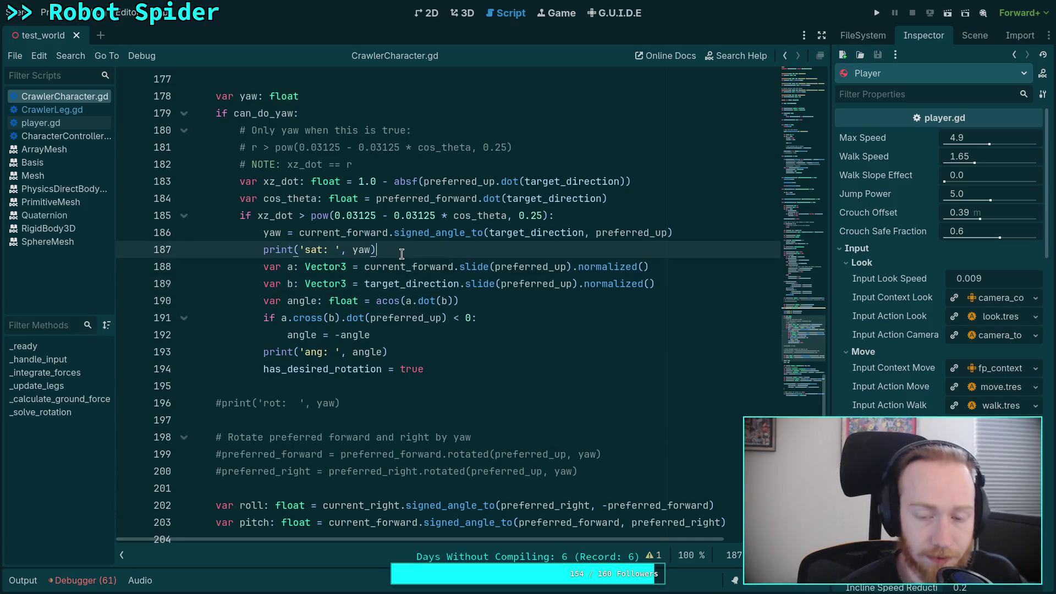
- Insert blank lines after super._ready() at line 38 in the _ready function
{"action": "scroll", "coordinate": [383, 232], "scroll_direction": "up", "scroll_amount": 19}
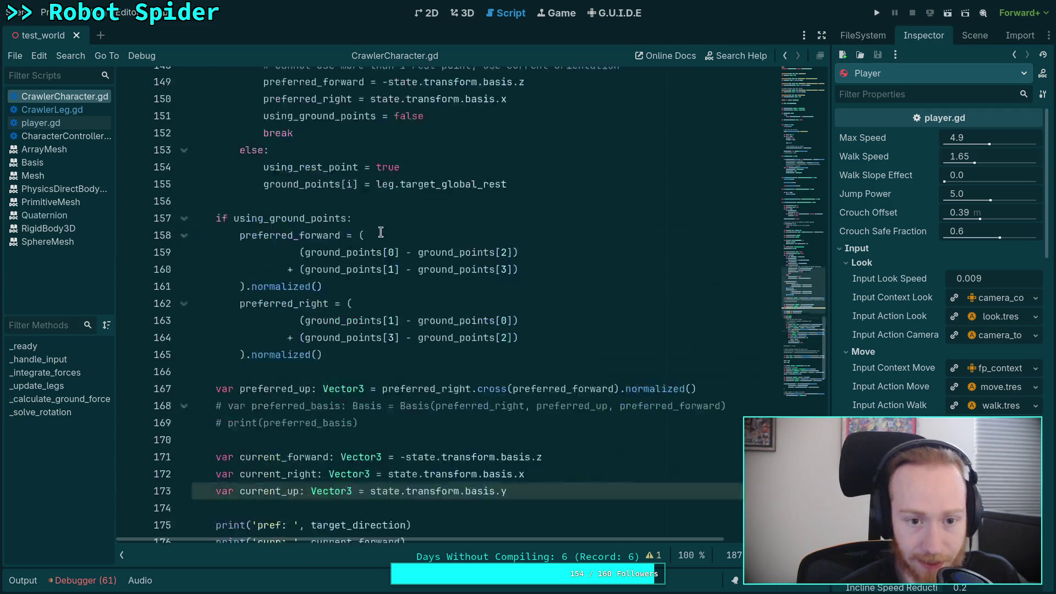
{"action": "scroll", "coordinate": [382, 232], "scroll_direction": "up", "scroll_amount": 20}
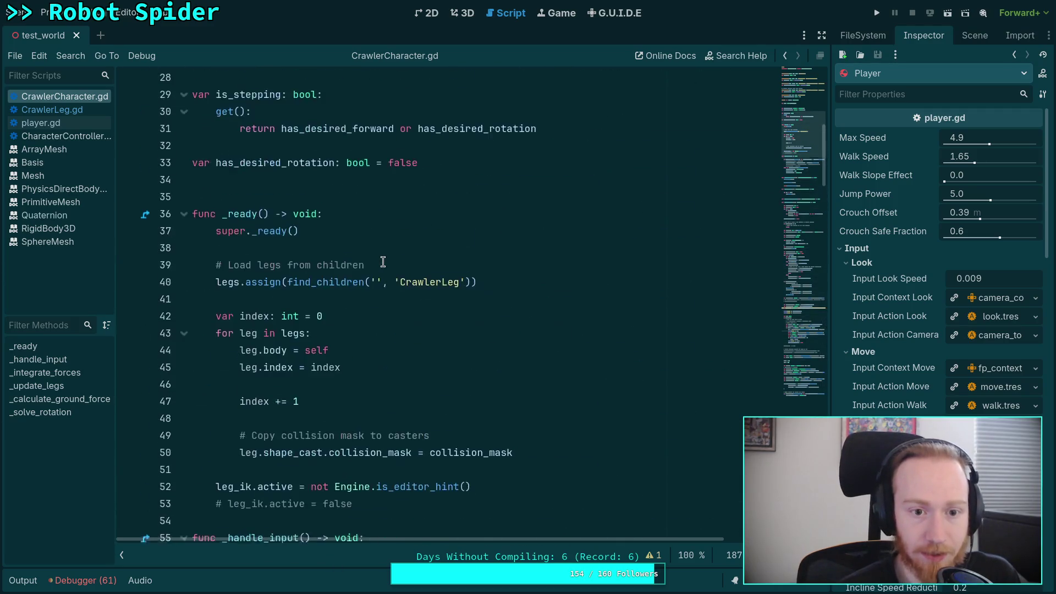
{"action": "scroll", "coordinate": [391, 267], "scroll_direction": "up", "scroll_amount": 3}
{"action": "scroll", "coordinate": [338, 271], "scroll_direction": "down", "scroll_amount": 7}
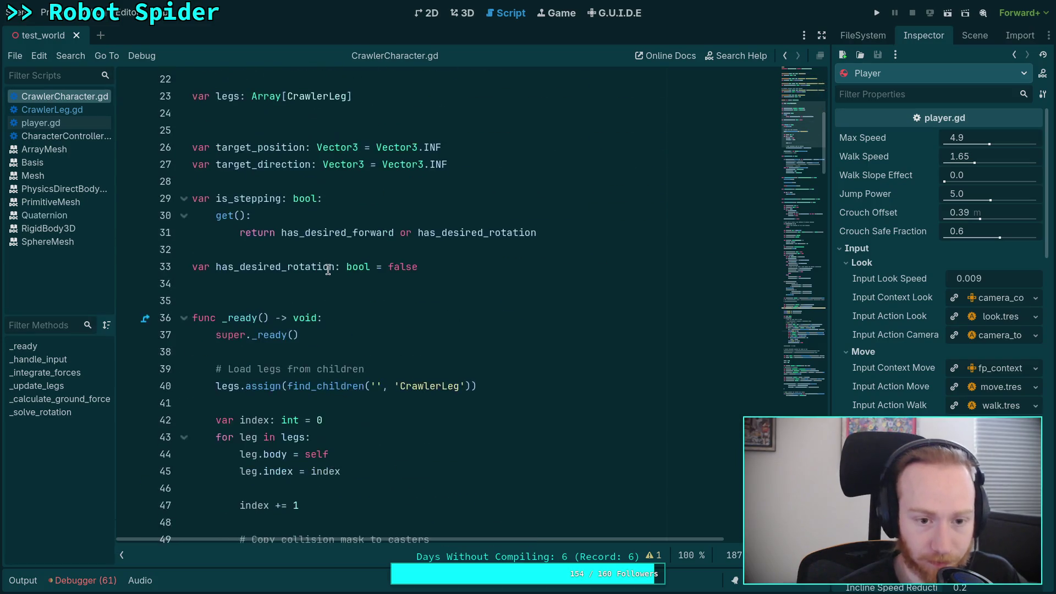
{"action": "left_click", "coordinate": [531, 294]}
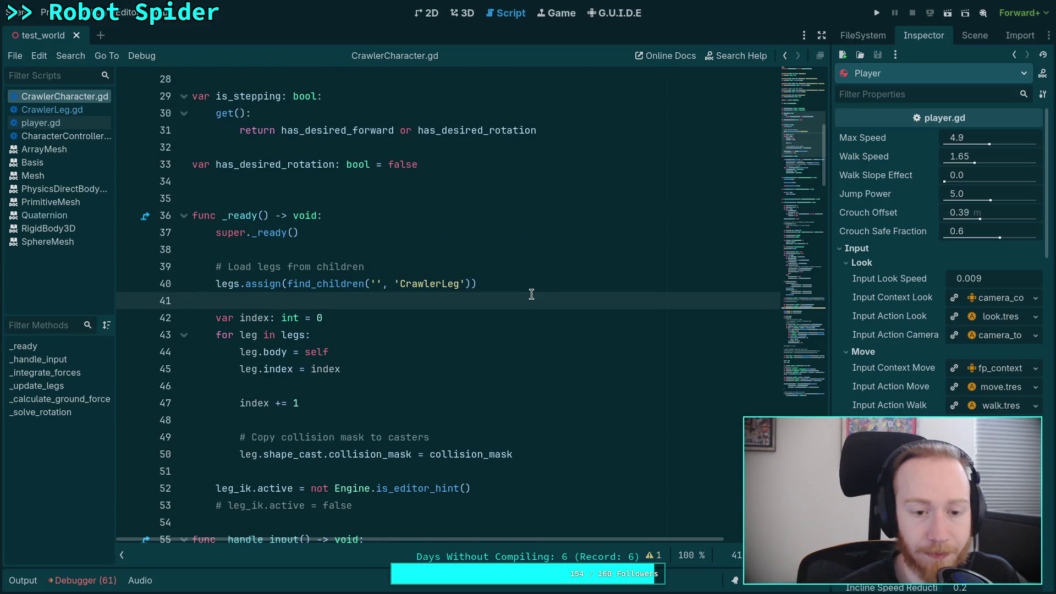
{"action": "scroll", "coordinate": [531, 295], "scroll_direction": "down", "scroll_amount": 2}
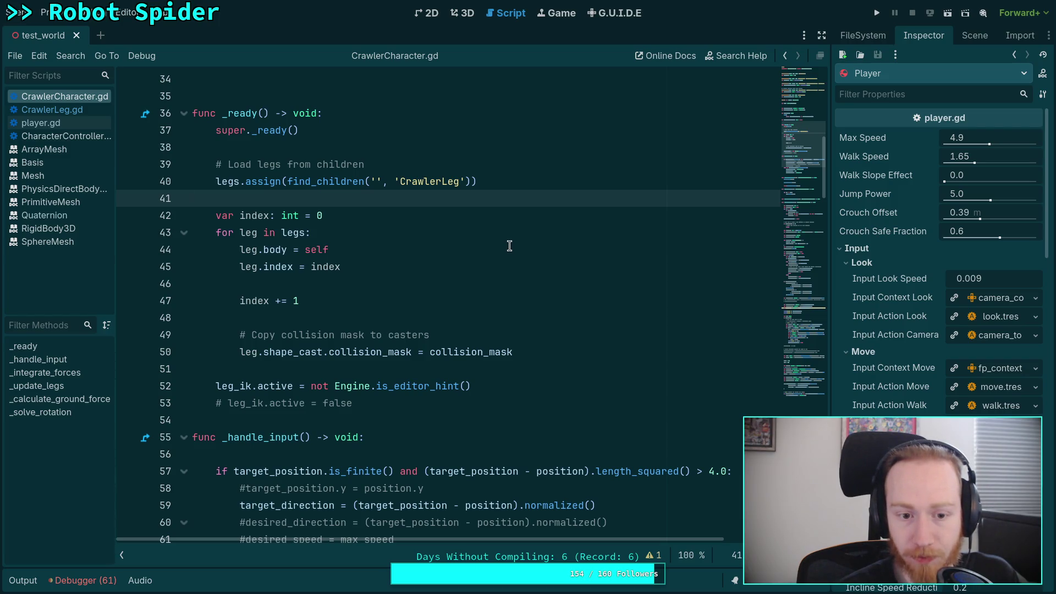
{"action": "scroll", "coordinate": [490, 233], "scroll_direction": "up", "scroll_amount": 1}
{"action": "left_click", "coordinate": [476, 202]}
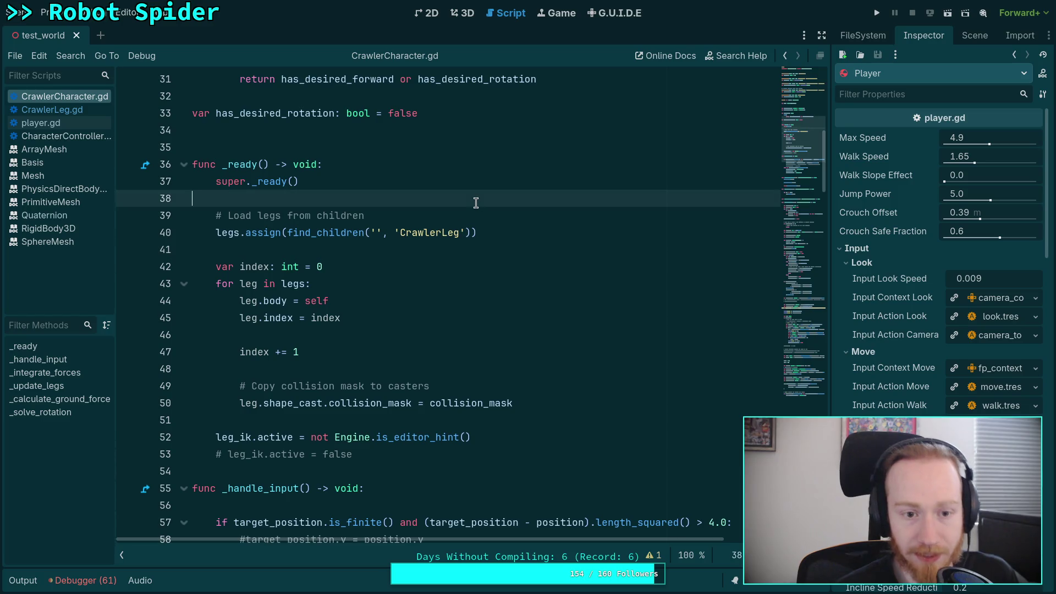
{"action": "key", "text": "Return"}
{"action": "key", "text": "Return"}
{"action": "key", "text": "Up"}
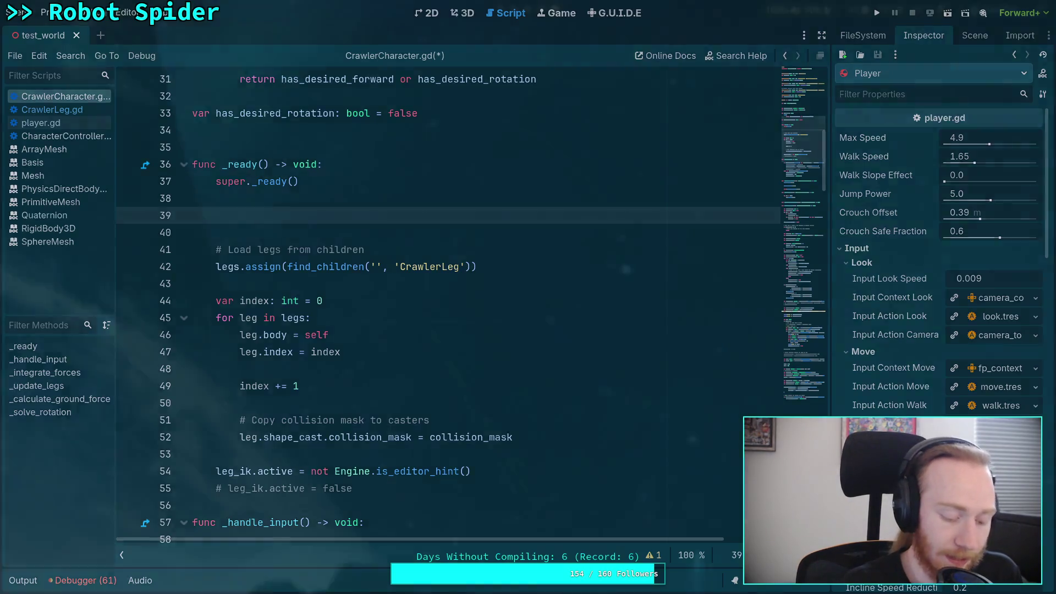
{"action": "key", "text": "alt+Tab"}
- Move the blue marker into the upper-right quadrant and the green circle onto the top-right rim
{"action": "mouse_move", "coordinate": [487, 426]}
{"action": "left_mouse_down"}
{"action": "mouse_move", "coordinate": [467, 344]}
{"action": "mouse_move", "coordinate": [491, 236]}
{"action": "left_mouse_up"}
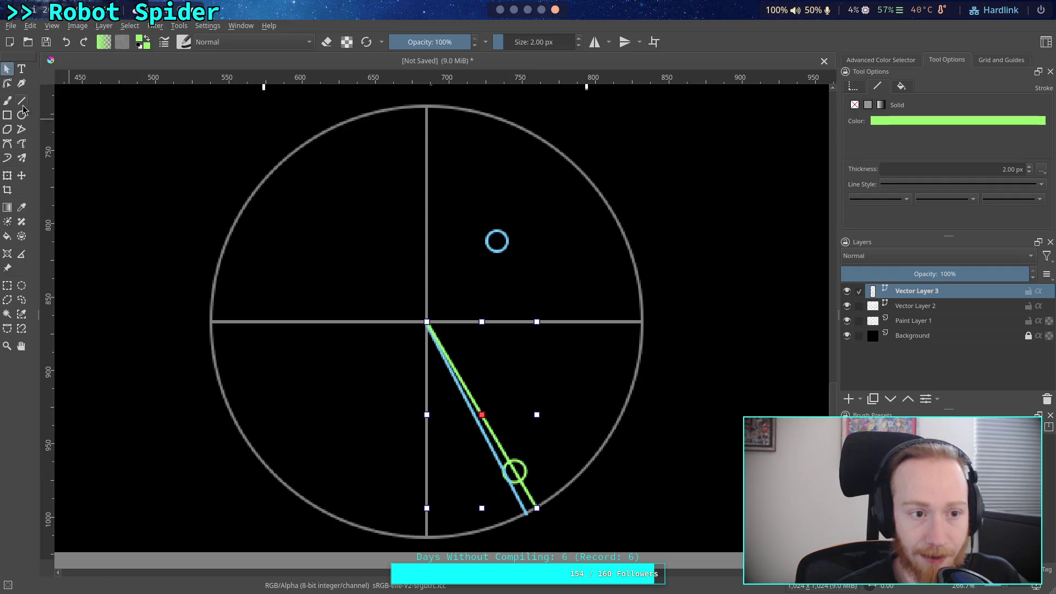
{"action": "left_click", "coordinate": [526, 471]}
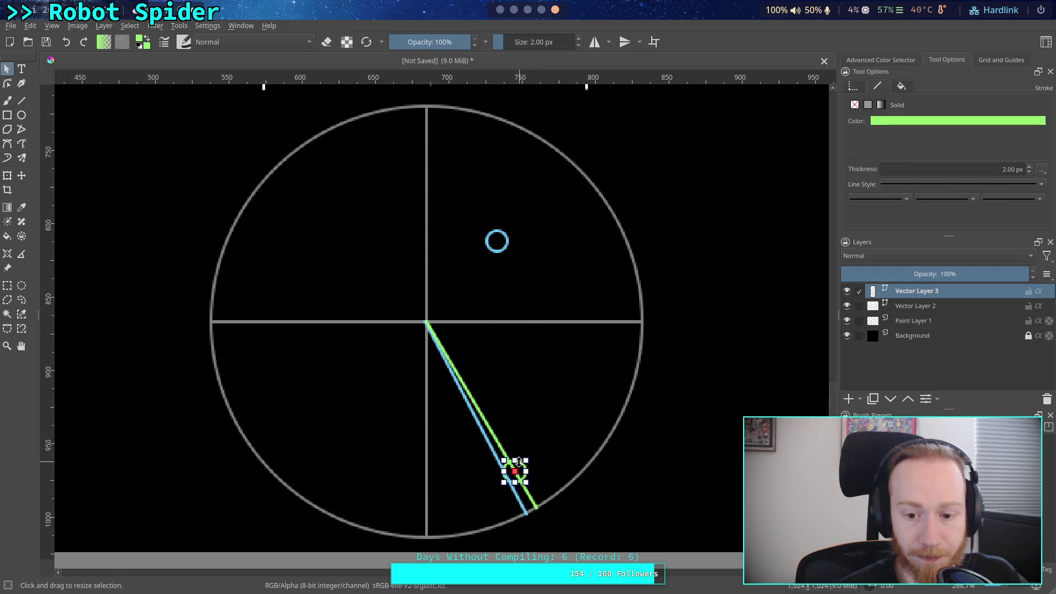
{"action": "mouse_move", "coordinate": [527, 473]}
{"action": "left_mouse_down"}
{"action": "mouse_move", "coordinate": [544, 184]}
{"action": "mouse_move", "coordinate": [568, 151]}
{"action": "mouse_move", "coordinate": [513, 116]}
{"action": "left_mouse_up"}
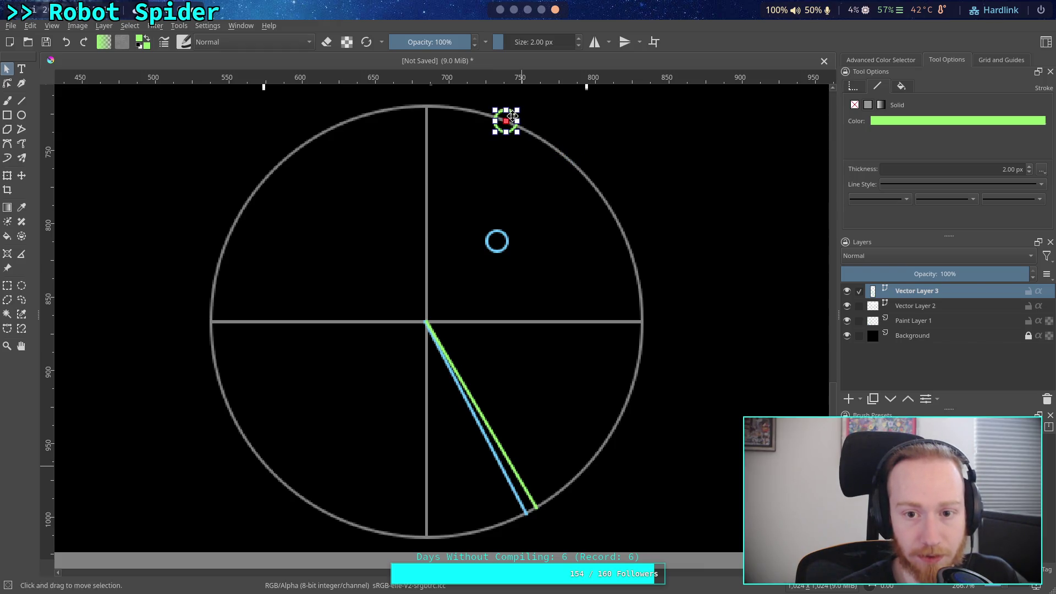
{"action": "left_click", "coordinate": [504, 248]}
{"action": "left_click_drag", "start_coordinate": [503, 244], "coordinate": [472, 239]}
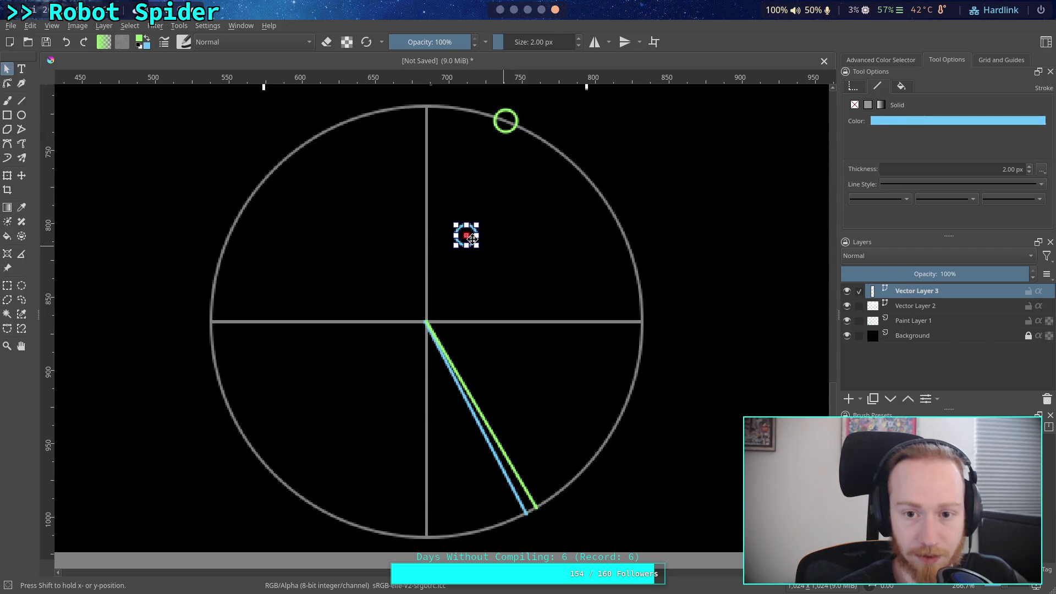
- Pull the green and blue line ends up to the green circle, with the blue circle on that line
{"action": "left_click", "coordinate": [531, 501]}
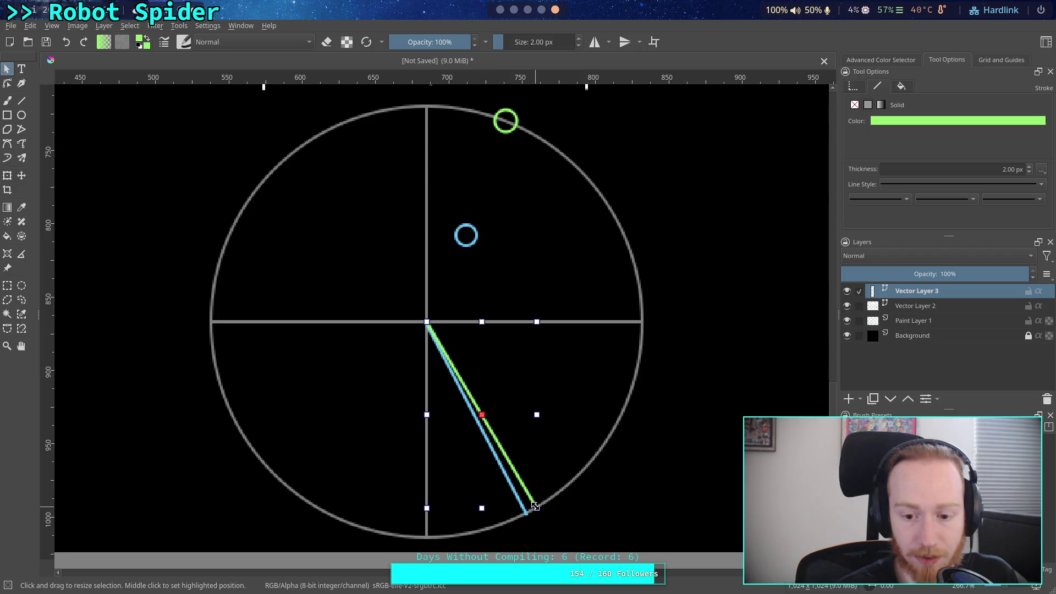
{"action": "left_click", "coordinate": [9, 83]}
{"action": "mouse_move", "coordinate": [537, 508]}
{"action": "left_mouse_down"}
{"action": "mouse_move", "coordinate": [544, 341]}
{"action": "mouse_move", "coordinate": [517, 117]}
{"action": "mouse_move", "coordinate": [508, 123]}
{"action": "left_mouse_up"}
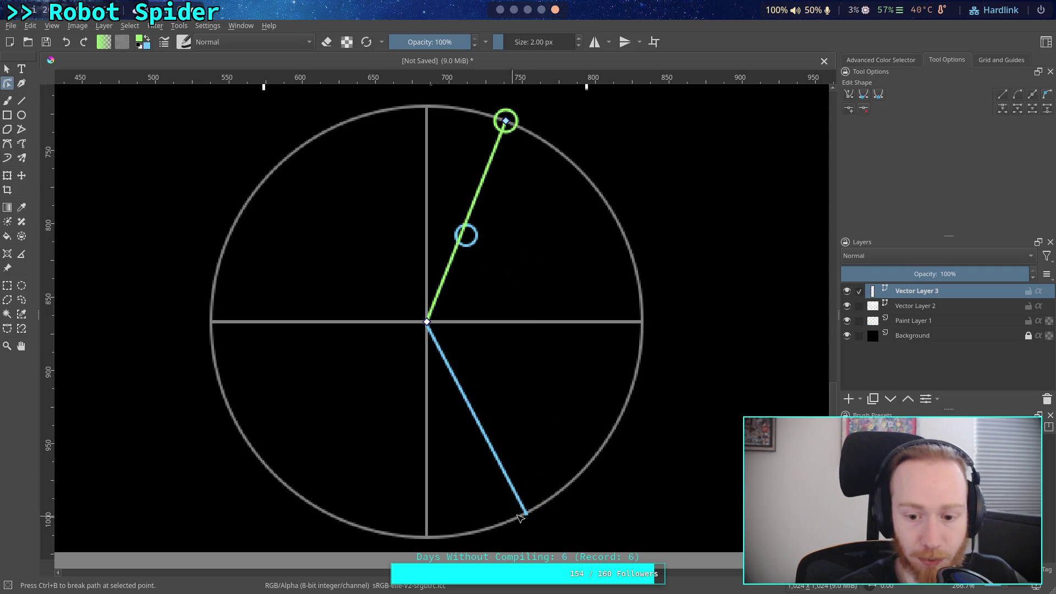
{"action": "mouse_move", "coordinate": [527, 514]}
{"action": "left_mouse_down"}
{"action": "mouse_move", "coordinate": [491, 304]}
{"action": "mouse_move", "coordinate": [512, 137]}
{"action": "mouse_move", "coordinate": [466, 230]}
{"action": "mouse_move", "coordinate": [472, 244]}
{"action": "left_mouse_up"}
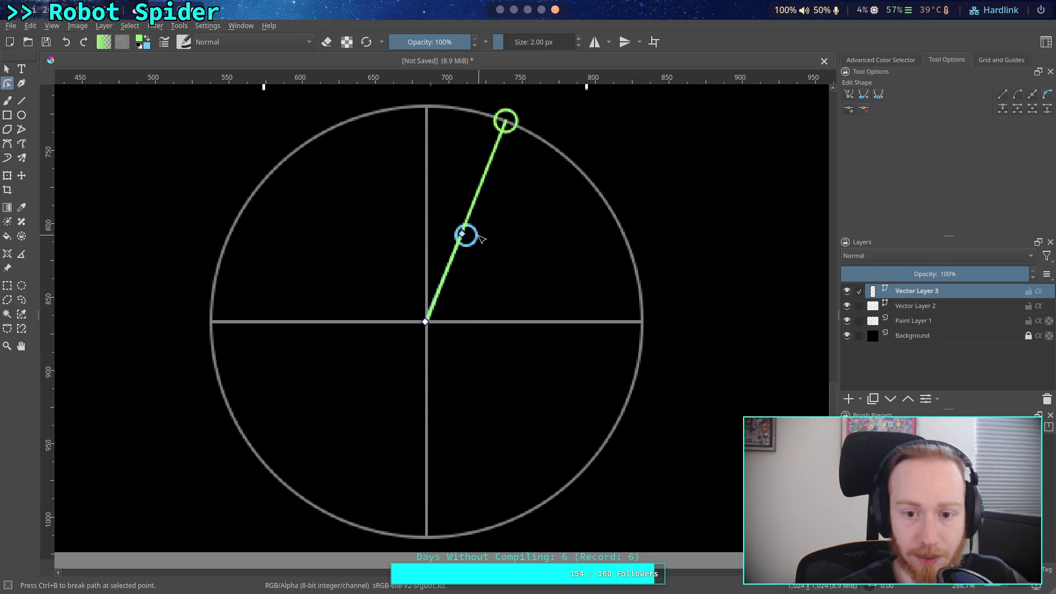
{"action": "double_click", "coordinate": [298, 199]}
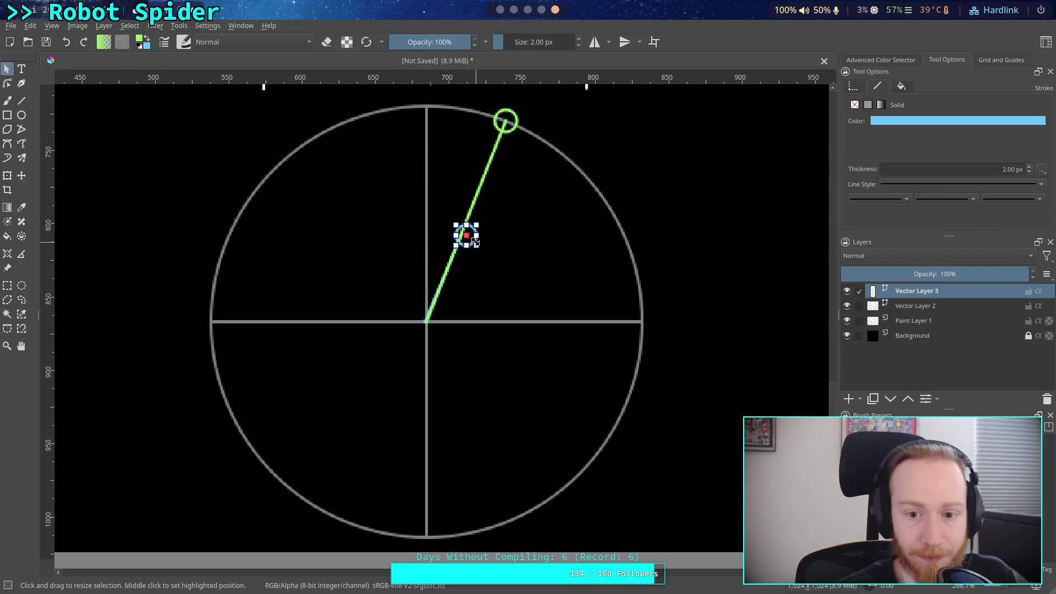
{"action": "left_click_drag", "start_coordinate": [472, 241], "coordinate": [468, 238]}
{"action": "left_click", "coordinate": [502, 253]}
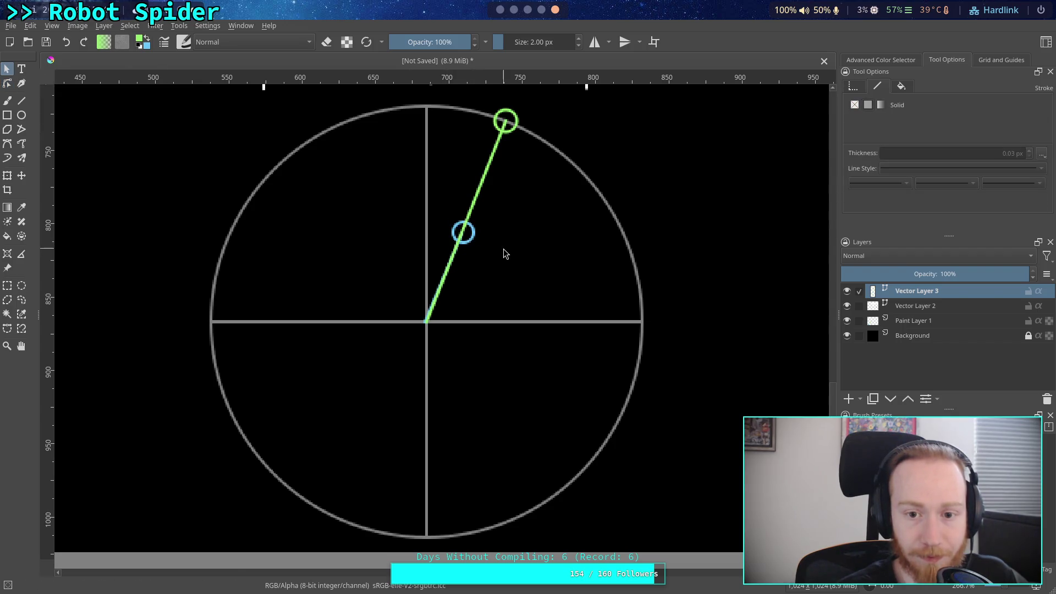
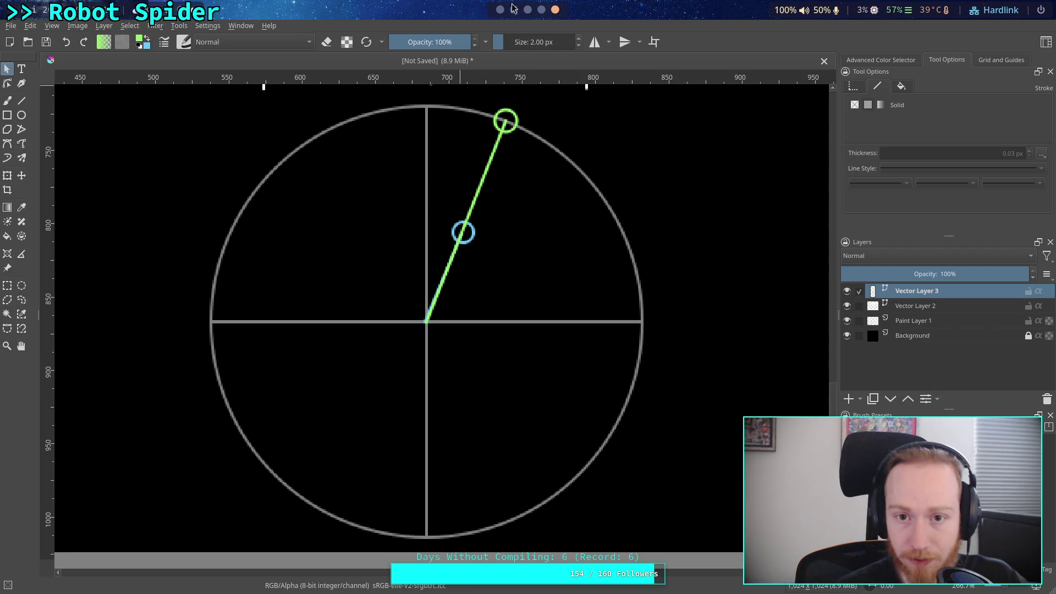
- Switch from Krita to Godot's CrawlerCharacter.gd and start a Vector3 variable a in _ready
{"action": "key", "text": "alt+Tab"}
{"action": "type", "text": "var a"}
{"action": "type", "text": "Vector3 "}
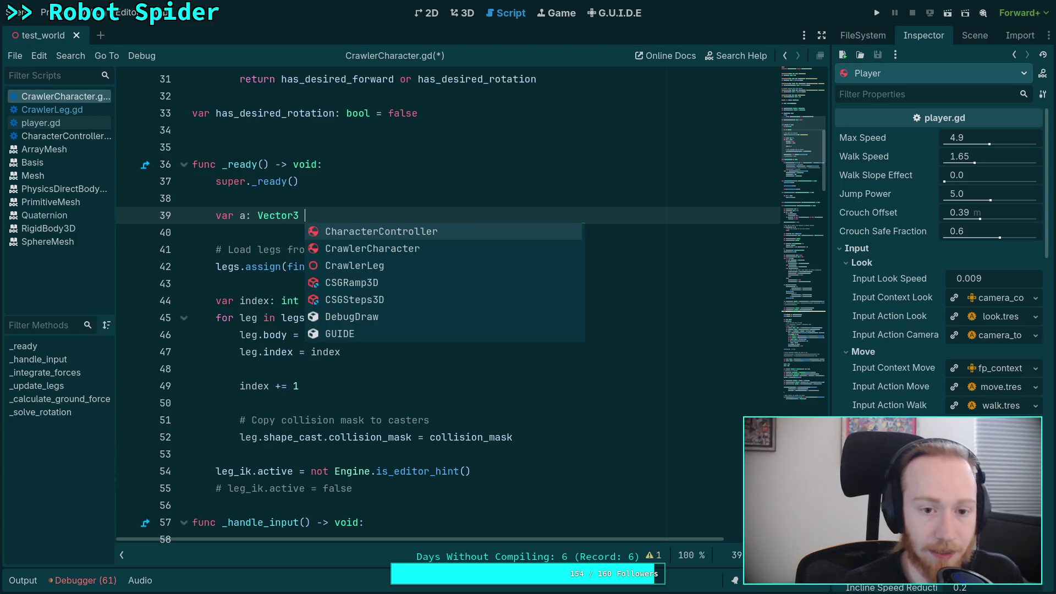
{"action": "type", "text": "= "}
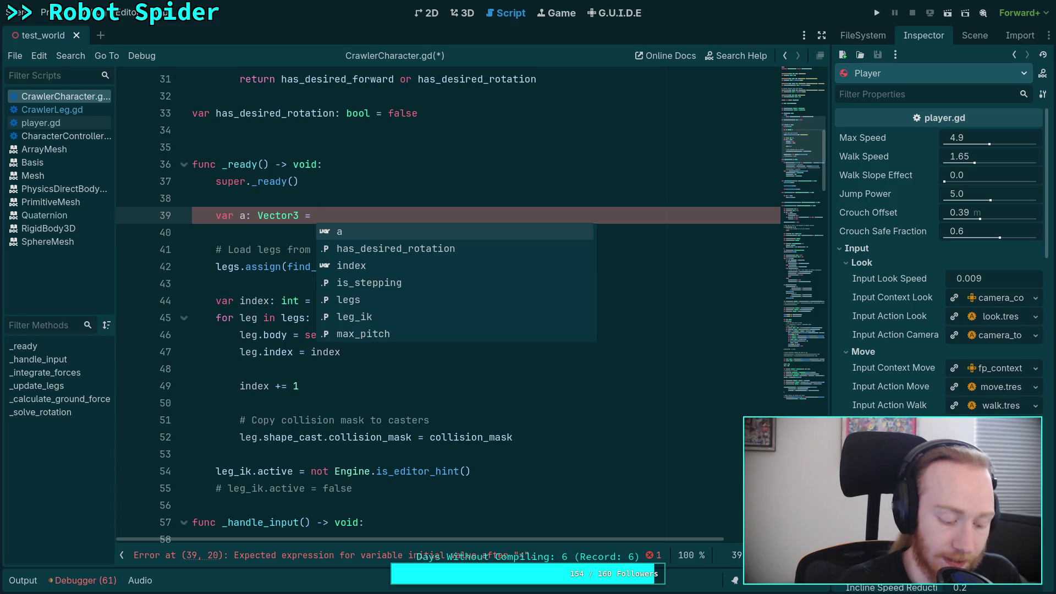
{"action": "type", "text": "Vector3"}
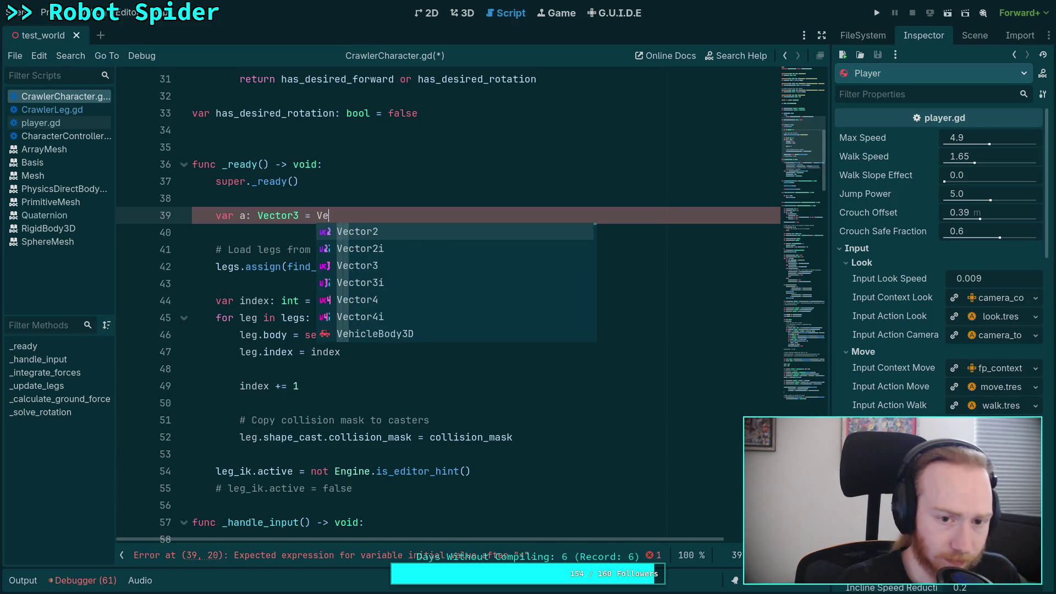
{"action": "type", "text": "("}
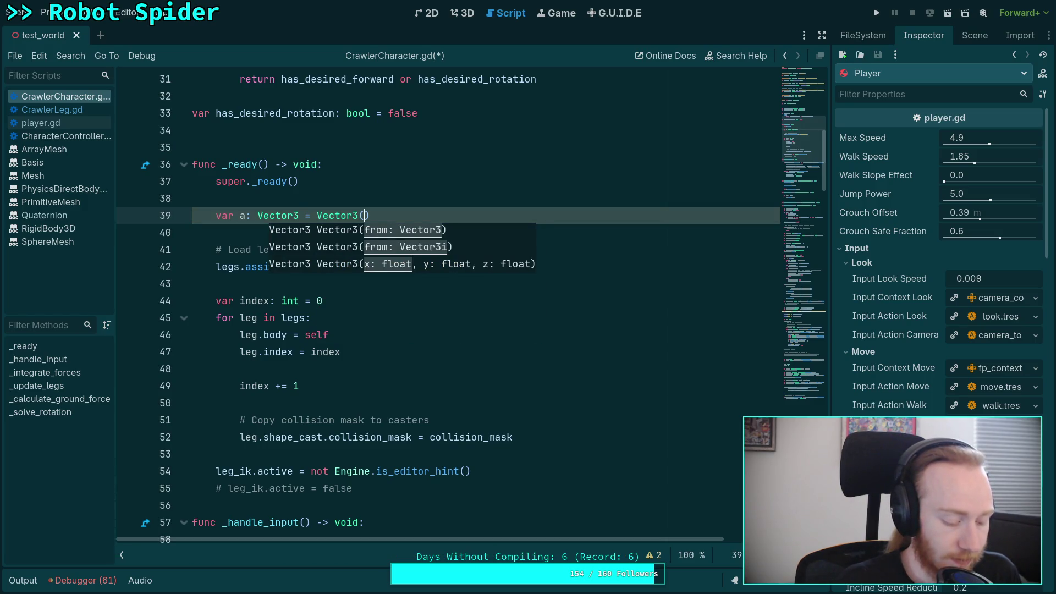
{"action": "type", "text": "0.6"}
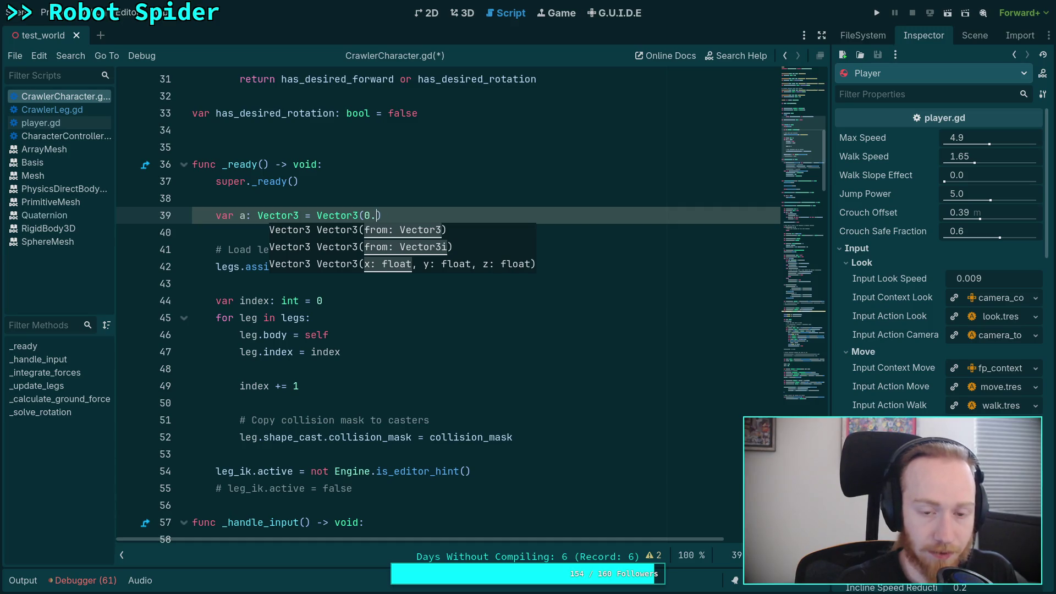
{"action": "type", "text": ","}
- Assign a to (Vector3.ONE * 0.5).normalized() and begin a Vector3 variable b below it
{"action": "key", "text": "BackSpace"}
{"action": "key", "text": "BackSpace"}
{"action": "key", "text": "BackSpace"}
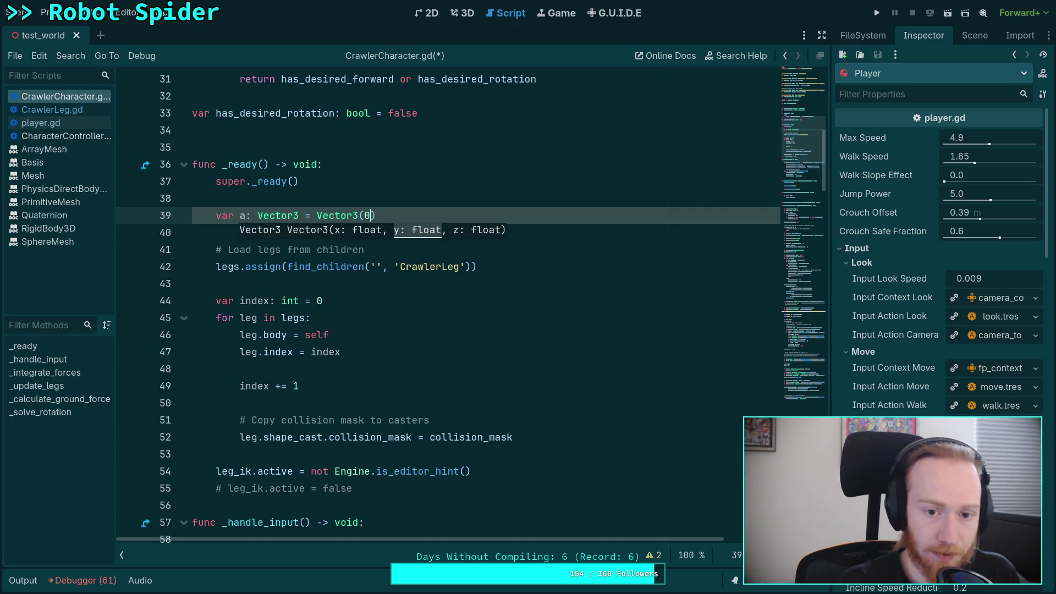
{"action": "type", "text": ".ON"}
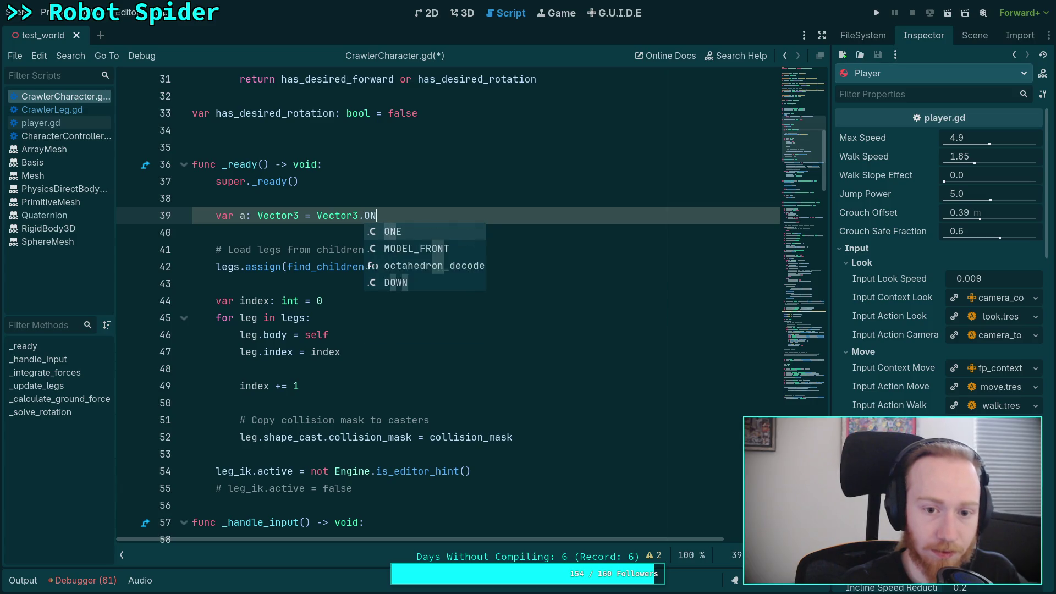
{"action": "type", "text": "E * 0.5"}
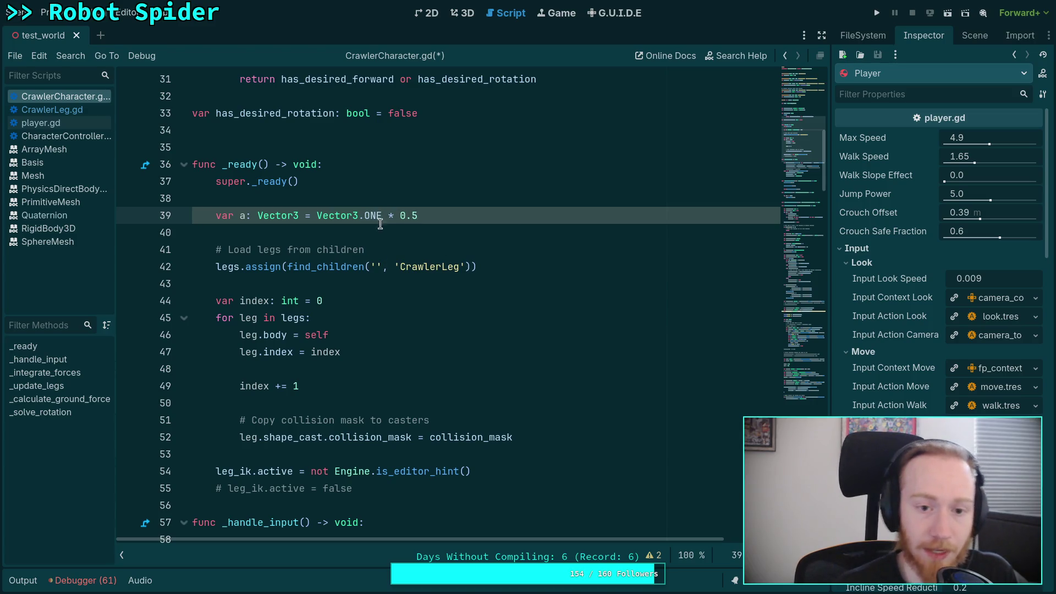
{"action": "left_click_drag", "start_coordinate": [317, 215], "coordinate": [454, 215]}
{"action": "type", "text": "("}
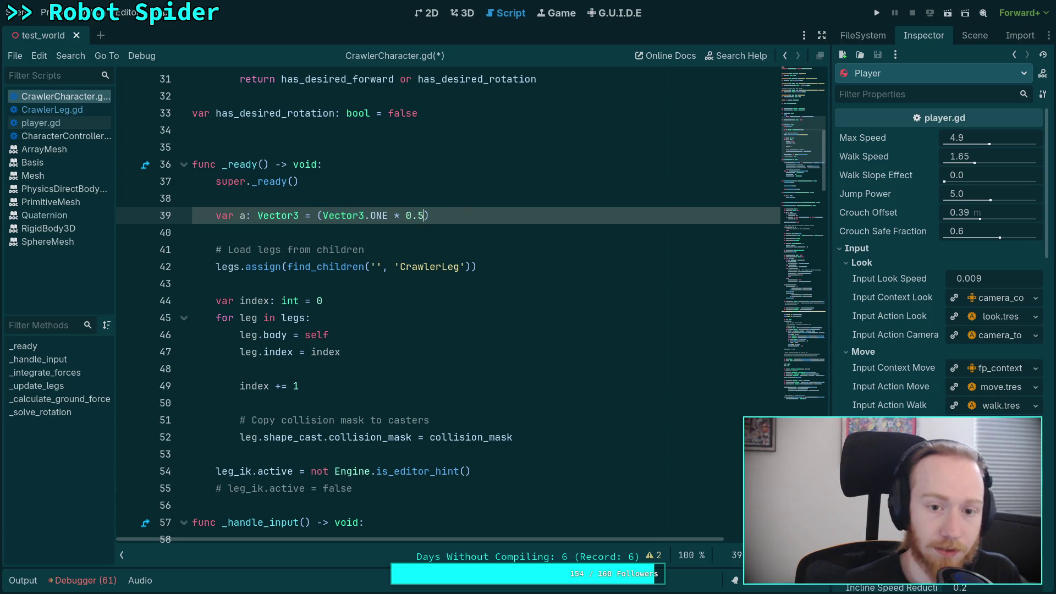
{"action": "type", "text": ".n"}
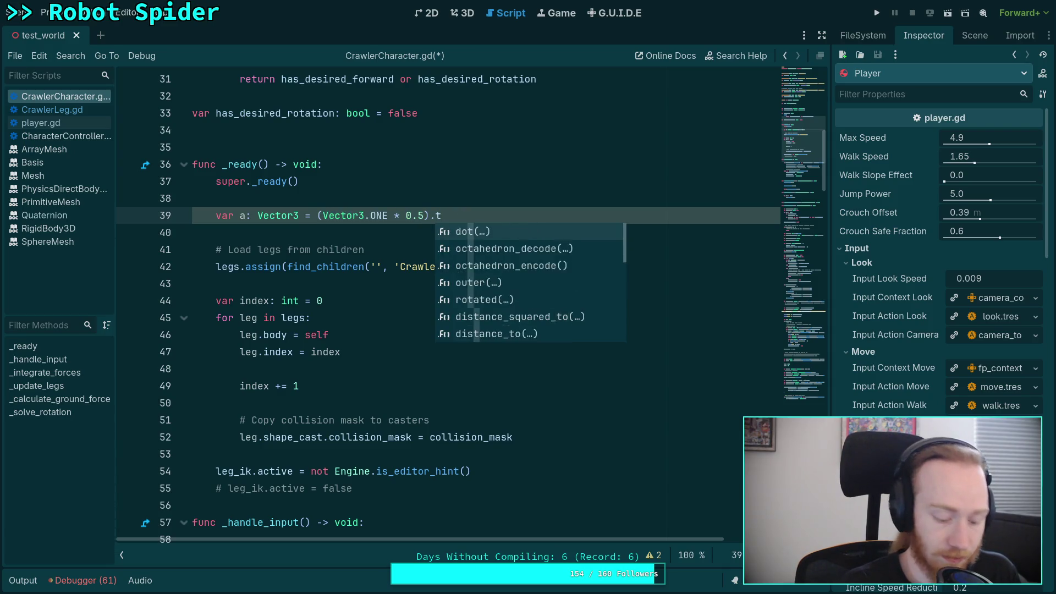
{"action": "key", "text": "Return"}
{"action": "key", "text": "Return"}
{"action": "type", "text": "var b:"}
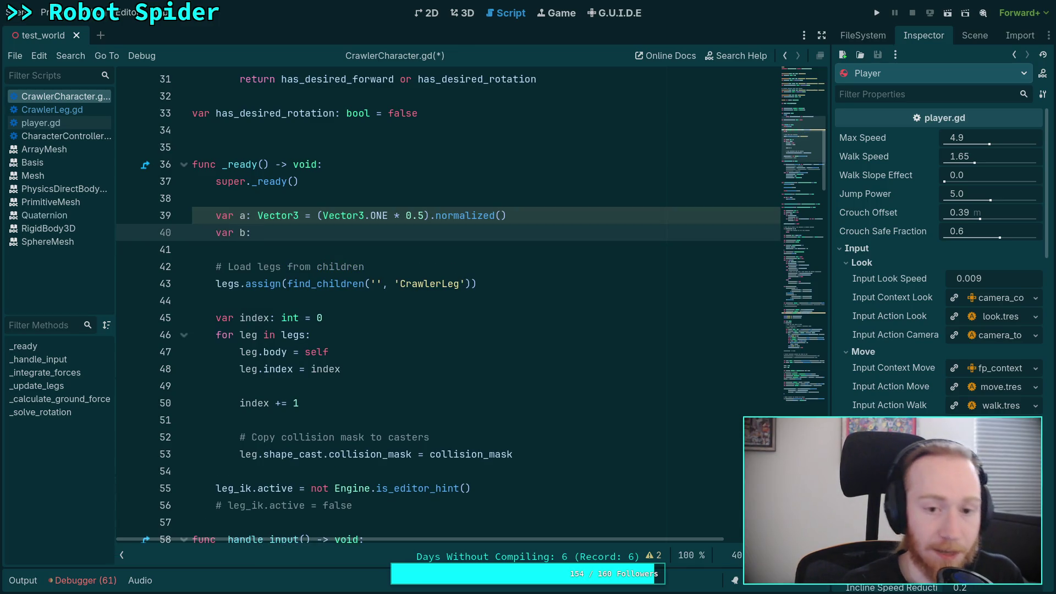
{"action": "type", "text": " Vector3 = ("}
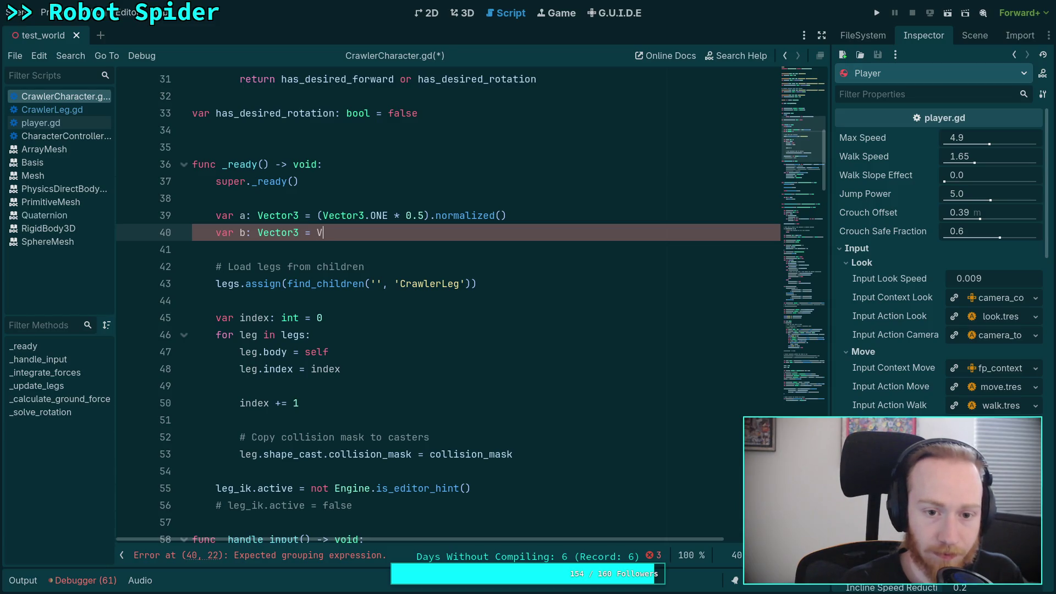
- Change a's expression to Vector3(0.5, 0.5, 0.5).normalized()
{"action": "type", "text": "ec"}
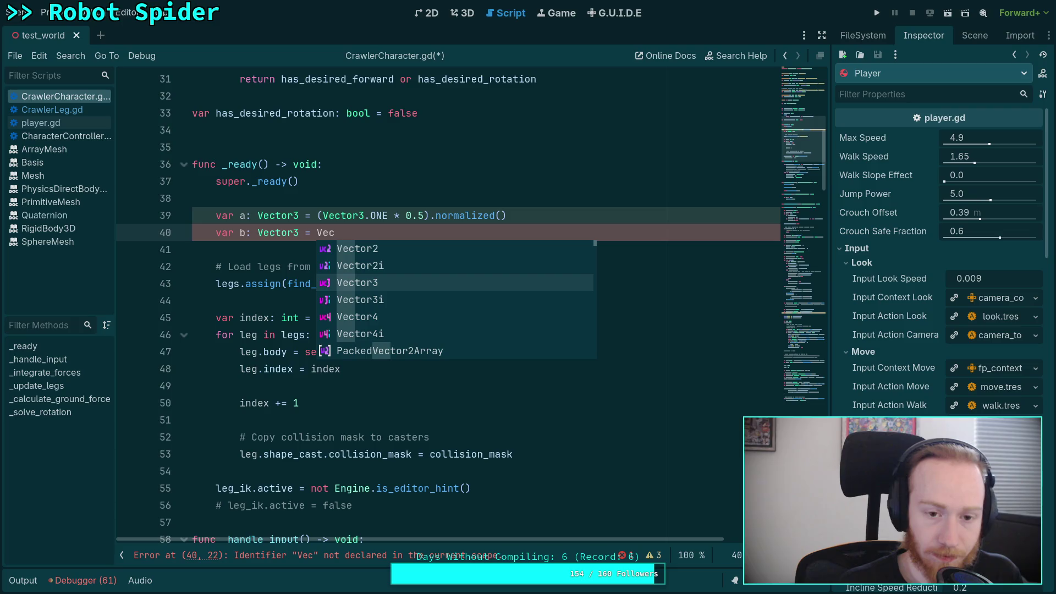
{"action": "key", "text": "Return"}
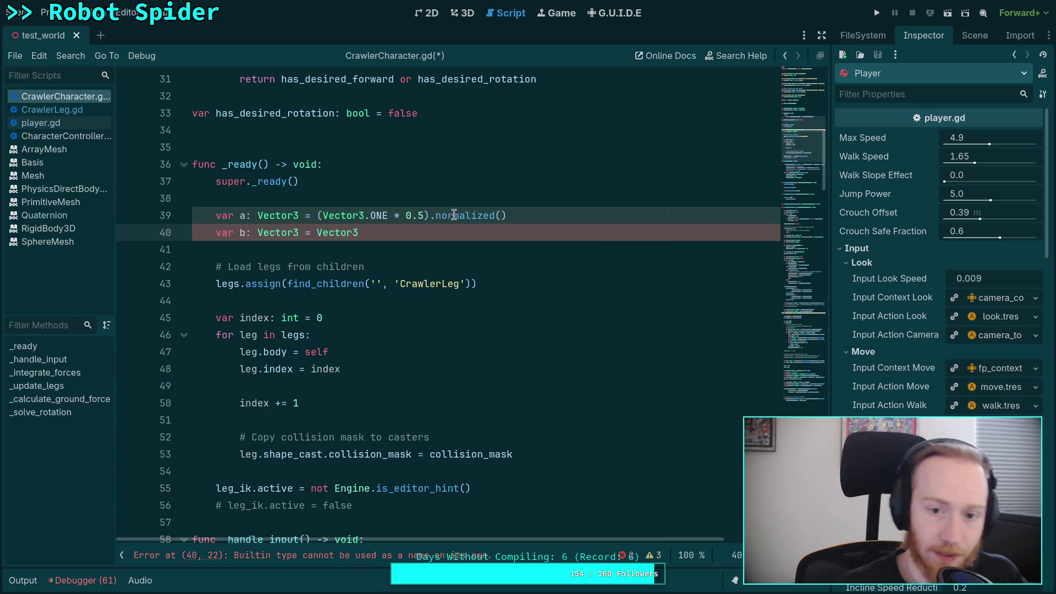
{"action": "mouse_move", "coordinate": [318, 215]}
{"action": "left_mouse_down"}
{"action": "mouse_move", "coordinate": [424, 226]}
{"action": "mouse_move", "coordinate": [431, 215]}
{"action": "left_mouse_up"}
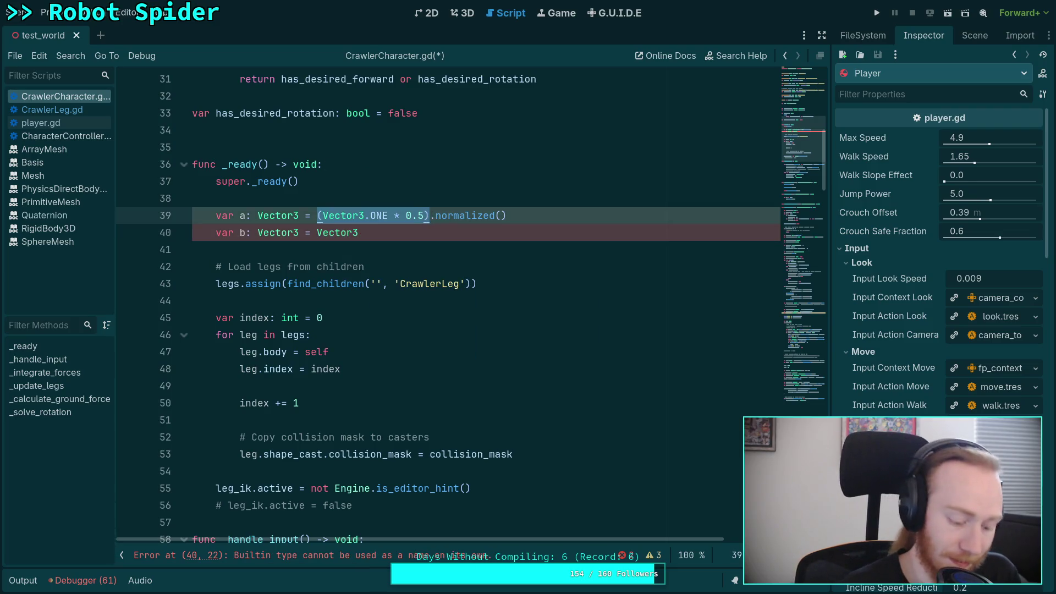
{"action": "type", "text": "Vector3("}
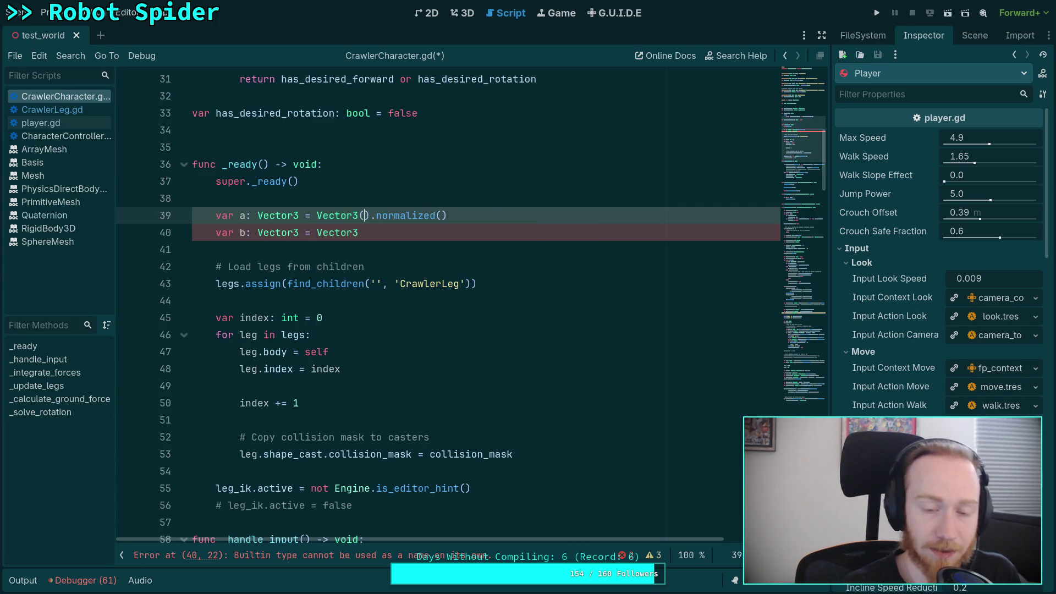
{"action": "type", "text": "0.5, 0.5. 0"}
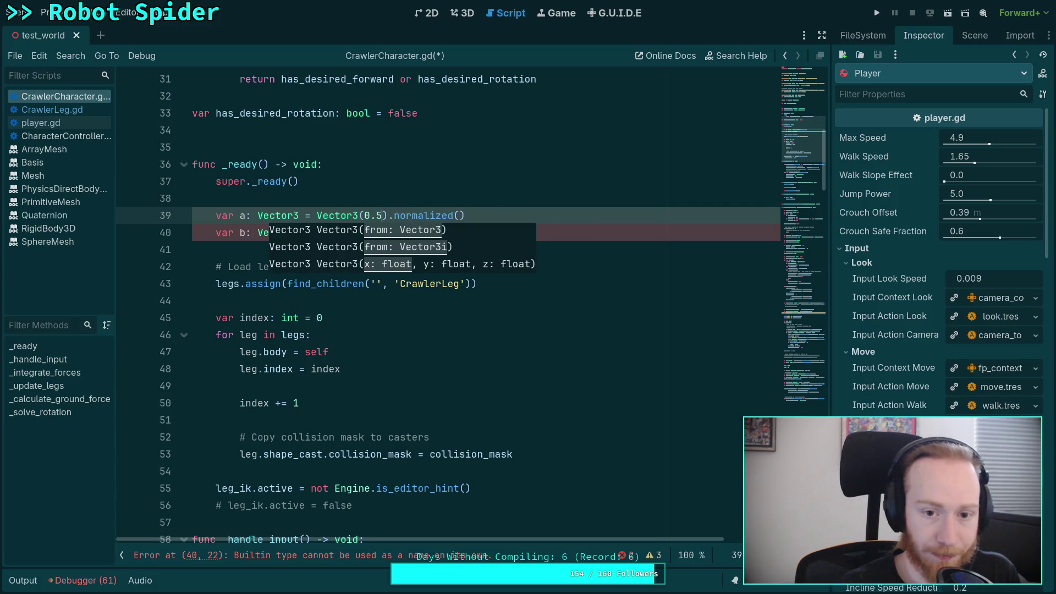
{"action": "key", "text": "BackSpace"}
{"action": "key", "text": "BackSpace"}
{"action": "key", "text": "BackSpace"}
{"action": "type", "text": ", 0.5"}
- Finish b as Vector3(0.5, 0.0, 0.5).normalized() and start a third variable line
{"action": "left_click", "coordinate": [359, 232]}
{"action": "type", "text": "(0.5, 0.0, 0.5)"}
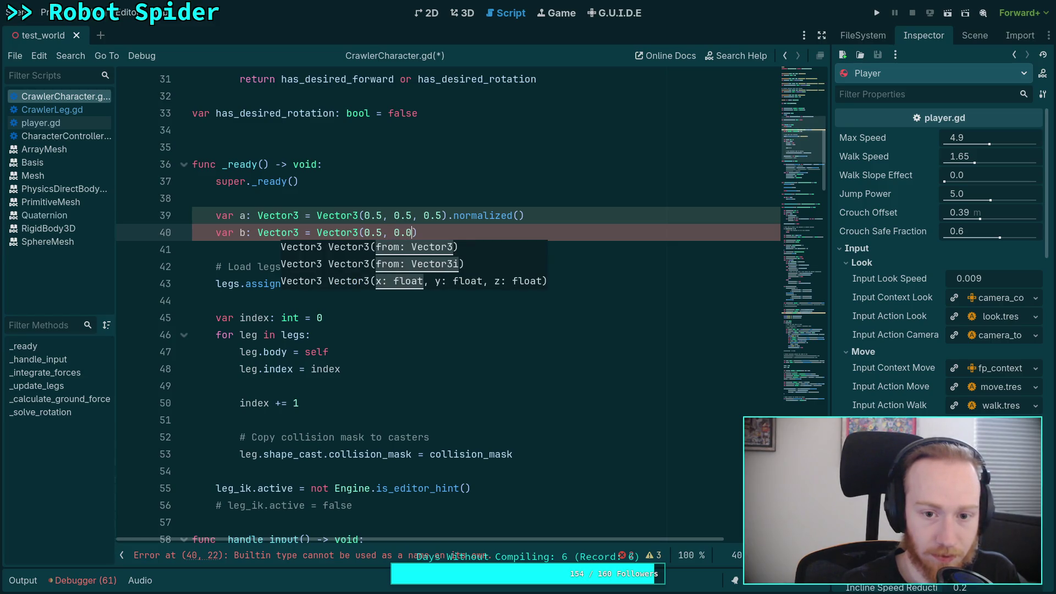
{"action": "type", "text": ".norm"}
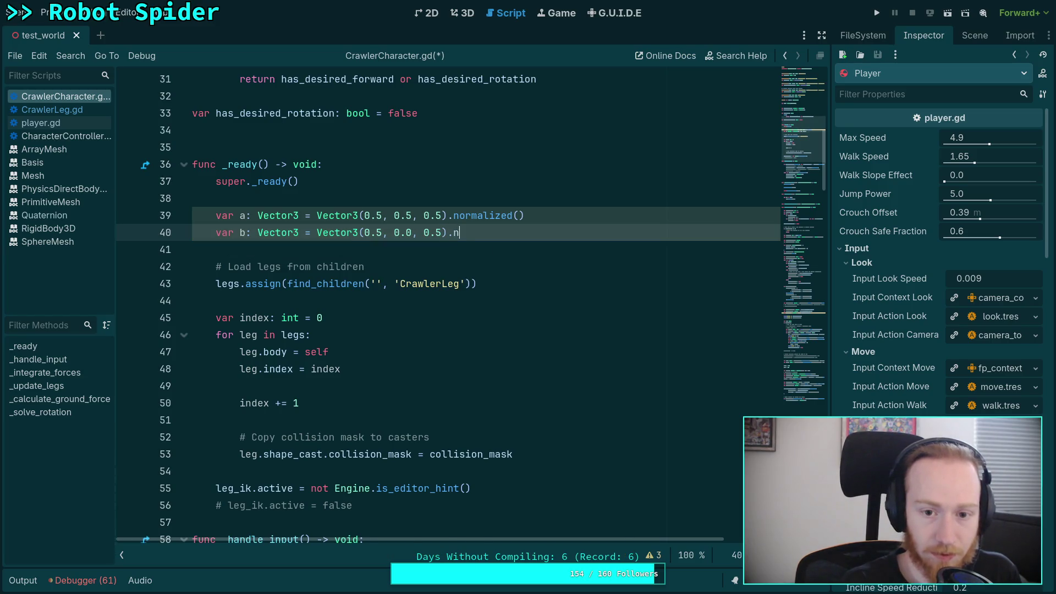
{"action": "key", "text": "Return"}
{"action": "key", "text": "Return"}
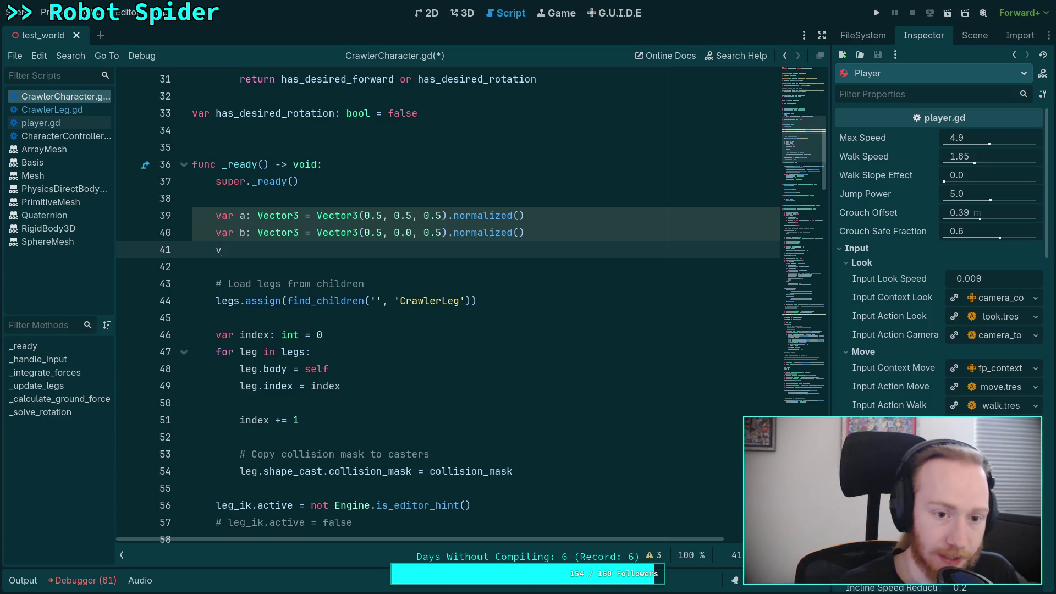
{"action": "type", "text": "ar"}
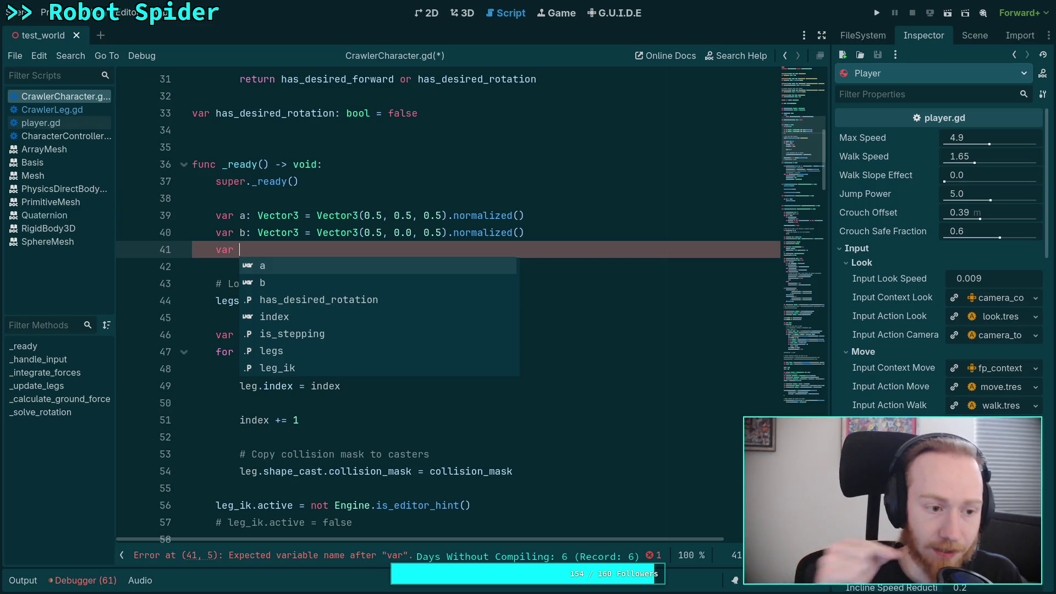
- Write line 41 as var sat: float = a.signed_angle_to(b, Vector3.UP)
{"action": "left_click_drag", "start_coordinate": [359, 232], "coordinate": [447, 235]}
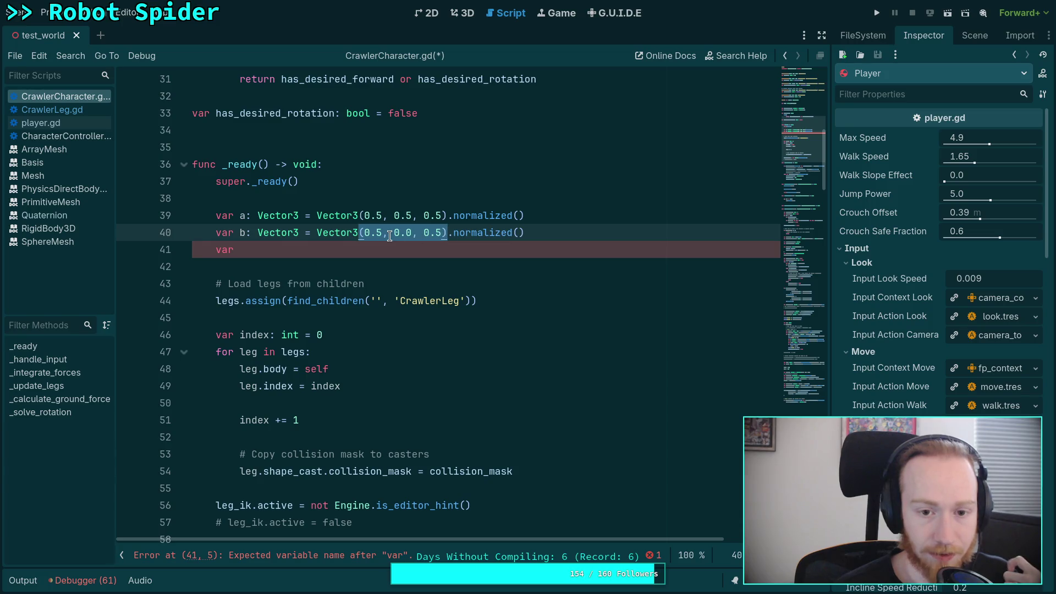
{"action": "mouse_move", "coordinate": [357, 233]}
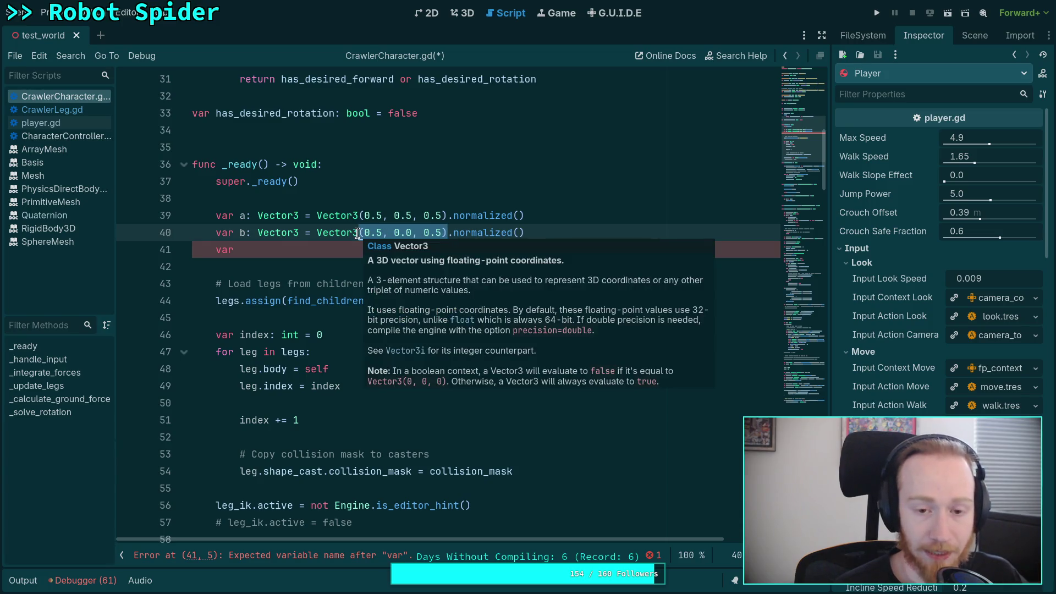
{"action": "left_click_drag", "start_coordinate": [359, 215], "coordinate": [447, 215]}
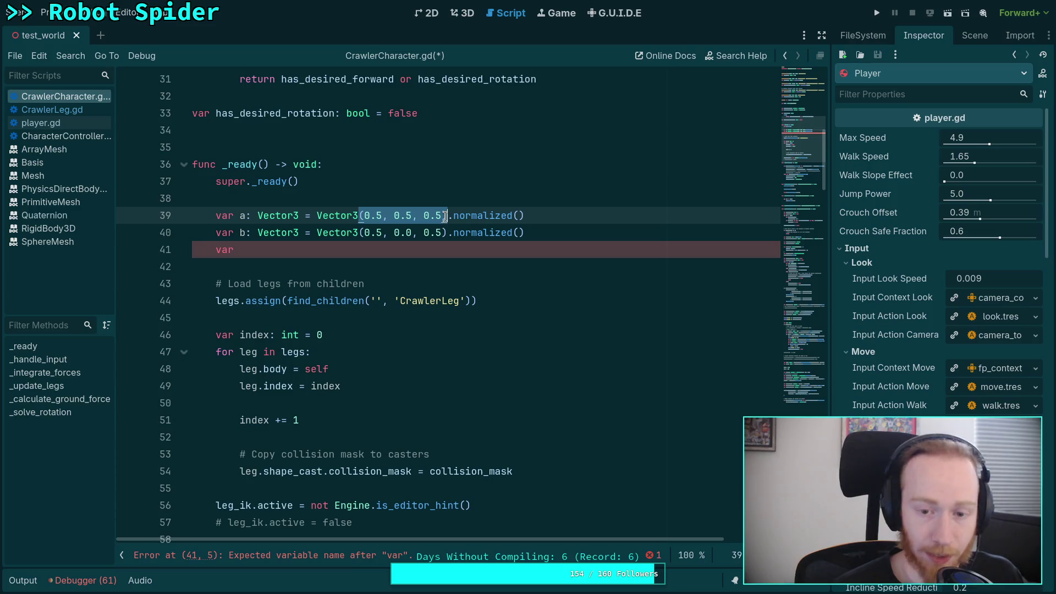
{"action": "left_click", "coordinate": [358, 250]}
{"action": "type", "text": "a"}
{"action": "type", "text": "float"}
{"action": "key", "text": "BackSpace"}
{"action": "key", "text": "BackSpace"}
{"action": "key", "text": "BackSpace"}
{"action": "type", "text": "n"}
{"action": "key", "text": "BackSpace"}
{"action": "key", "text": "BackSpace"}
{"action": "type", "text": "sat: float = "}
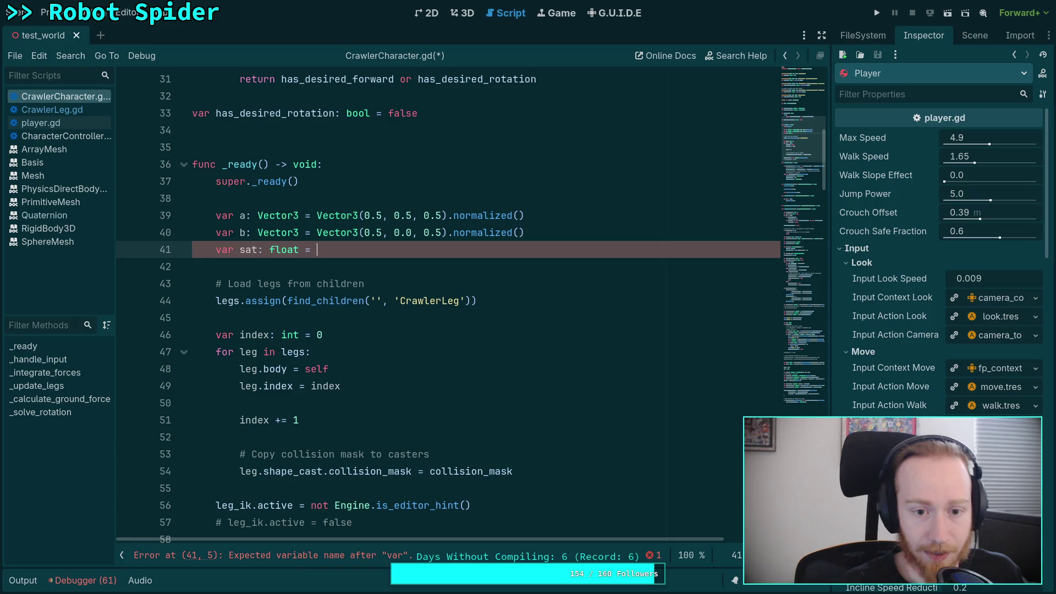
{"action": "type", "text": "a.si"}
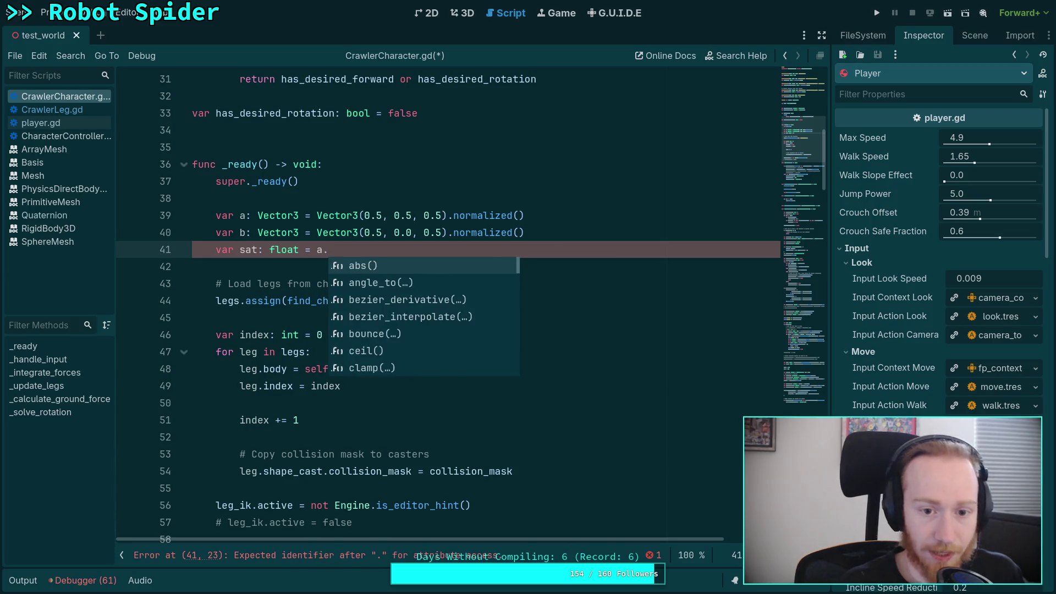
{"action": "key", "text": "Down"}
{"action": "key", "text": "Return"}
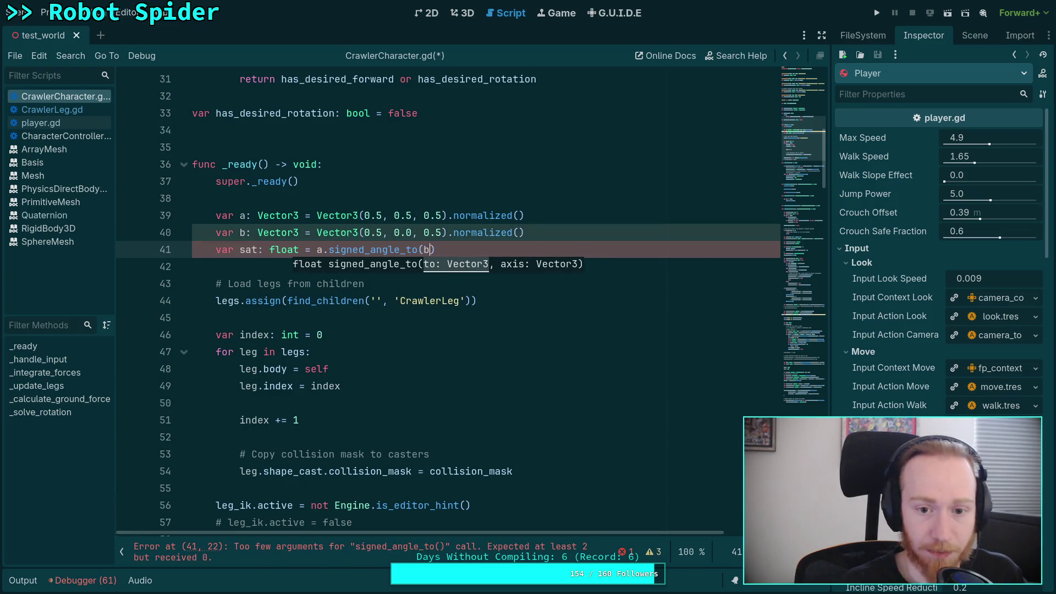
{"action": "type", "text": "b, Vector3"}
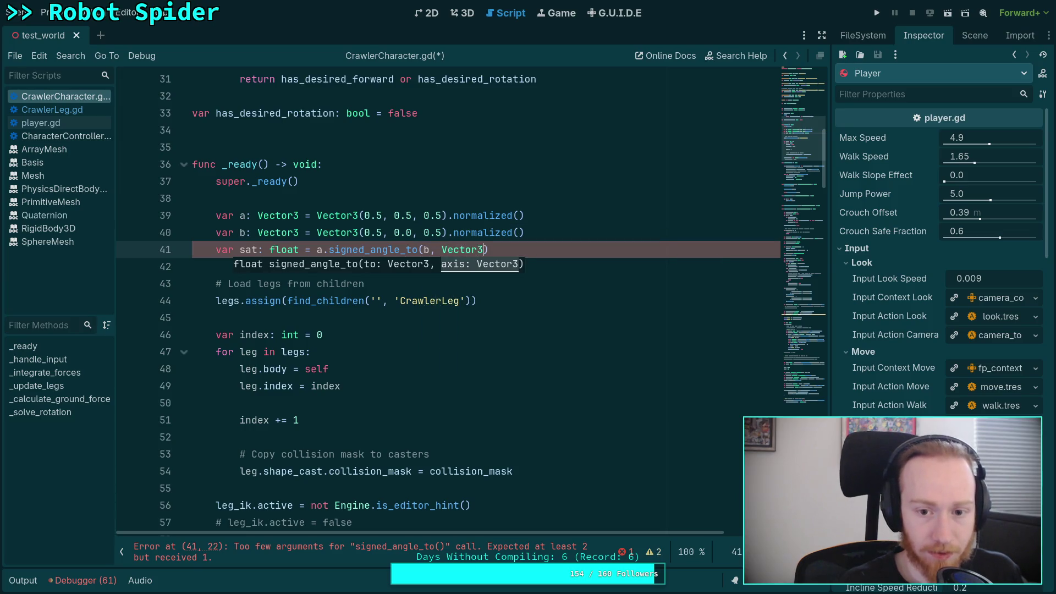
{"action": "type", "text": ".UP"}
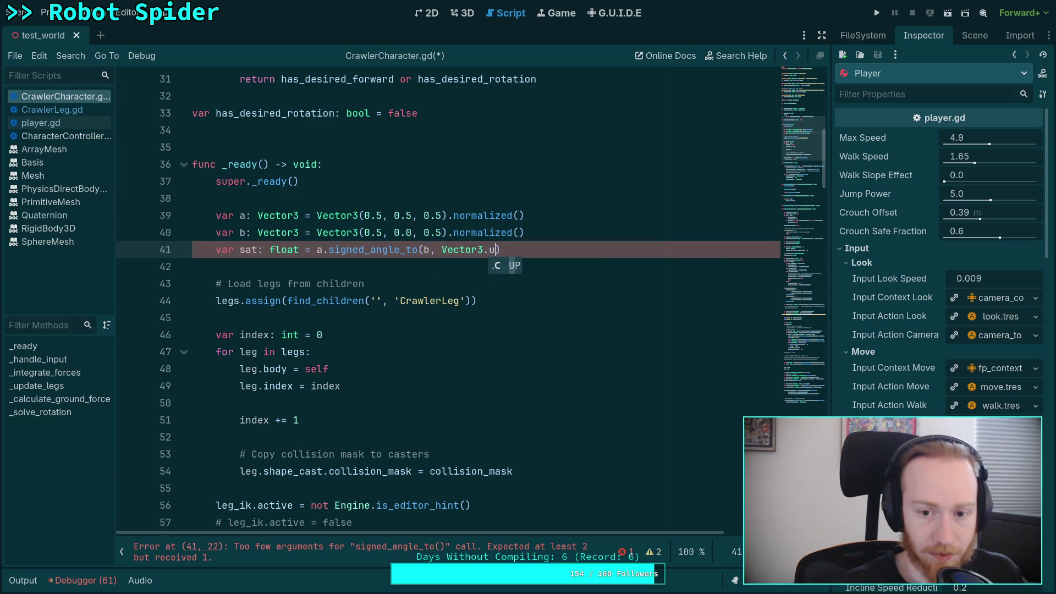
{"action": "key", "text": "End"}
{"action": "key", "text": "Return"}
- Begin a 'var ang: float =' line below the signed-angle test
{"action": "type", "text": "v"}
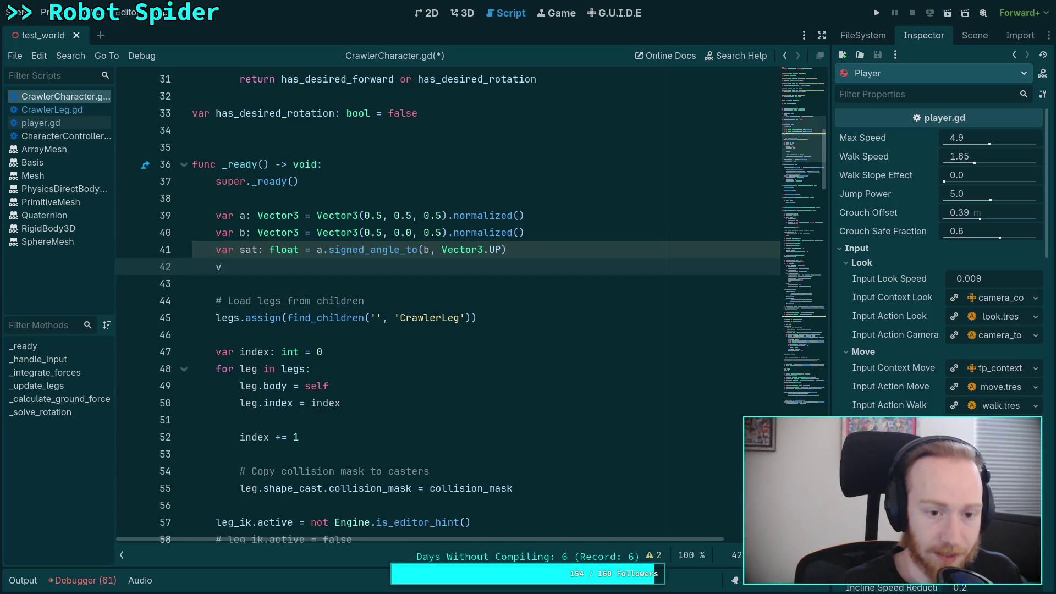
{"action": "type", "text": "ar ang: float ="}
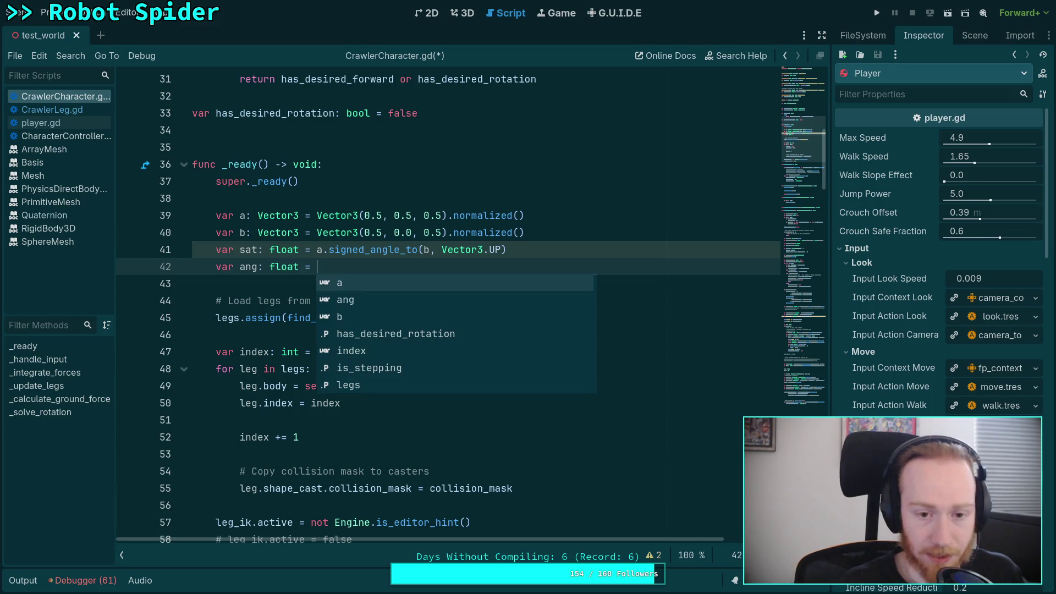
{"action": "key", "text": "BackSpace"}
{"action": "key", "text": "BackSpace"}
{"action": "key", "text": "BackSpace"}
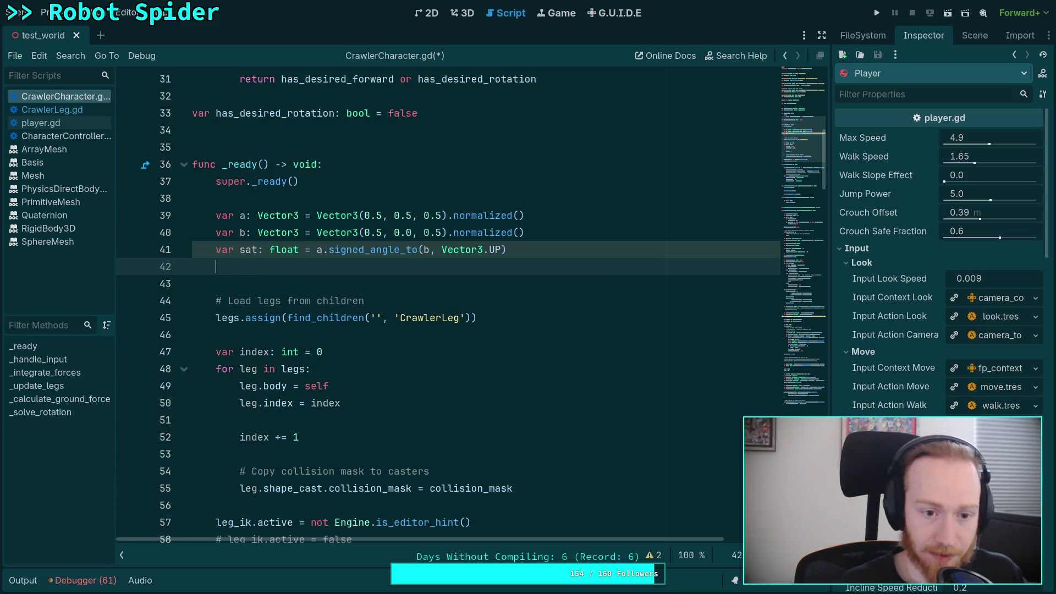
{"action": "type", "text": "var ang:"}
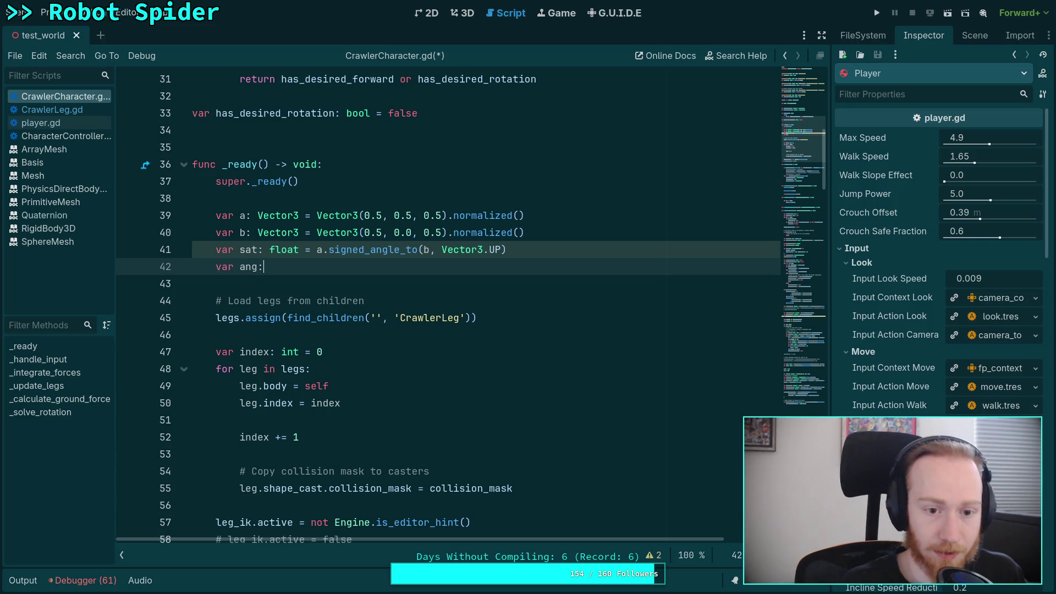
{"action": "type", "text": " float ="}
{"action": "left_click", "coordinate": [814, 139]}
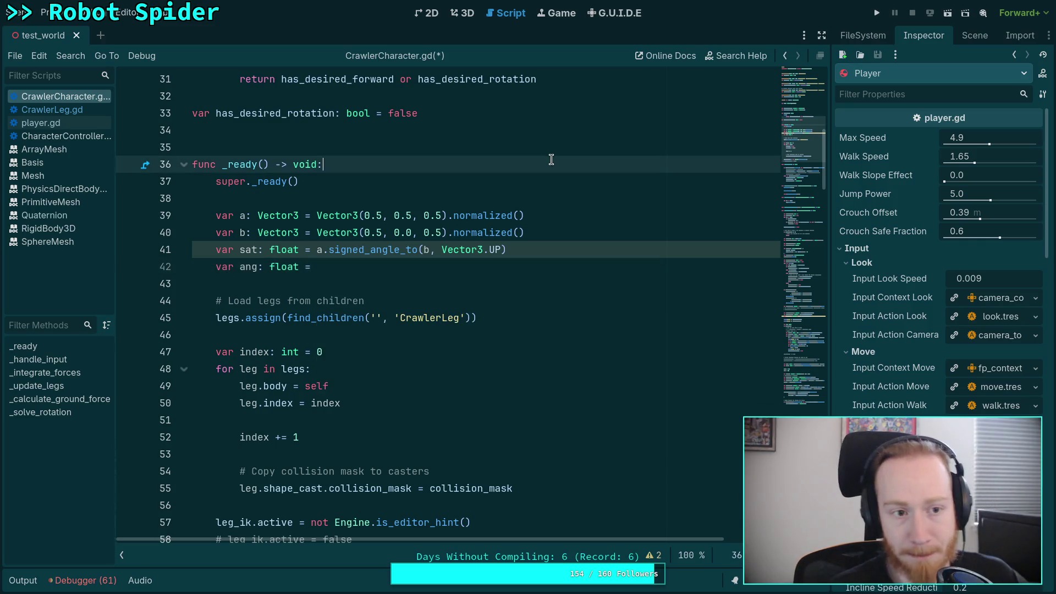
{"action": "left_click_drag", "start_coordinate": [814, 138], "coordinate": [810, 388]}
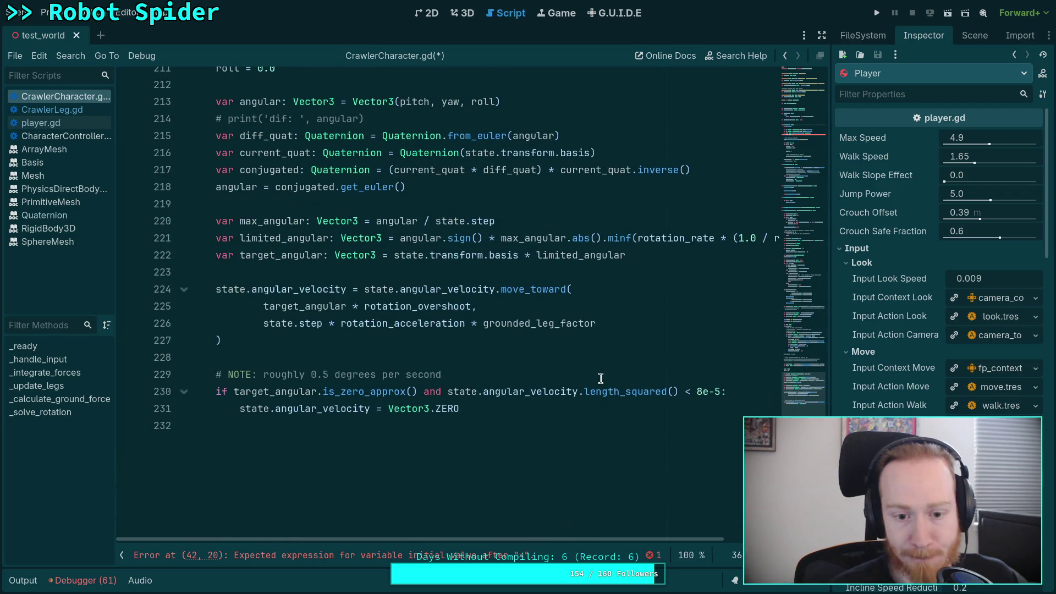
- Find _solve_rotation's acos/cross angle code and select lines 193–199 for copying
{"action": "left_click", "coordinate": [530, 440]}
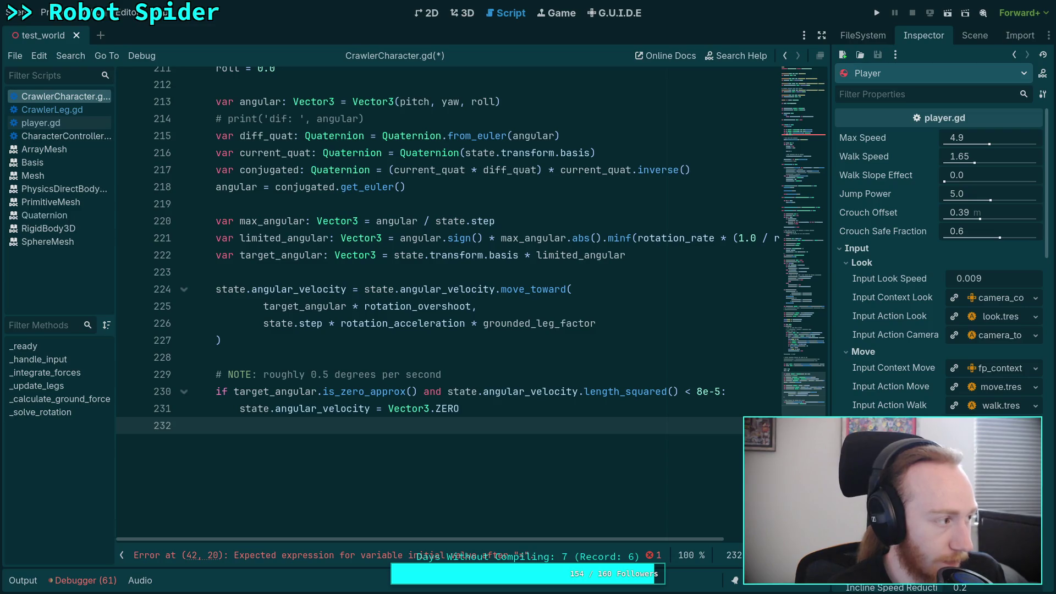
{"action": "left_click", "coordinate": [407, 357]}
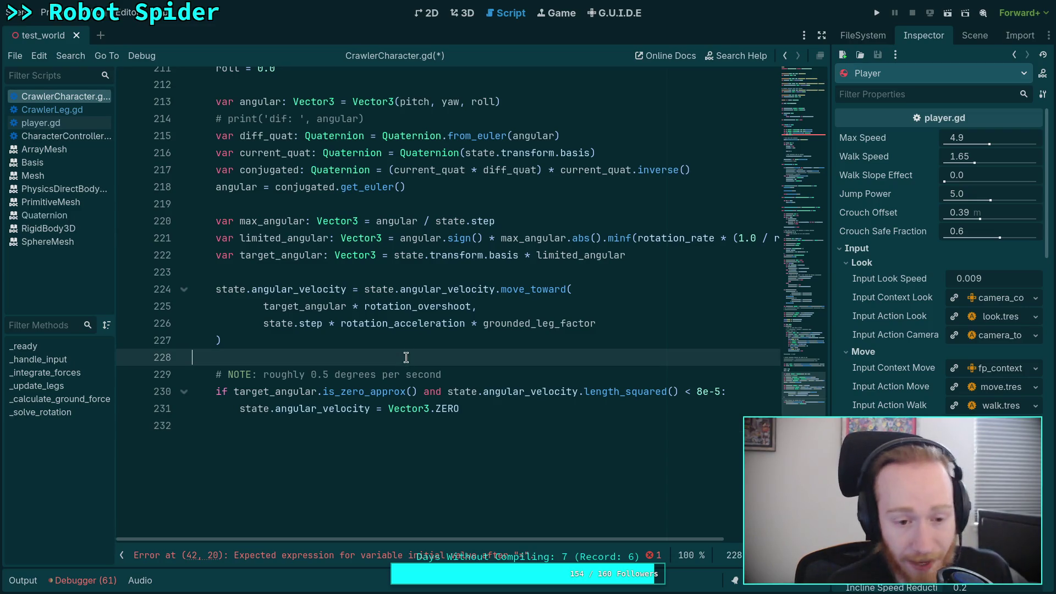
{"action": "scroll", "coordinate": [431, 427], "scroll_direction": "up", "scroll_amount": 10}
{"action": "scroll", "coordinate": [543, 369], "scroll_direction": "up", "scroll_amount": 20}
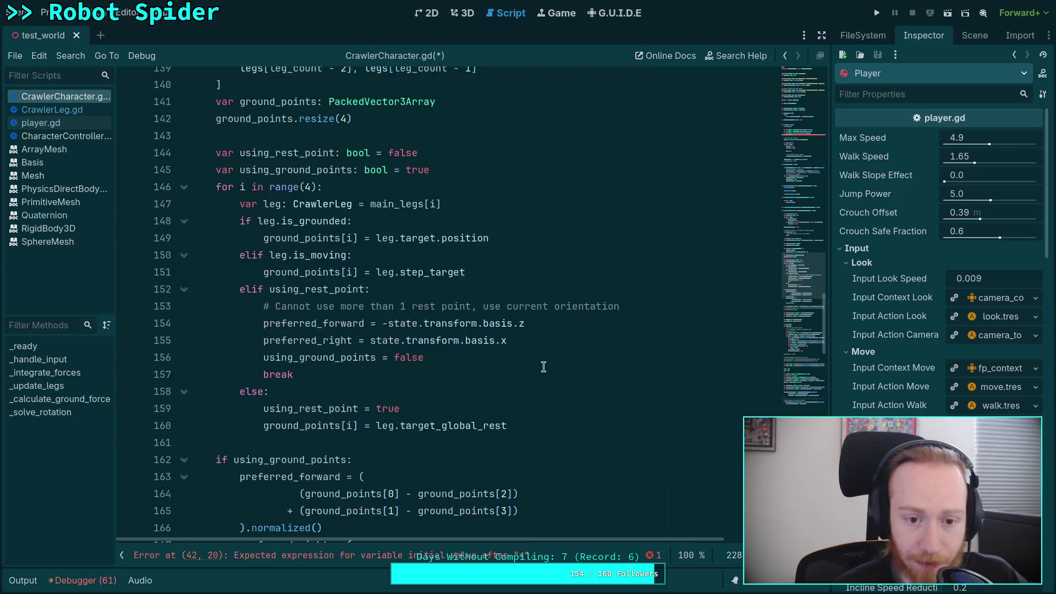
{"action": "scroll", "coordinate": [531, 367], "scroll_direction": "down", "scroll_amount": 20}
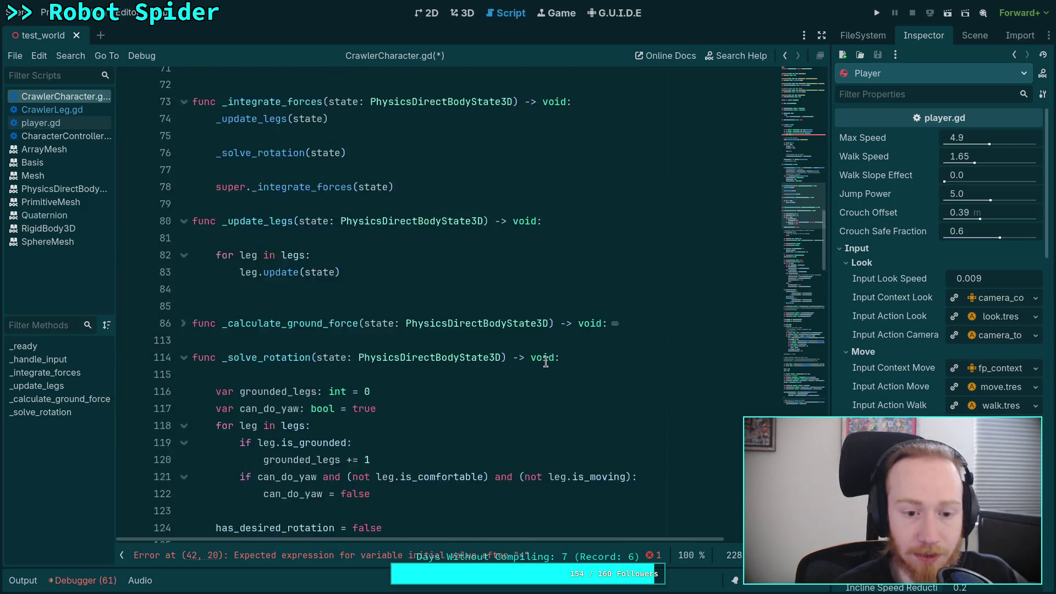
{"action": "scroll", "coordinate": [462, 336], "scroll_direction": "down", "scroll_amount": 4}
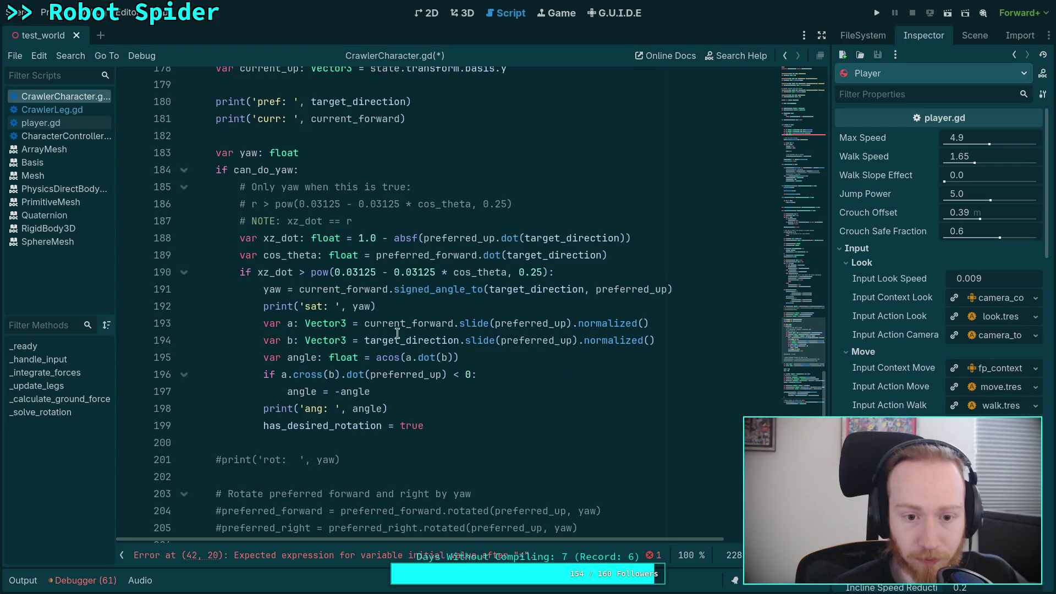
{"action": "mouse_move", "coordinate": [263, 320]}
{"action": "left_mouse_down"}
{"action": "mouse_move", "coordinate": [337, 376]}
{"action": "mouse_move", "coordinate": [452, 421]}
{"action": "left_mouse_up"}
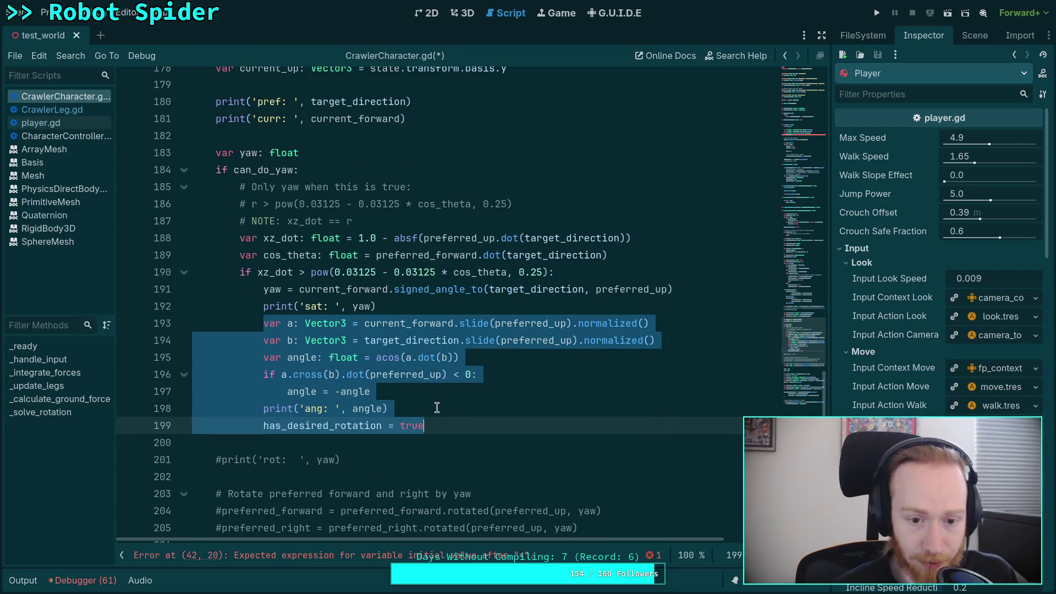
{"action": "right_click", "coordinate": [332, 344]}
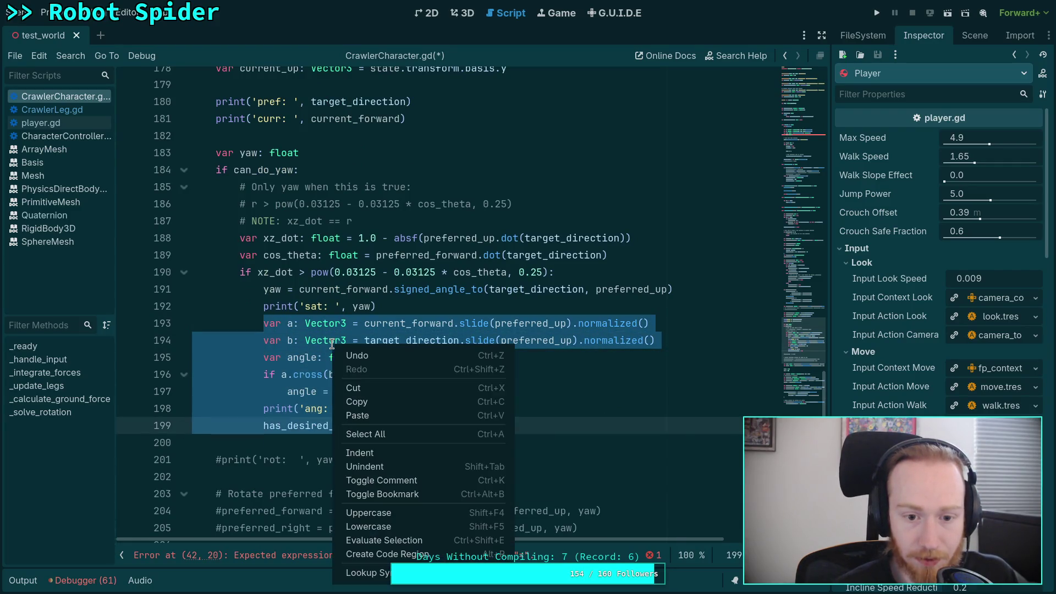
- Copy the angle code into _ready in place of the unfinished ang line, unindented
{"action": "left_click", "coordinate": [367, 403]}
{"action": "left_click_drag", "start_coordinate": [788, 338], "coordinate": [795, 132]}
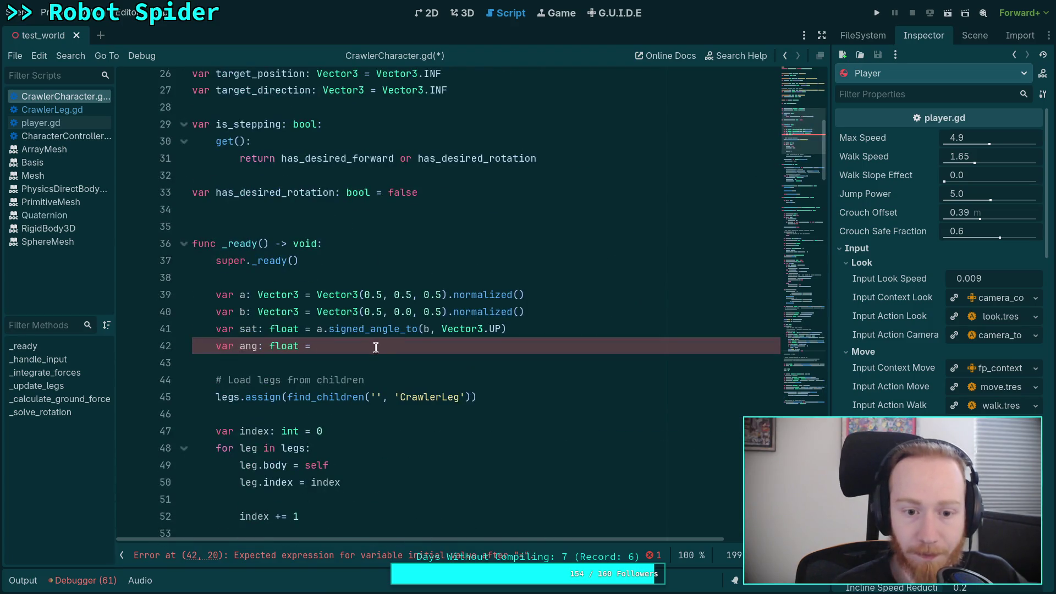
{"action": "key", "text": "shift+Home"}
{"action": "key", "text": "BackSpace"}
{"action": "key", "text": "Return"}
{"action": "key", "text": "ctrl+v"}
{"action": "left_click", "coordinate": [353, 385]}
{"action": "left_click_drag", "start_coordinate": [353, 389], "coordinate": [429, 473]}
{"action": "key", "text": "shift+Tab"}
{"action": "key", "text": "shift+Tab"}
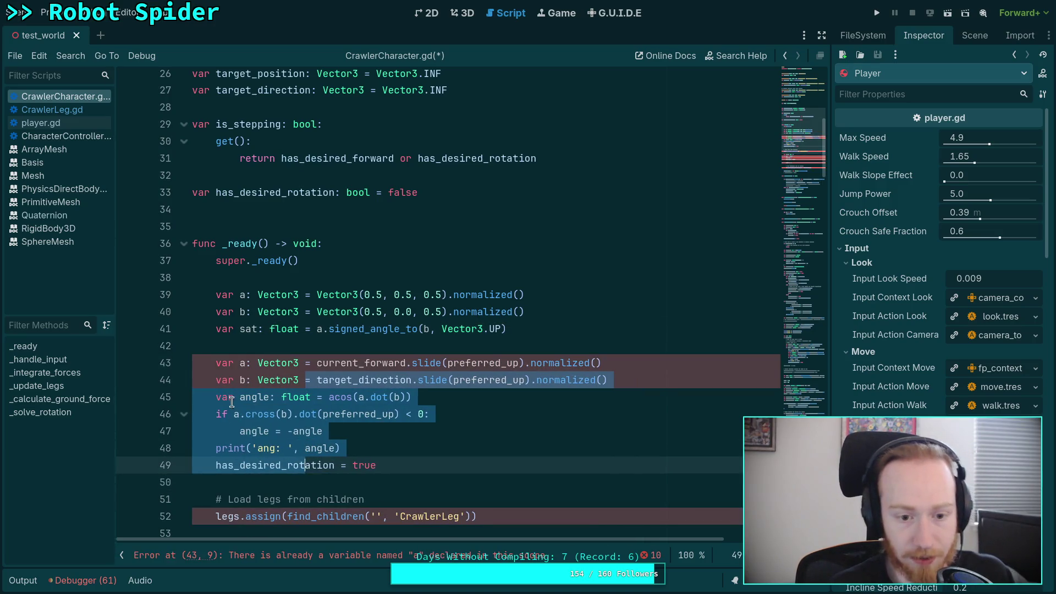
- Rewrite pasted line 43 to slide a along Vector3.UP, dropping its var and type
{"action": "left_click", "coordinate": [241, 366]}
{"action": "key", "text": "shift+Home"}
{"action": "key", "text": "BackSpace"}
{"action": "double_click", "coordinate": [243, 363]}
{"action": "key", "text": "BackSpace"}
{"action": "key", "text": "BackSpace"}
{"action": "key", "text": "BackSpace"}
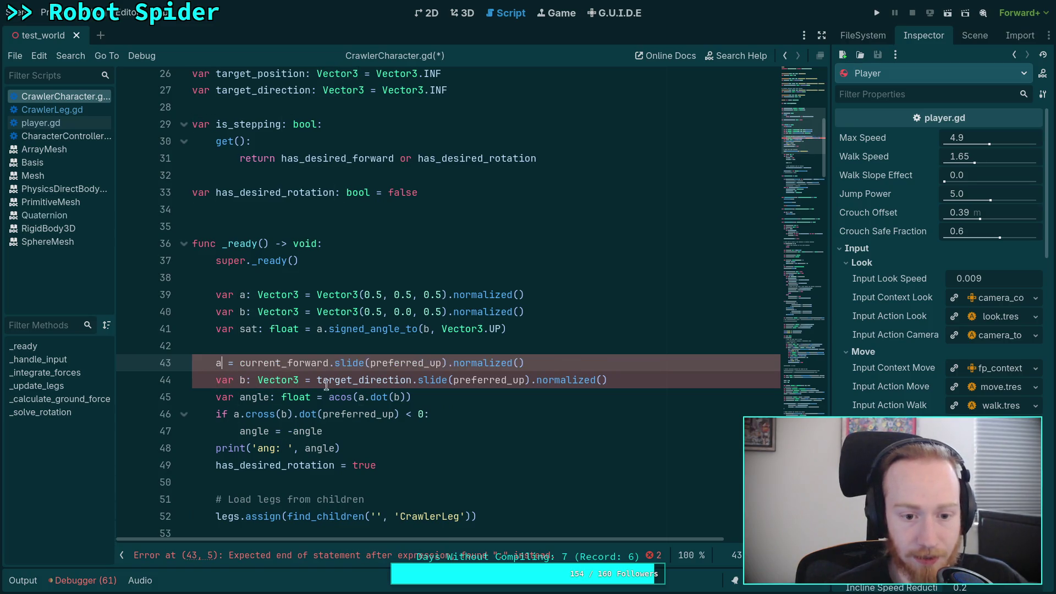
{"action": "double_click", "coordinate": [281, 363]}
{"action": "type", "text": "a"}
{"action": "double_click", "coordinate": [324, 363]}
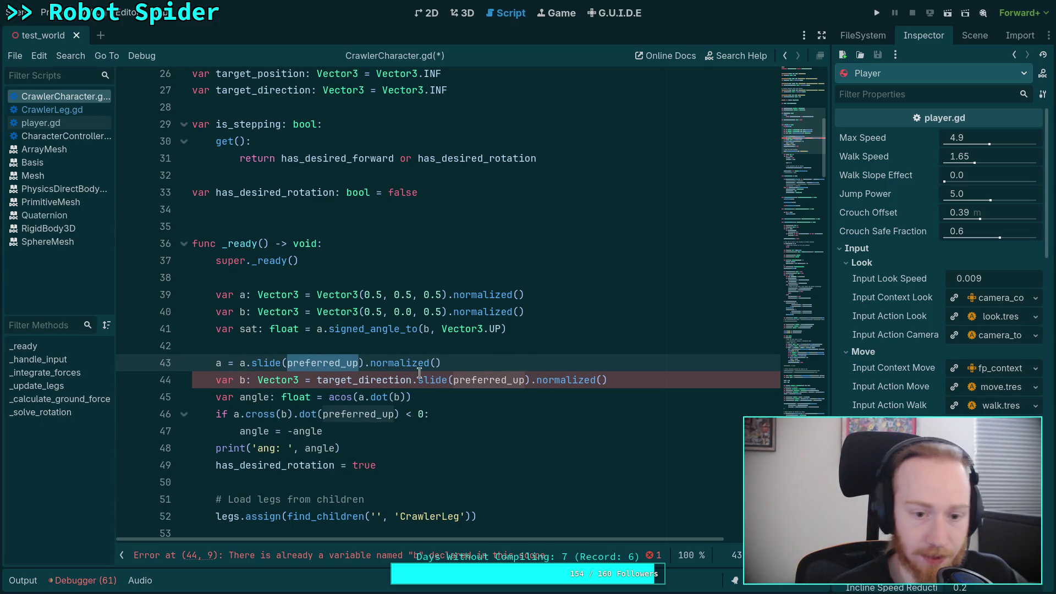
{"action": "type", "text": "Vector3.UP"}
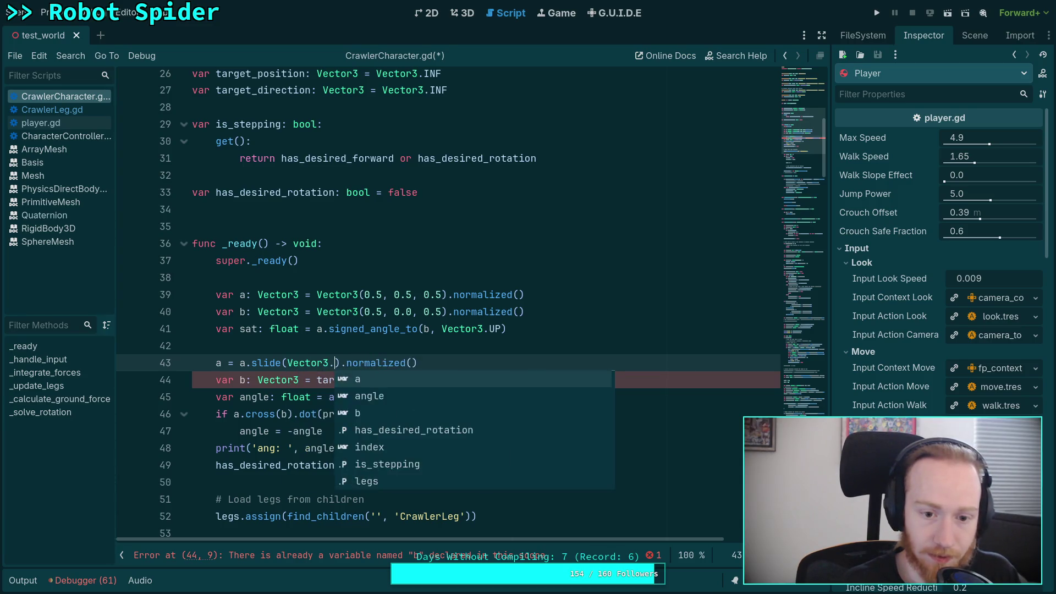
- Add 'var axis: Vector3 = Vector3.UP' and use axis on lines 42 and 44
{"action": "left_click", "coordinate": [377, 278]}
{"action": "key", "text": "Return"}
{"action": "type", "text": "var ax"}
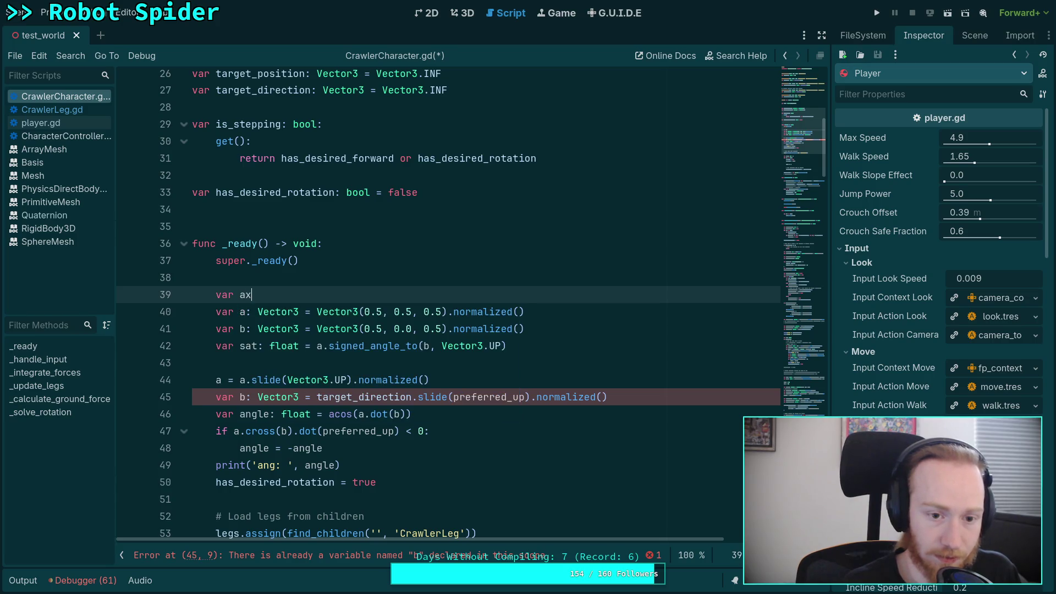
{"action": "type", "text": "is: Vector3 = "}
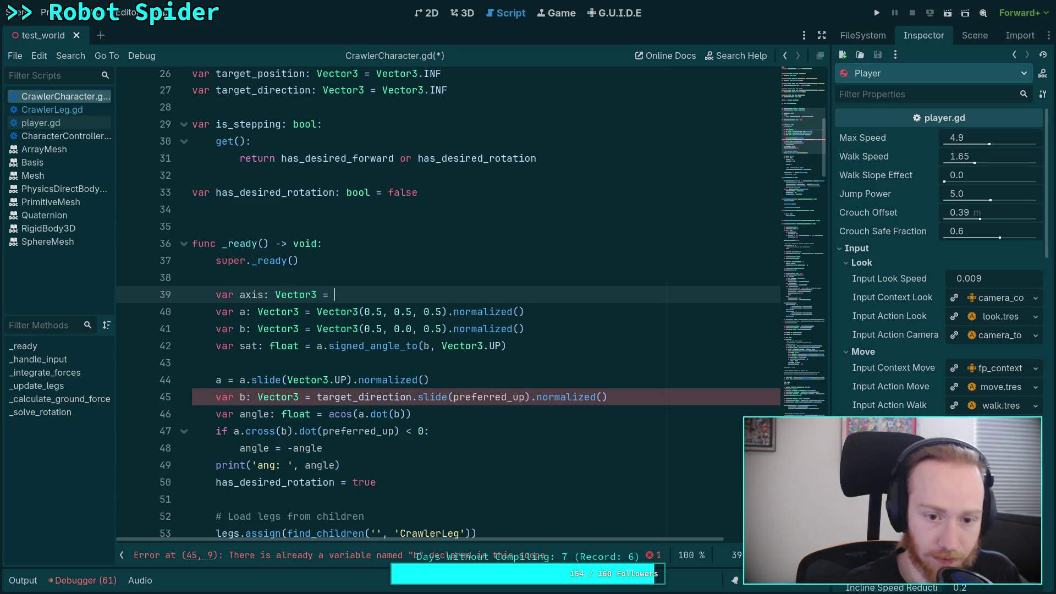
{"action": "type", "text": "Vector3"}
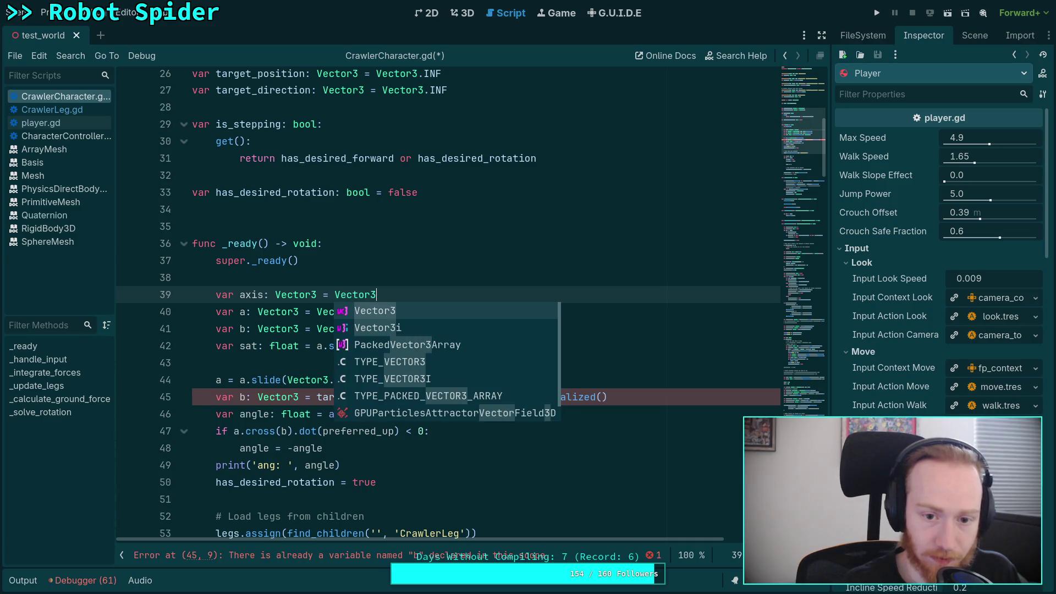
{"action": "type", "text": ".UP"}
{"action": "left_click_drag", "start_coordinate": [441, 345], "coordinate": [502, 346]}
{"action": "type", "text": "axis"}
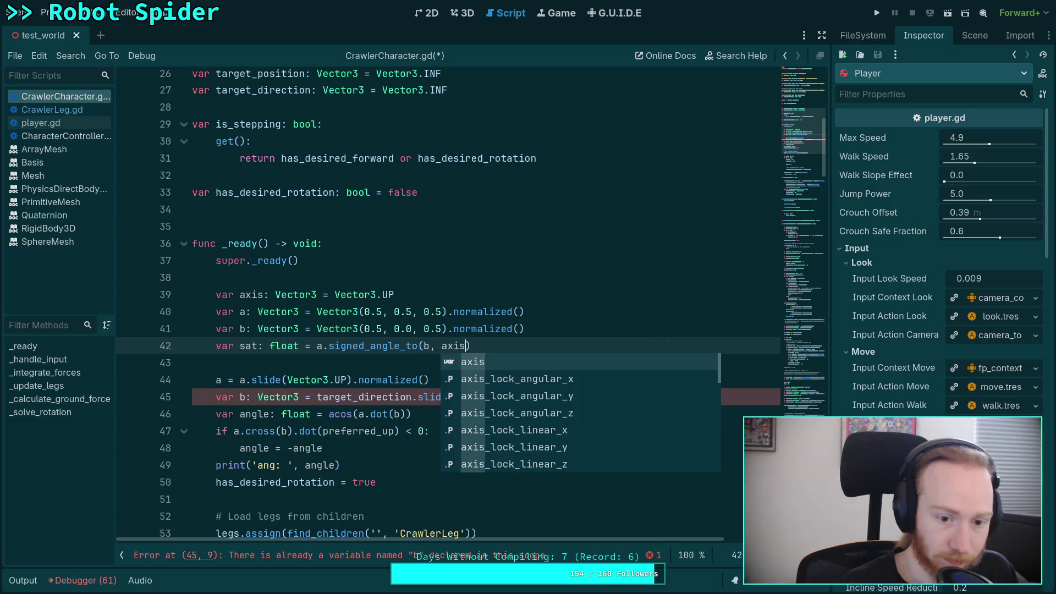
{"action": "left_click_drag", "start_coordinate": [287, 380], "coordinate": [345, 381]}
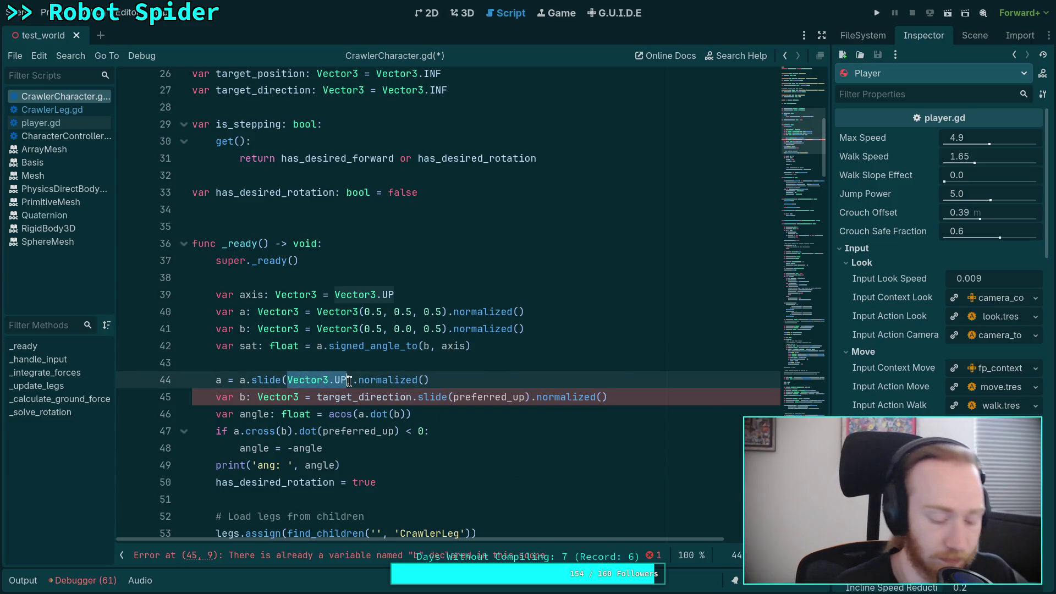
{"action": "type", "text": "axis"}
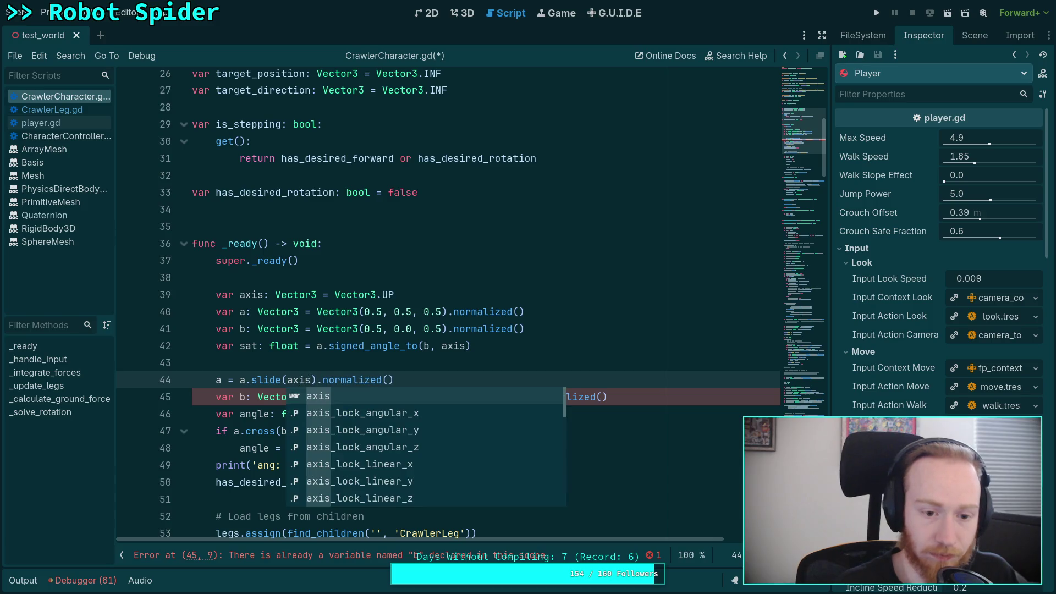
- Rewrite line 45 to slide b along axis, without var or type annotation
{"action": "left_click", "coordinate": [241, 397]}
{"action": "key", "text": "BackSpace"}
{"action": "key", "text": "BackSpace"}
{"action": "key", "text": "BackSpace"}
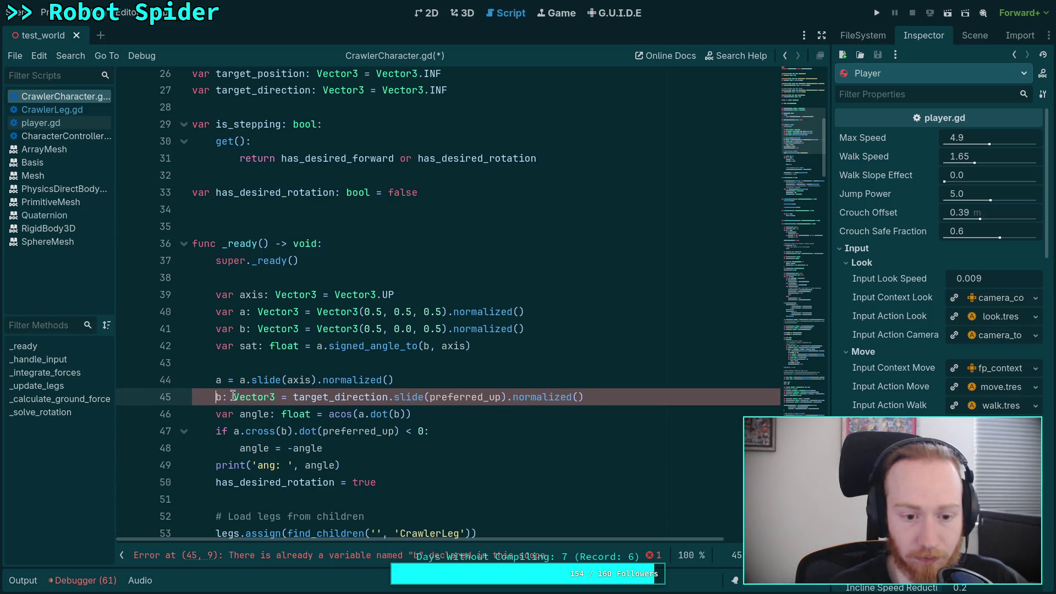
{"action": "left_click_drag", "start_coordinate": [239, 397], "coordinate": [335, 397]}
{"action": "key", "text": "BackSpace"}
{"action": "type", "text": "b"}
{"action": "double_click", "coordinate": [322, 397]}
{"action": "type", "text": "axdt"}
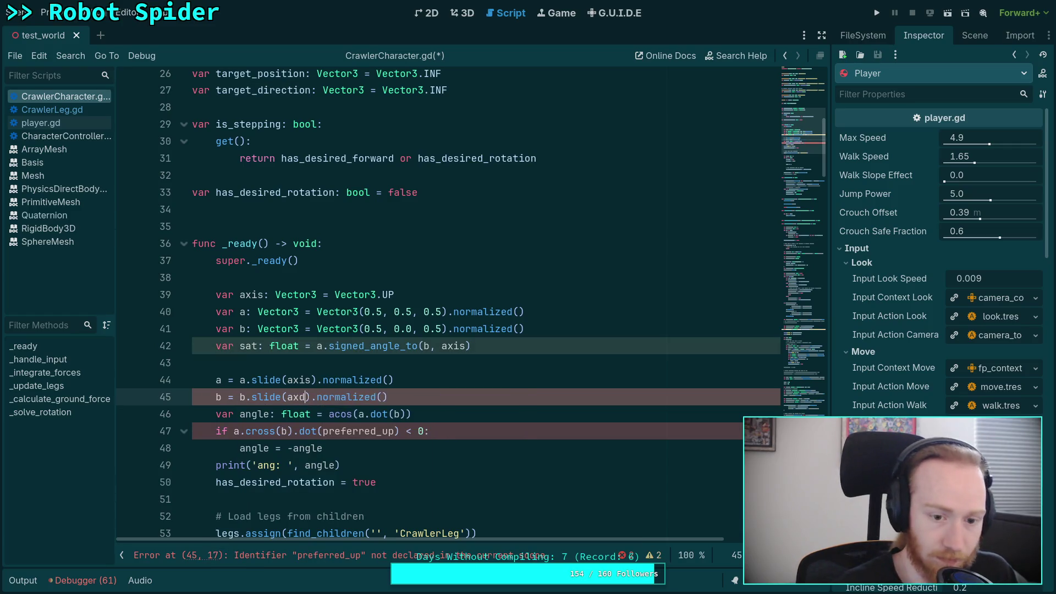
{"action": "key", "text": "BackSpace"}
{"action": "key", "text": "BackSpace"}
{"action": "type", "text": "is"}
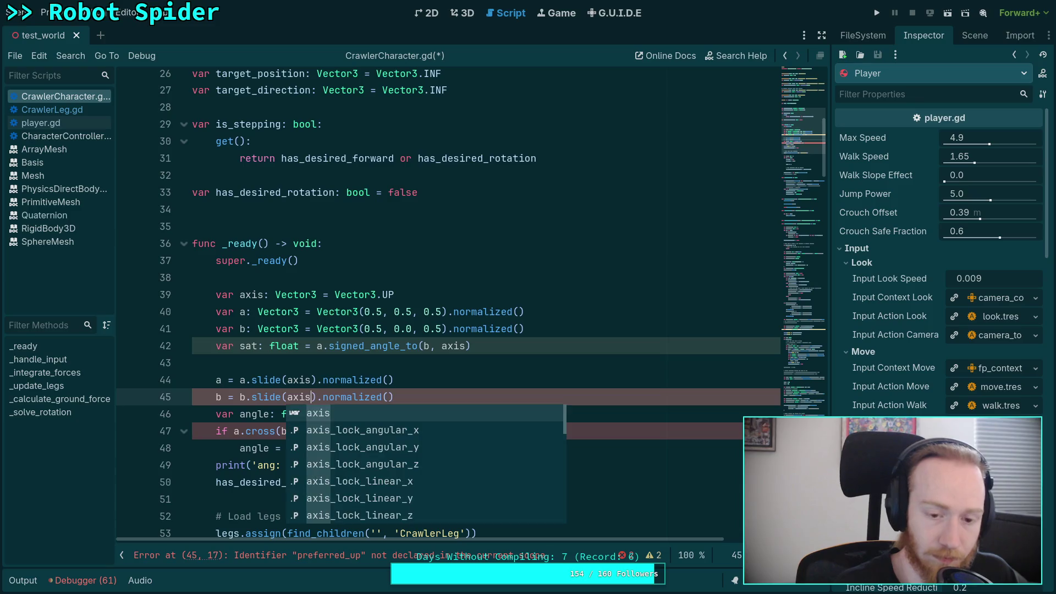
{"action": "left_click", "coordinate": [353, 368]}
- Replace preferred_up with axis in the sign check on line 47
{"action": "scroll", "coordinate": [404, 394], "scroll_direction": "down", "scroll_amount": 1}
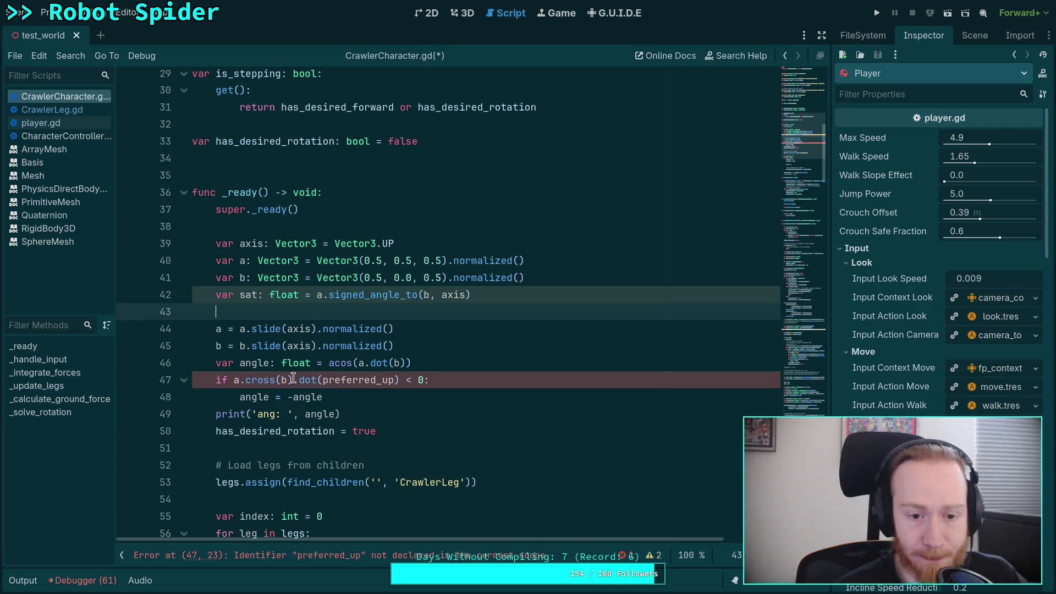
{"action": "double_click", "coordinate": [329, 380]}
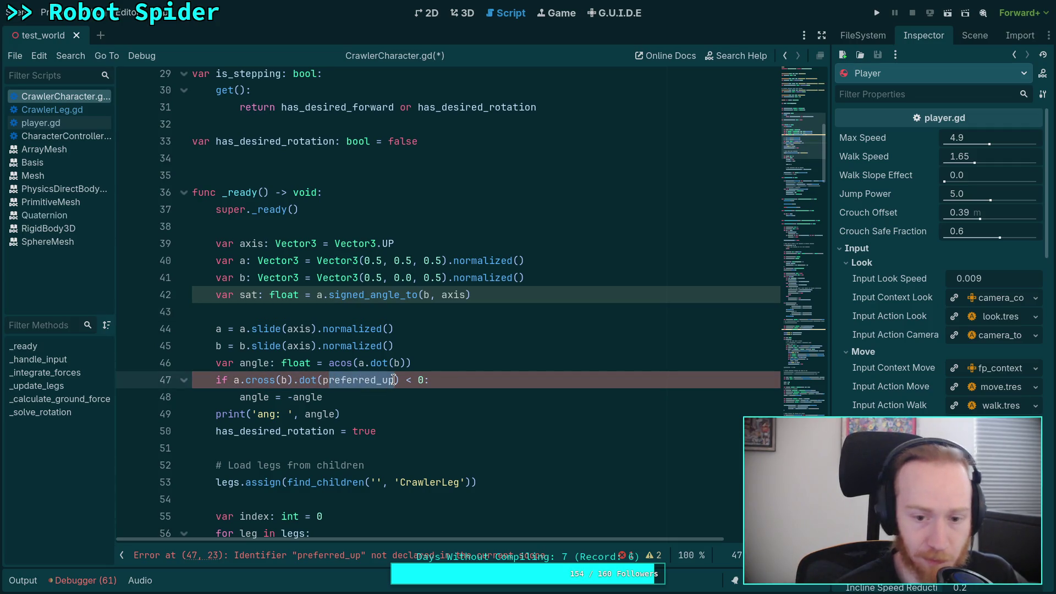
{"action": "type", "text": "axin"}
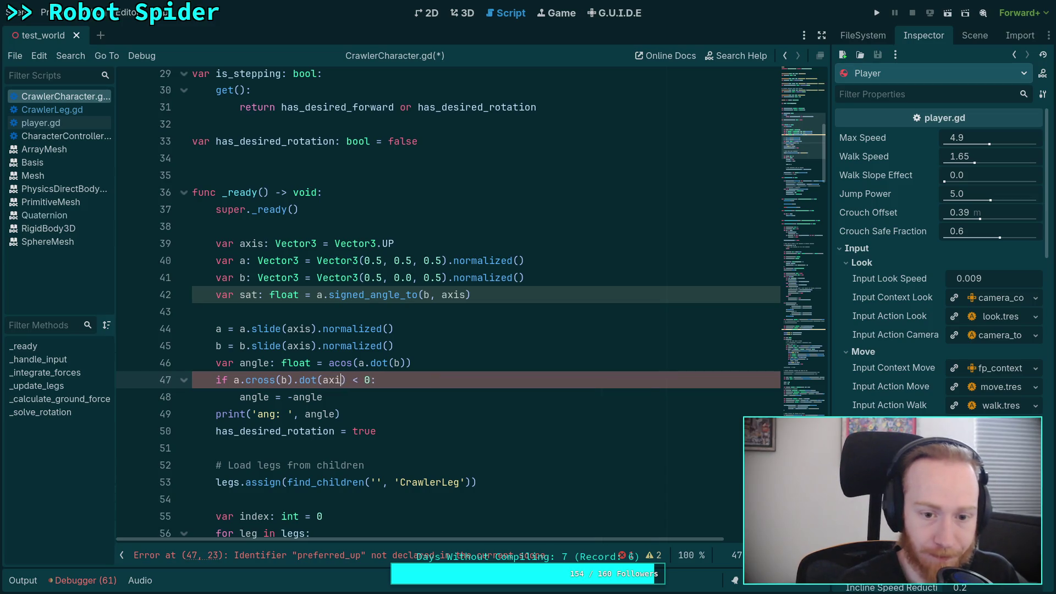
{"action": "key", "text": "BackSpace"}
{"action": "type", "text": "s"}
{"action": "left_click", "coordinate": [328, 345]}
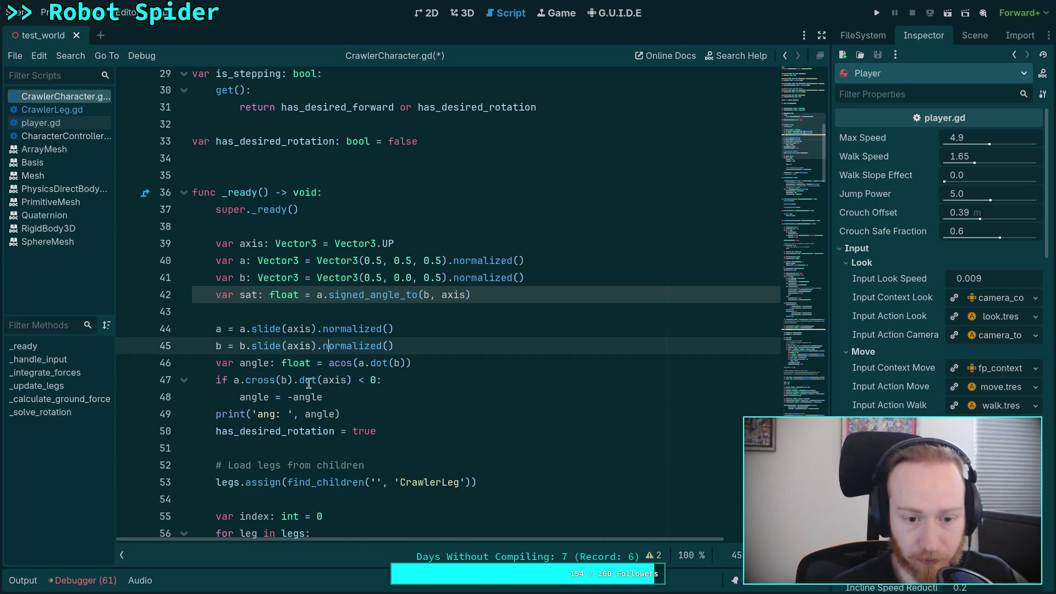
- Rename angle to ang on lines 46, 48 and in the print line
{"action": "left_click", "coordinate": [261, 360]}
{"action": "key", "text": "Delete"}
{"action": "key", "text": "BackSpace"}
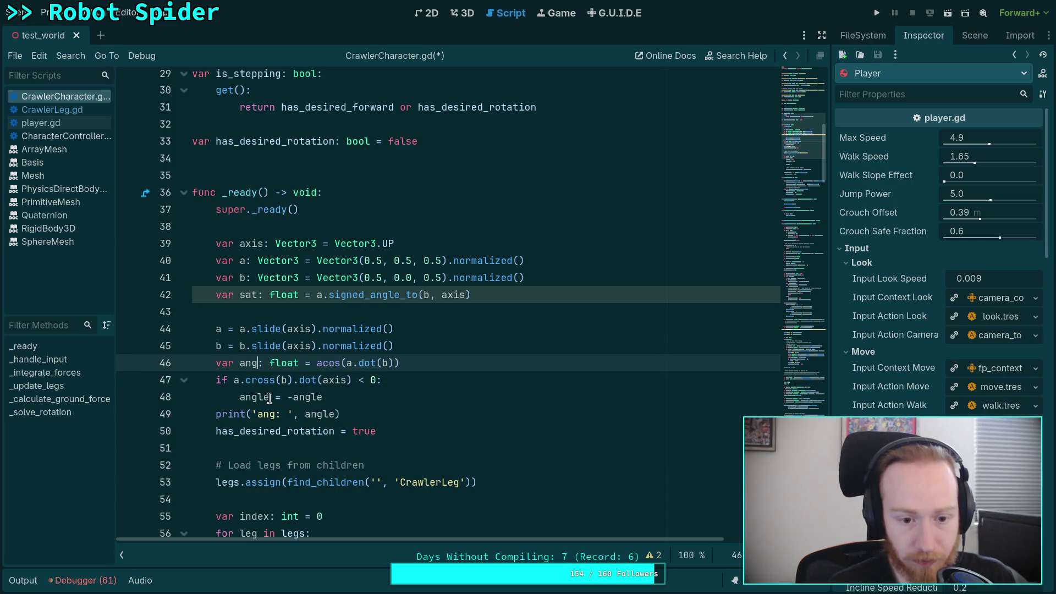
{"action": "left_click", "coordinate": [265, 397]}
{"action": "key", "text": "BackSpace"}
{"action": "left_click", "coordinate": [282, 397]}
{"action": "type", "text": "-"}
{"action": "key", "text": "End"}
{"action": "key", "text": "BackSpace"}
{"action": "key", "text": "BackSpace"}
{"action": "left_click", "coordinate": [329, 415]}
{"action": "key", "text": "BackSpace"}
{"action": "key", "text": "BackSpace"}
- Replace the print line with a breakpoint, save, and return to the Krita diagram
{"action": "key", "text": "End"}
{"action": "key", "text": "Return"}
{"action": "key", "text": "Return"}
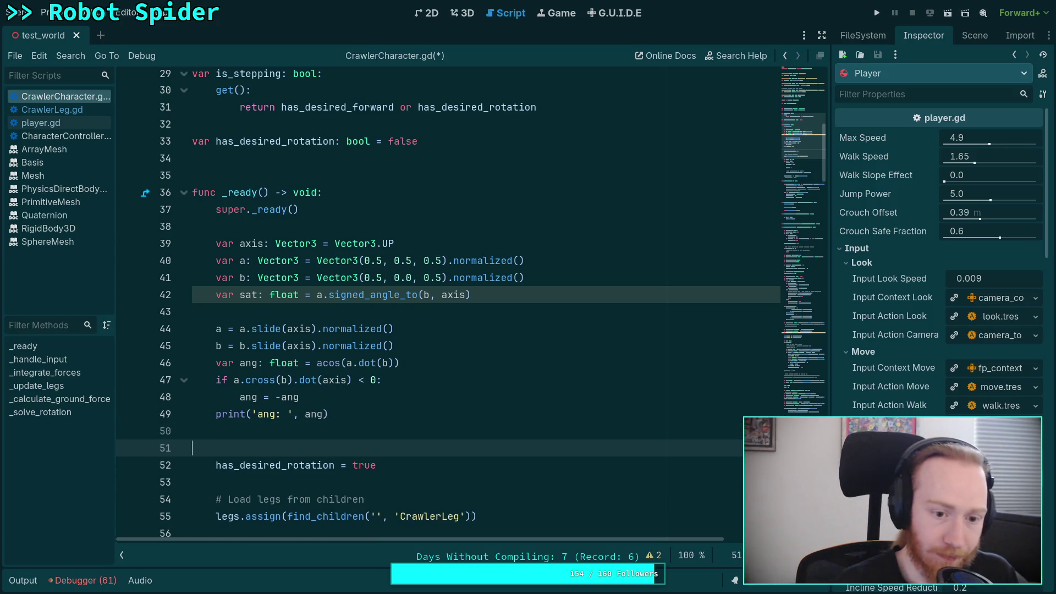
{"action": "key", "text": "Up"}
{"action": "key", "text": "Return"}
{"action": "type", "text": "brea"}
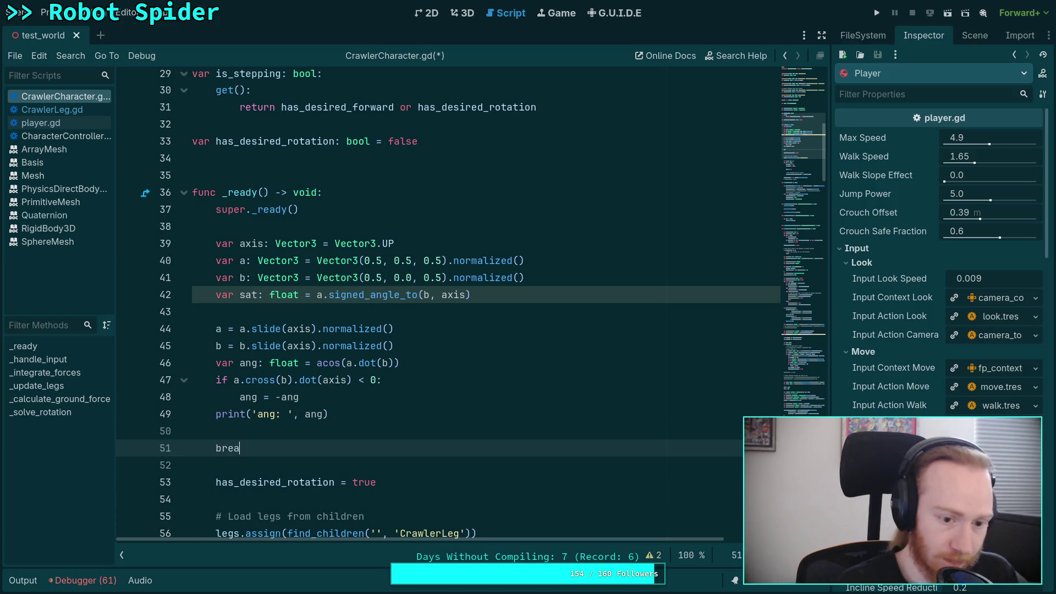
{"action": "type", "text": "kpoint"}
{"action": "left_click_drag", "start_coordinate": [345, 414], "coordinate": [299, 397]}
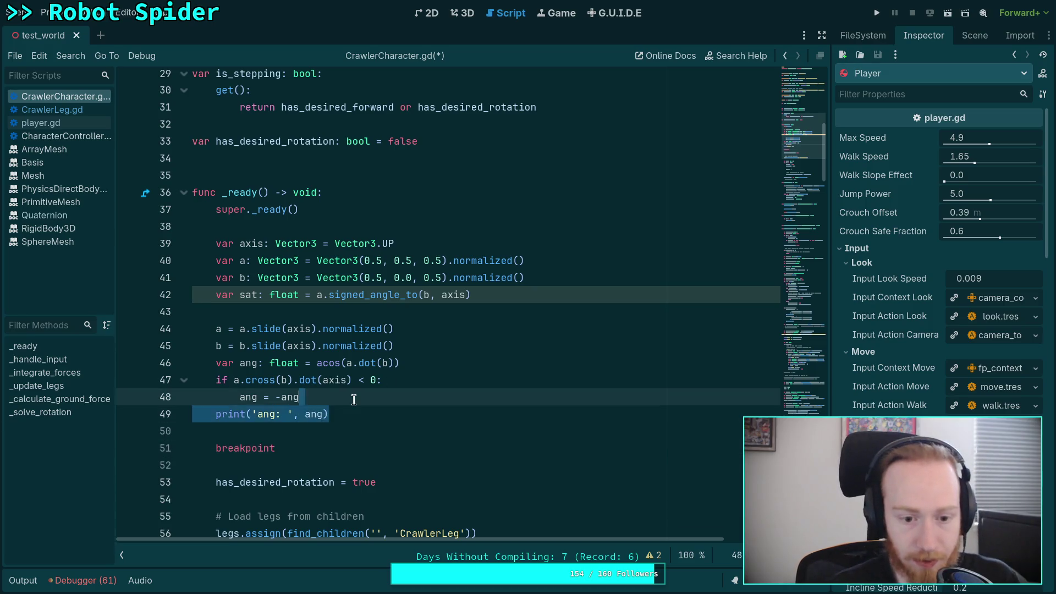
{"action": "key", "text": "BackSpace"}
{"action": "key", "text": "ctrl+s"}
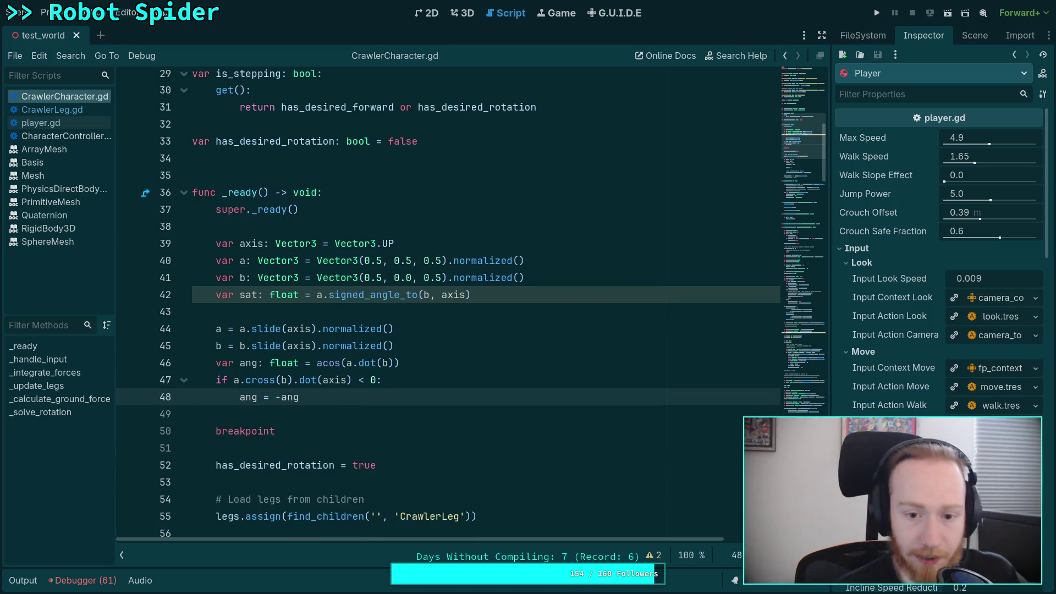
{"action": "left_click", "coordinate": [520, 353]}
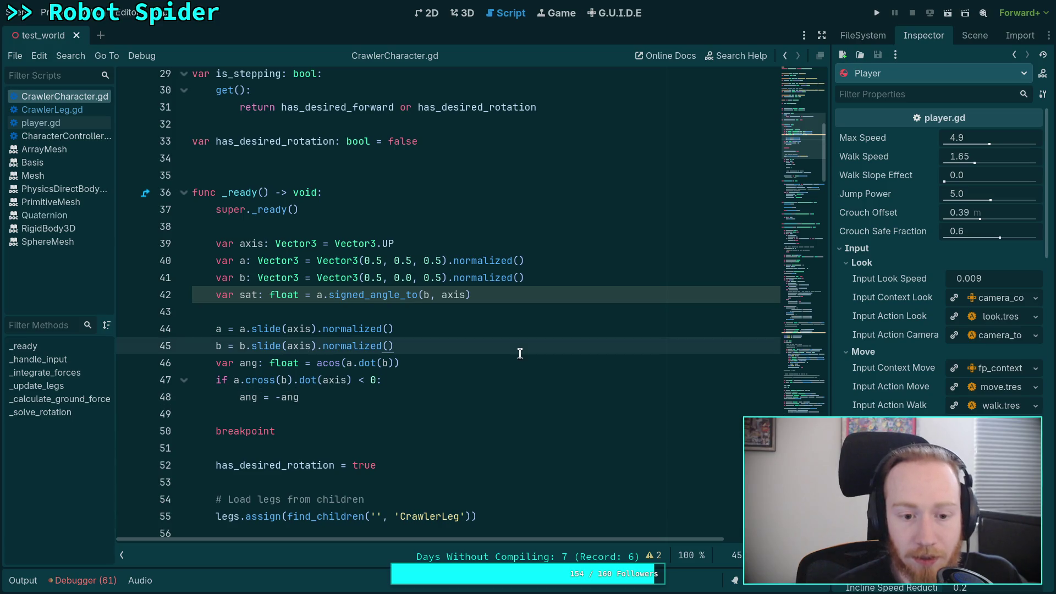
{"action": "left_click", "coordinate": [415, 419]}
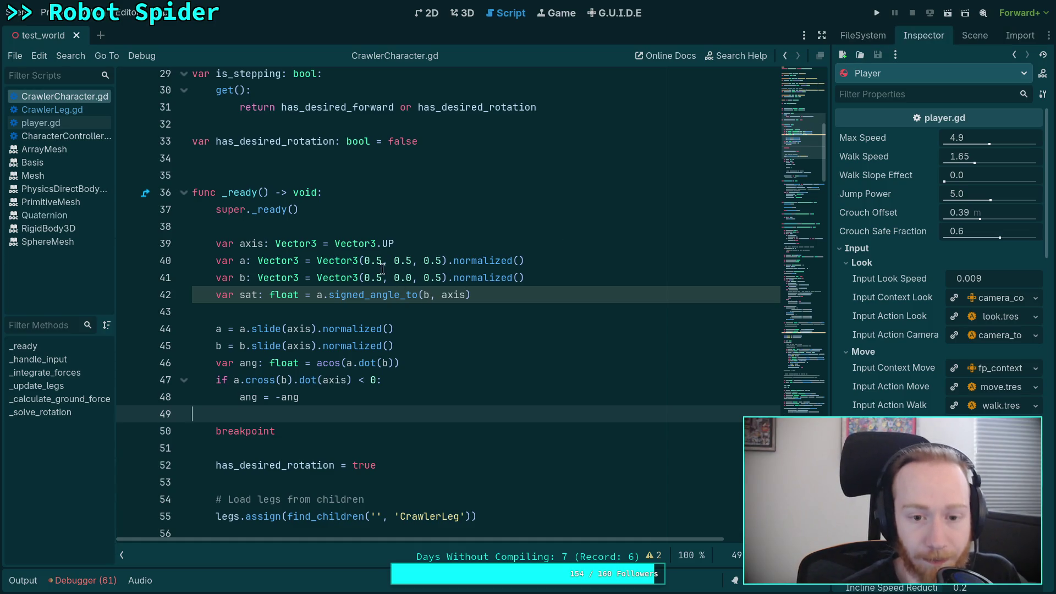
{"action": "key", "text": "super+5"}
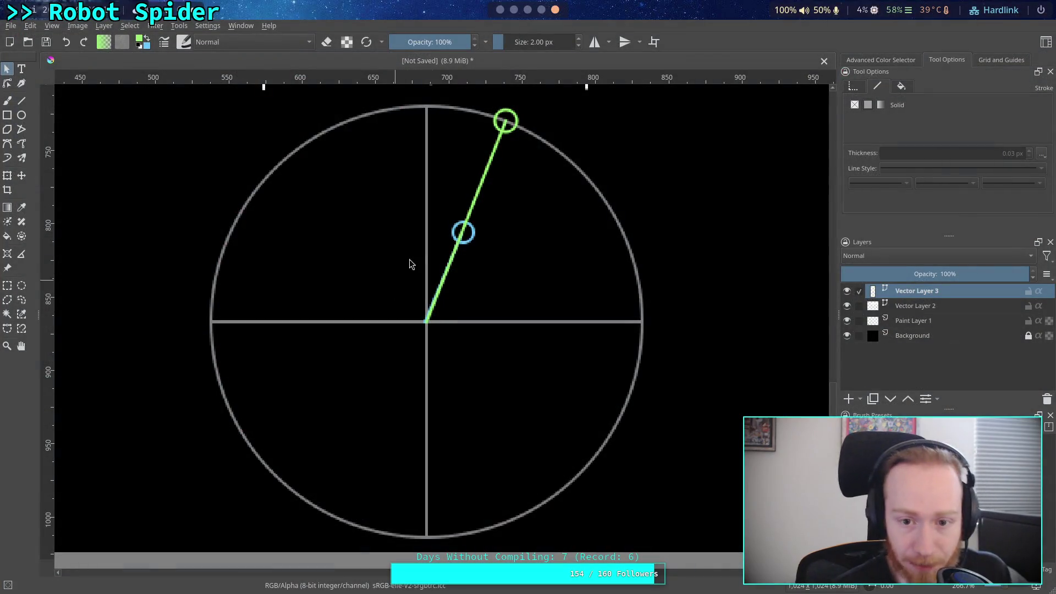
- Swing the green end circle clockwise around the big circle and reattach the green line's end
{"action": "left_click", "coordinate": [498, 130]}
{"action": "left_click", "coordinate": [512, 117]}
{"action": "left_click_drag", "start_coordinate": [512, 117], "coordinate": [564, 146]}
{"action": "left_click", "coordinate": [500, 139]}
{"action": "left_click", "coordinate": [21, 100]}
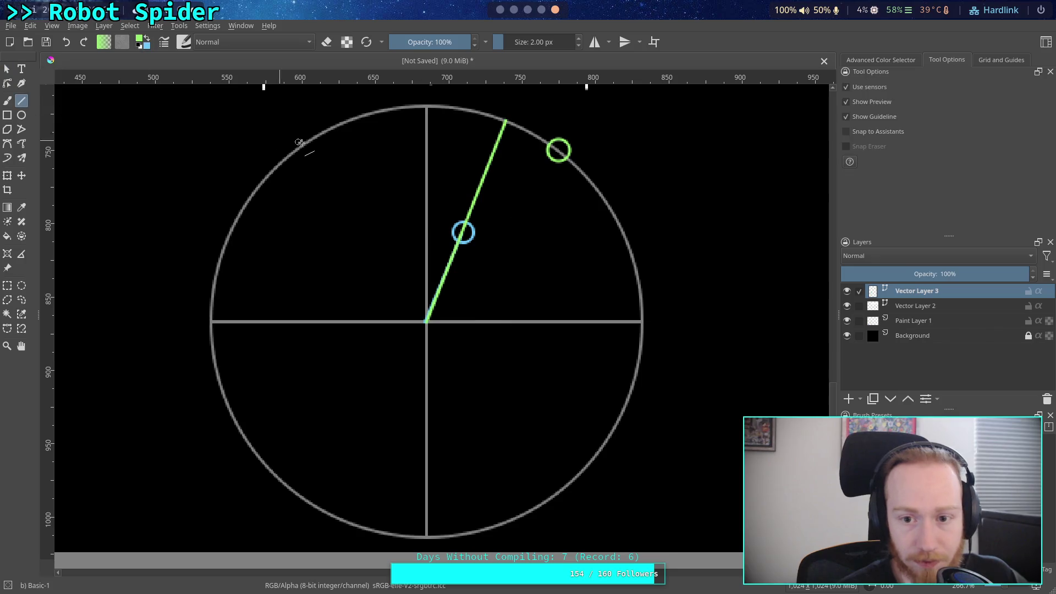
{"action": "left_click", "coordinate": [7, 82]}
{"action": "mouse_move", "coordinate": [505, 119]}
{"action": "left_mouse_down"}
{"action": "mouse_move", "coordinate": [549, 165]}
{"action": "mouse_move", "coordinate": [564, 161]}
{"action": "left_mouse_up"}
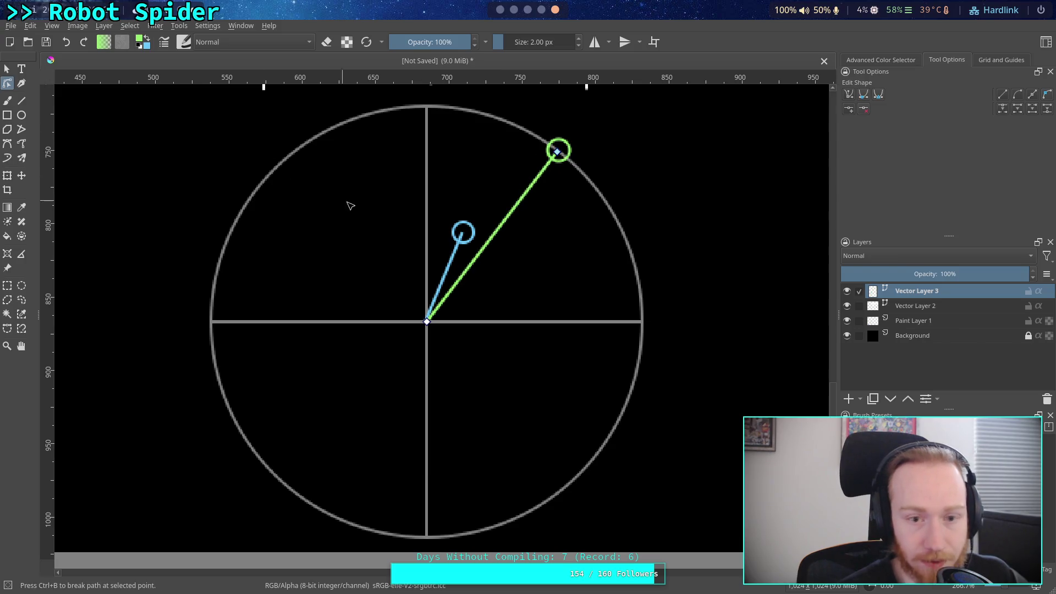
- Move the blue line's tip and the blue circle onto the green line
{"action": "left_click", "coordinate": [455, 255]}
{"action": "mouse_move", "coordinate": [462, 234]}
{"action": "left_mouse_down"}
{"action": "mouse_move", "coordinate": [464, 253]}
{"action": "mouse_move", "coordinate": [486, 247]}
{"action": "left_mouse_up"}
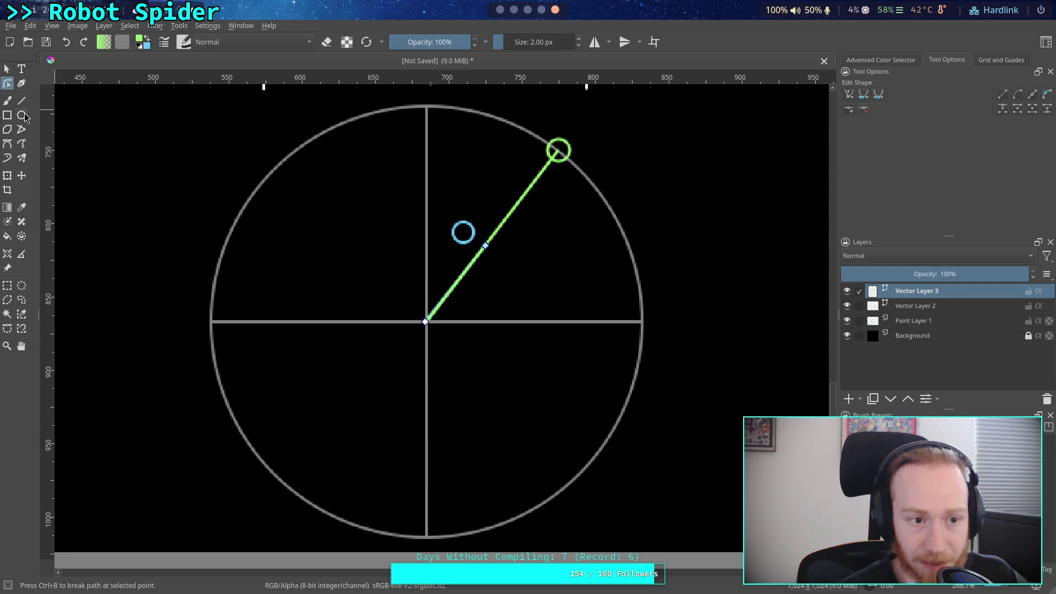
{"action": "left_click", "coordinate": [7, 68]}
{"action": "left_click", "coordinate": [462, 226]}
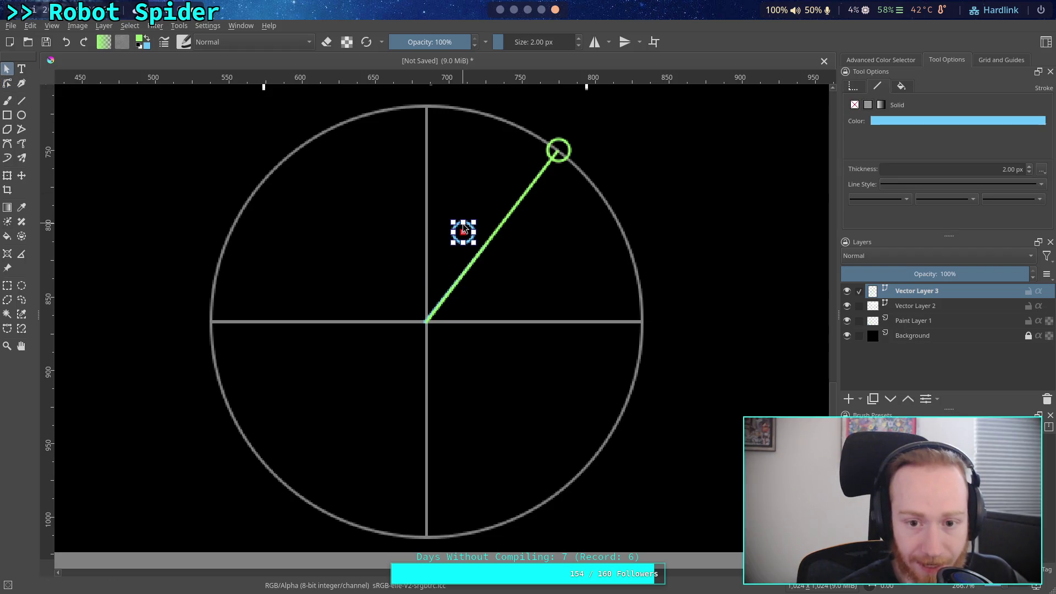
{"action": "left_click_drag", "start_coordinate": [463, 227], "coordinate": [477, 245]}
{"action": "left_click", "coordinate": [472, 212]}
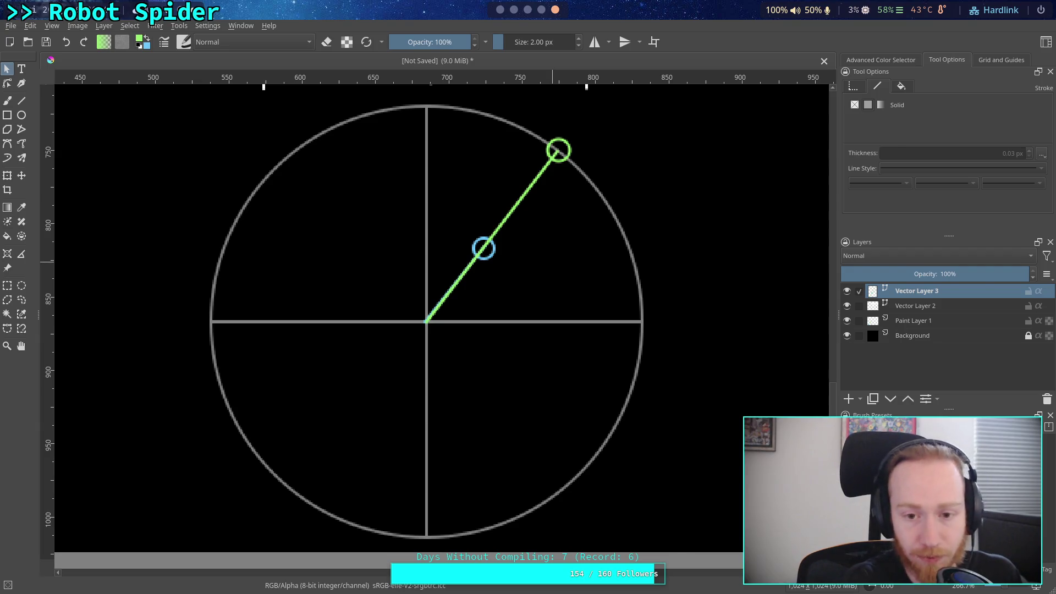
{"action": "left_click", "coordinate": [491, 254]}
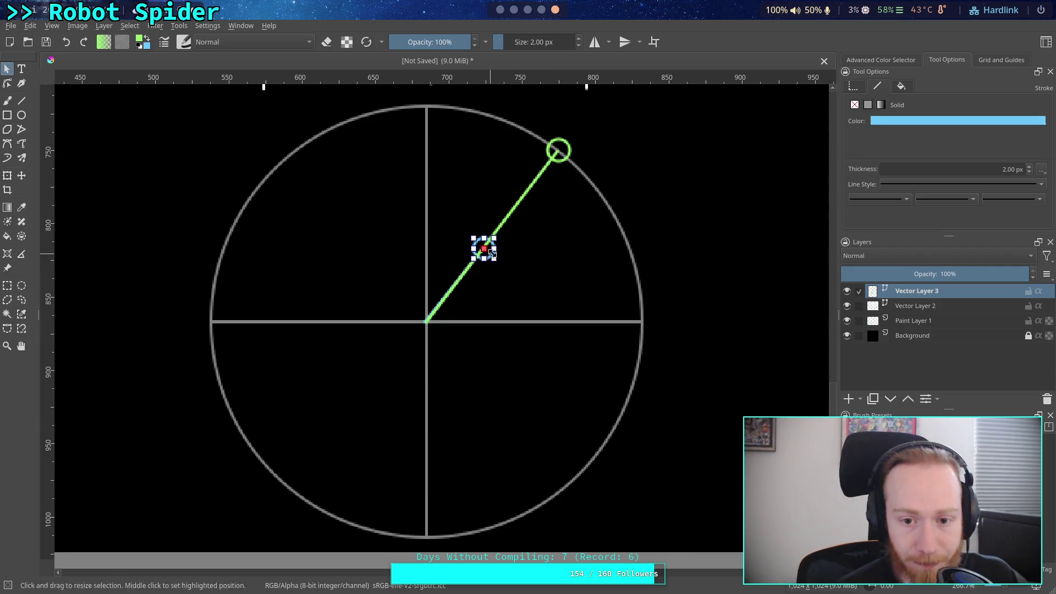
{"action": "left_click_drag", "start_coordinate": [491, 255], "coordinate": [512, 284]}
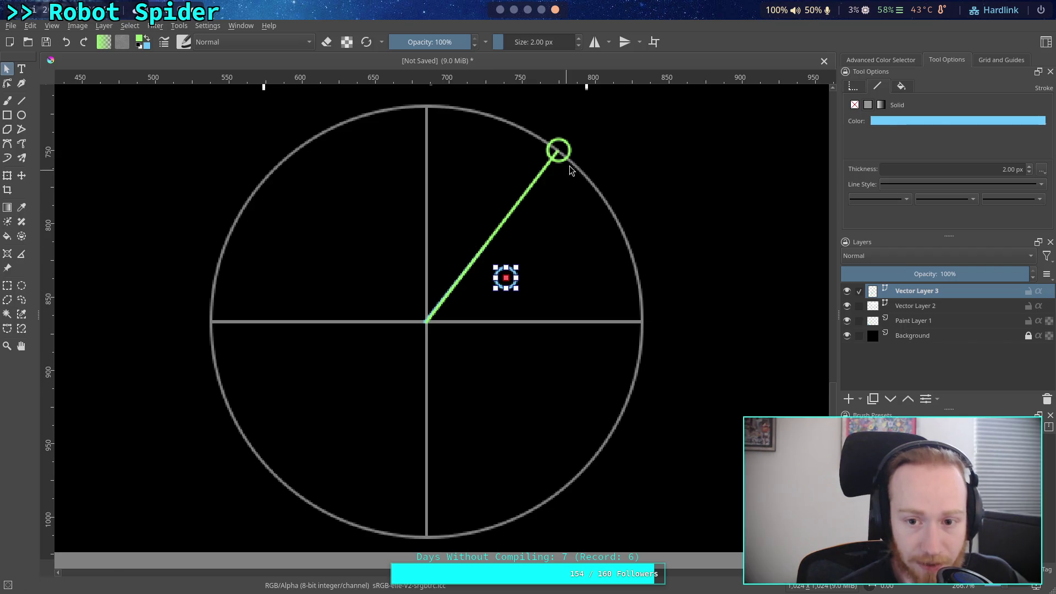
{"action": "left_click_drag", "start_coordinate": [512, 281], "coordinate": [488, 255]}
{"action": "left_click", "coordinate": [538, 255]}
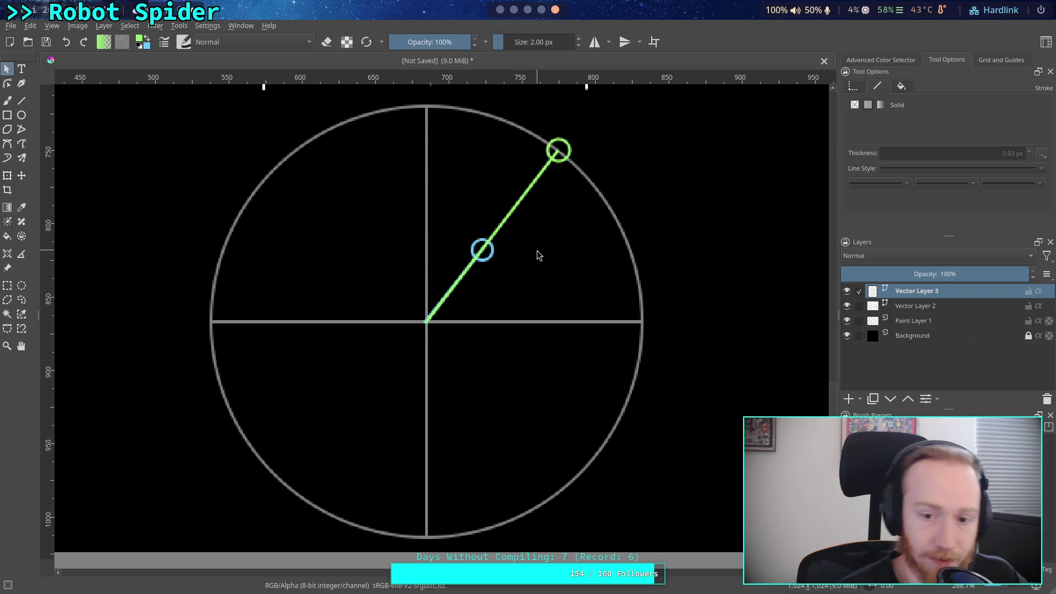
{"action": "key", "text": "alt+Tab"}
- Run the game with F5 and read the breakpoint locals: sat 0.615, ang 0.0
{"action": "key", "text": "F5"}
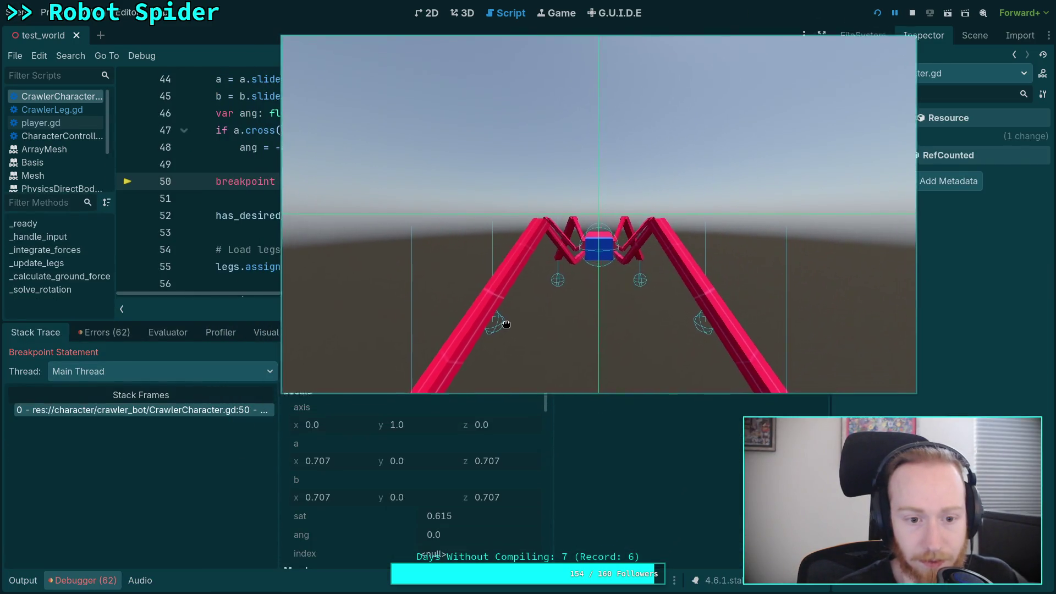
{"action": "key", "text": "alt+Tab"}
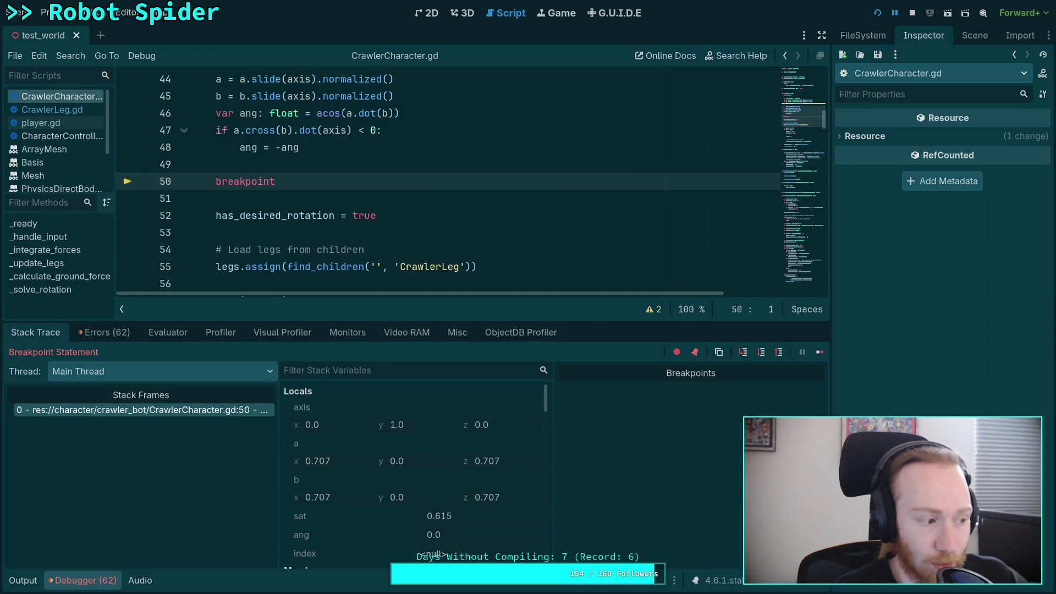
{"action": "key", "text": "alt+Tab"}
{"action": "key", "text": "alt+Tab"}
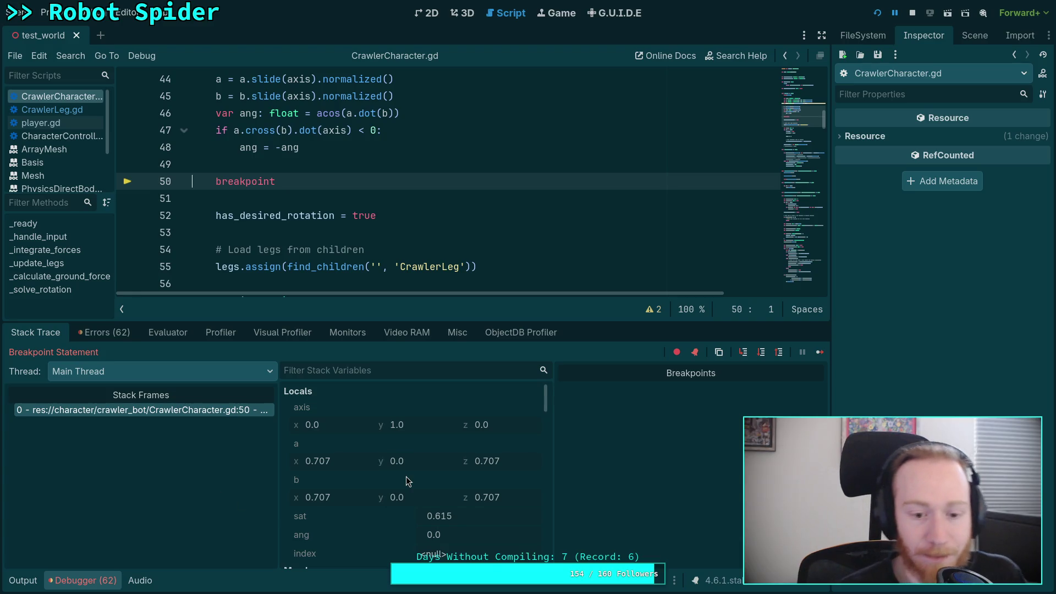
{"action": "scroll", "coordinate": [405, 506], "scroll_direction": "down", "scroll_amount": 1}
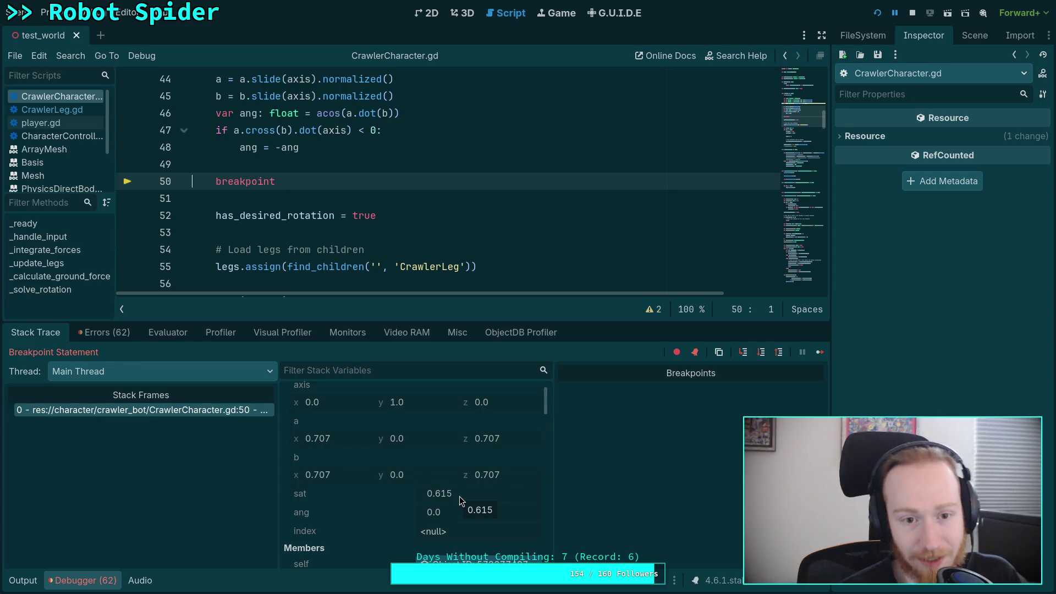
{"action": "scroll", "coordinate": [396, 231], "scroll_direction": "up", "scroll_amount": 2}
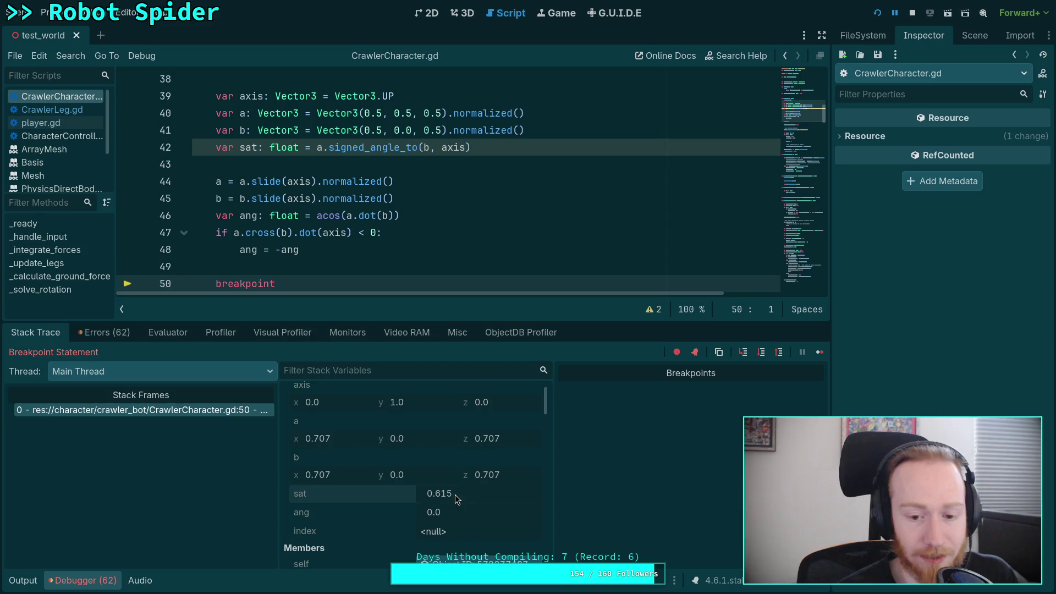
{"action": "key", "text": "super+3"}
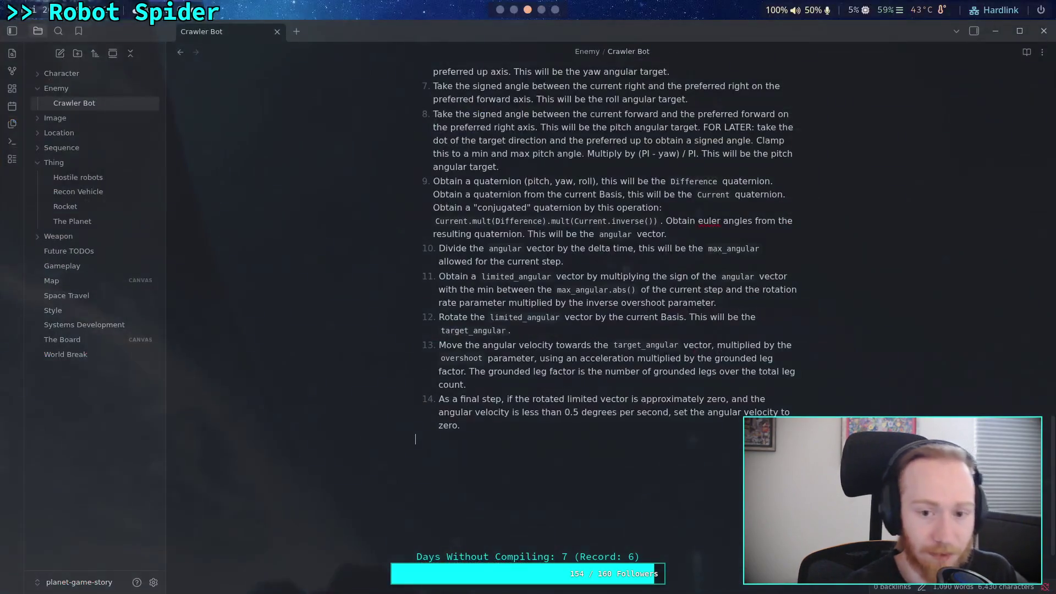
- Convert 0.615 rad with math.degrees (≈35.24°) and return to the nvim search workspace
{"action": "key", "text": "super+1"}
{"action": "key", "text": "super+2"}
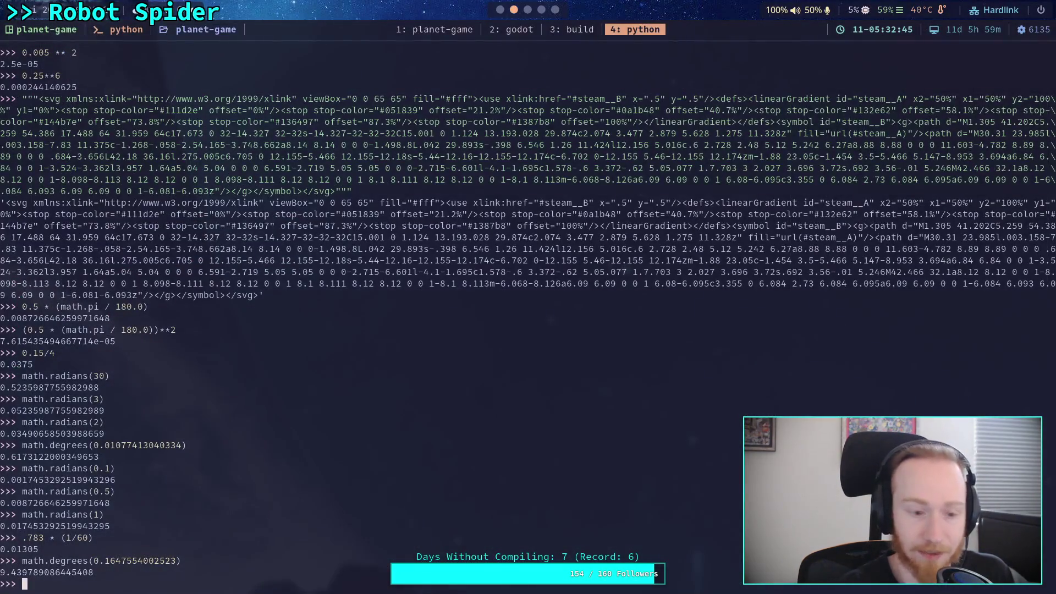
{"action": "type", "text": "math.degrees(0.615)"}
{"action": "key", "text": "Return"}
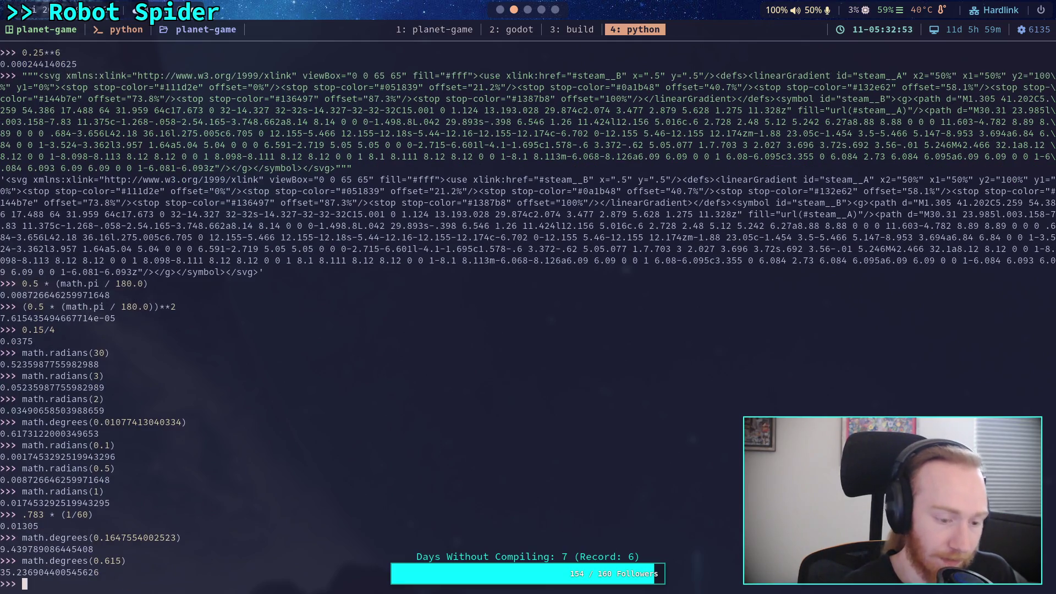
{"action": "key", "text": "super+2"}
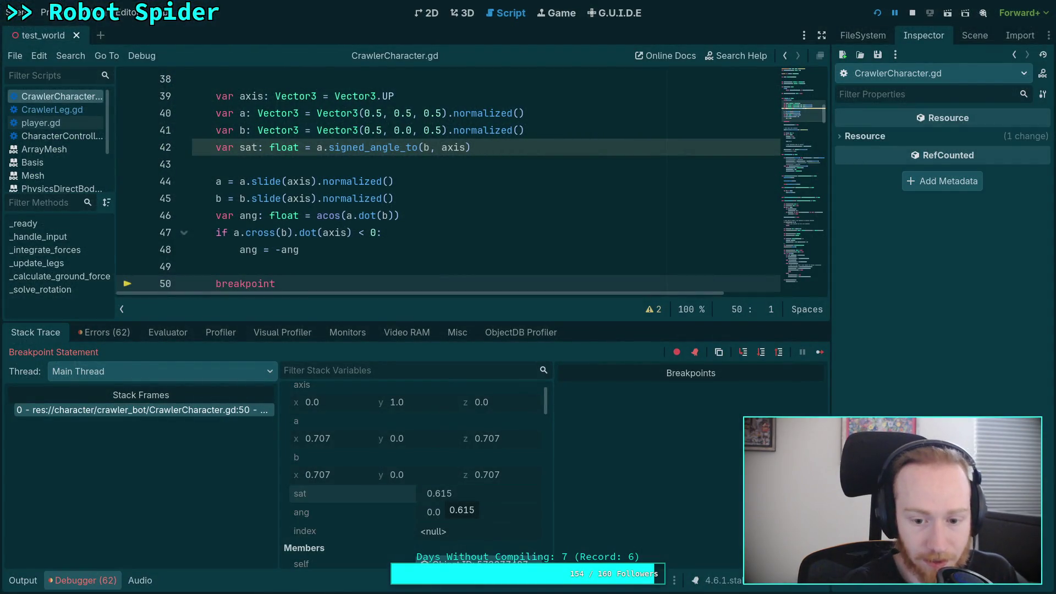
{"action": "key", "text": "super+4"}
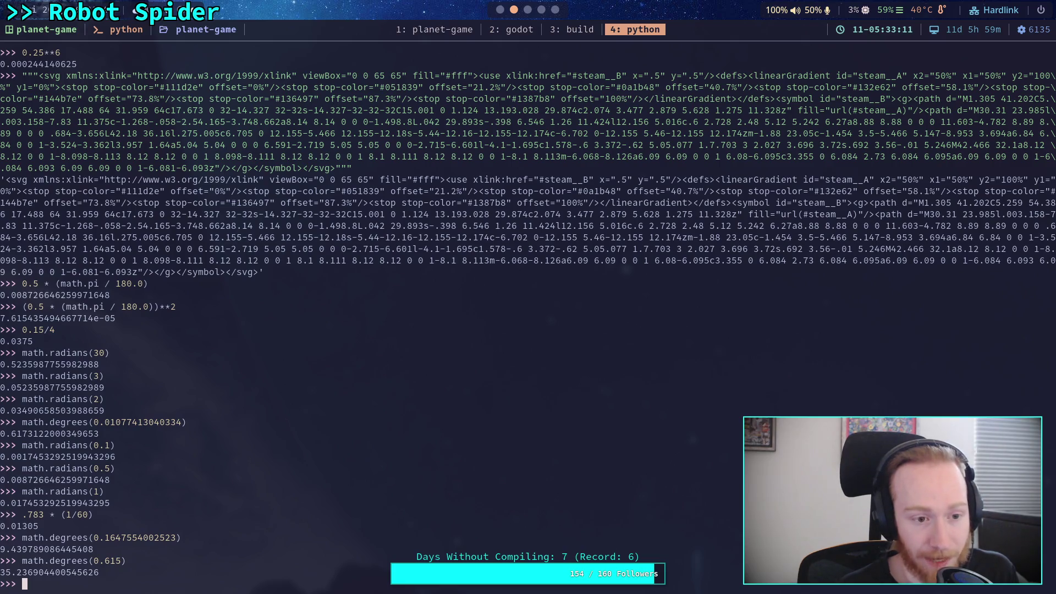
{"action": "left_click", "coordinate": [519, 34]}
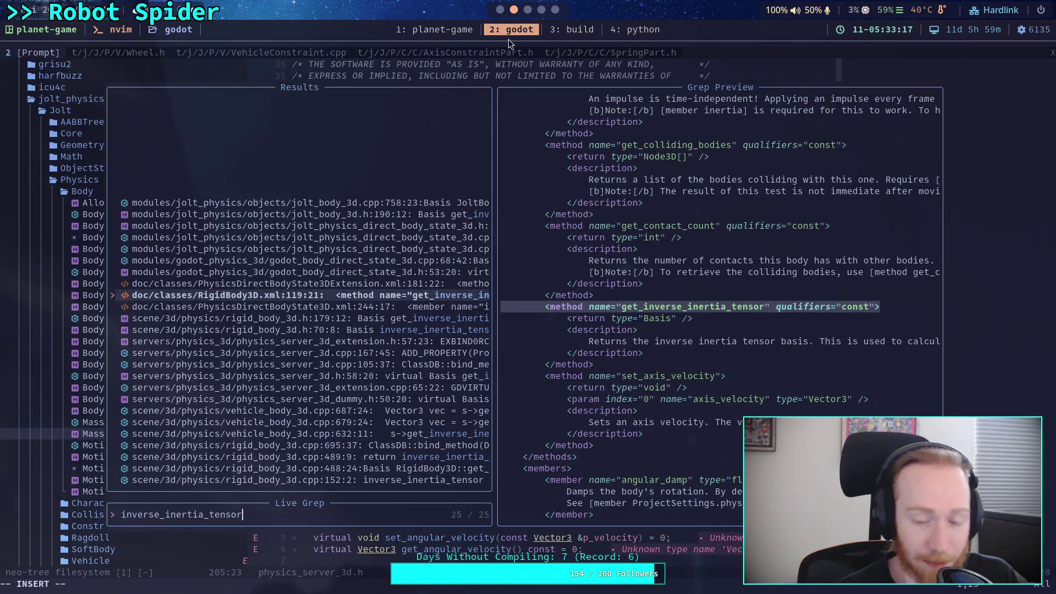
- Cycle from the Crawler Bot notes workspace to the browser showing vector3.h on GitHub
{"action": "left_click", "coordinate": [542, 10]}
{"action": "left_click", "coordinate": [528, 10]}
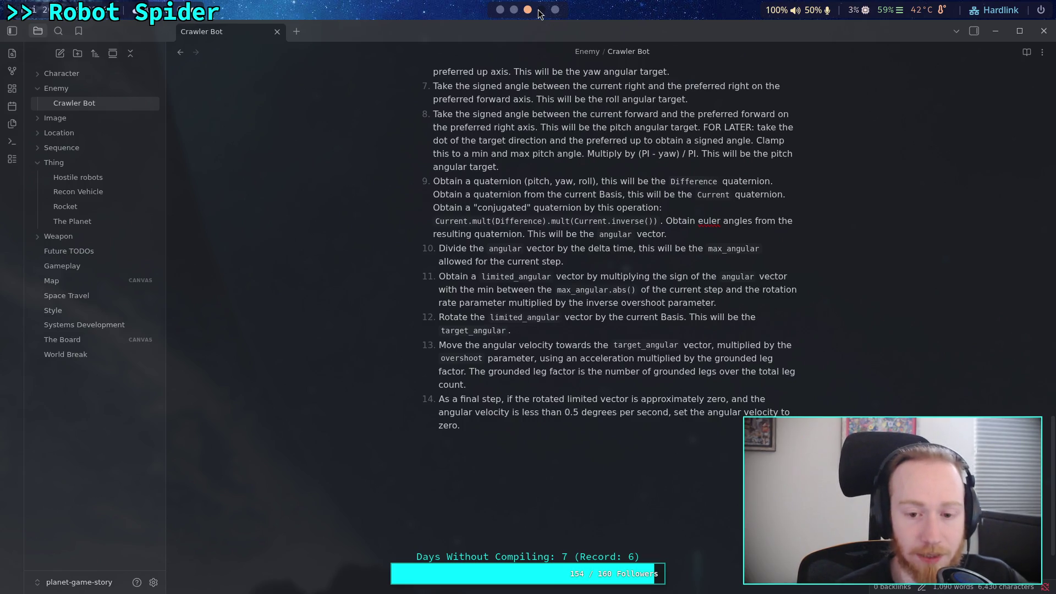
{"action": "left_click", "coordinate": [540, 10]}
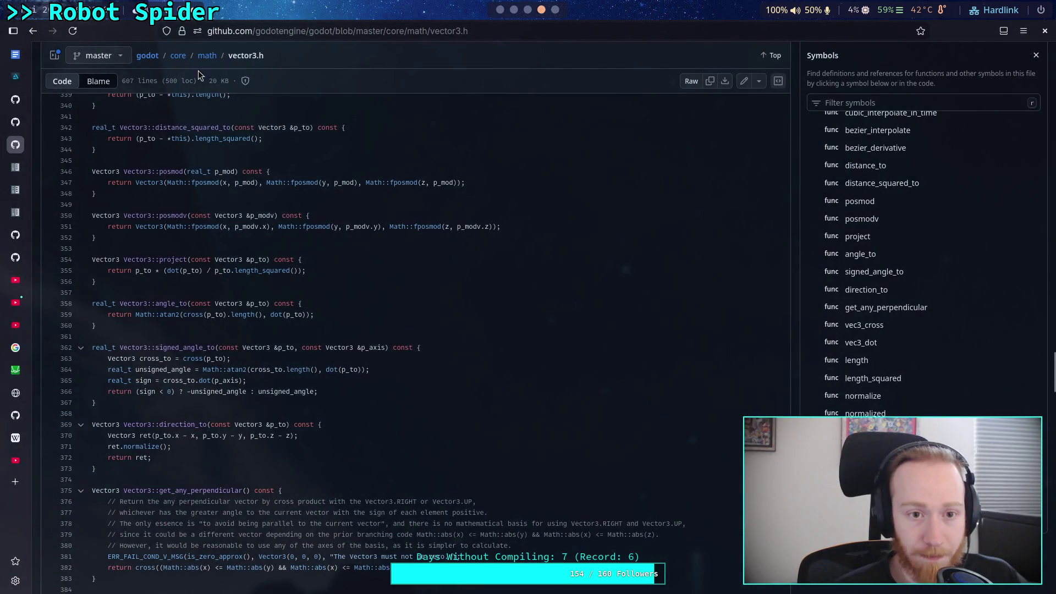
- Change the GitHub address from vector3.h to vector3.cpp and scroll through that source
{"action": "left_click", "coordinate": [491, 35]}
{"action": "key", "text": "Right"}
{"action": "key", "text": "BackSpace"}
{"action": "type", "text": "cpp"}
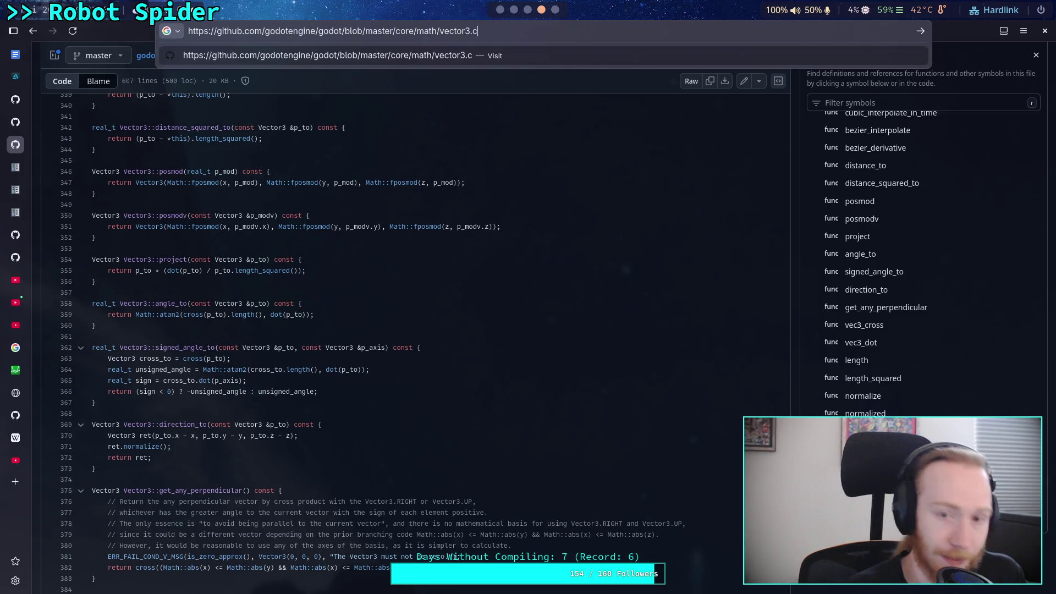
{"action": "key", "text": "Return"}
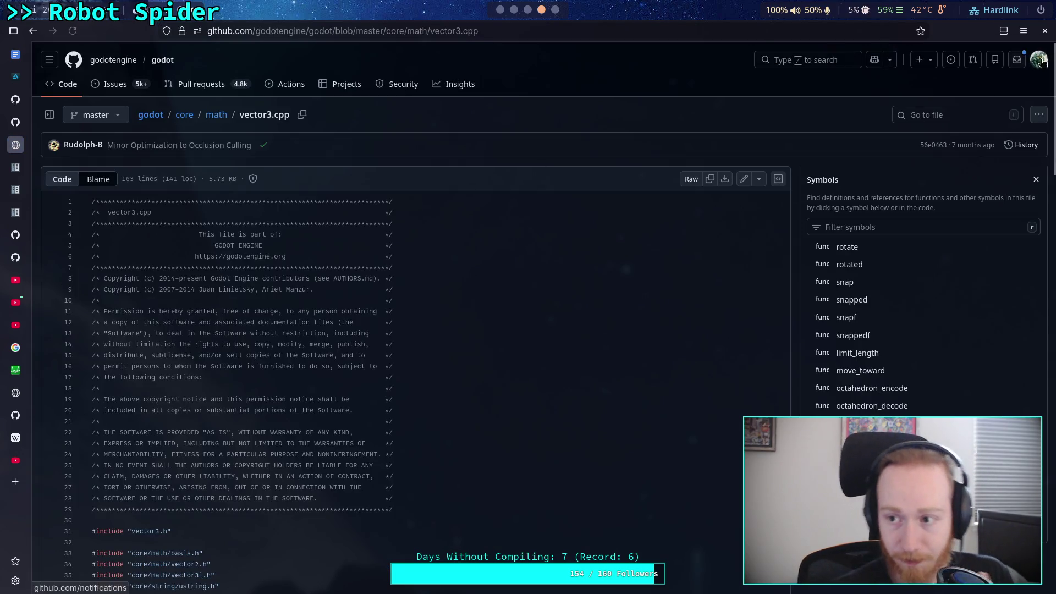
{"action": "scroll", "coordinate": [539, 170], "scroll_direction": "down", "scroll_amount": 5}
{"action": "scroll", "coordinate": [697, 414], "scroll_direction": "down", "scroll_amount": 15}
{"action": "scroll", "coordinate": [468, 402], "scroll_direction": "up", "scroll_amount": 8}
{"action": "scroll", "coordinate": [435, 402], "scroll_direction": "up", "scroll_amount": 15}
{"action": "scroll", "coordinate": [426, 393], "scroll_direction": "down", "scroll_amount": 5}
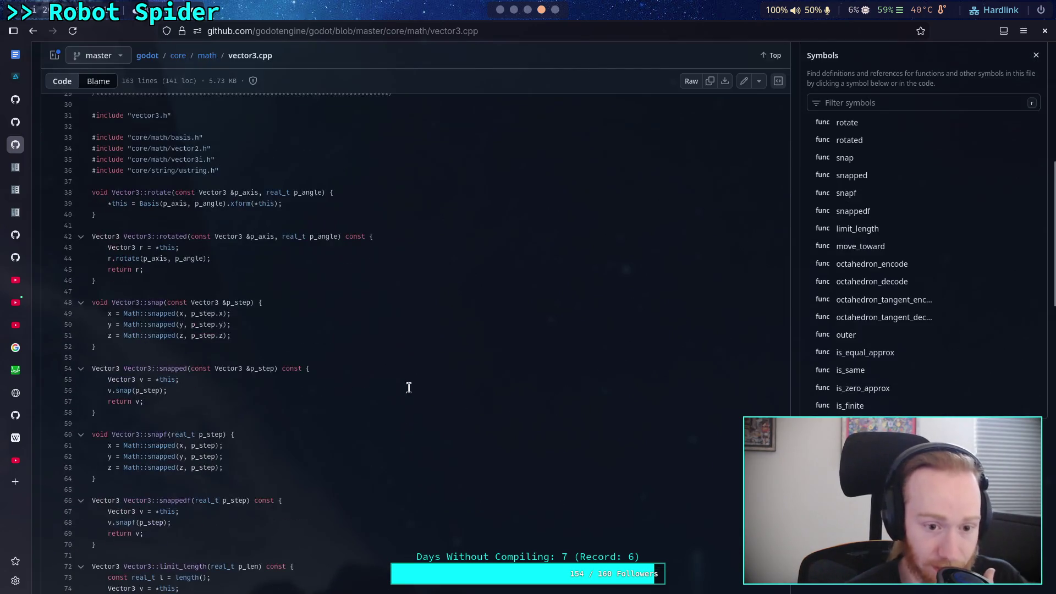
- Load vector3.h again, scroll through it, then return to Godot's paused debugger
{"action": "left_click", "coordinate": [459, 31]}
{"action": "double_click", "coordinate": [528, 27]}
{"action": "type", "text": "h"}
{"action": "key", "text": "Return"}
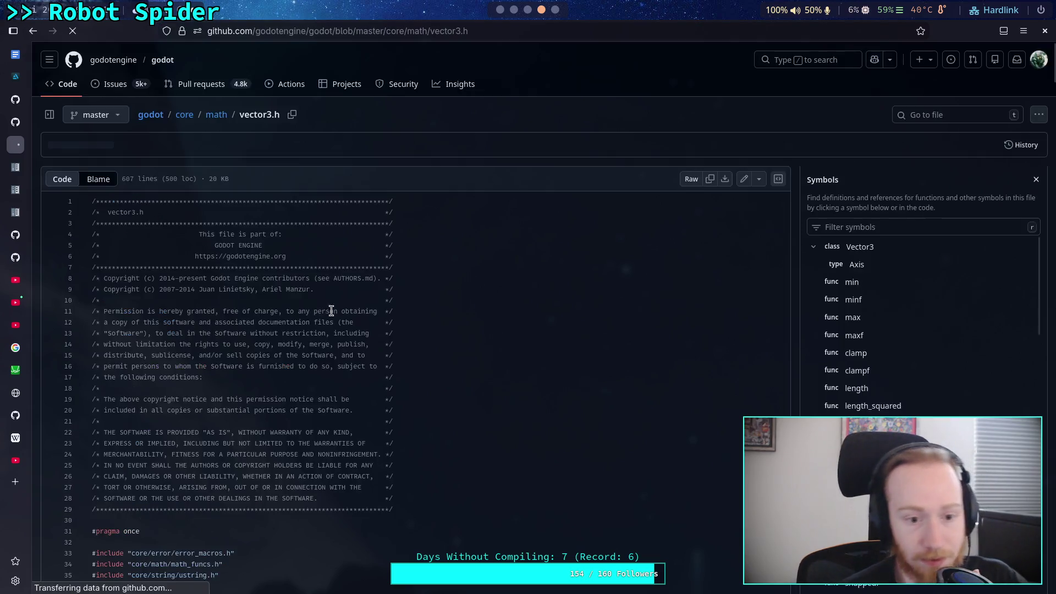
{"action": "scroll", "coordinate": [347, 314], "scroll_direction": "down", "scroll_amount": 20}
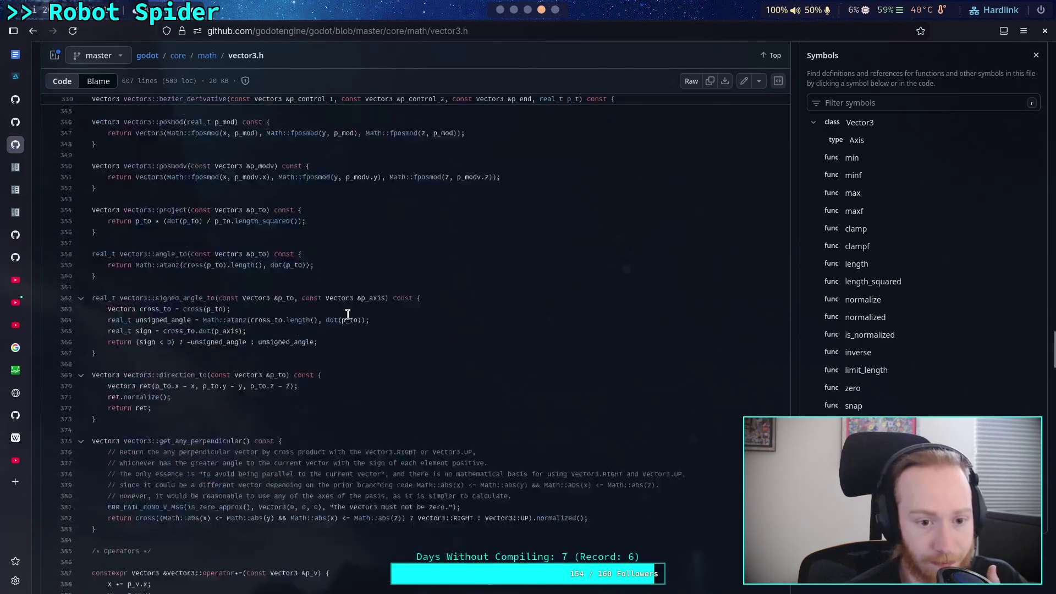
{"action": "scroll", "coordinate": [347, 314], "scroll_direction": "down", "scroll_amount": 15}
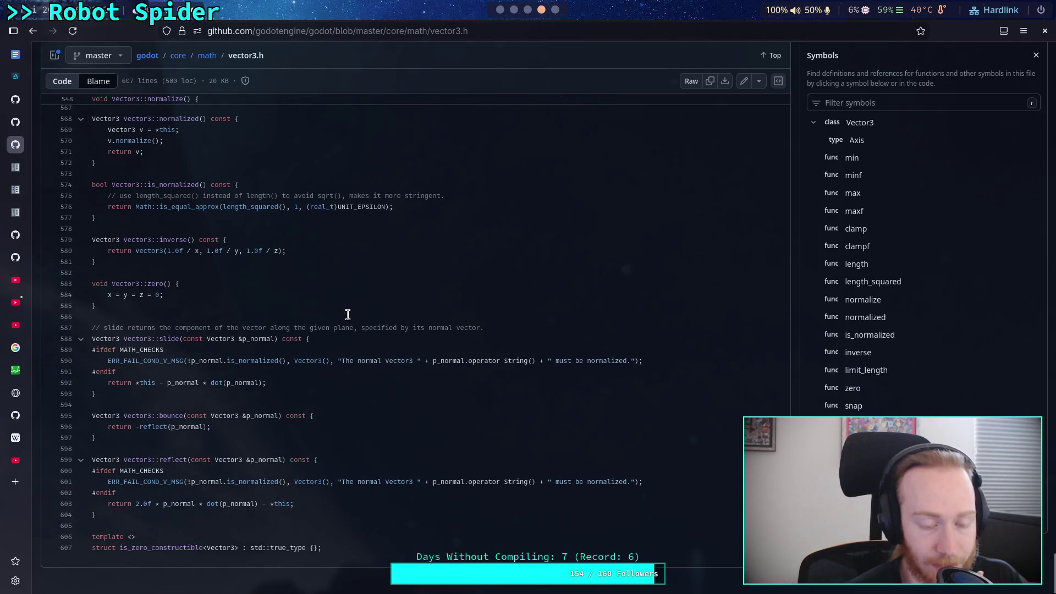
{"action": "scroll", "coordinate": [347, 314], "scroll_direction": "up", "scroll_amount": 15}
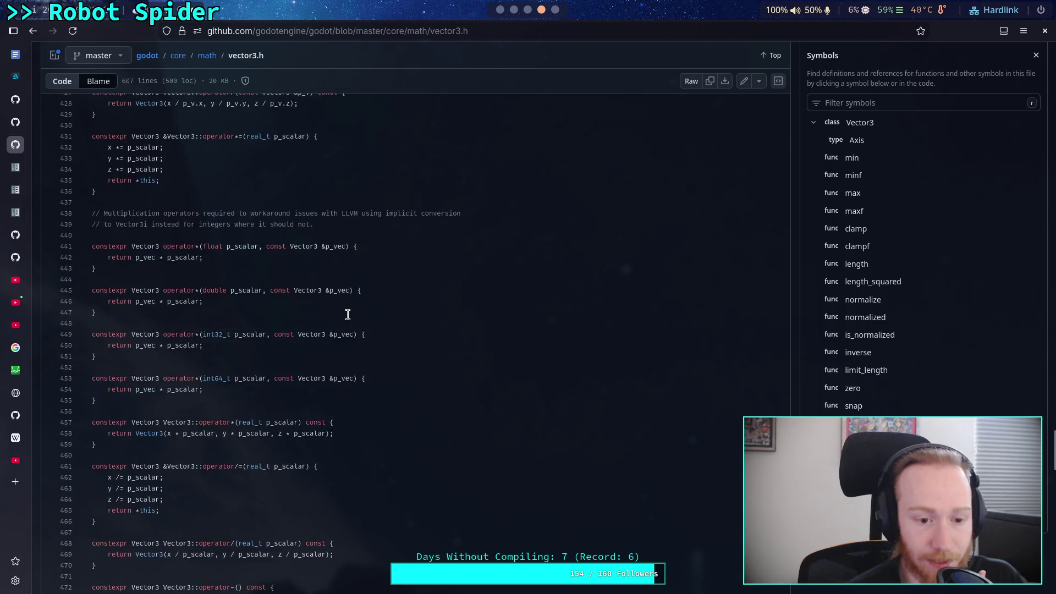
{"action": "scroll", "coordinate": [348, 315], "scroll_direction": "up", "scroll_amount": 11}
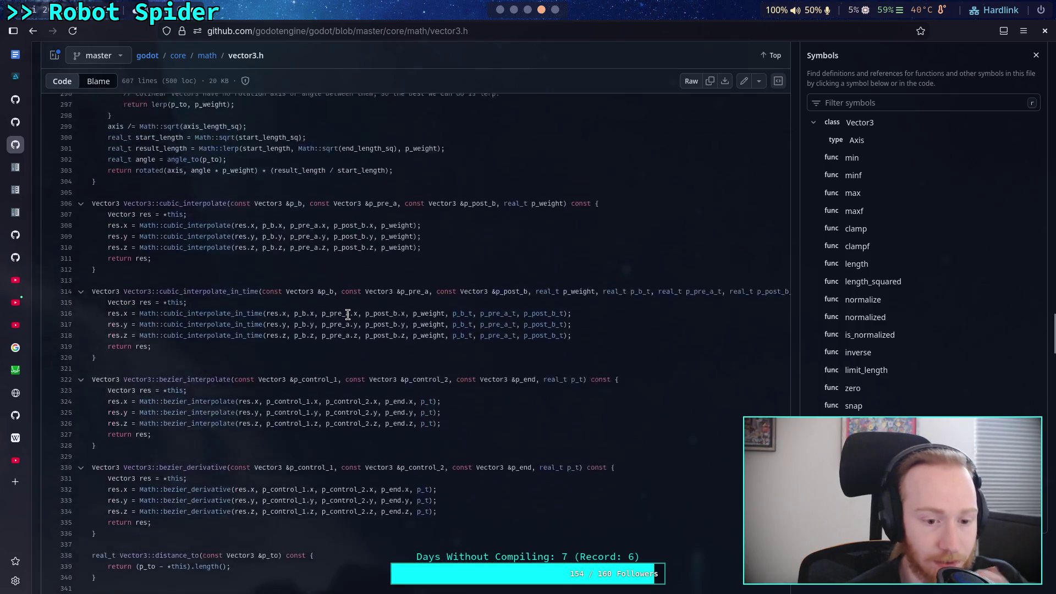
{"action": "scroll", "coordinate": [347, 314], "scroll_direction": "up", "scroll_amount": 14}
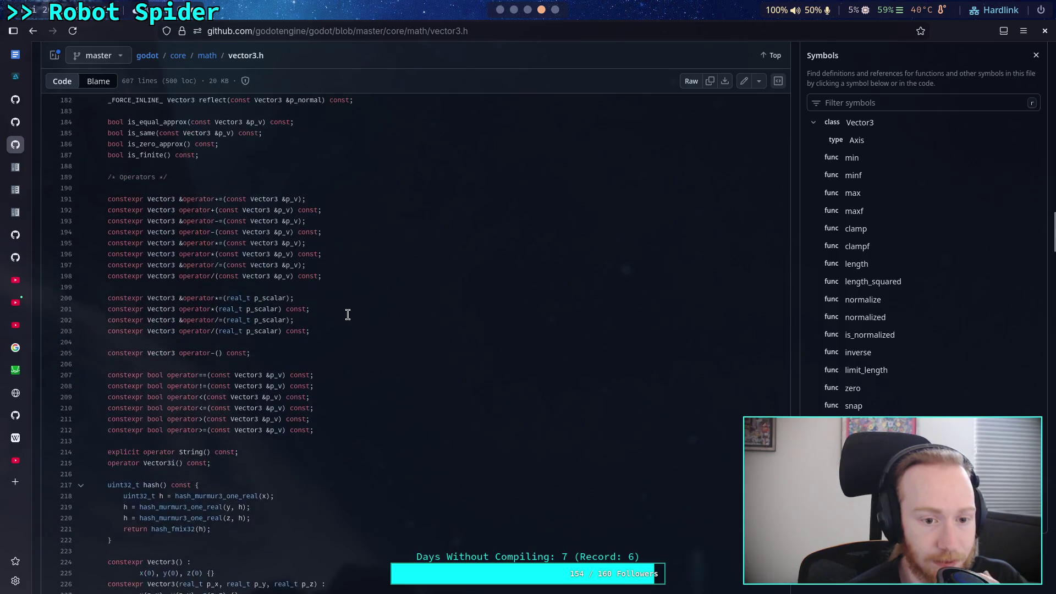
{"action": "scroll", "coordinate": [348, 314], "scroll_direction": "up", "scroll_amount": 13}
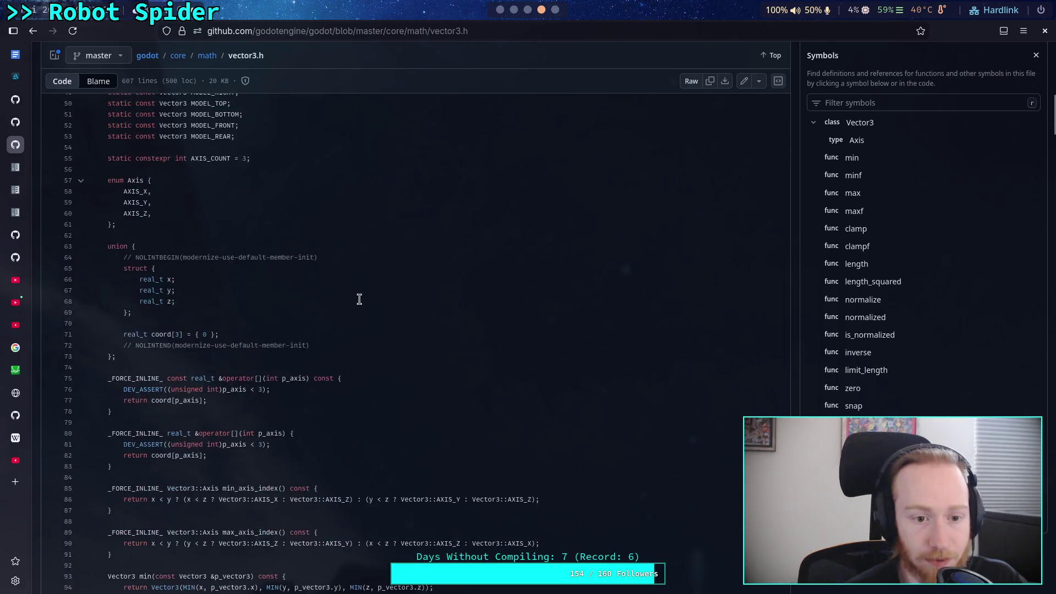
{"action": "scroll", "coordinate": [360, 298], "scroll_direction": "up", "scroll_amount": 3}
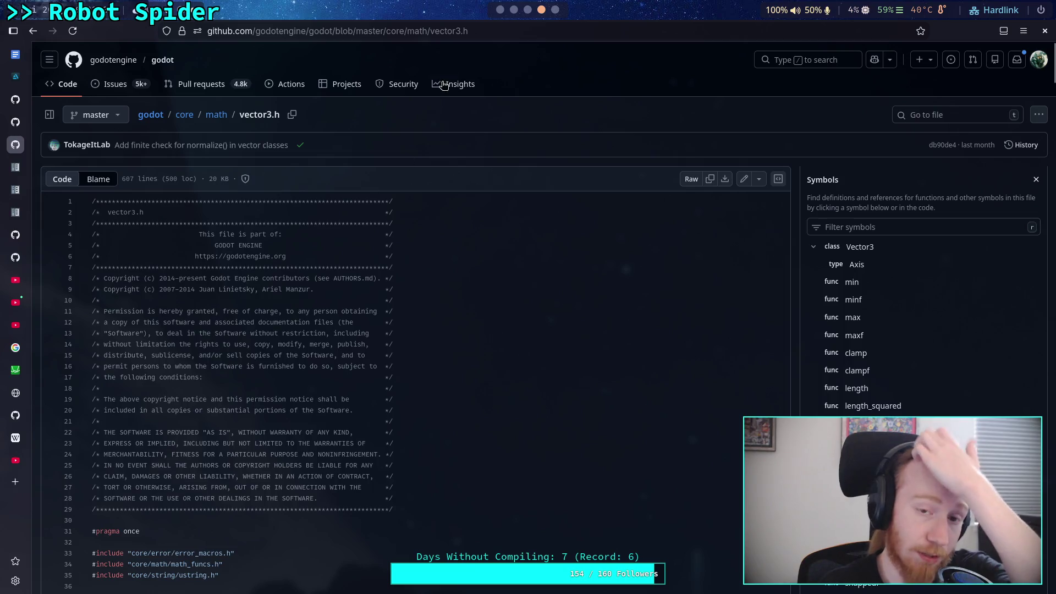
{"action": "left_click", "coordinate": [500, 10]}
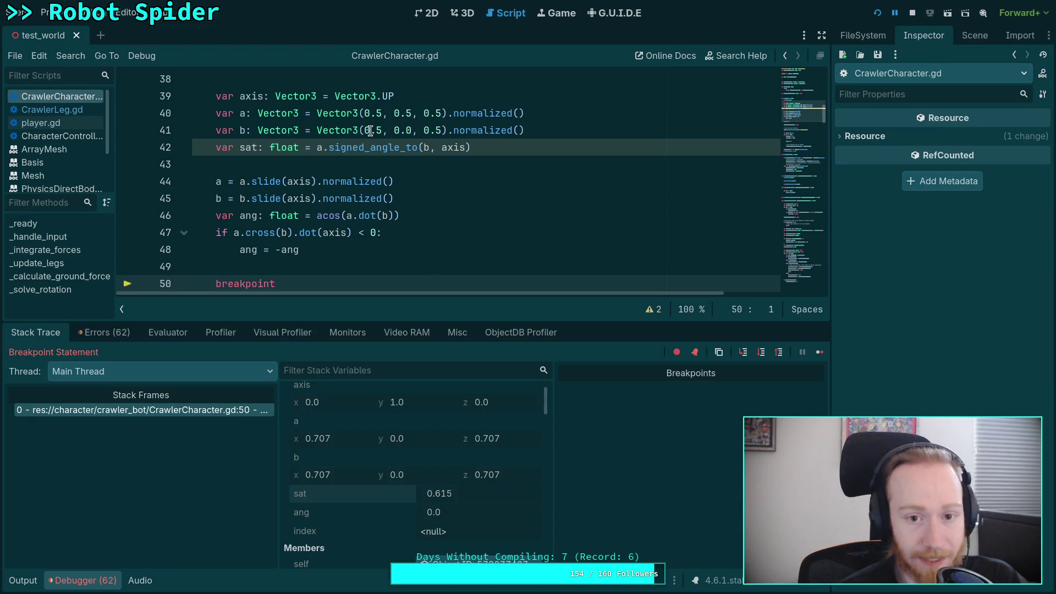
- Stop the running debug session, leaving line 41's vector values selected
{"action": "left_click_drag", "start_coordinate": [365, 129], "coordinate": [530, 130]}
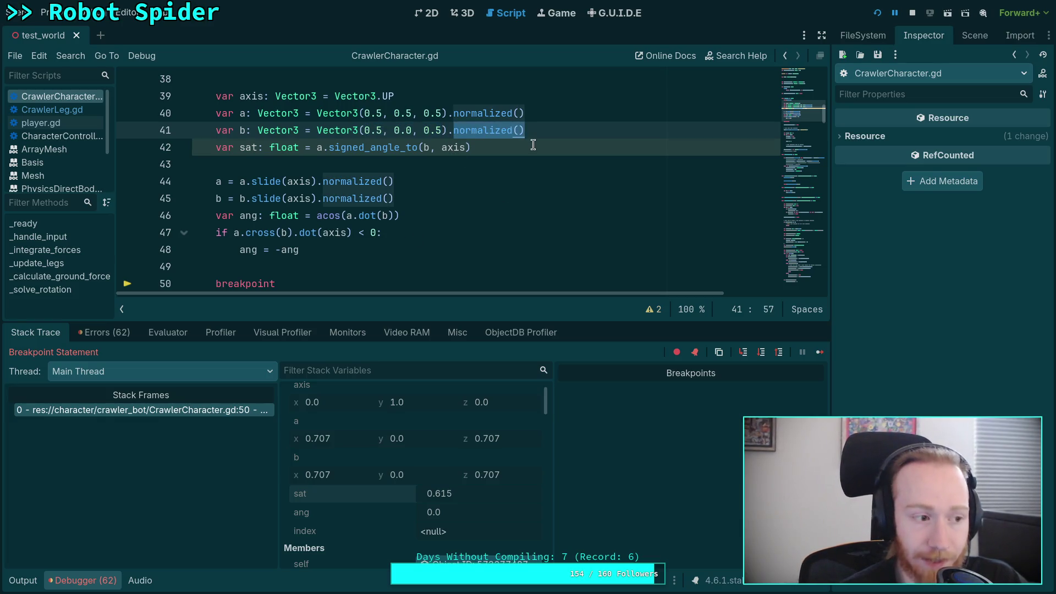
{"action": "left_click", "coordinate": [912, 12]}
{"action": "scroll", "coordinate": [509, 204], "scroll_direction": "up", "scroll_amount": 2}
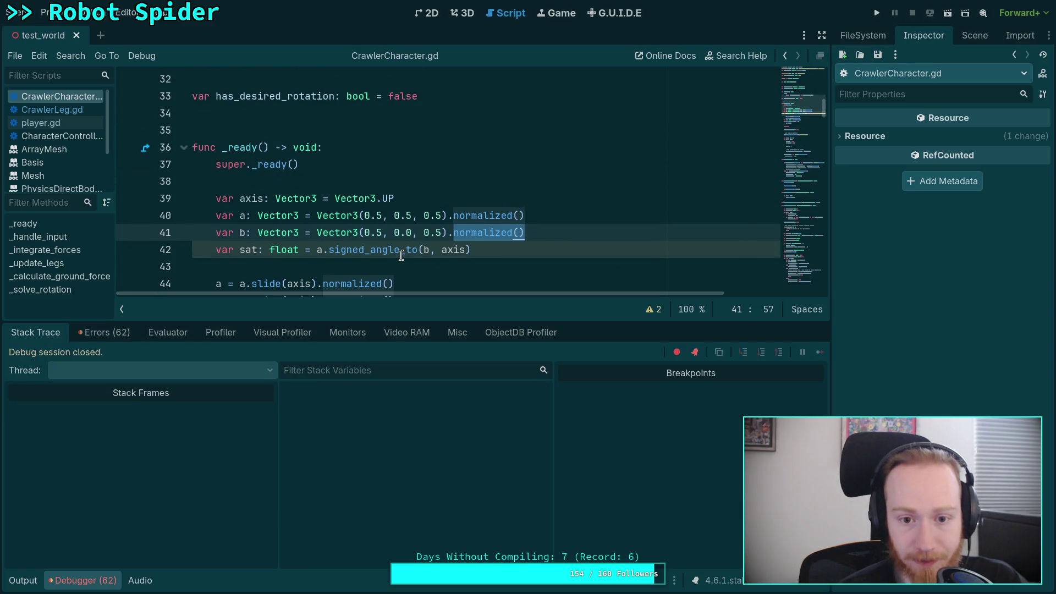
{"action": "scroll", "coordinate": [399, 248], "scroll_direction": "down", "scroll_amount": 1}
- Change vector b on line 41 to Vector3(0.0, 1.0, 0.0), save, and rerun the project
{"action": "left_click", "coordinate": [378, 181]}
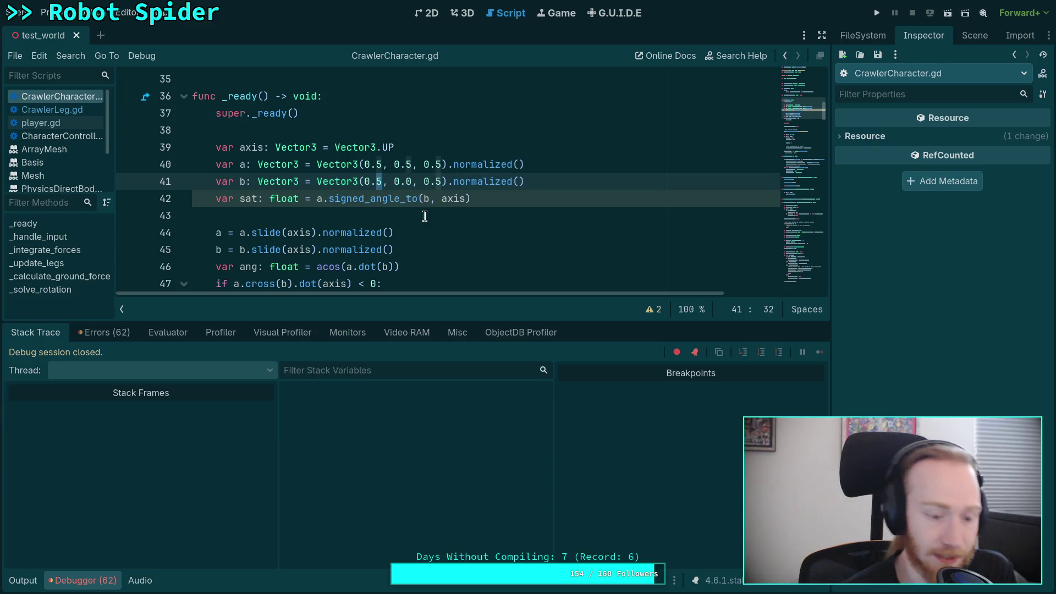
{"action": "key", "text": "Delete"}
{"action": "type", "text": "9"}
{"action": "key", "text": "BackSpace"}
{"action": "type", "text": "0"}
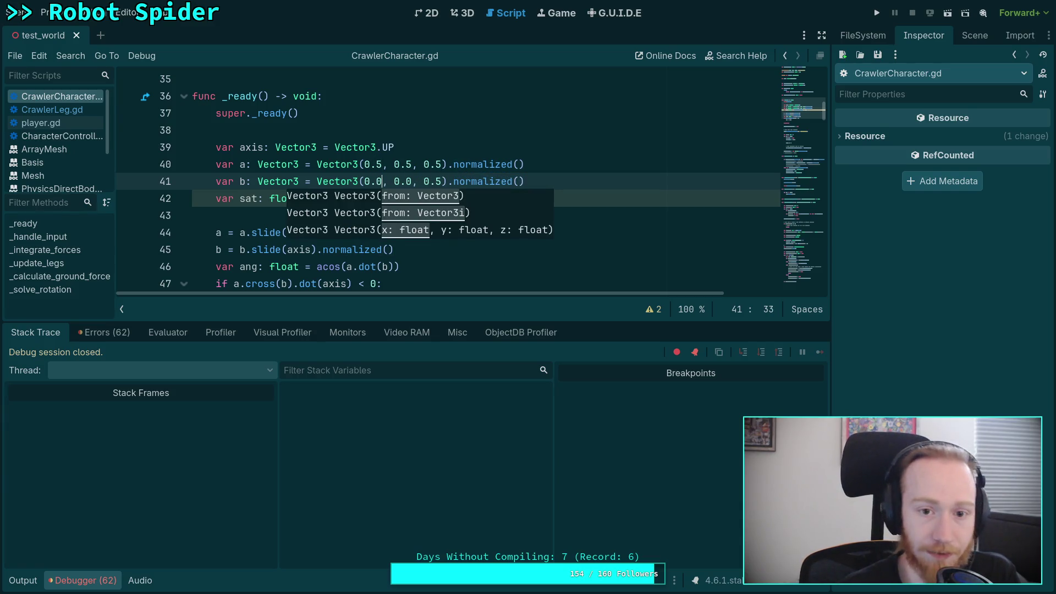
{"action": "key", "text": "Right"}
{"action": "key", "text": "Left"}
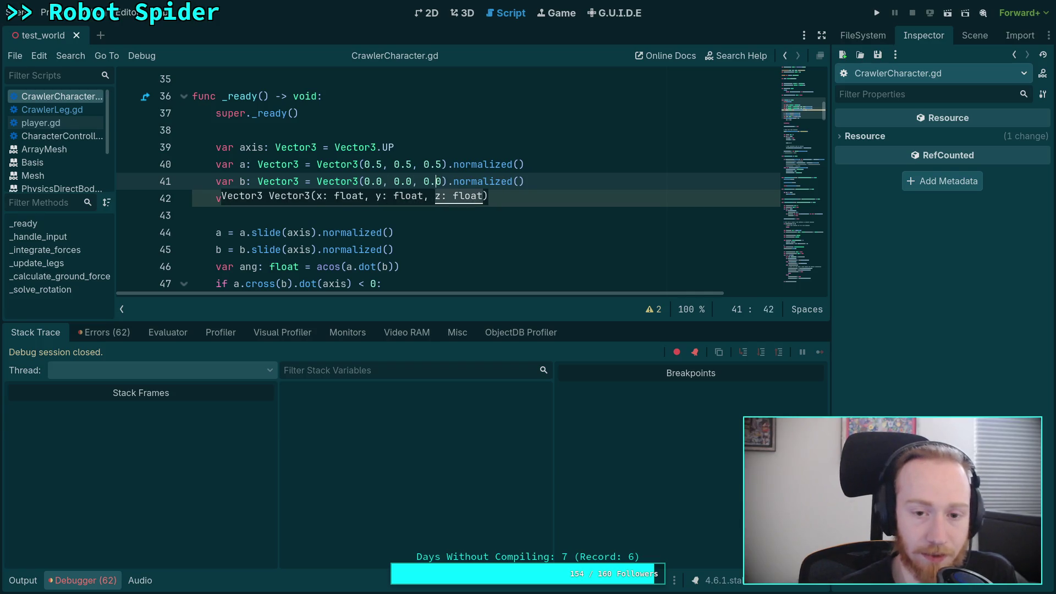
{"action": "key", "text": "BackSpace"}
{"action": "key", "text": "BackSpace"}
{"action": "key", "text": "BackSpace"}
{"action": "type", "text": "1.0"}
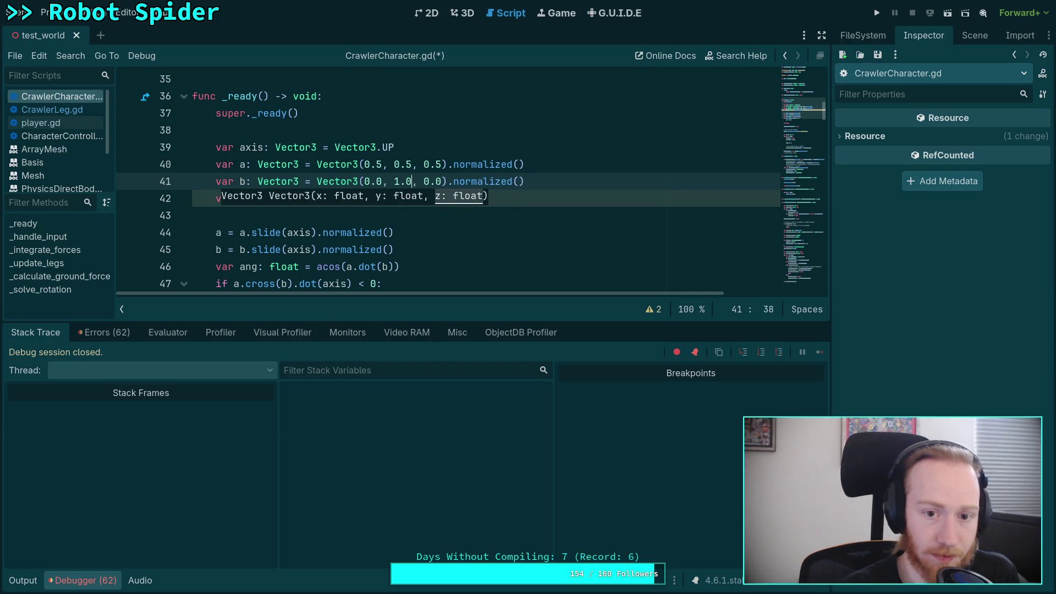
{"action": "key", "text": "ctrl+s"}
{"action": "left_click", "coordinate": [440, 150]}
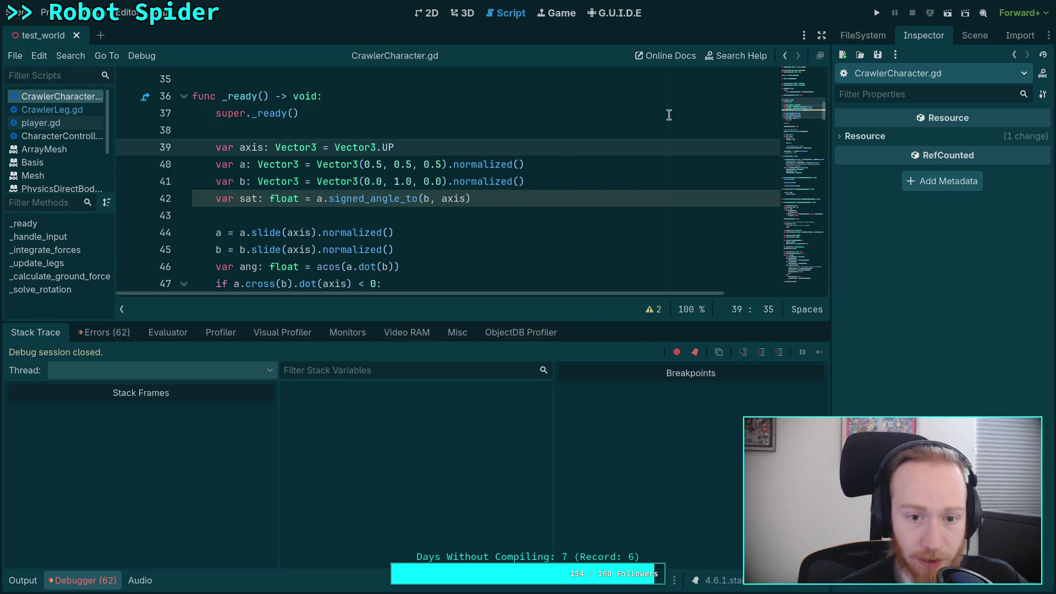
{"action": "left_click", "coordinate": [877, 14]}
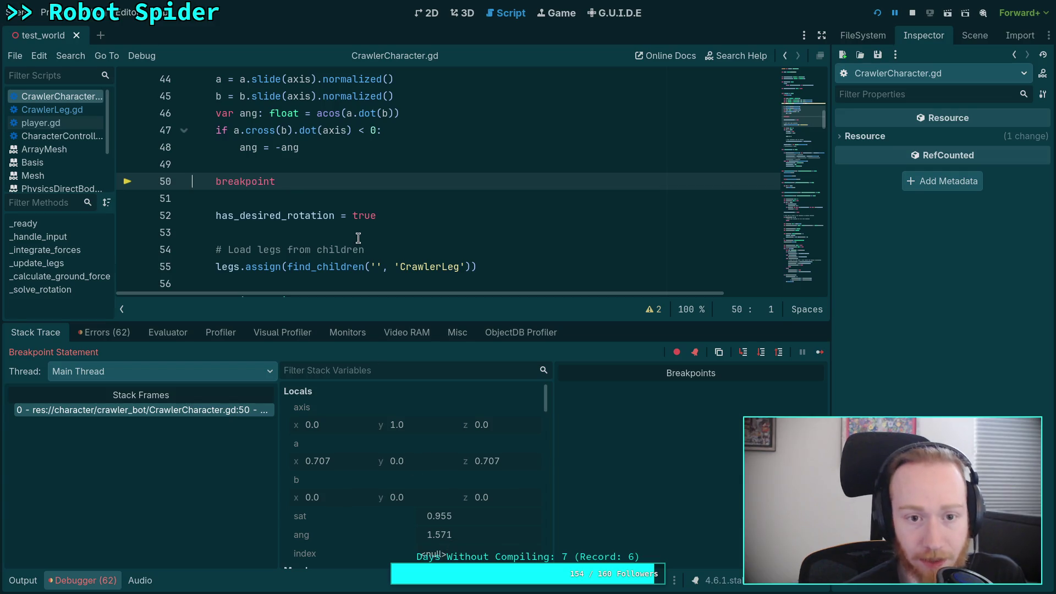
- Stop the running game and hide the debugger panel to enlarge the script
{"action": "scroll", "coordinate": [358, 238], "scroll_direction": "up", "scroll_amount": 2}
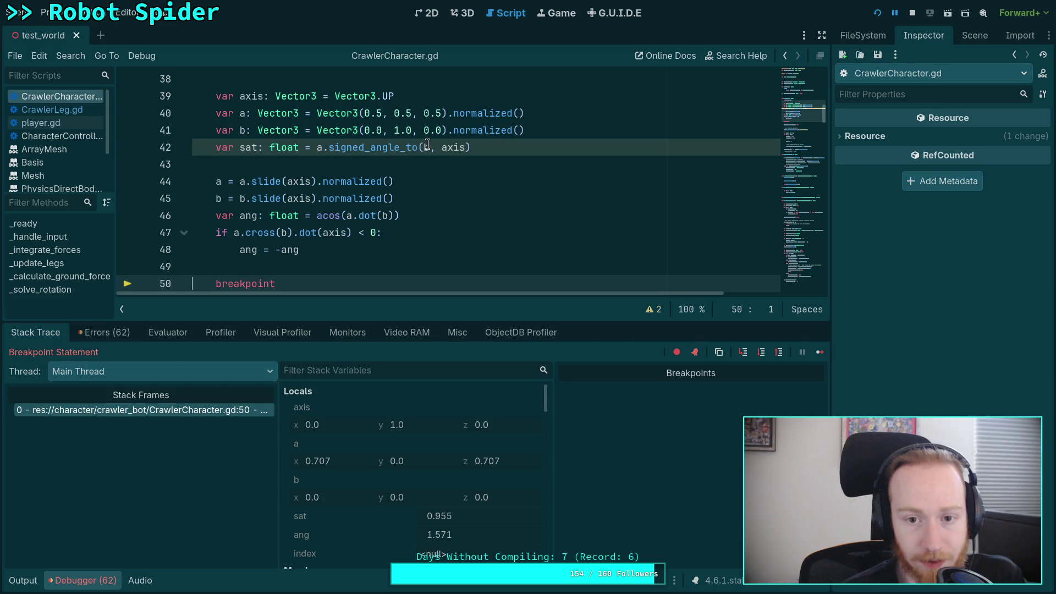
{"action": "mouse_move", "coordinate": [395, 151]}
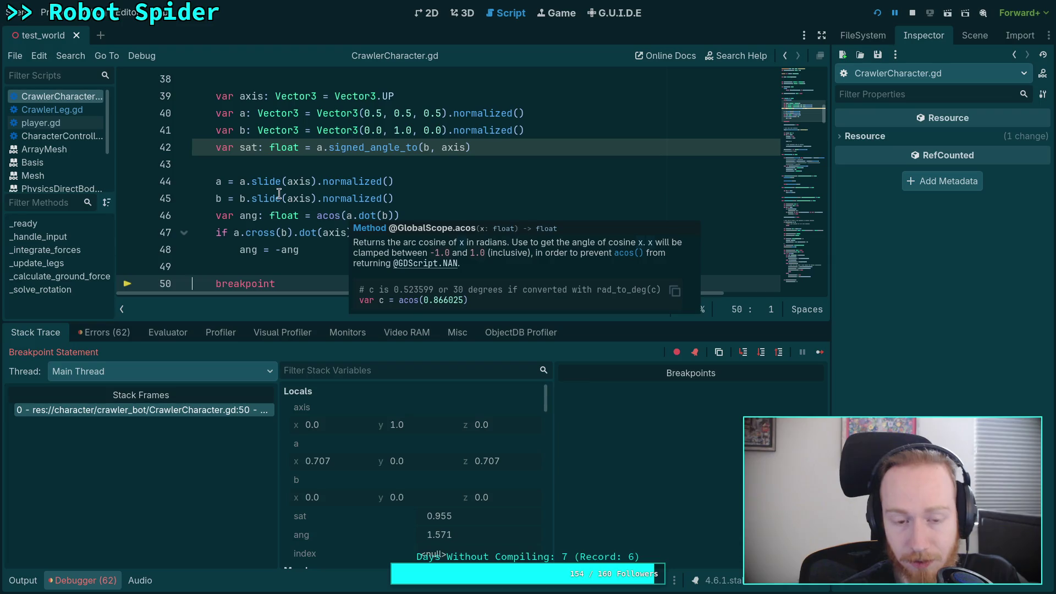
{"action": "mouse_move", "coordinate": [365, 198]}
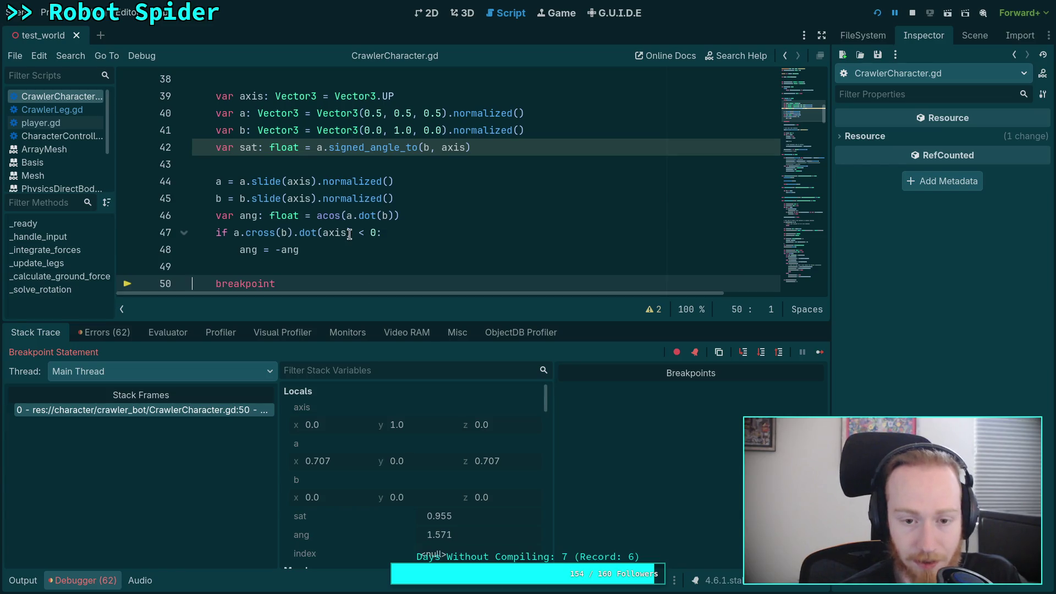
{"action": "mouse_move", "coordinate": [364, 223]}
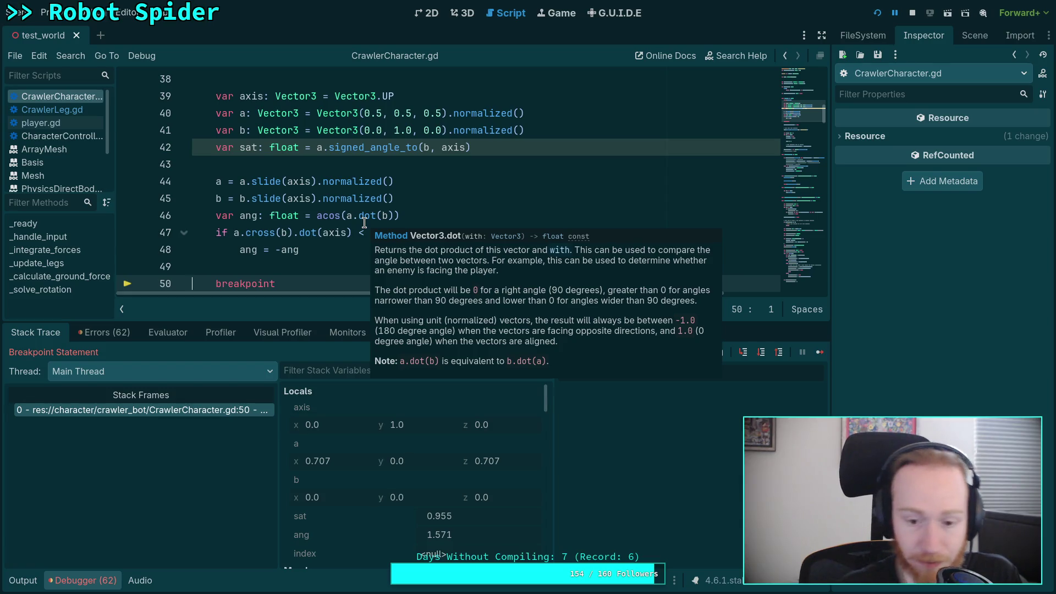
{"action": "left_click", "coordinate": [359, 198]}
{"action": "left_click", "coordinate": [912, 13]}
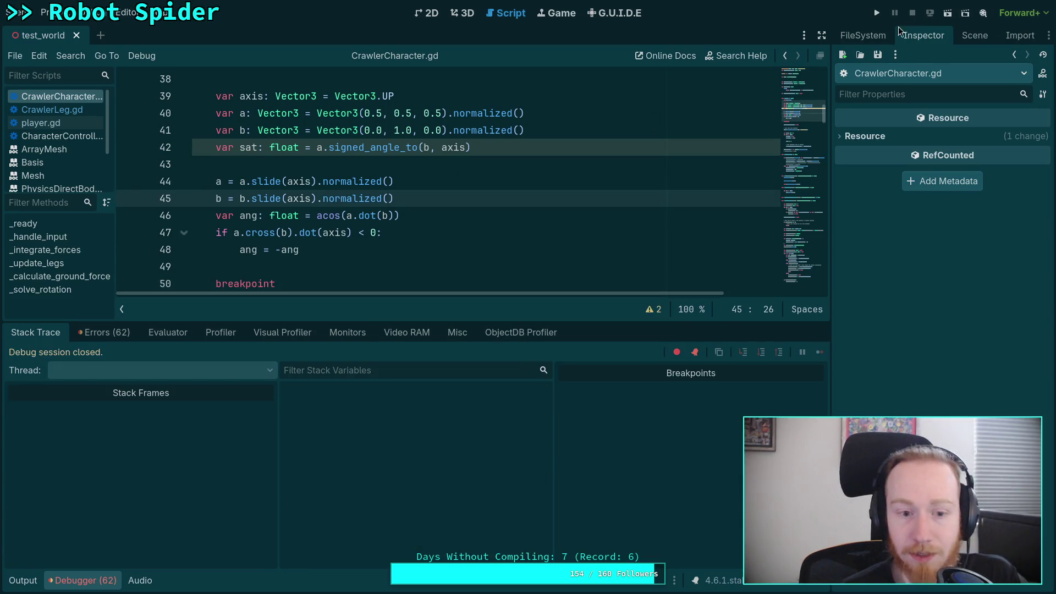
{"action": "left_click", "coordinate": [85, 581]}
- Select .slide(axis) on line 44, read slide's docs on line 45, then bring up vector3.h on GitHub
{"action": "left_click", "coordinate": [373, 264]}
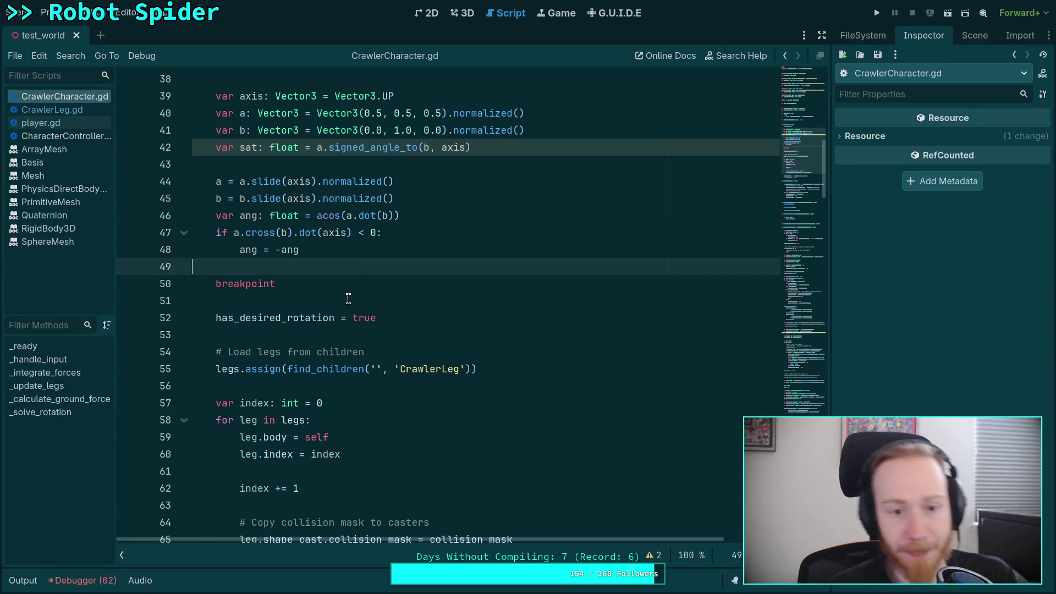
{"action": "left_click", "coordinate": [349, 300]}
{"action": "scroll", "coordinate": [351, 219], "scroll_direction": "up", "scroll_amount": 2}
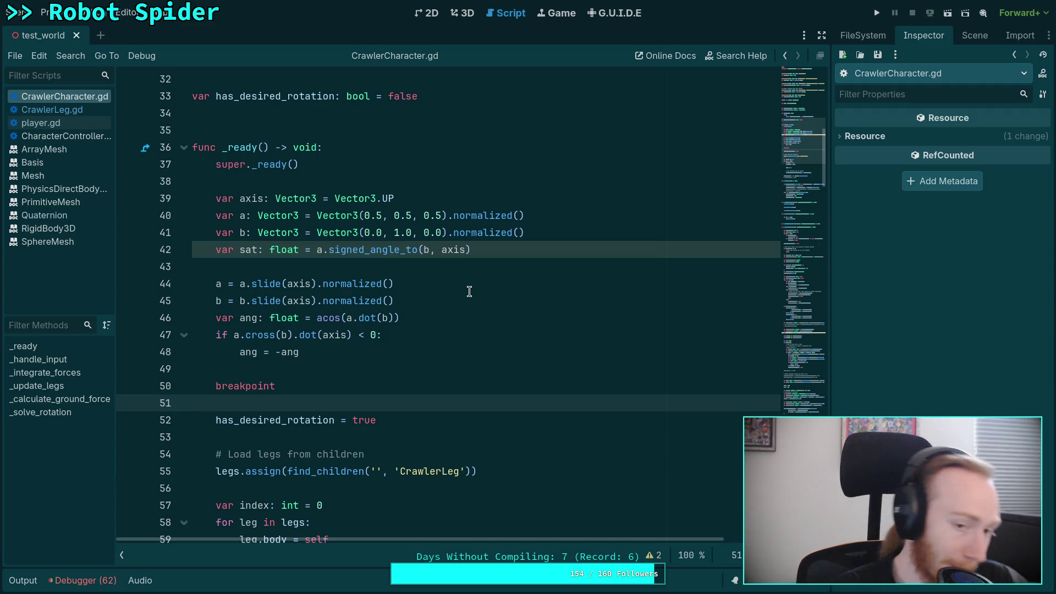
{"action": "left_click", "coordinate": [246, 284]}
{"action": "left_click_drag", "start_coordinate": [246, 284], "coordinate": [315, 286]}
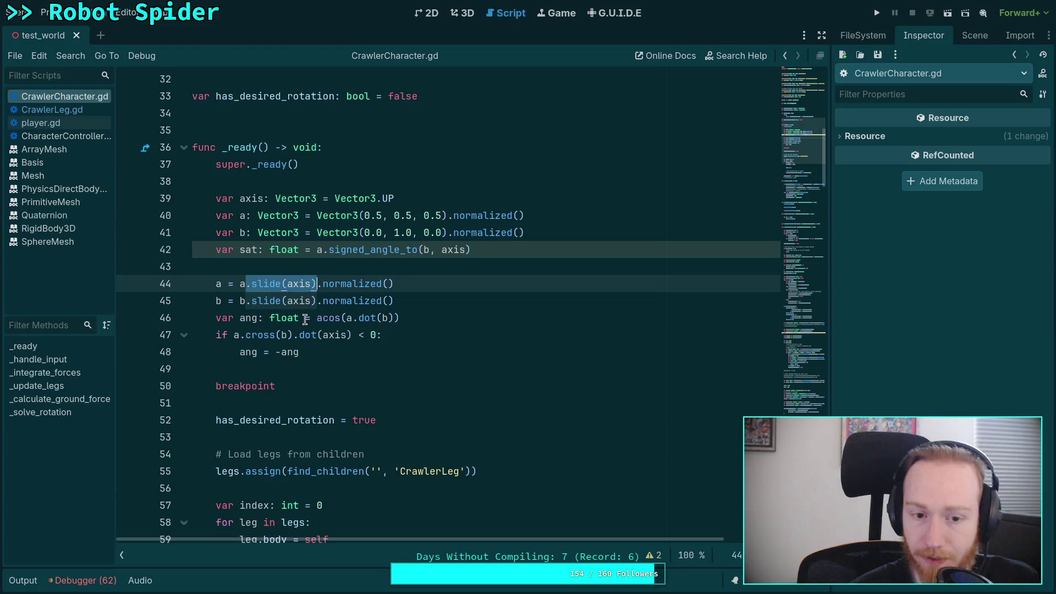
{"action": "double_click", "coordinate": [268, 301]}
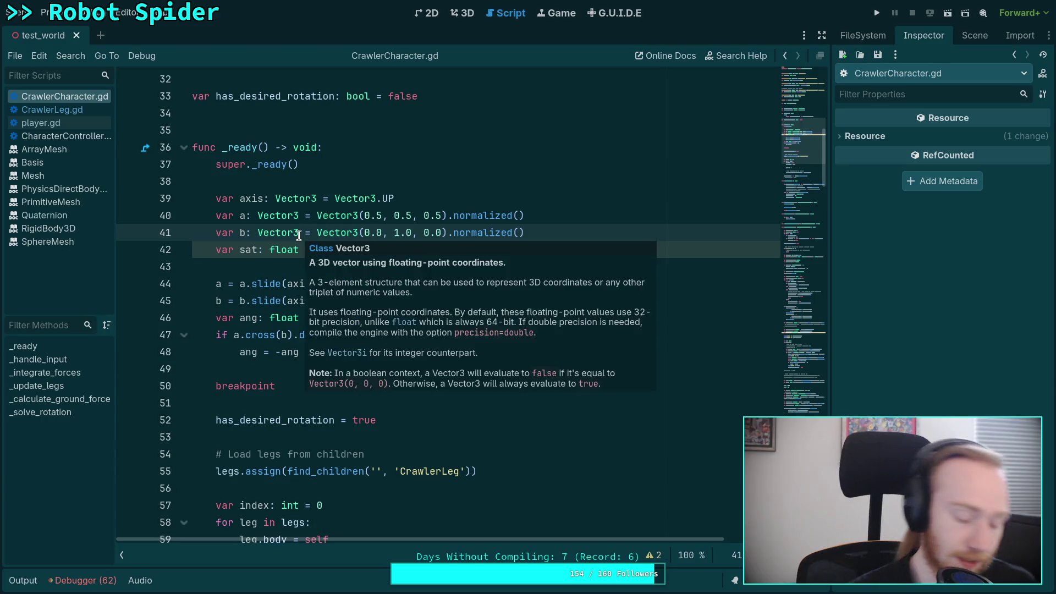
{"action": "key", "text": "super+4"}
{"action": "scroll", "coordinate": [389, 349], "scroll_direction": "down", "scroll_amount": 20}
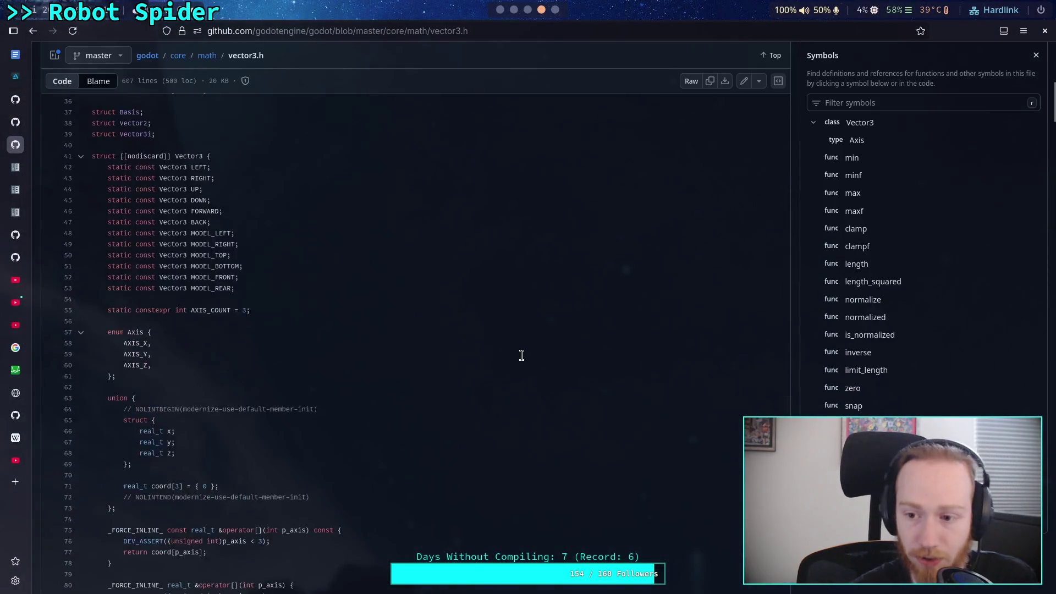
- Scroll to the end of vector3.h to read Vector3::slide, bounce and reflect, then return to CrawlerCharacter.gd
{"action": "scroll", "coordinate": [566, 371], "scroll_direction": "down", "scroll_amount": 10}
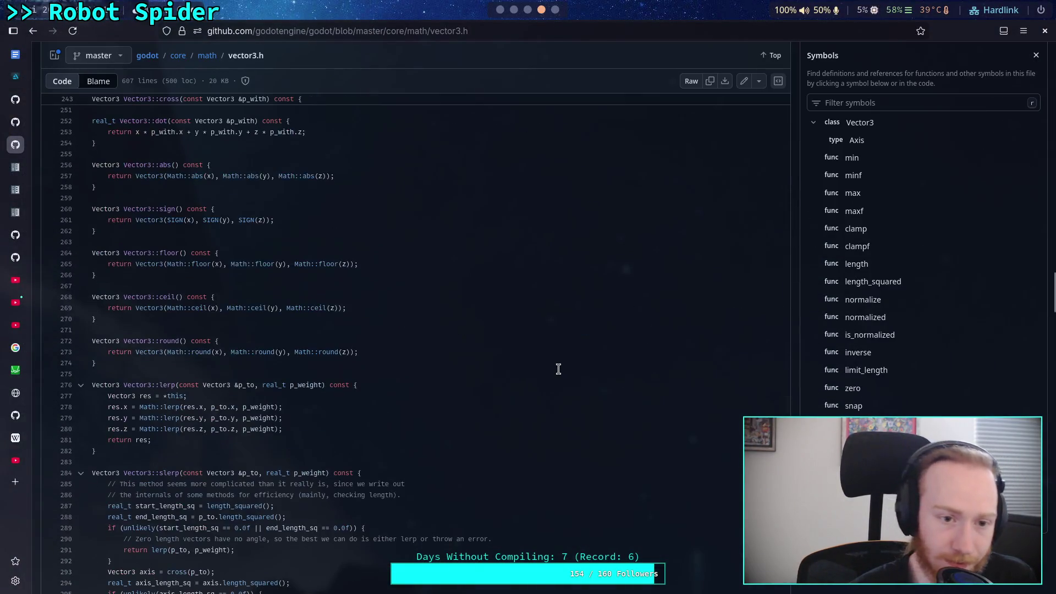
{"action": "scroll", "coordinate": [369, 346], "scroll_direction": "down", "scroll_amount": 6}
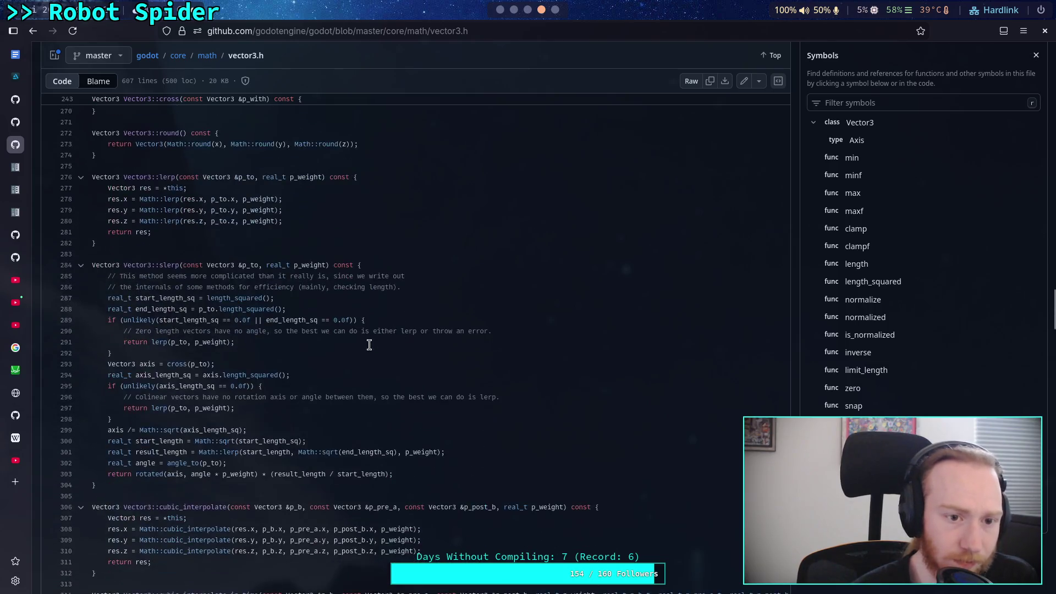
{"action": "scroll", "coordinate": [371, 345], "scroll_direction": "down", "scroll_amount": 5}
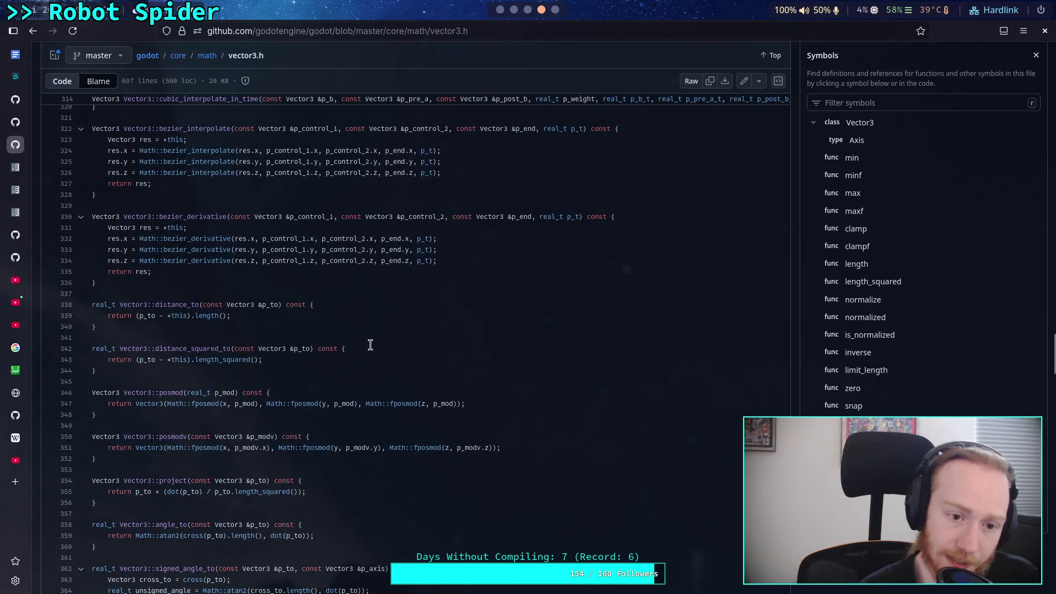
{"action": "scroll", "coordinate": [370, 345], "scroll_direction": "down", "scroll_amount": 2}
{"action": "scroll", "coordinate": [363, 345], "scroll_direction": "down", "scroll_amount": 1}
{"action": "scroll", "coordinate": [364, 345], "scroll_direction": "down", "scroll_amount": 1}
{"action": "scroll", "coordinate": [364, 345], "scroll_direction": "down", "scroll_amount": 1}
{"action": "scroll", "coordinate": [364, 343], "scroll_direction": "down", "scroll_amount": 15}
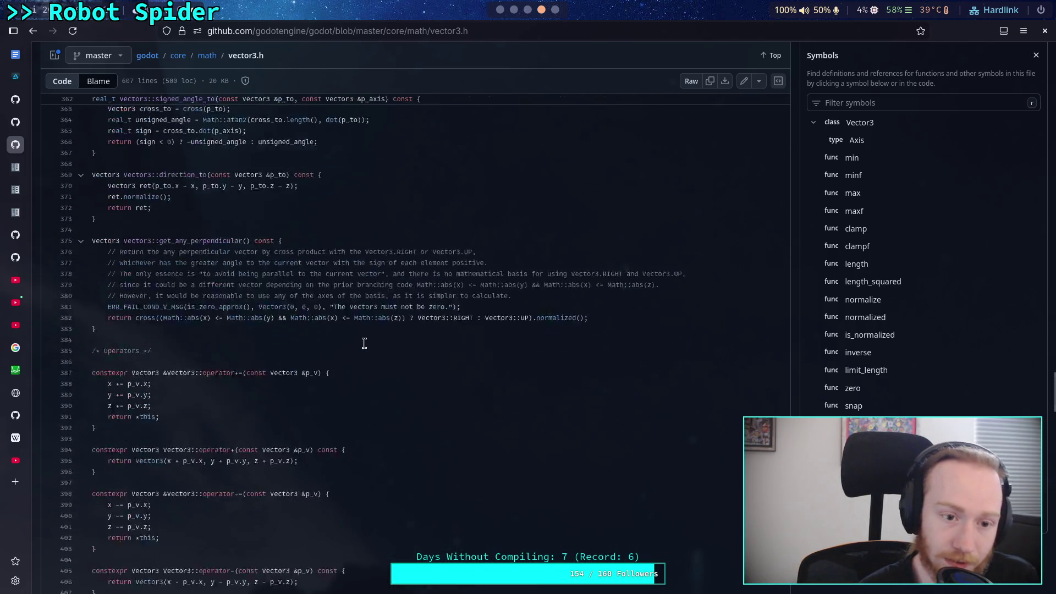
{"action": "scroll", "coordinate": [364, 343], "scroll_direction": "down", "scroll_amount": 13}
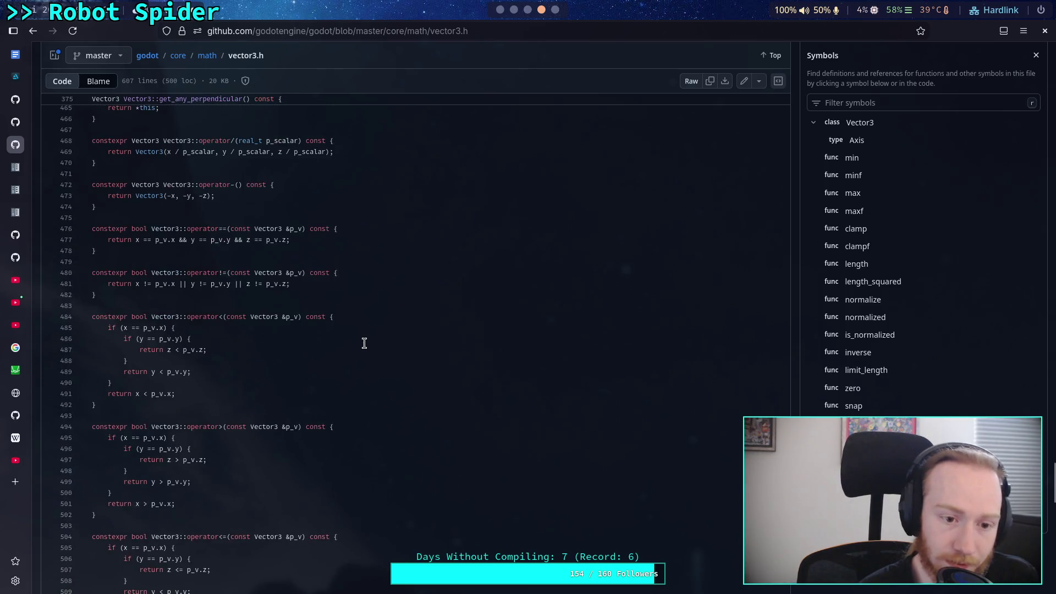
{"action": "scroll", "coordinate": [364, 343], "scroll_direction": "down", "scroll_amount": 3}
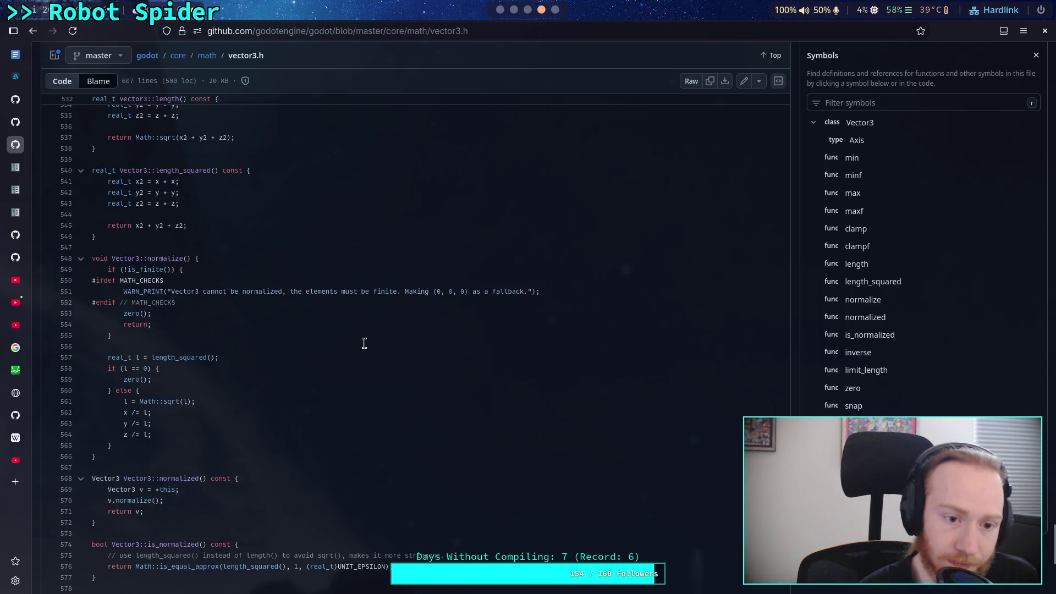
{"action": "scroll", "coordinate": [364, 343], "scroll_direction": "down", "scroll_amount": 5}
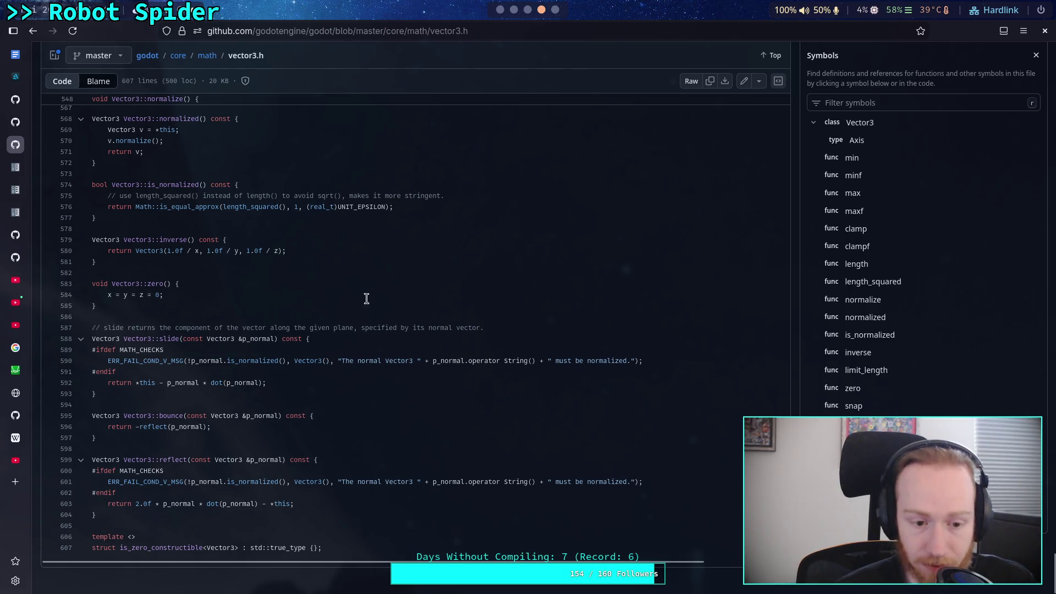
{"action": "left_click", "coordinate": [501, 10]}
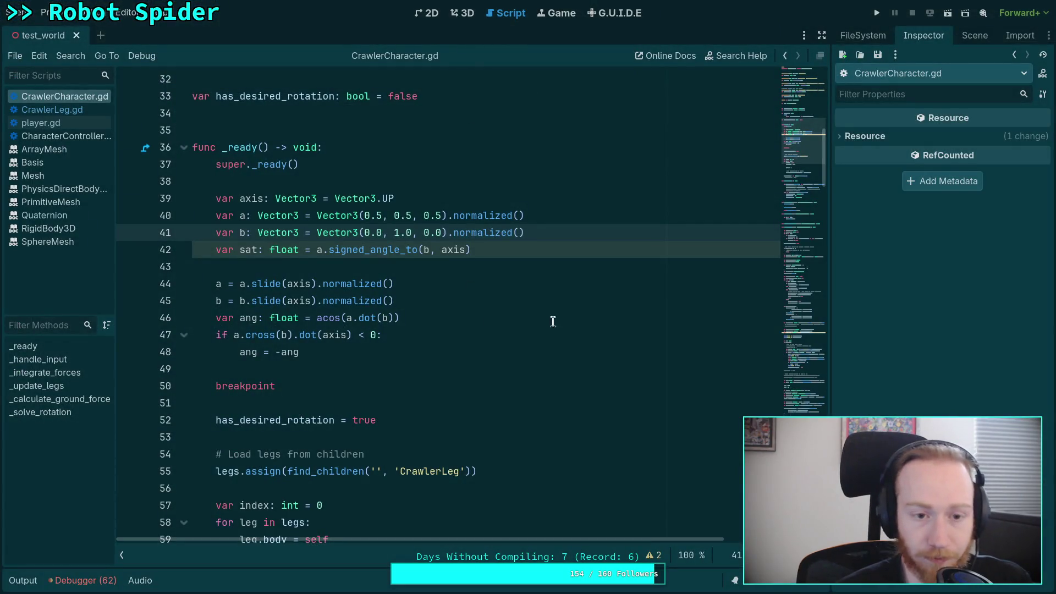
- Add a 'func signed_angle(' header on new line 243 of CrawlerCharacter.gd, then return to GitHub
{"action": "left_click_drag", "start_coordinate": [794, 162], "coordinate": [796, 397]}
{"action": "left_click", "coordinate": [526, 448]}
{"action": "scroll", "coordinate": [540, 409], "scroll_direction": "up", "scroll_amount": 8}
{"action": "scroll", "coordinate": [539, 408], "scroll_direction": "down", "scroll_amount": 15}
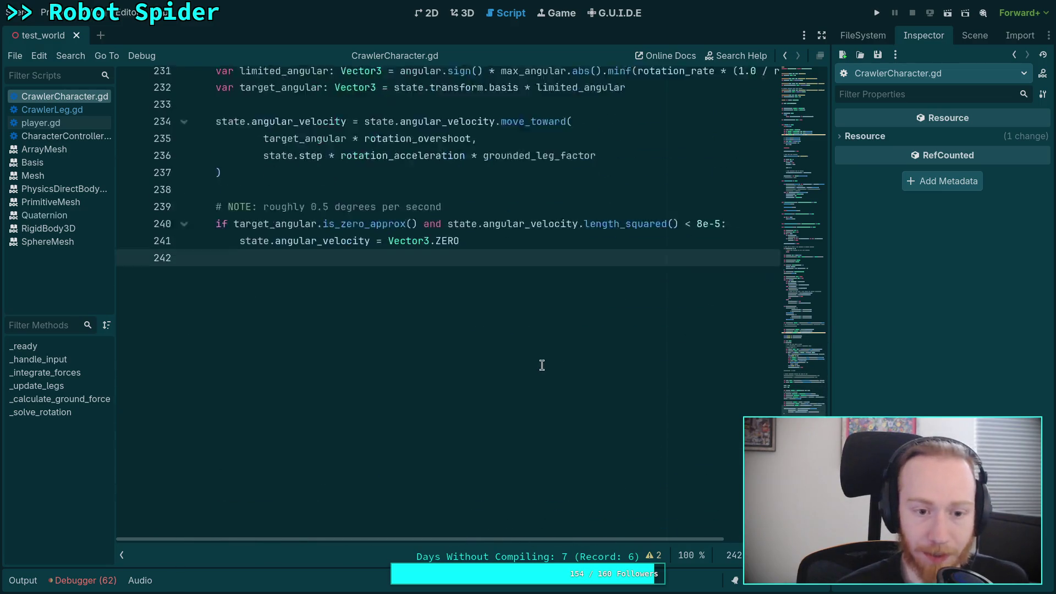
{"action": "key", "text": "Return"}
{"action": "type", "text": "func a"}
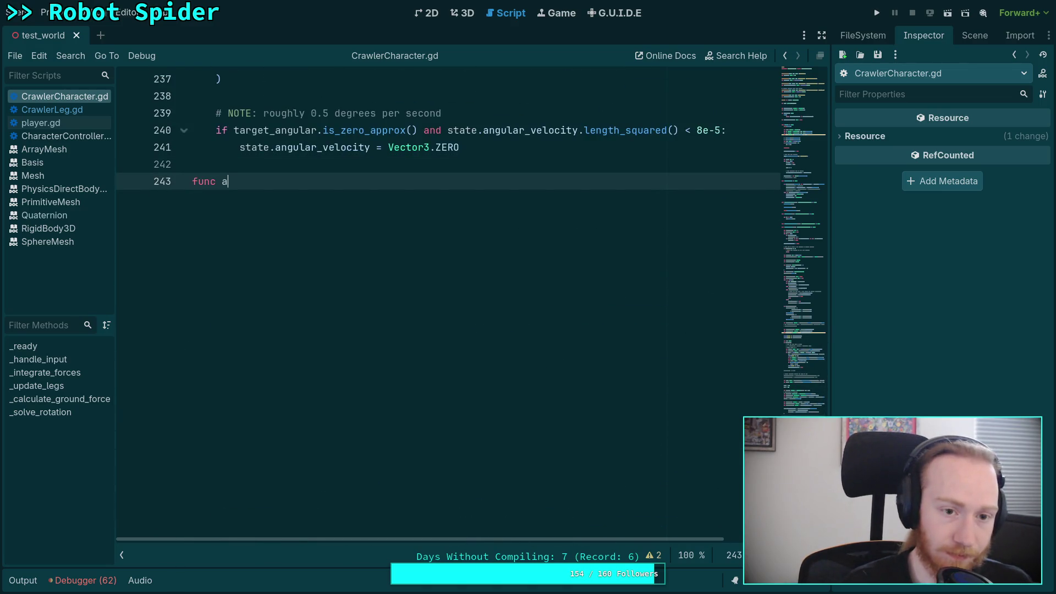
{"action": "key", "text": "BackSpace"}
{"action": "type", "text": "signe"}
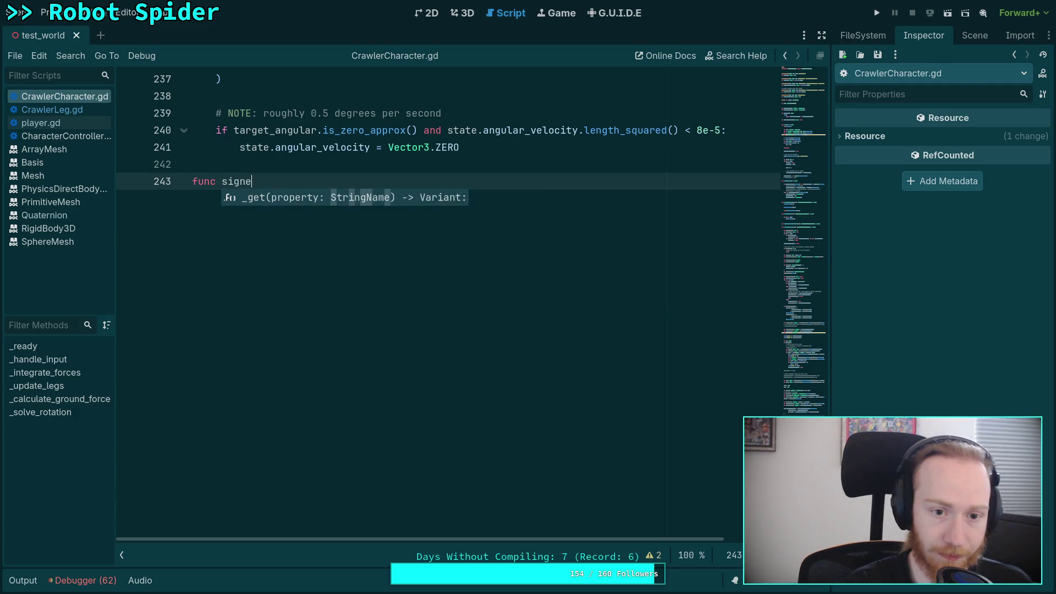
{"action": "type", "text": "d_angle_to("}
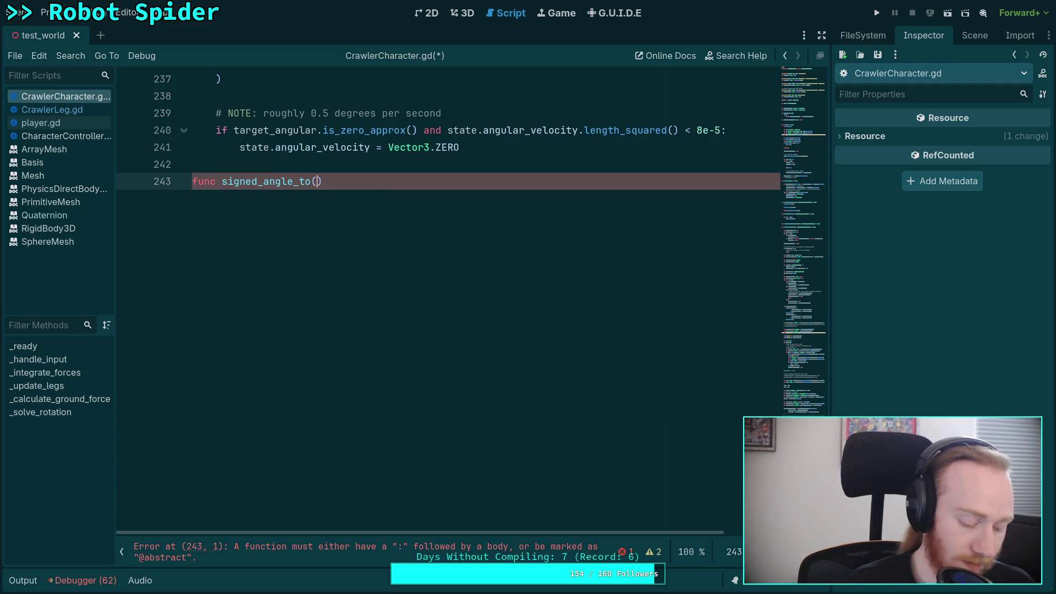
{"action": "key", "text": "BackSpace"}
{"action": "key", "text": "BackSpace"}
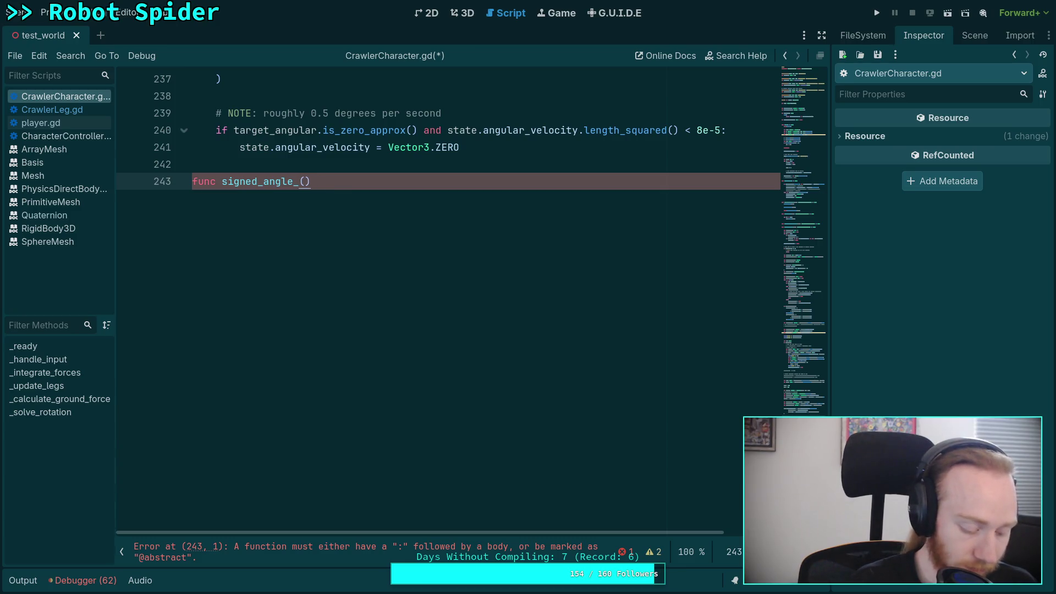
{"action": "key", "text": "BackSpace"}
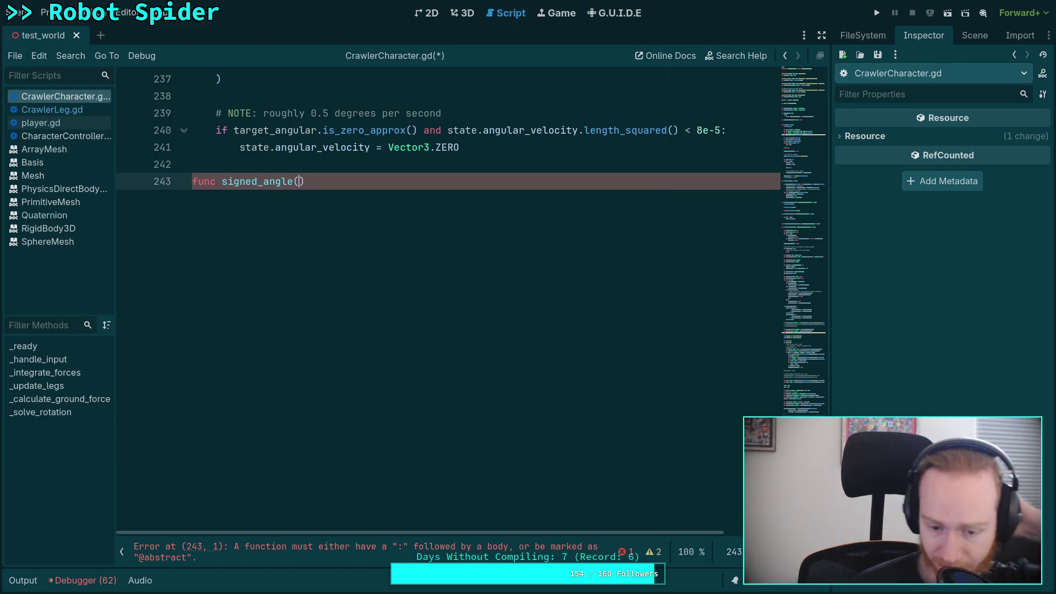
{"action": "key", "text": "alt+Tab"}
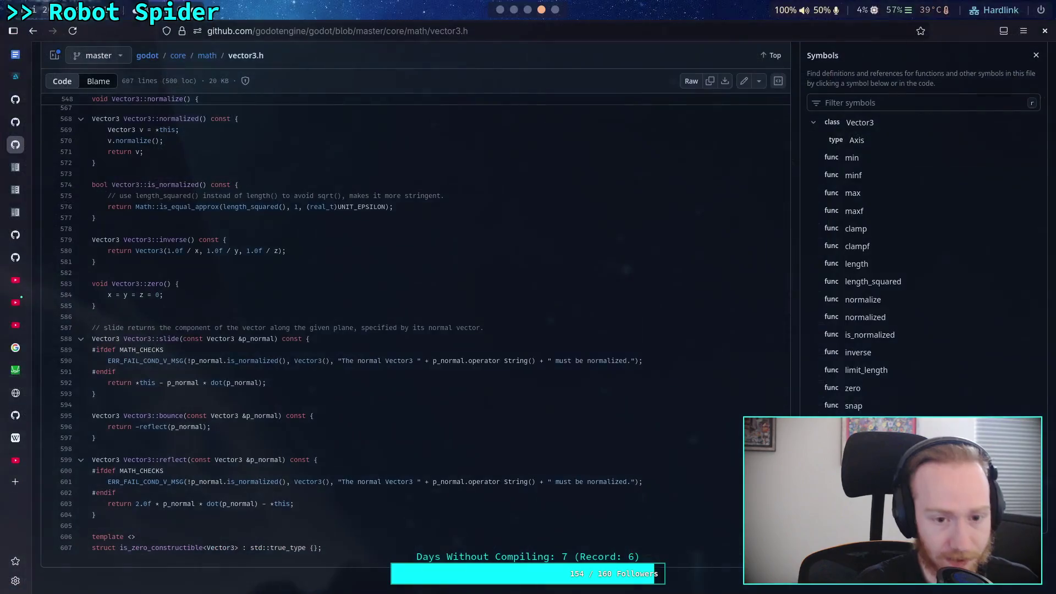
- Open the core/math folder listing from vector3.h and scroll through its files
{"action": "key", "text": "super+2"}
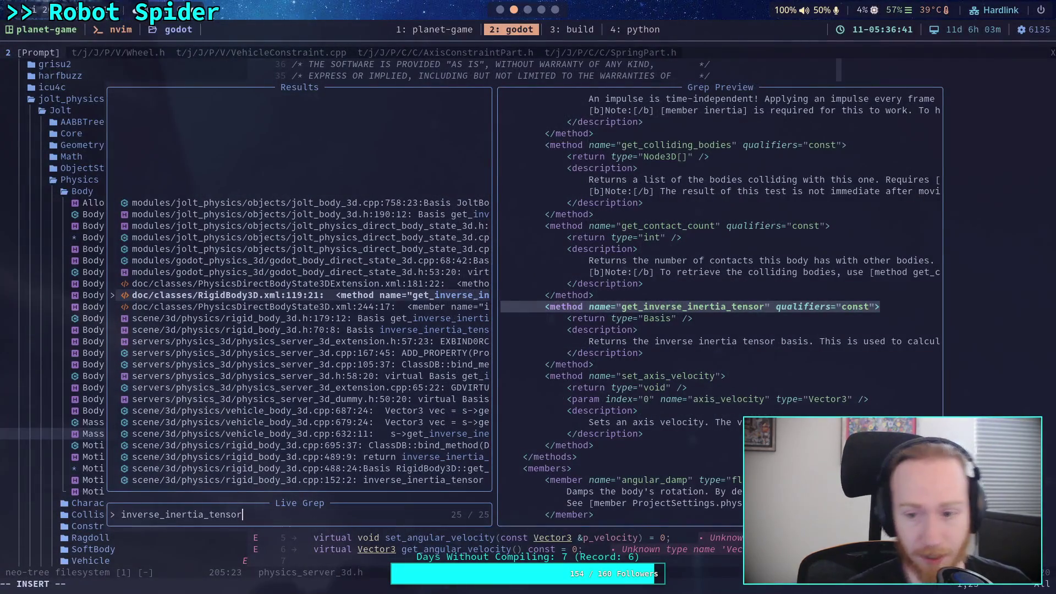
{"action": "key", "text": "super+4"}
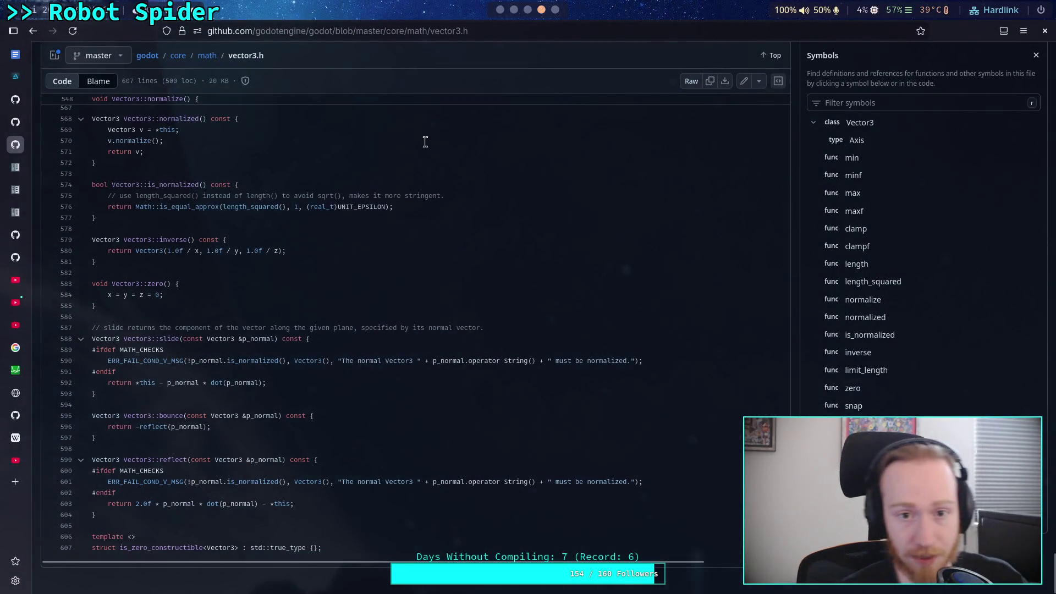
{"action": "left_click", "coordinate": [213, 57]}
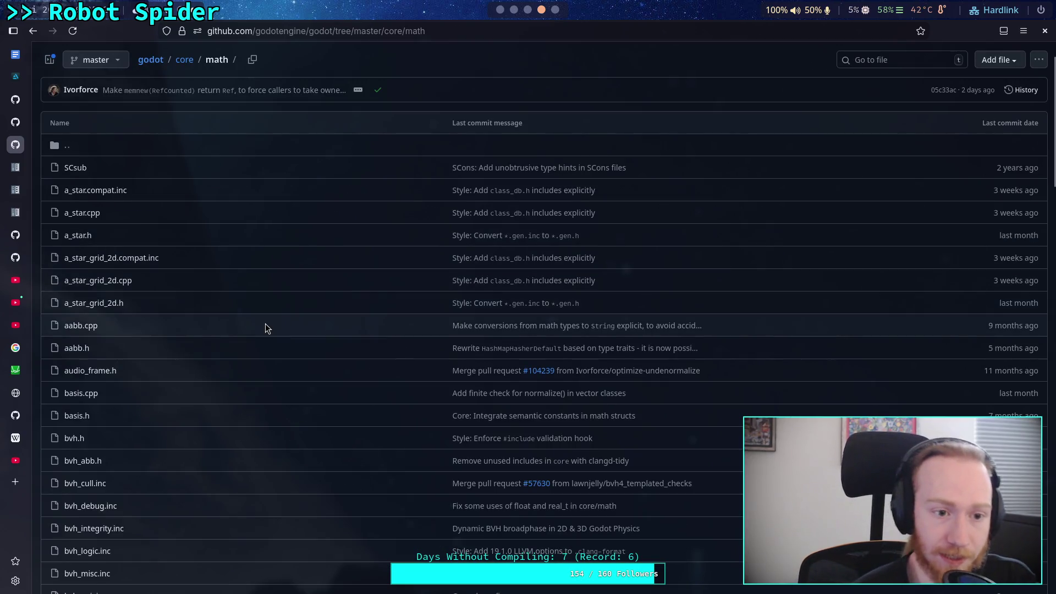
{"action": "scroll", "coordinate": [265, 325], "scroll_direction": "down", "scroll_amount": 10}
{"action": "scroll", "coordinate": [265, 325], "scroll_direction": "down", "scroll_amount": 15}
{"action": "scroll", "coordinate": [214, 395], "scroll_direction": "up", "scroll_amount": 1}
{"action": "scroll", "coordinate": [213, 394], "scroll_direction": "up", "scroll_amount": 10}
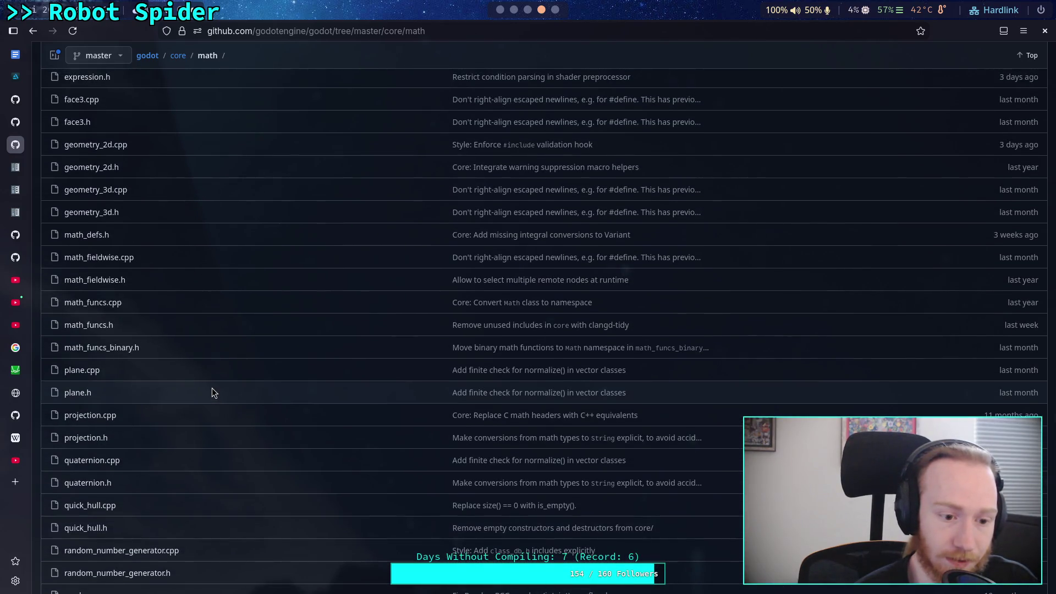
{"action": "scroll", "coordinate": [212, 388], "scroll_direction": "up", "scroll_amount": 3}
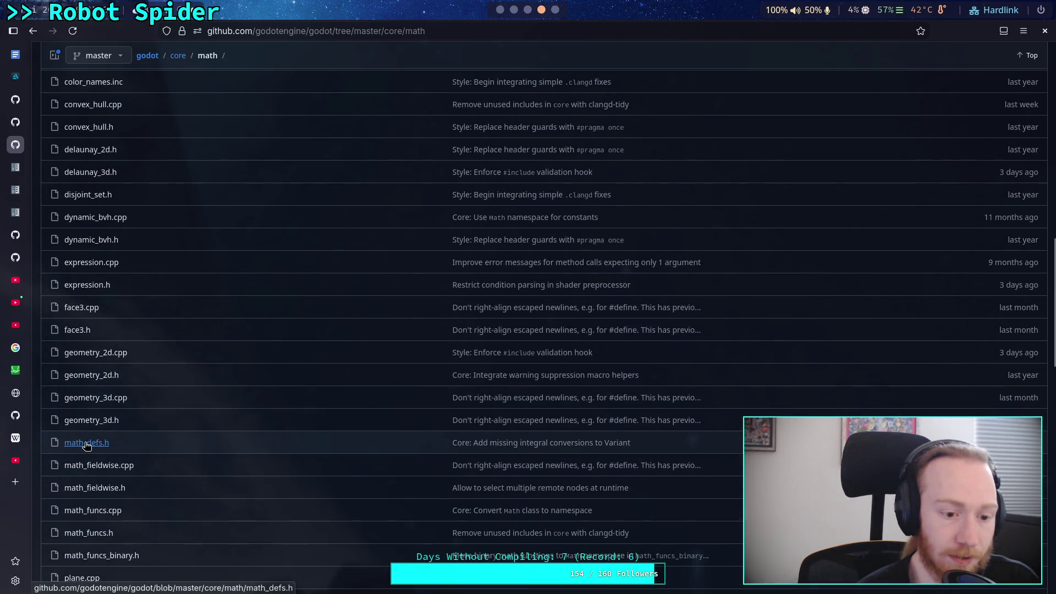
{"action": "scroll", "coordinate": [149, 480], "scroll_direction": "down", "scroll_amount": 2}
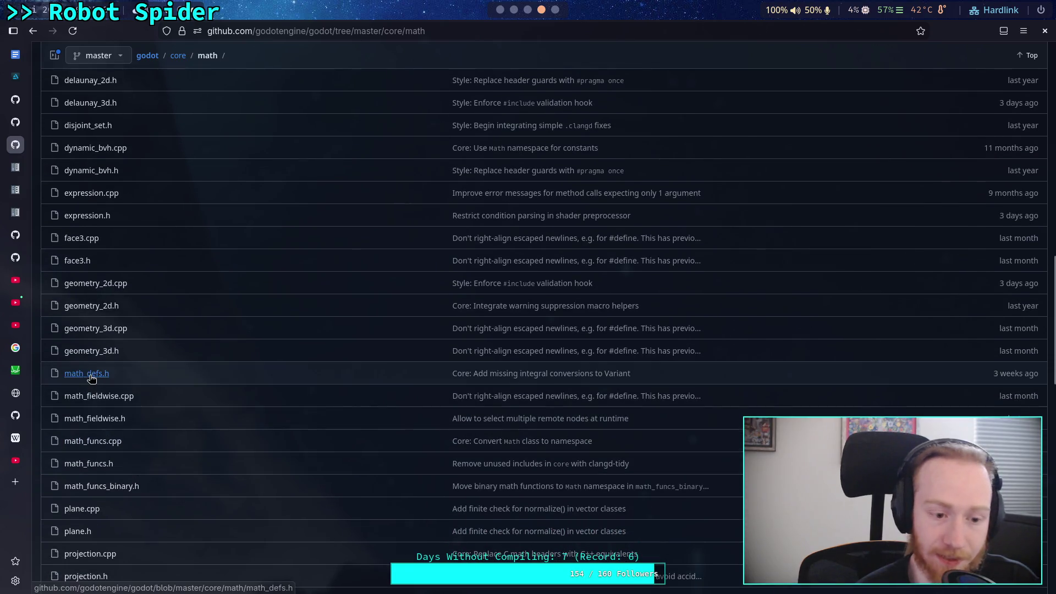
- Peek at math_defs.h and SCsub, then go up to the core folder and open core_bind.cpp
{"action": "left_click", "coordinate": [87, 374]}
{"action": "scroll", "coordinate": [389, 398], "scroll_direction": "down", "scroll_amount": 10}
{"action": "scroll", "coordinate": [389, 398], "scroll_direction": "down", "scroll_amount": 5}
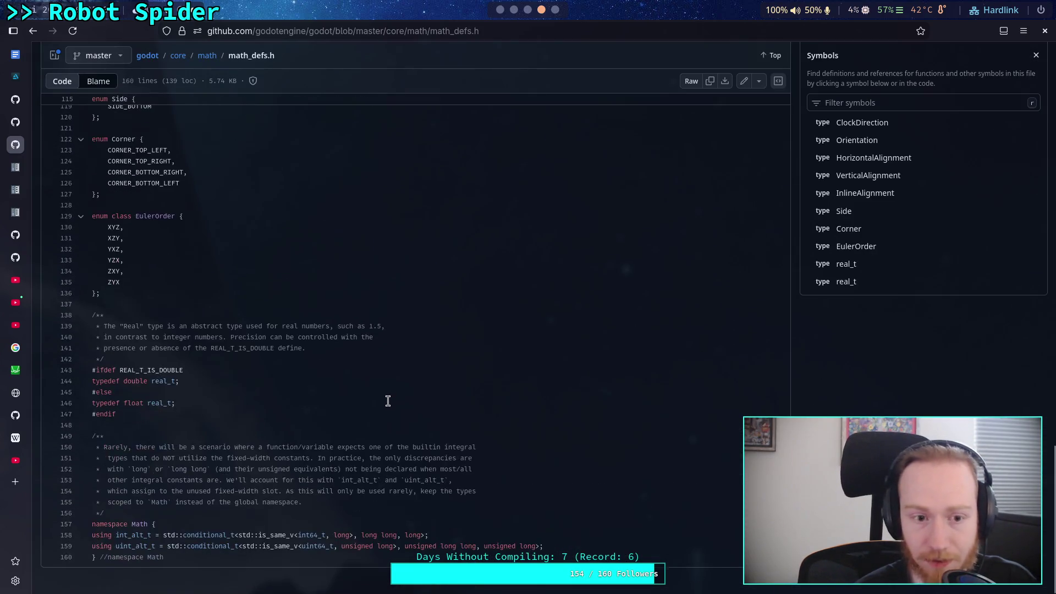
{"action": "left_click", "coordinate": [33, 30]}
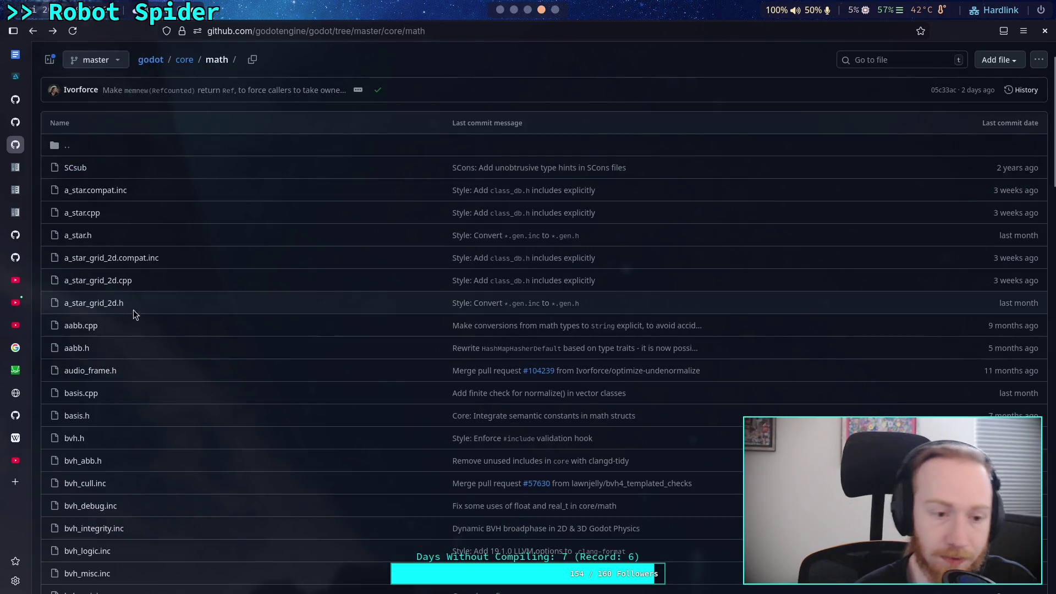
{"action": "left_click", "coordinate": [81, 170]}
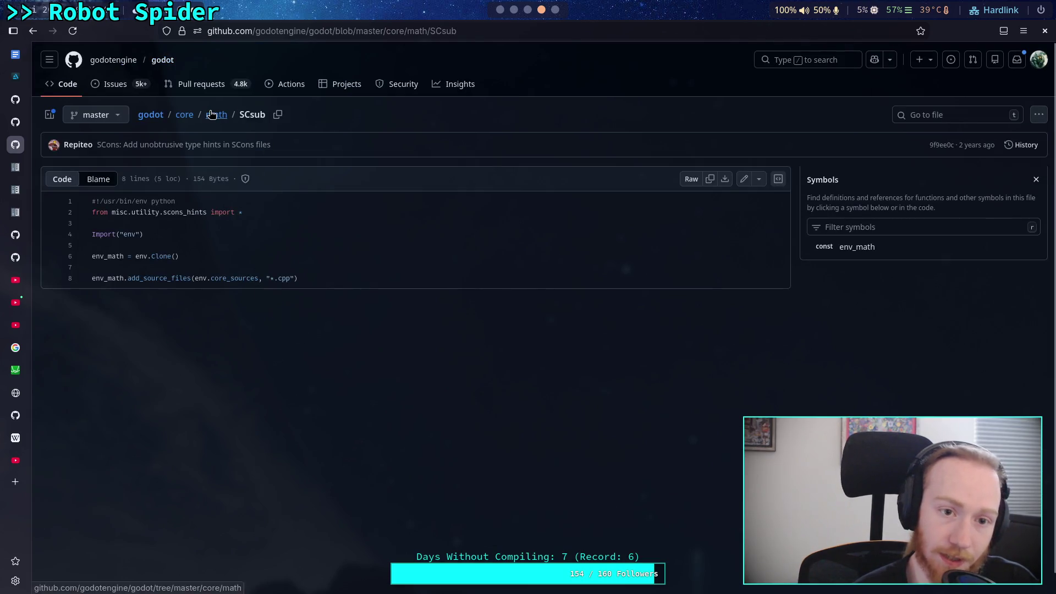
{"action": "left_click", "coordinate": [217, 114]}
{"action": "left_click", "coordinate": [192, 67]}
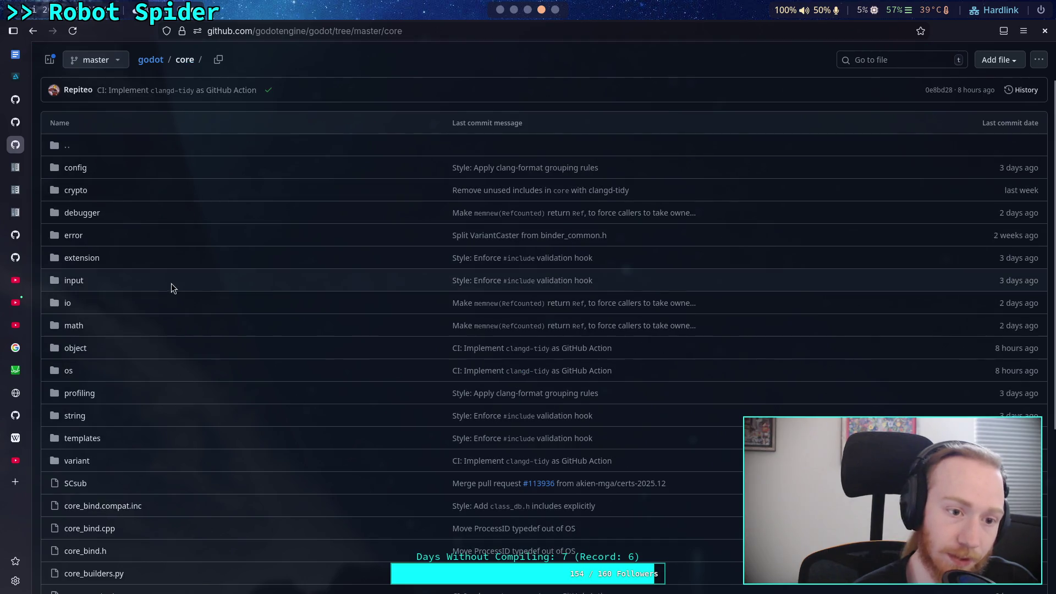
{"action": "scroll", "coordinate": [155, 290], "scroll_direction": "down", "scroll_amount": 3}
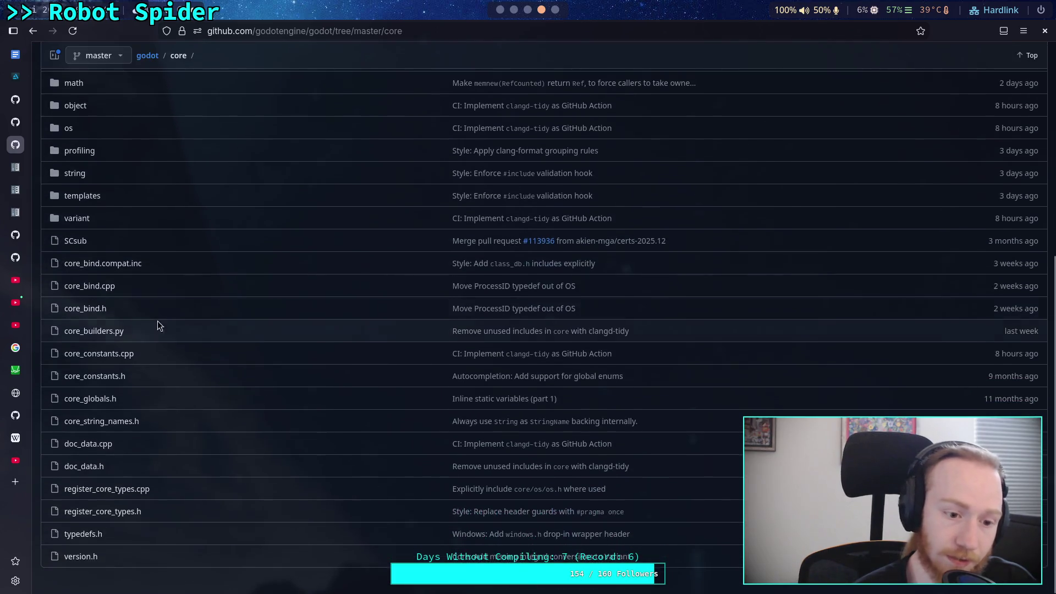
{"action": "left_click", "coordinate": [98, 287]}
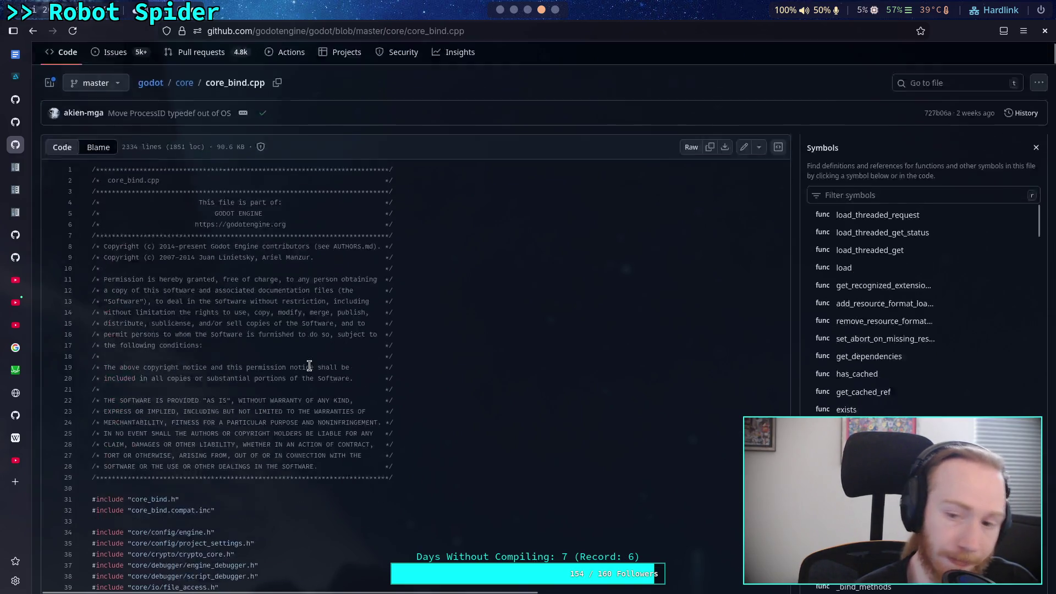
- Scroll through core_bind.cpp down to Thread::_bind_methods, then switch to the code-search desktop
{"action": "scroll", "coordinate": [429, 378], "scroll_direction": "down", "scroll_amount": 20}
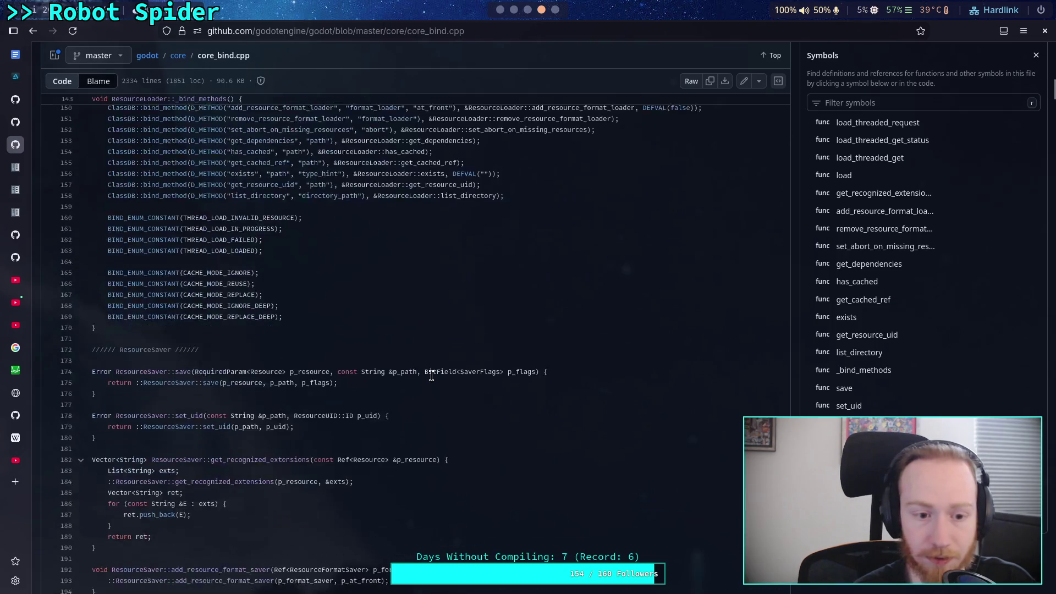
{"action": "scroll", "coordinate": [432, 376], "scroll_direction": "down", "scroll_amount": 15}
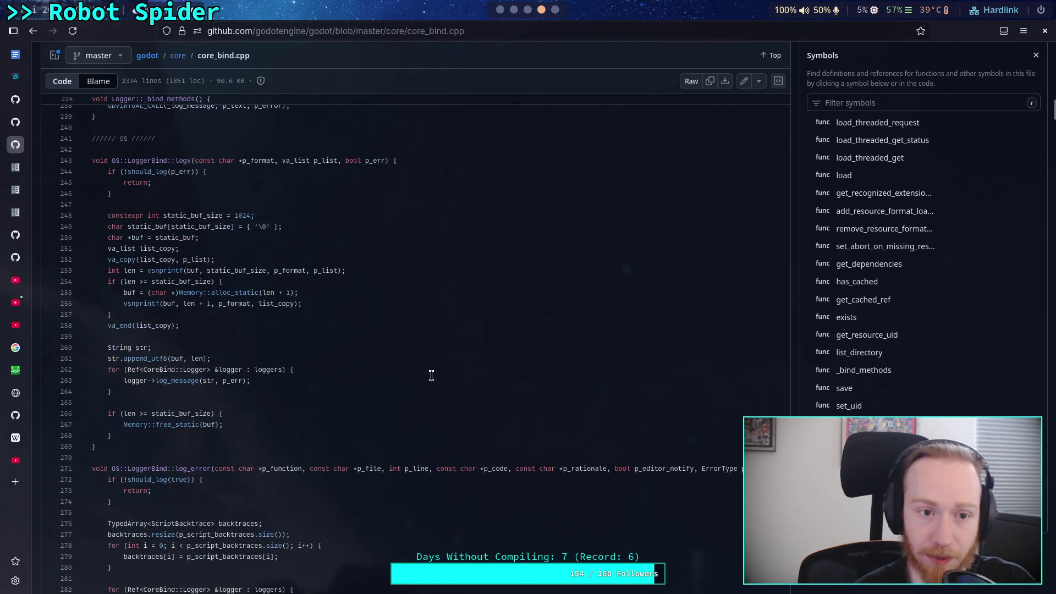
{"action": "scroll", "coordinate": [432, 376], "scroll_direction": "down", "scroll_amount": 20}
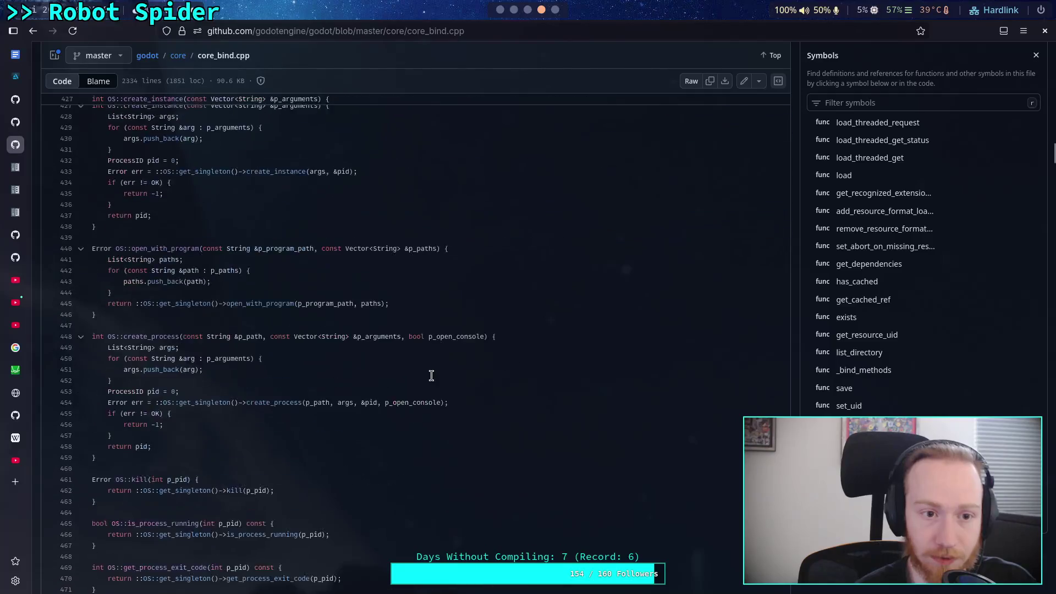
{"action": "scroll", "coordinate": [431, 375], "scroll_direction": "down", "scroll_amount": 20}
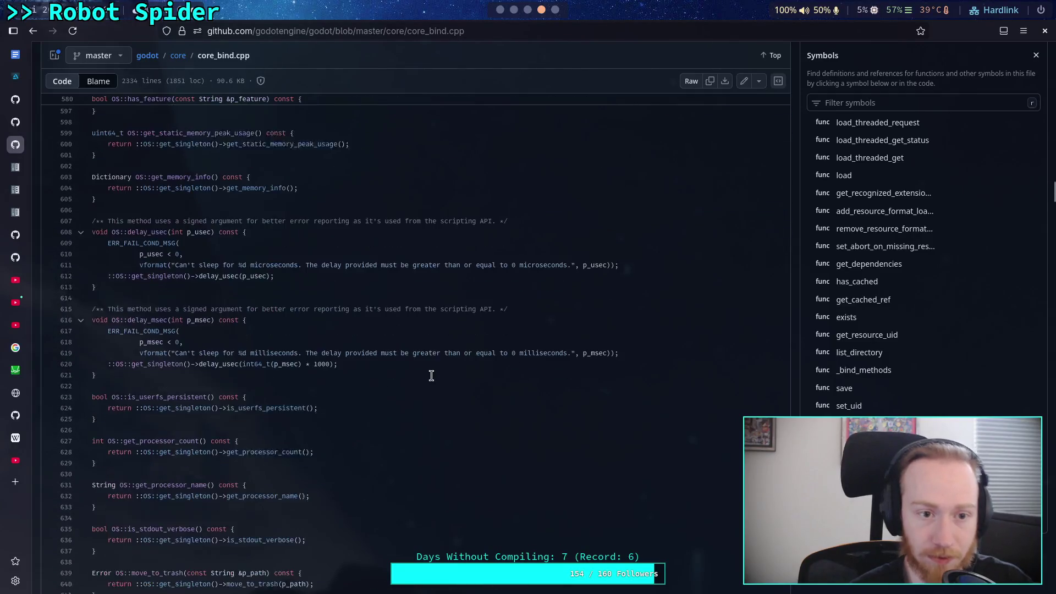
{"action": "scroll", "coordinate": [431, 376], "scroll_direction": "down", "scroll_amount": 20}
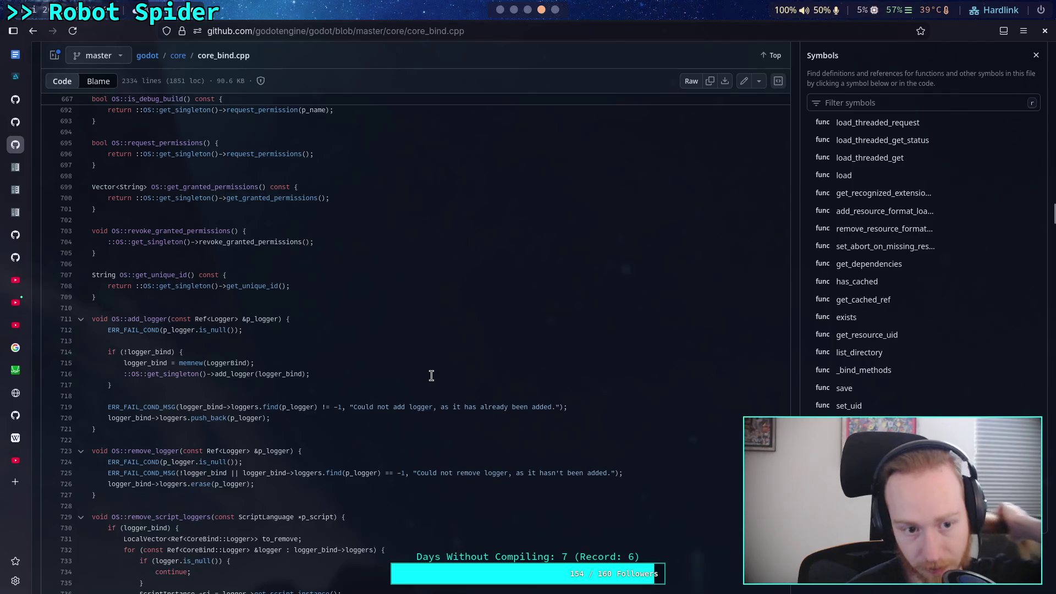
{"action": "scroll", "coordinate": [431, 375], "scroll_direction": "down", "scroll_amount": 20}
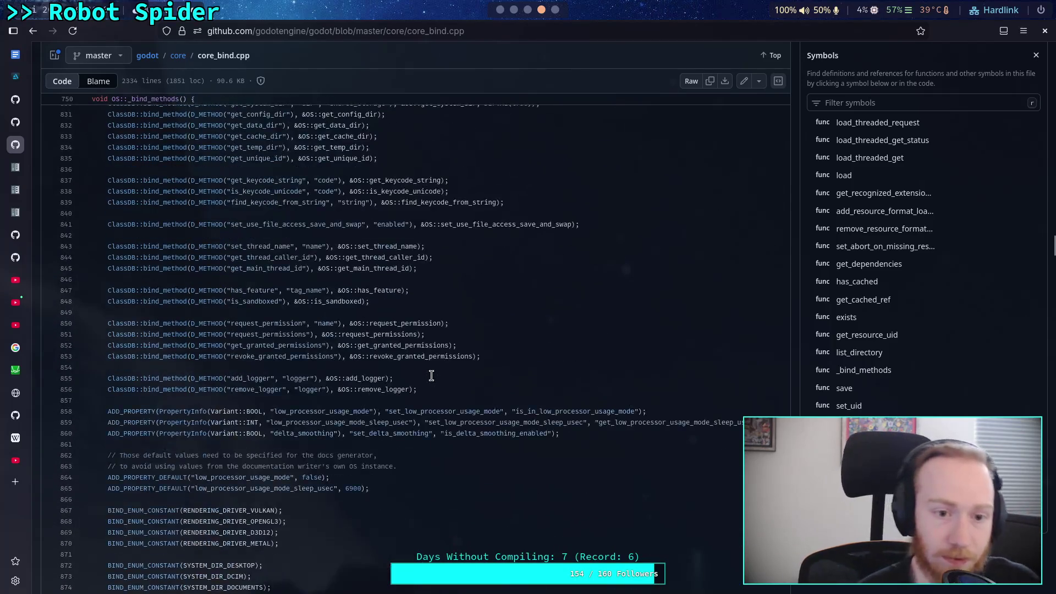
{"action": "scroll", "coordinate": [432, 375], "scroll_direction": "down", "scroll_amount": 20}
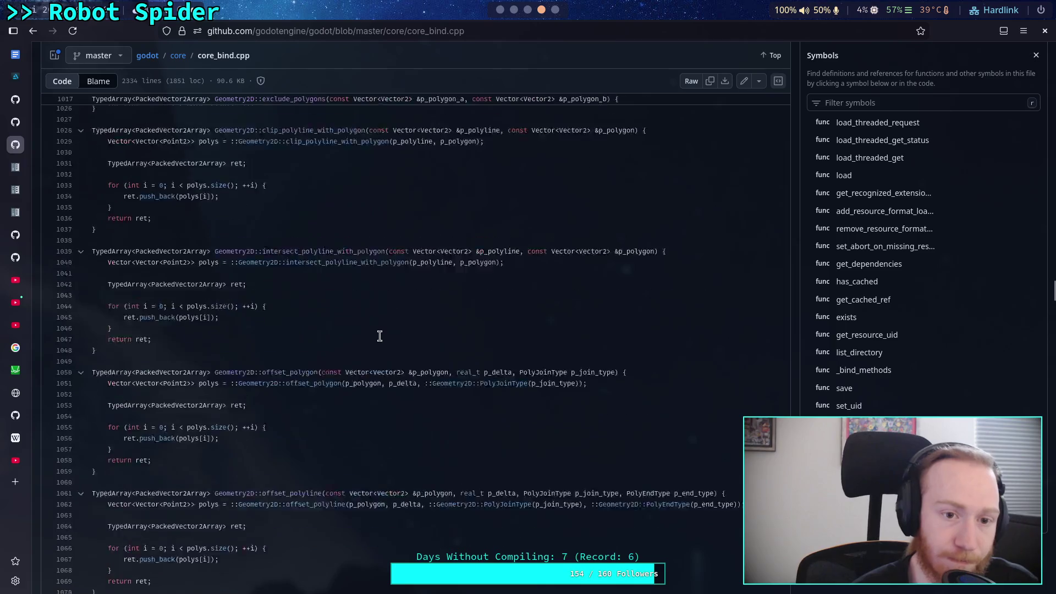
{"action": "scroll", "coordinate": [358, 327], "scroll_direction": "down", "scroll_amount": 5}
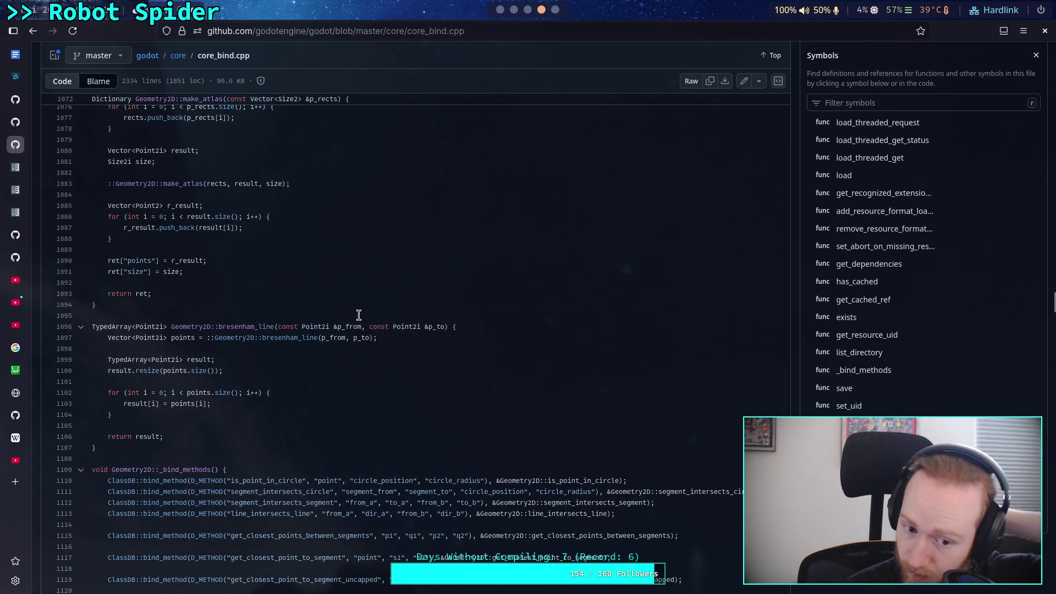
{"action": "scroll", "coordinate": [855, 368], "scroll_direction": "down", "scroll_amount": 10}
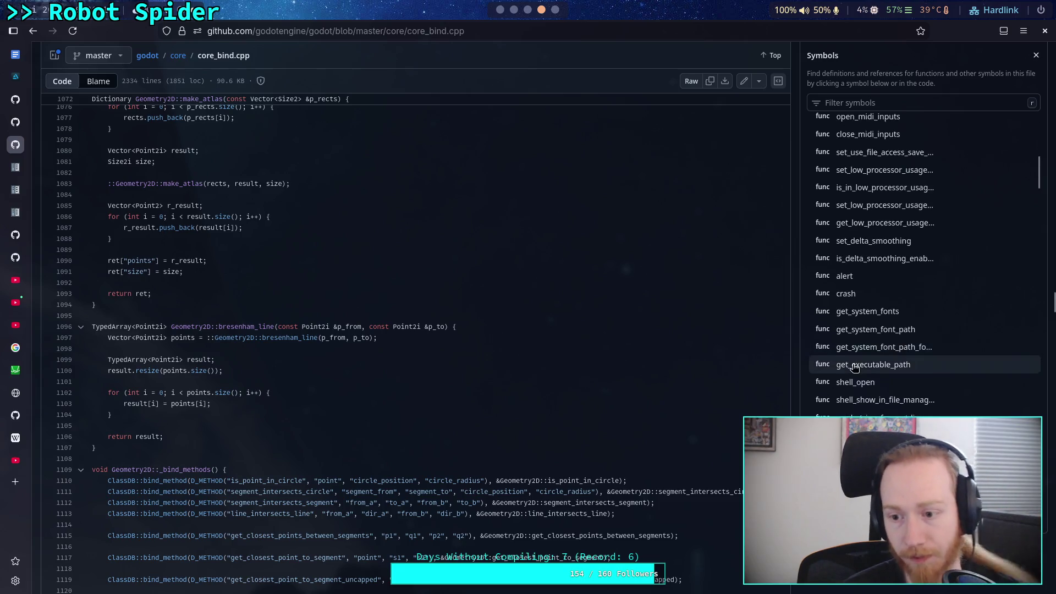
{"action": "scroll", "coordinate": [854, 368], "scroll_direction": "down", "scroll_amount": 5}
{"action": "scroll", "coordinate": [494, 354], "scroll_direction": "down", "scroll_amount": 20}
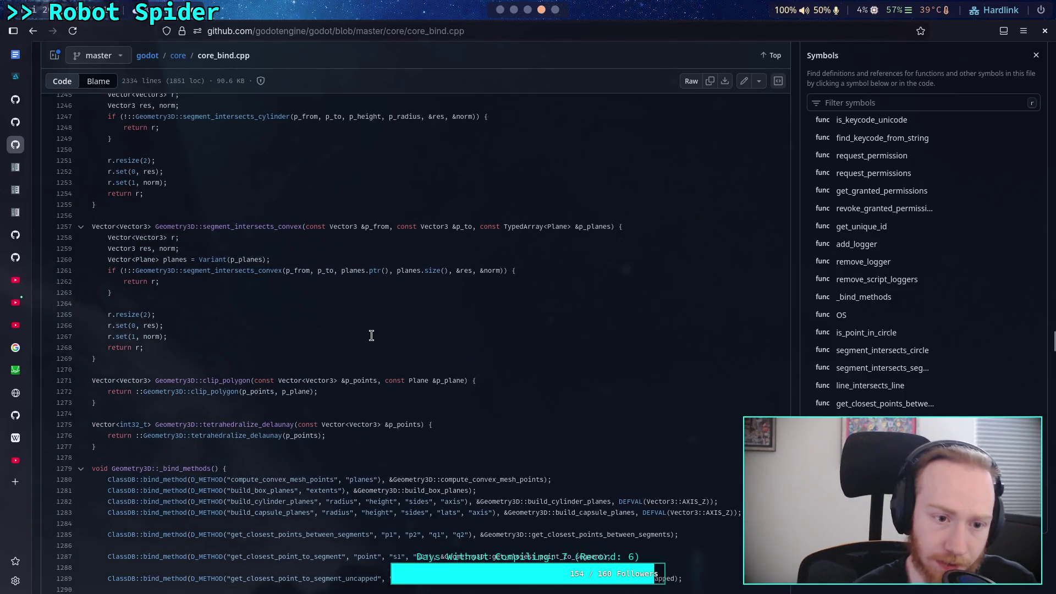
{"action": "scroll", "coordinate": [361, 332], "scroll_direction": "up", "scroll_amount": 4}
{"action": "scroll", "coordinate": [361, 333], "scroll_direction": "down", "scroll_amount": 15}
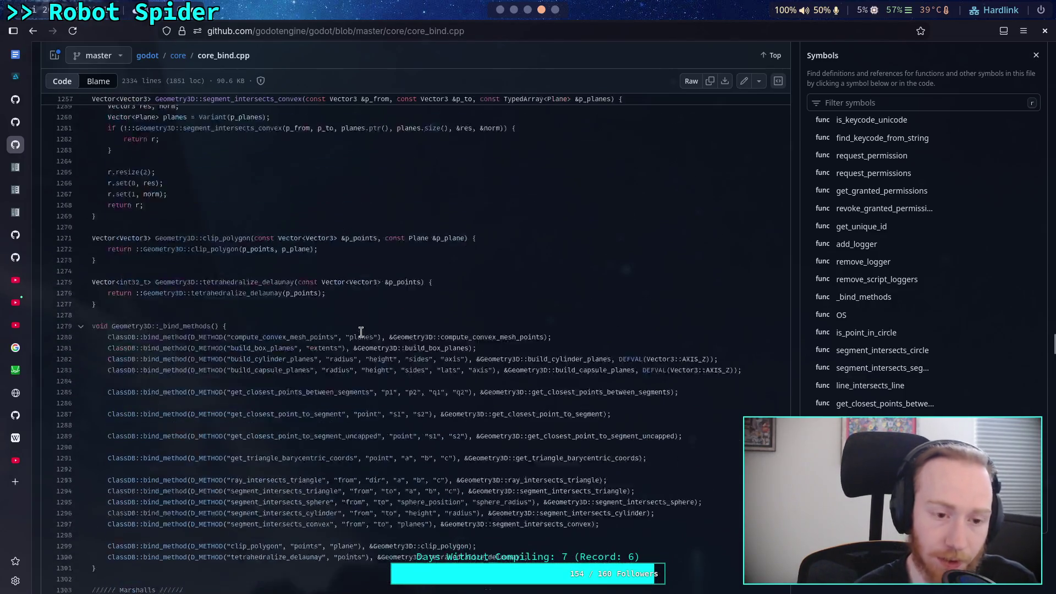
{"action": "scroll", "coordinate": [330, 336], "scroll_direction": "up", "scroll_amount": 6}
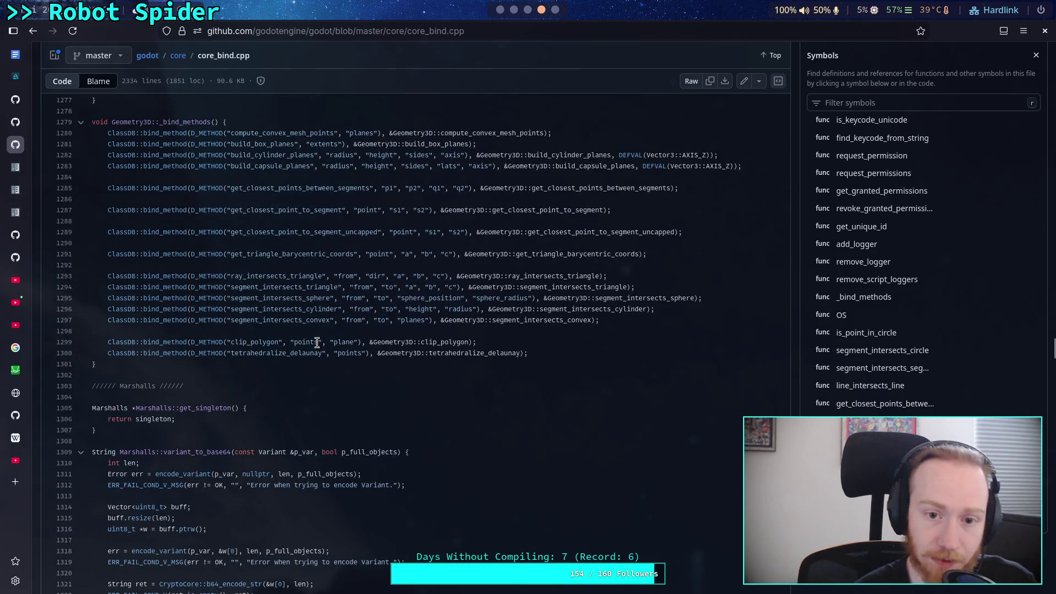
{"action": "scroll", "coordinate": [319, 338], "scroll_direction": "down", "scroll_amount": 20}
{"action": "scroll", "coordinate": [317, 341], "scroll_direction": "down", "scroll_amount": 20}
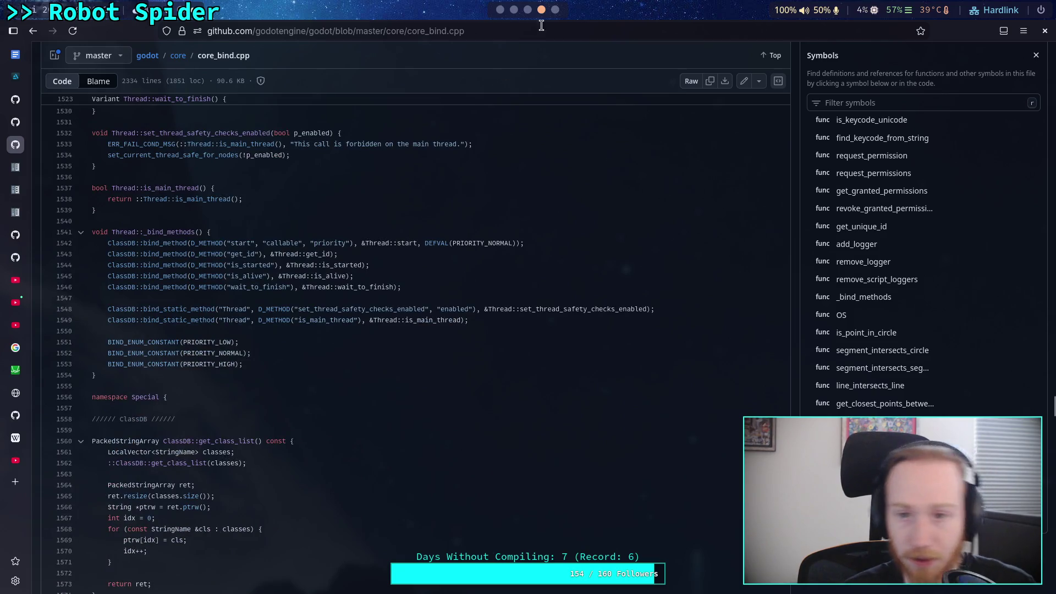
{"action": "left_click", "coordinate": [514, 10]}
- Live-grep for signed_angle_to and step through its tests, docs and editor uses to the vector3.h definition
{"action": "key", "text": "BackSpace"}
{"action": "key", "text": "BackSpace"}
{"action": "key", "text": "BackSpace"}
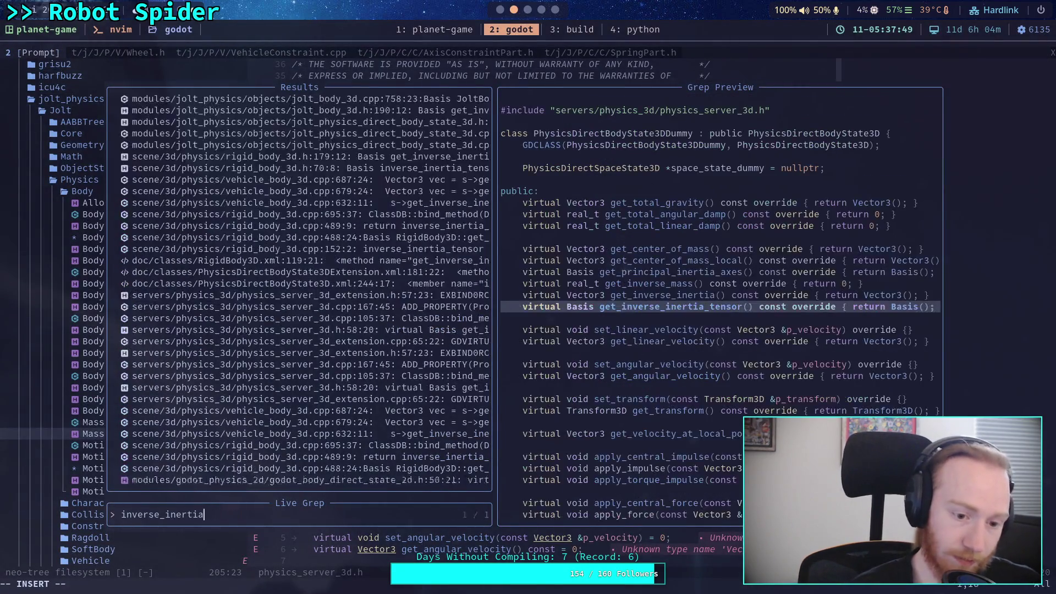
{"action": "type", "text": "signed"}
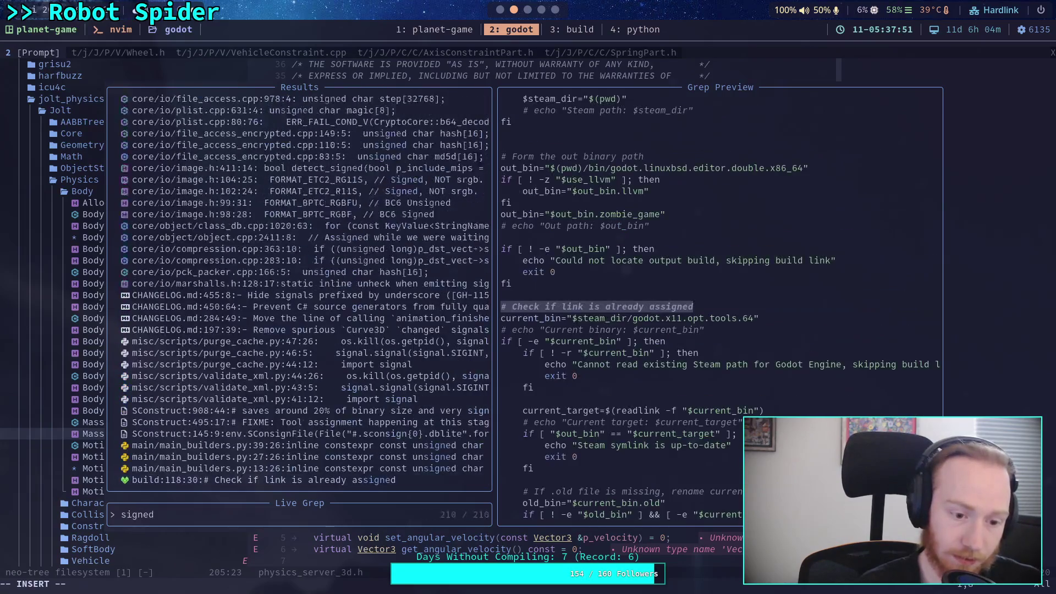
{"action": "type", "text": "_angle_to"}
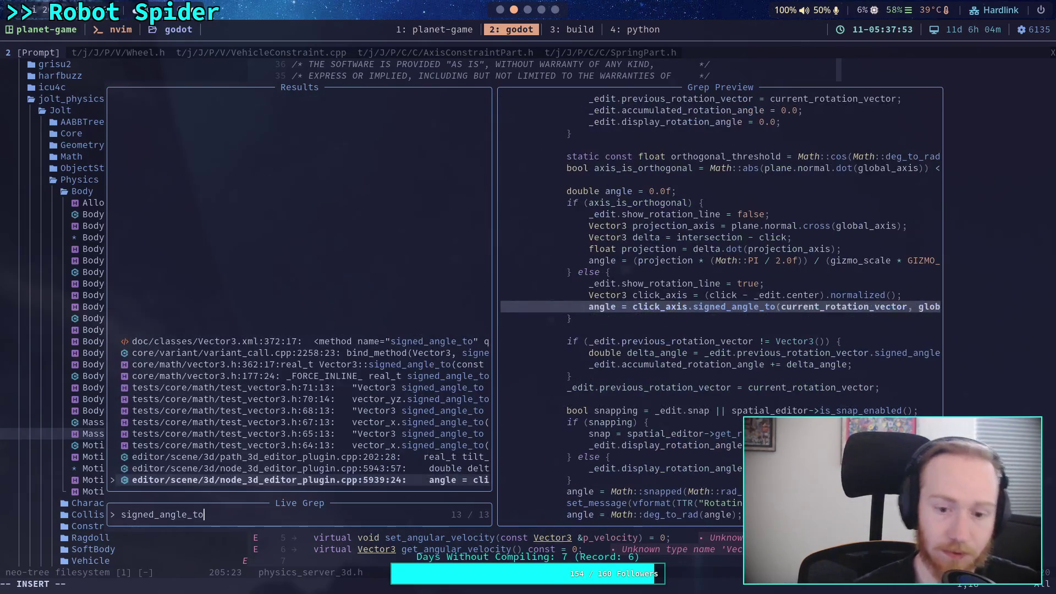
{"action": "key", "text": "Up"}
{"action": "key", "text": "Up"}
{"action": "key", "text": "Up"}
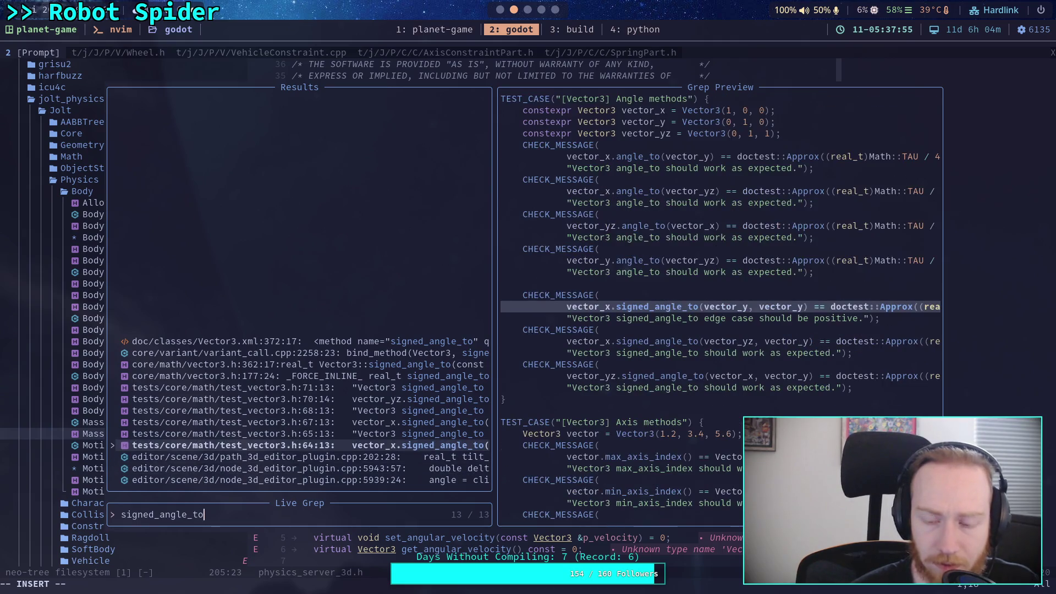
{"action": "key", "text": "Up"}
{"action": "key", "text": "Up"}
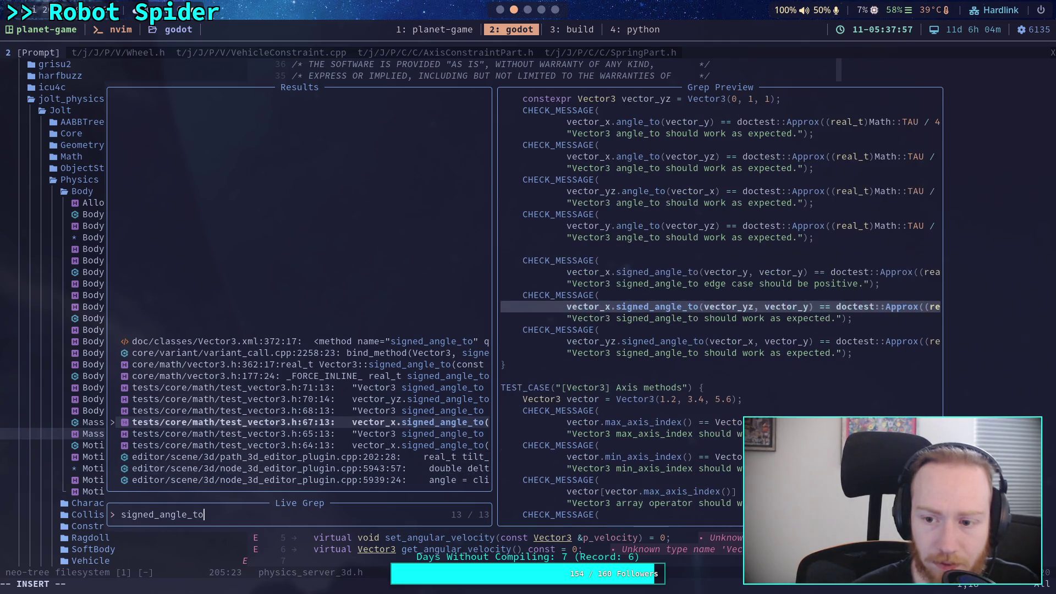
{"action": "key", "text": "Up"}
{"action": "key", "text": "Up"}
{"action": "key", "text": "Up"}
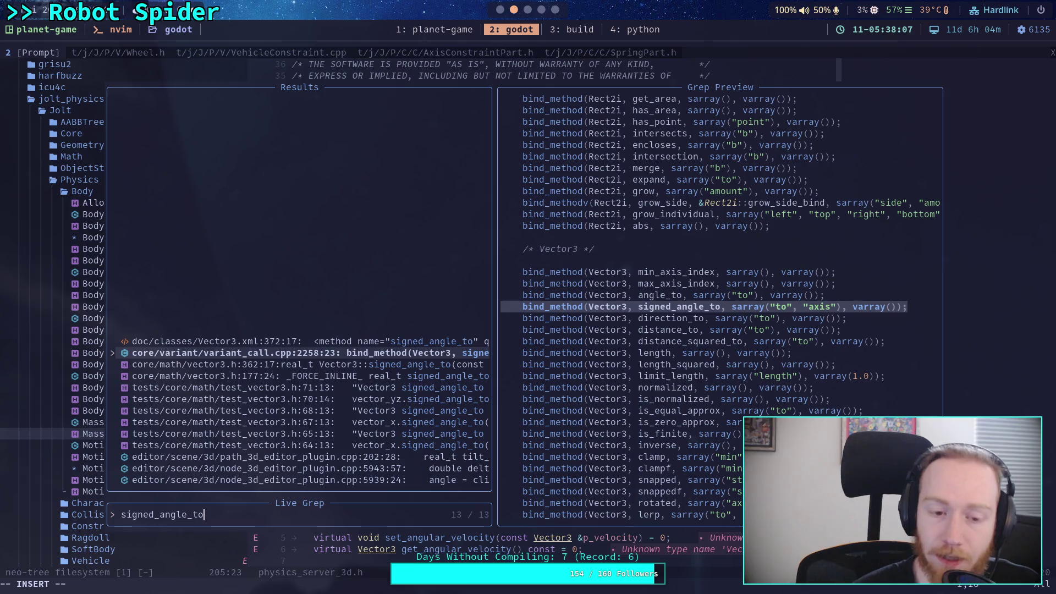
{"action": "key", "text": "Up"}
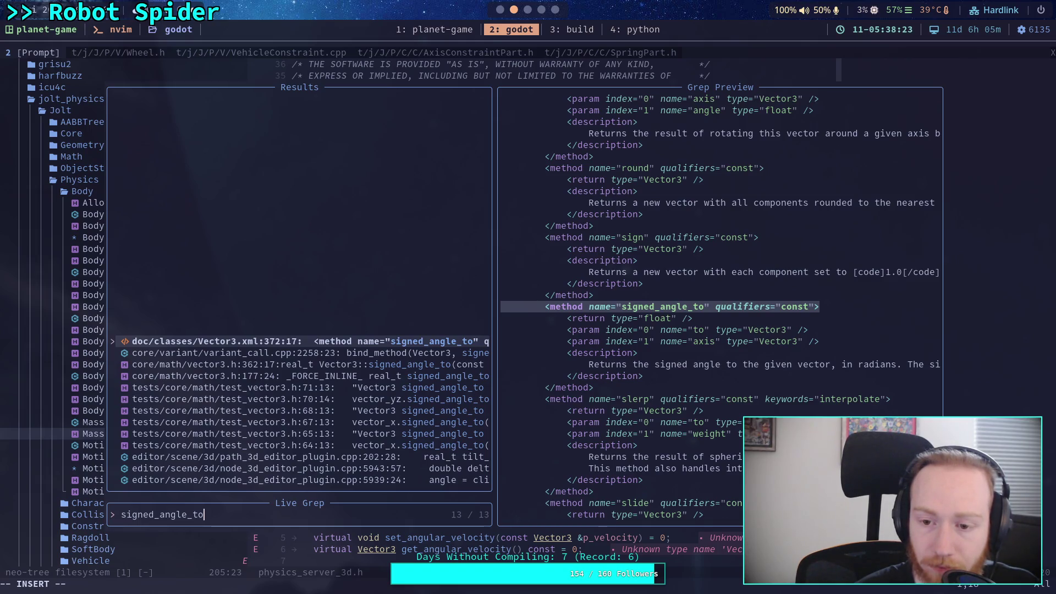
{"action": "key", "text": "Down"}
{"action": "key", "text": "Down"}
{"action": "key", "text": "Down"}
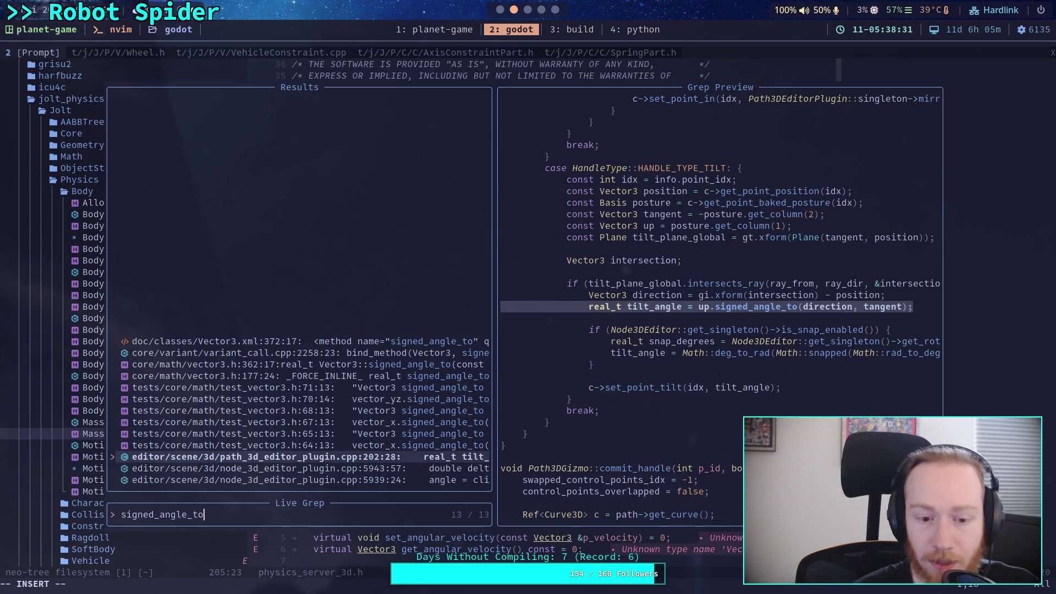
{"action": "key", "text": "Down"}
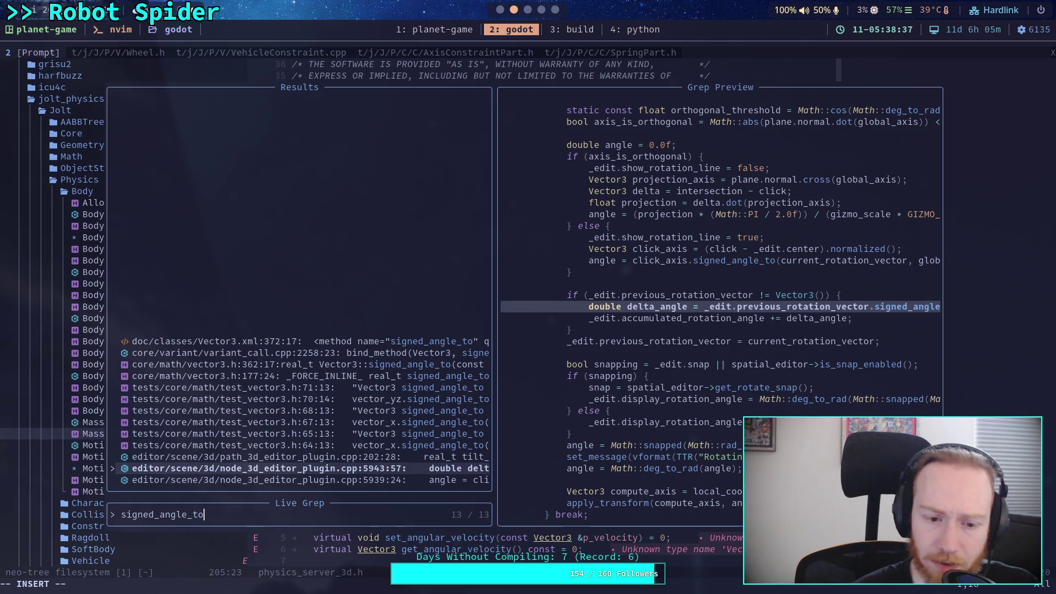
{"action": "key", "text": "Up"}
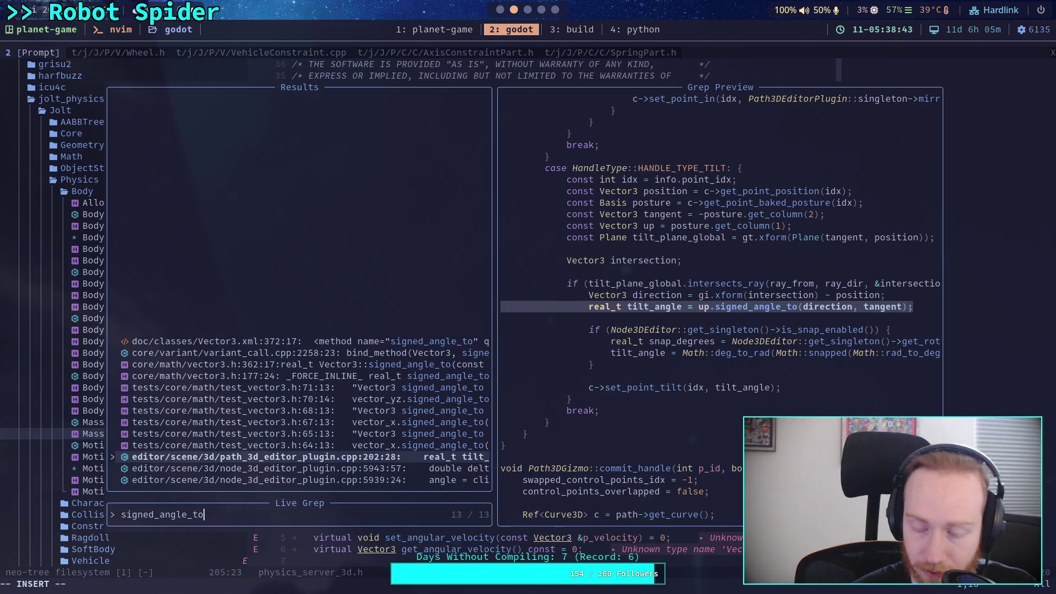
{"action": "key", "text": "Down"}
{"action": "key", "text": "Down"}
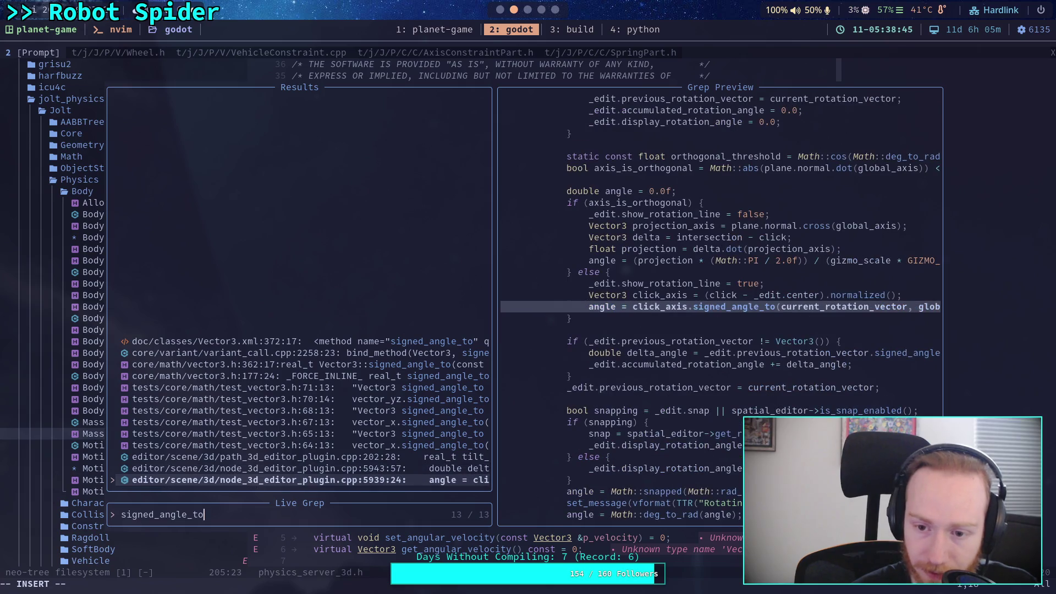
{"action": "key", "text": "Up"}
{"action": "key", "text": "Up"}
{"action": "key", "text": "Up"}
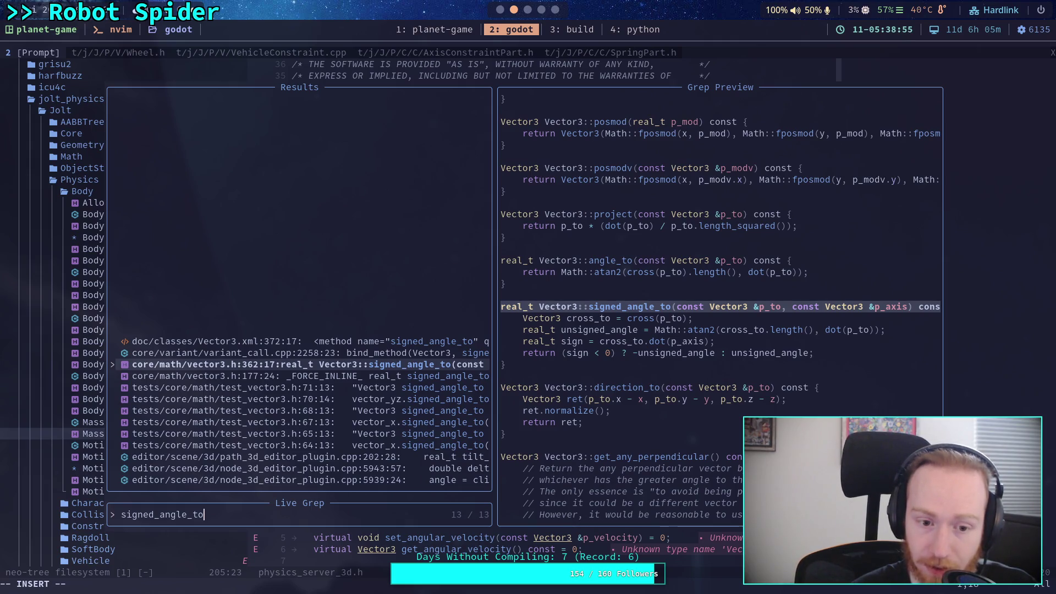
- Compare the variant_call.cpp binding with signed_angle_to's vector3.h definition, then close the grep
{"action": "left_click", "coordinate": [303, 353]}
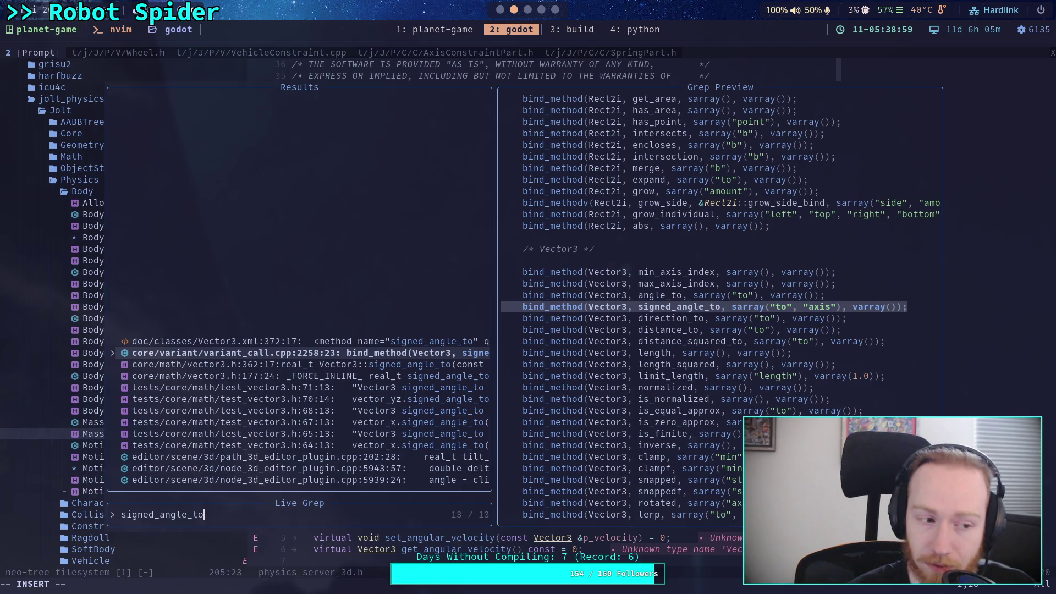
{"action": "left_click", "coordinate": [303, 364]}
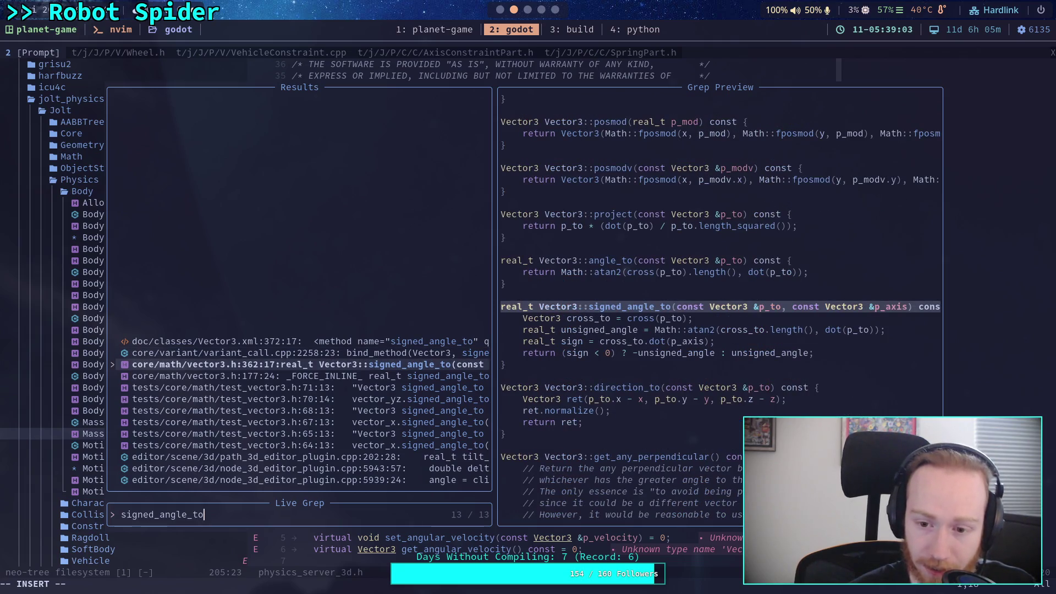
{"action": "left_click", "coordinate": [303, 353]}
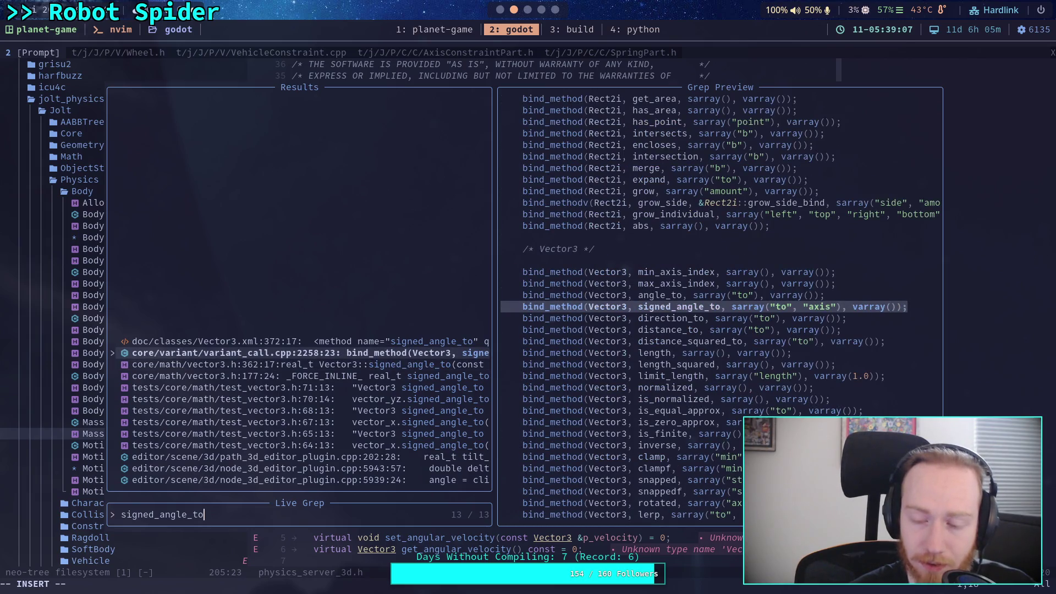
{"action": "left_click", "coordinate": [302, 364]}
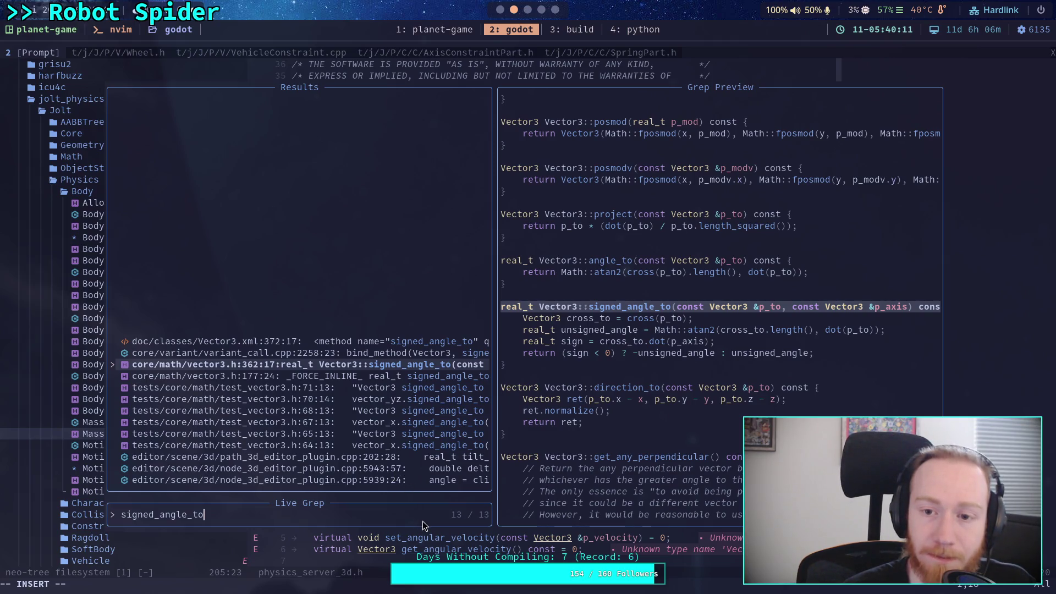
{"action": "key", "text": "Escape"}
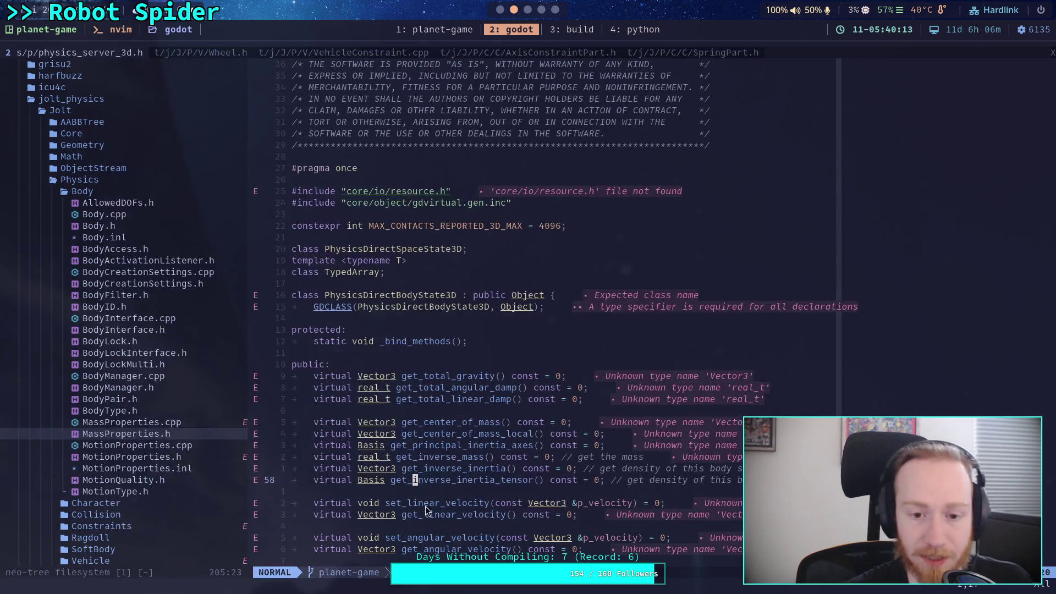
- Live-grep the project for signed_angle_to and open variant_call.cpp at its binding
{"action": "scroll", "coordinate": [471, 415], "scroll_direction": "down", "scroll_amount": 10}
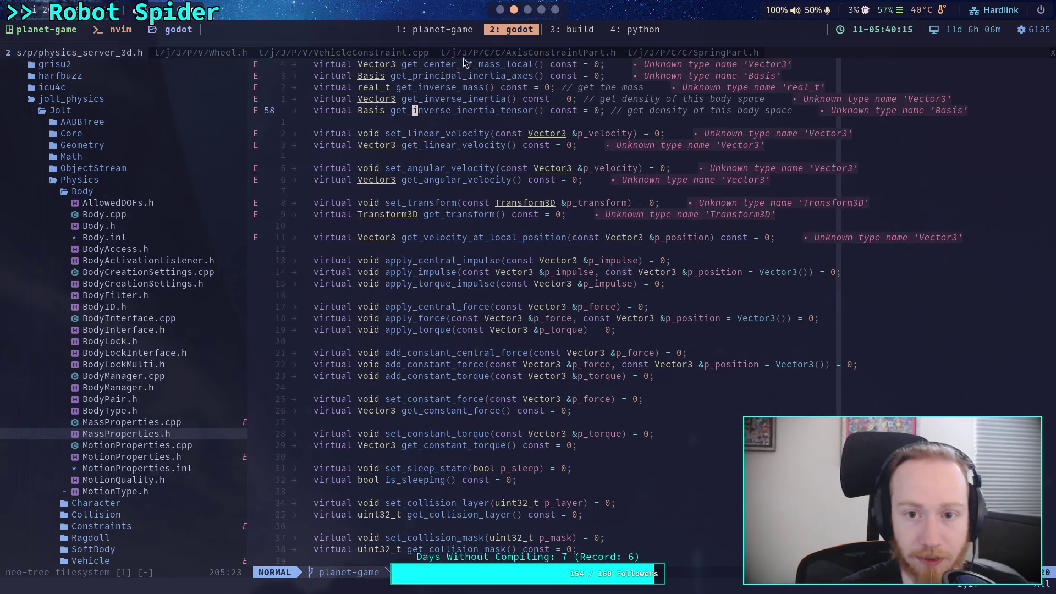
{"action": "key", "text": "shift+l"}
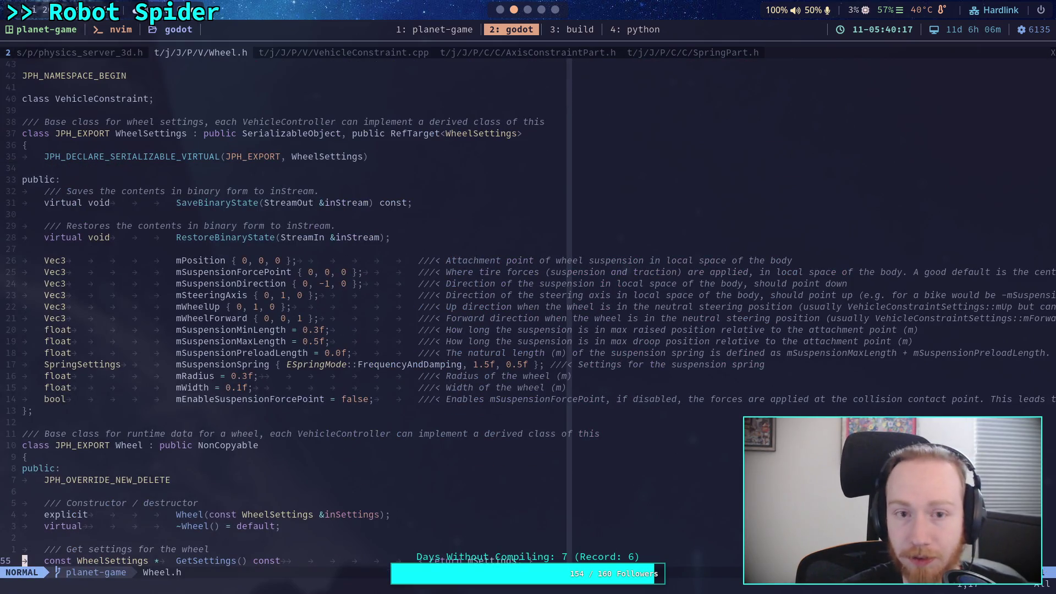
{"action": "key", "text": "shift+l"}
{"action": "key", "text": "shift+l"}
{"action": "key", "text": "shift+l"}
{"action": "left_click", "coordinate": [620, 287]}
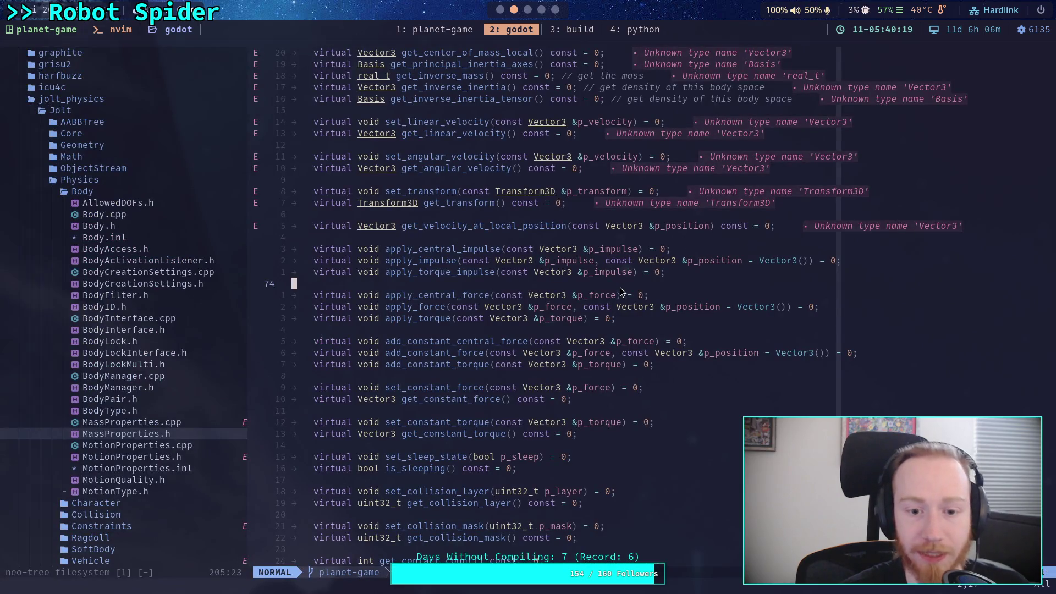
{"action": "key", "text": "space"}
{"action": "key", "text": "f"}
{"action": "key", "text": "g"}
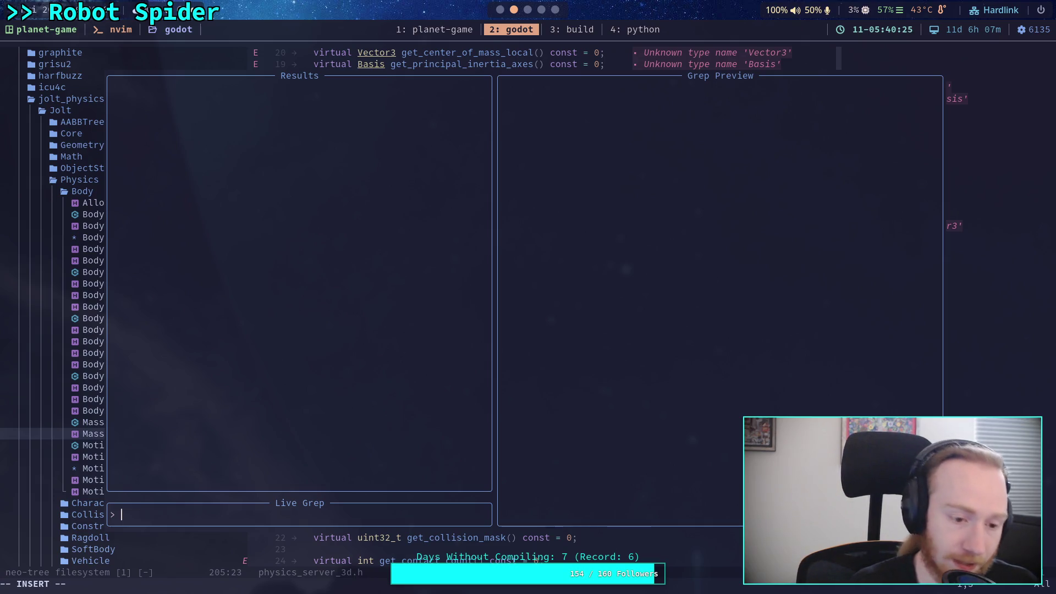
{"action": "type", "text": "signed_"}
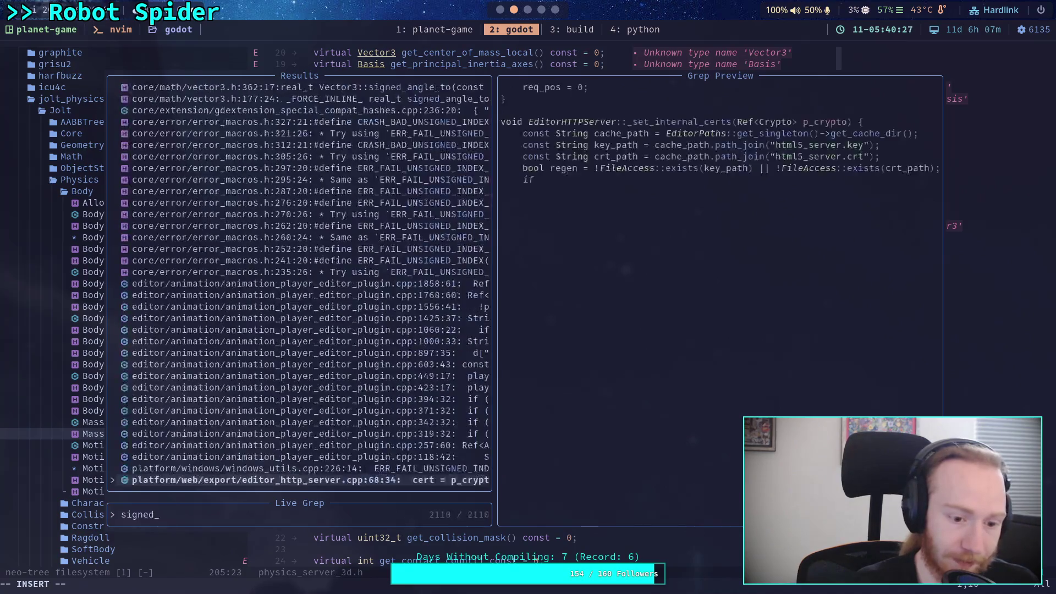
{"action": "type", "text": "angle_to"}
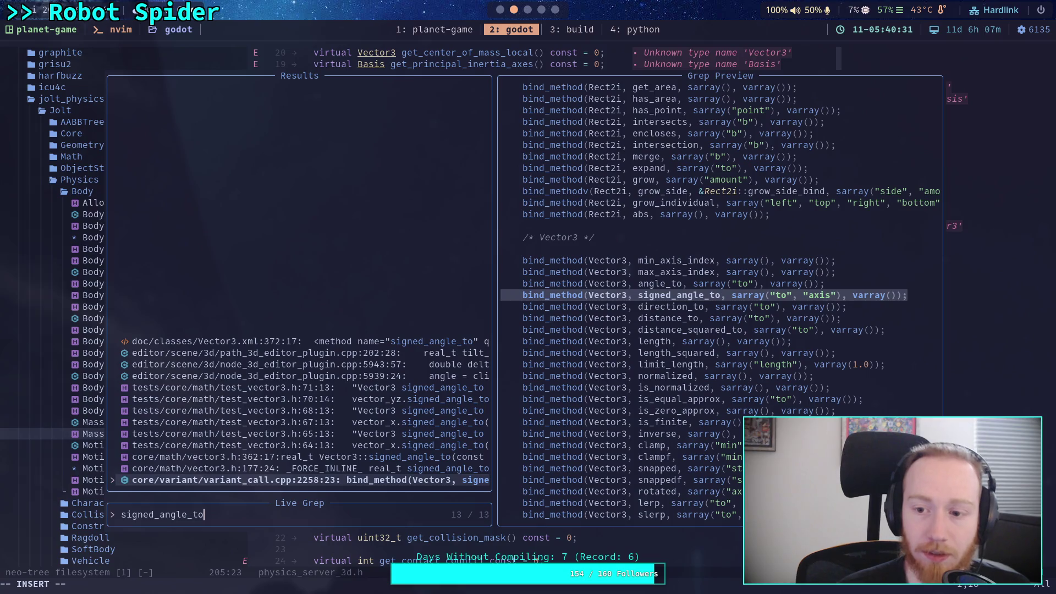
{"action": "key", "text": "Return"}
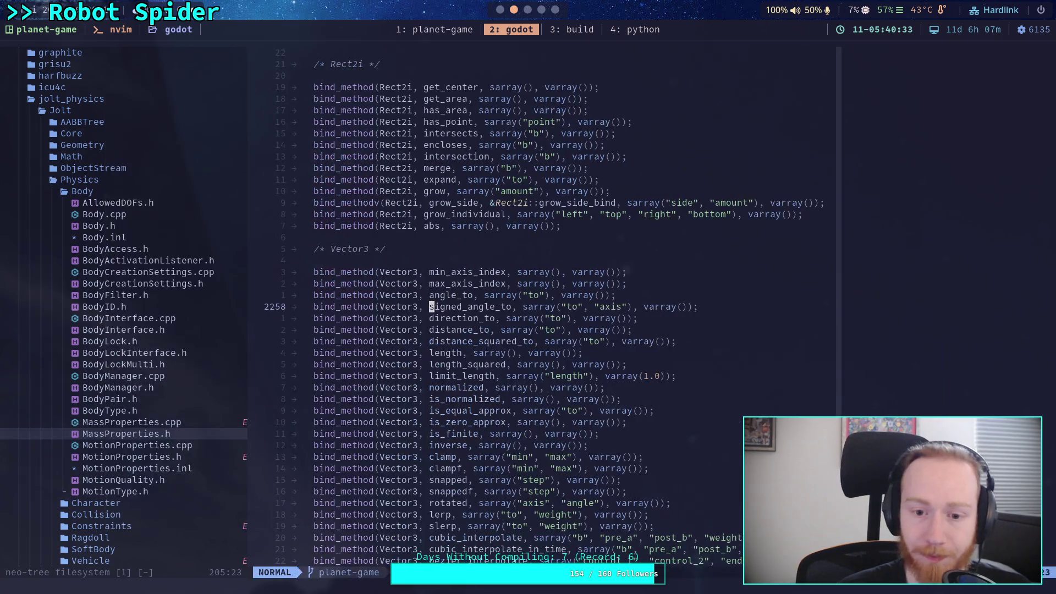
- Start a new bind_method(Vector line below it, then switch to the planet-game diff window
{"action": "type", "text": "obind_method"}
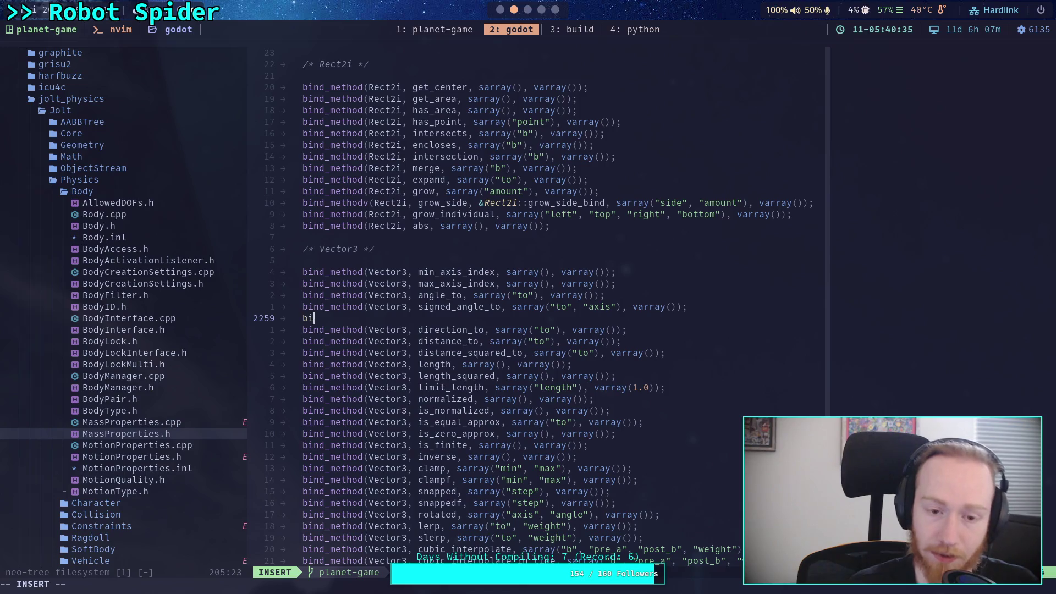
{"action": "type", "text": "(Vector"}
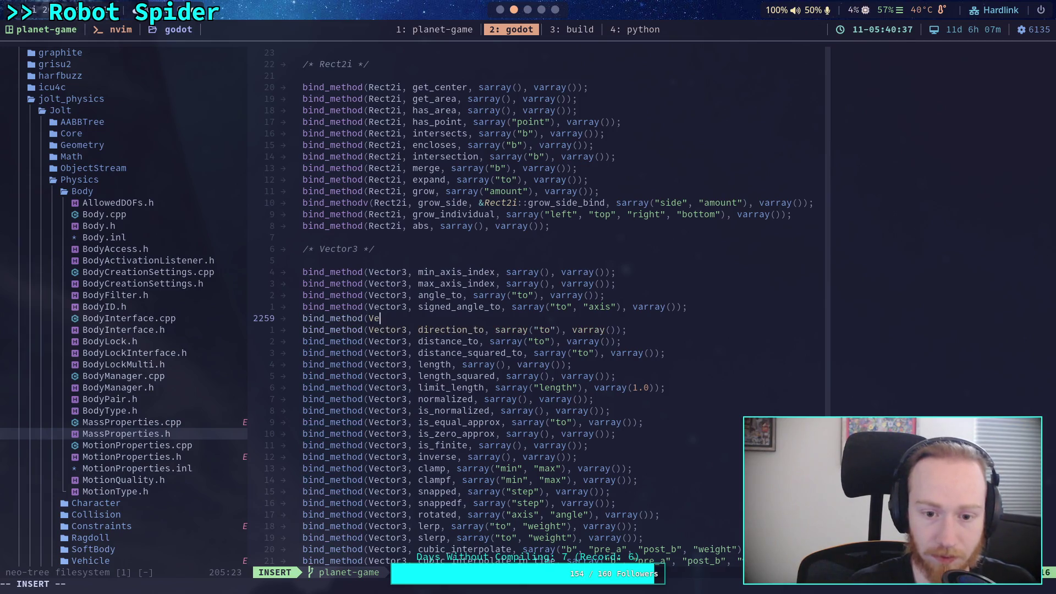
{"action": "key", "text": "ctrl+b"}
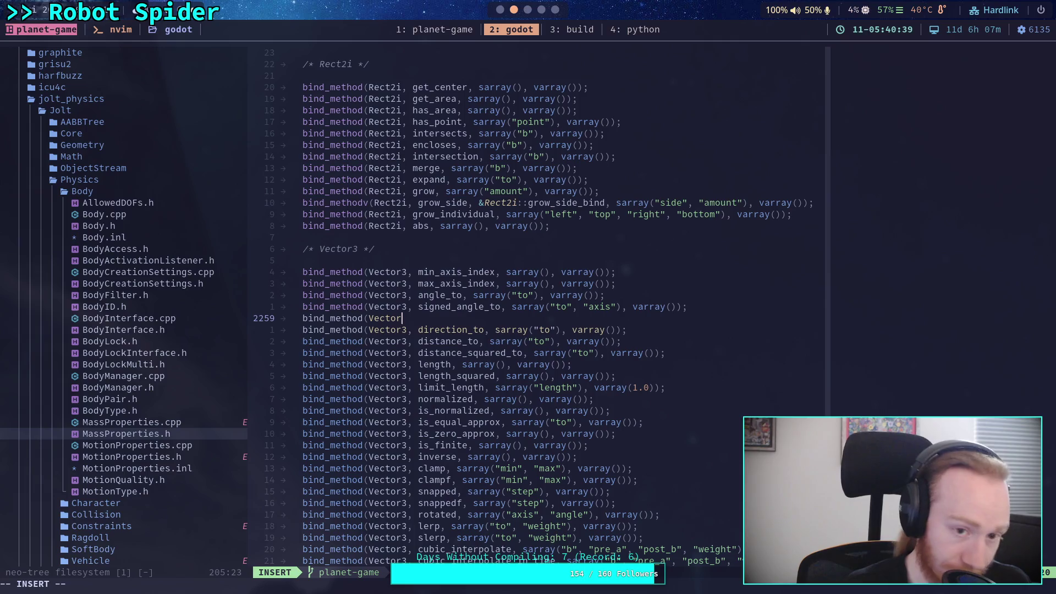
{"action": "key", "text": "1"}
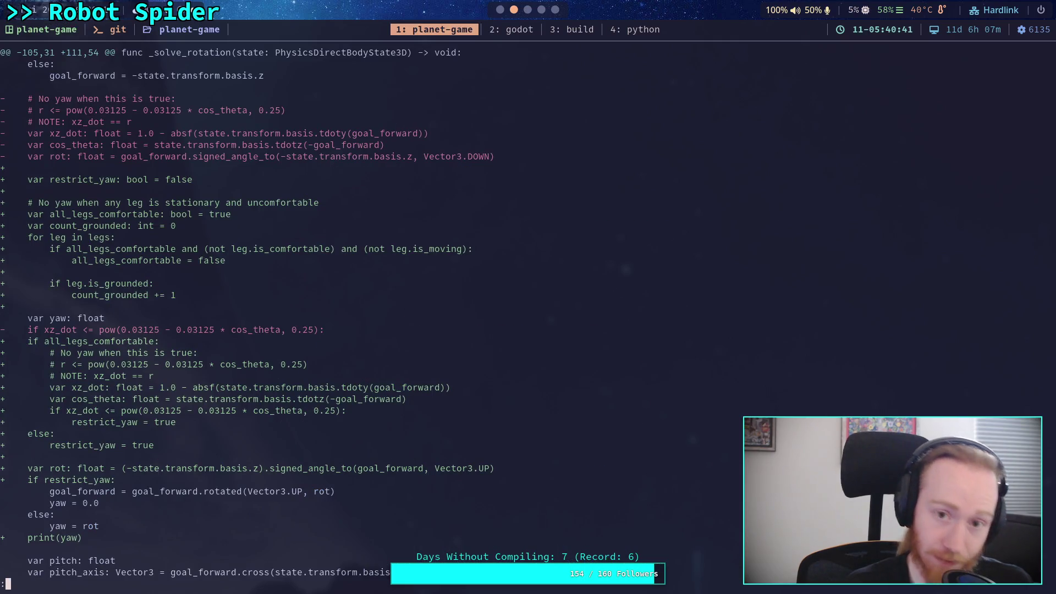
- In the build window, run git status and git diff to reveal the skeleton_3d.cpp debug change
{"action": "key", "text": "ctrl+b"}
{"action": "type", "text": "3"}
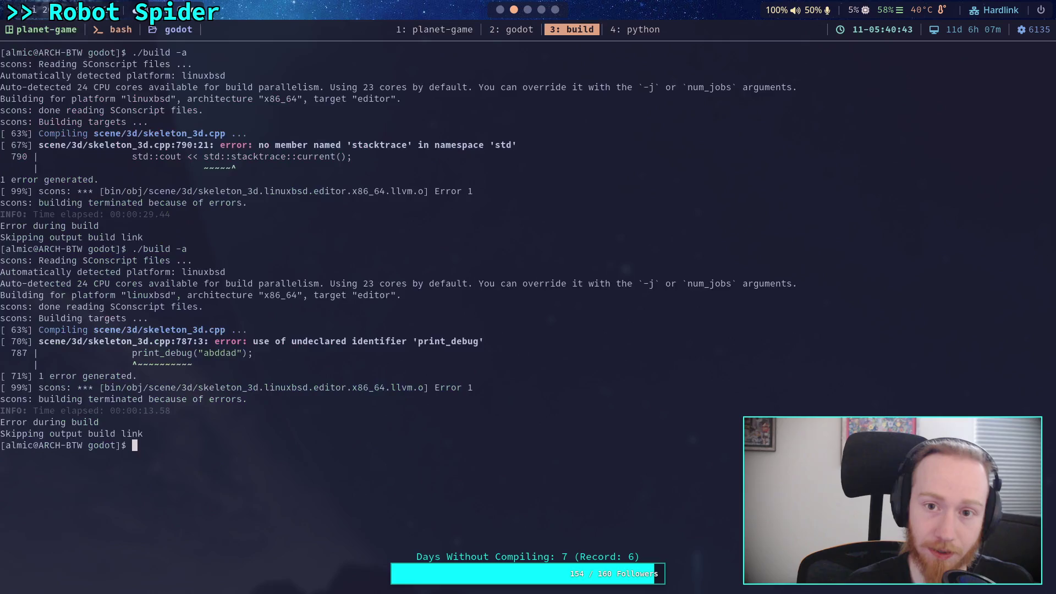
{"action": "type", "text": "git t"}
{"action": "type", "text": "status"}
{"action": "key", "text": "Return"}
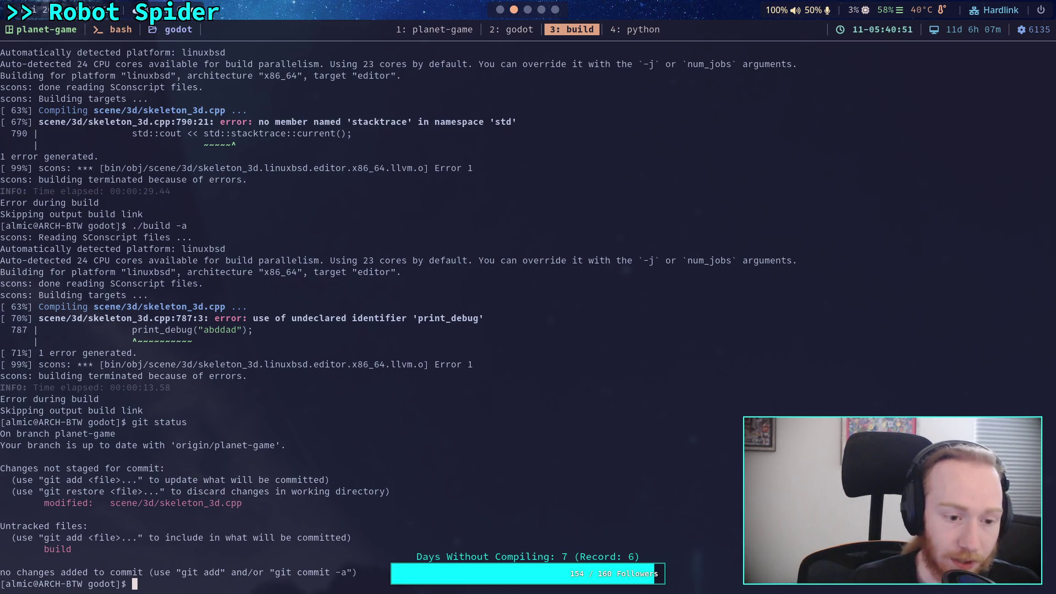
{"action": "type", "text": "git diff"}
{"action": "key", "text": "Return"}
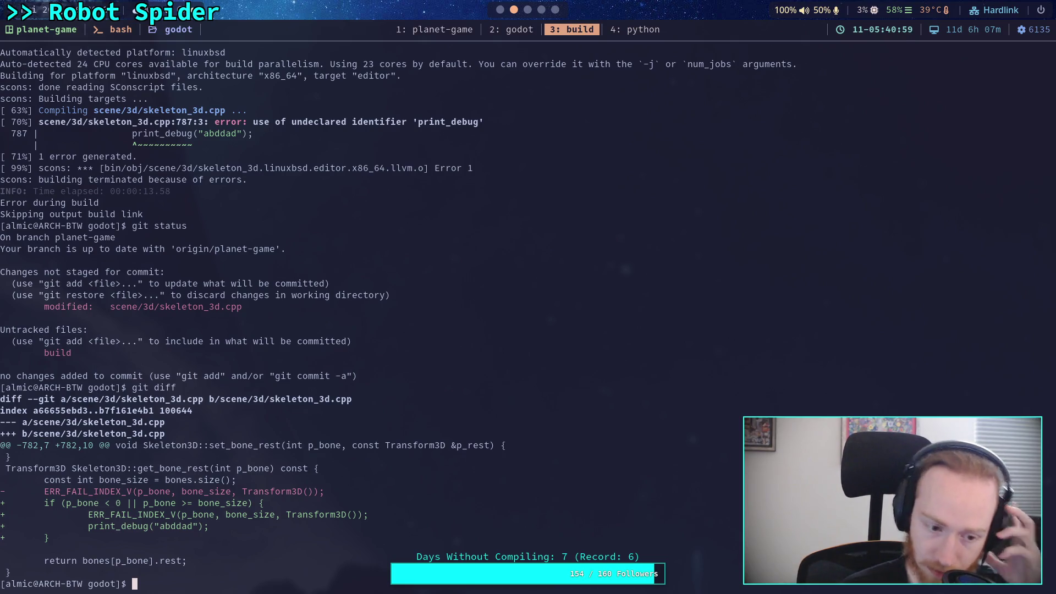
- Discard the changes to scene/3d/skeleton_3d.cpp with git restore
{"action": "type", "text": "git r"}
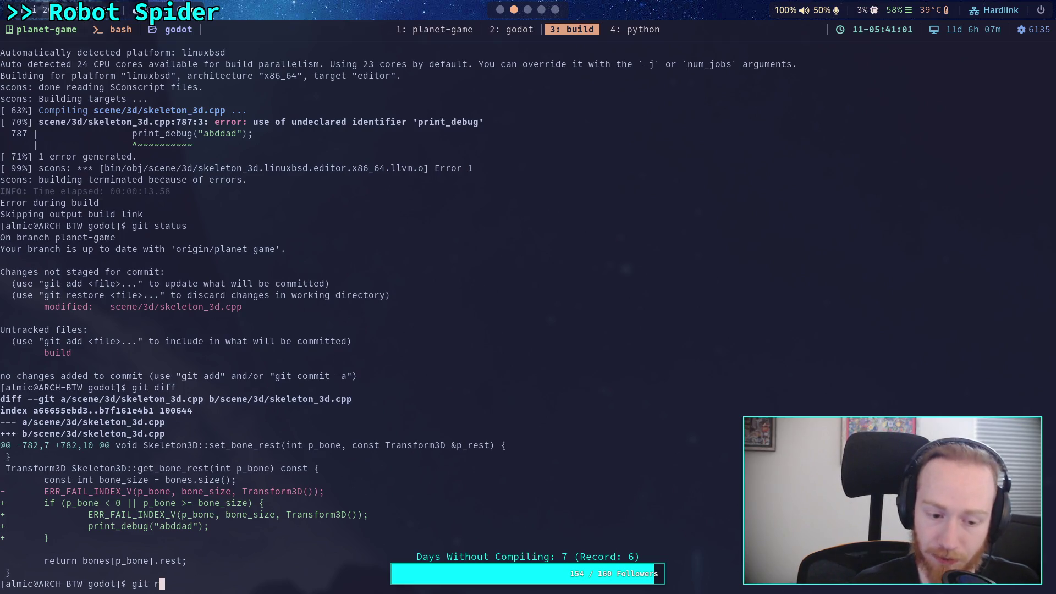
{"action": "type", "text": "estore sce"}
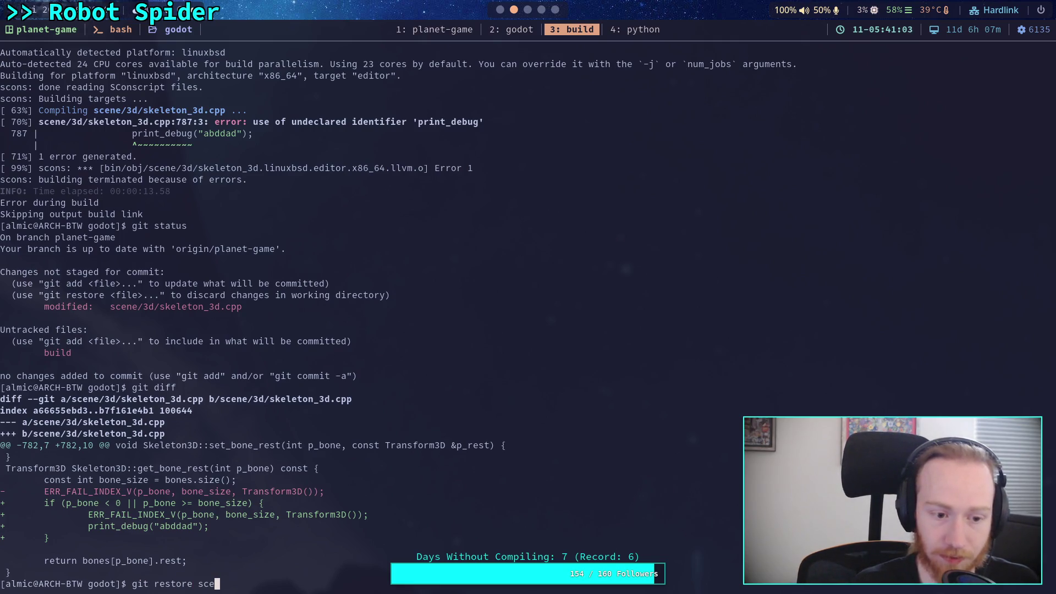
{"action": "type", "text": "ne/3d/sk"}
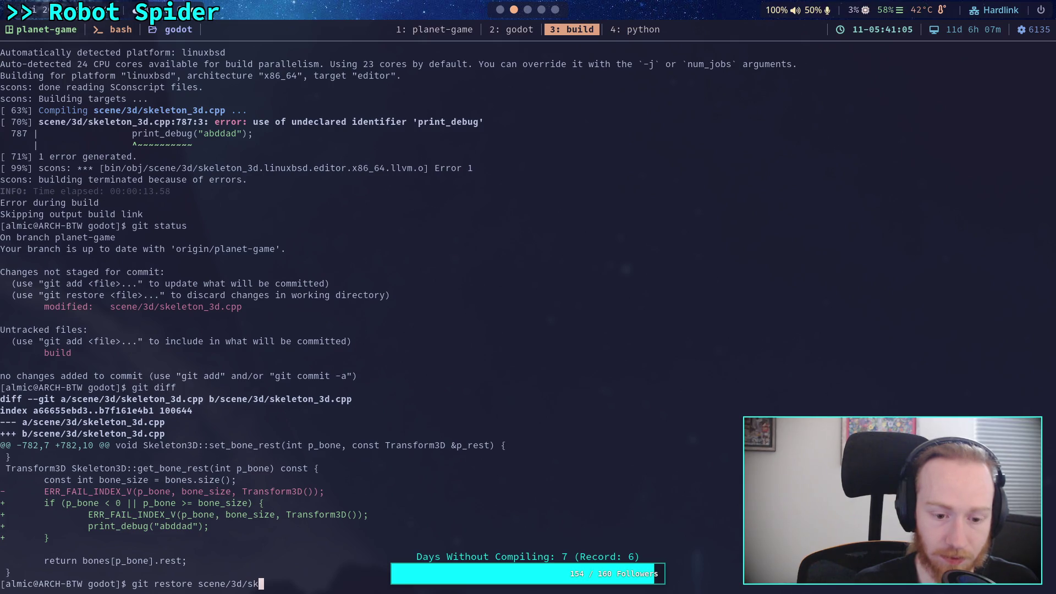
{"action": "type", "text": "eleton_3d.c"}
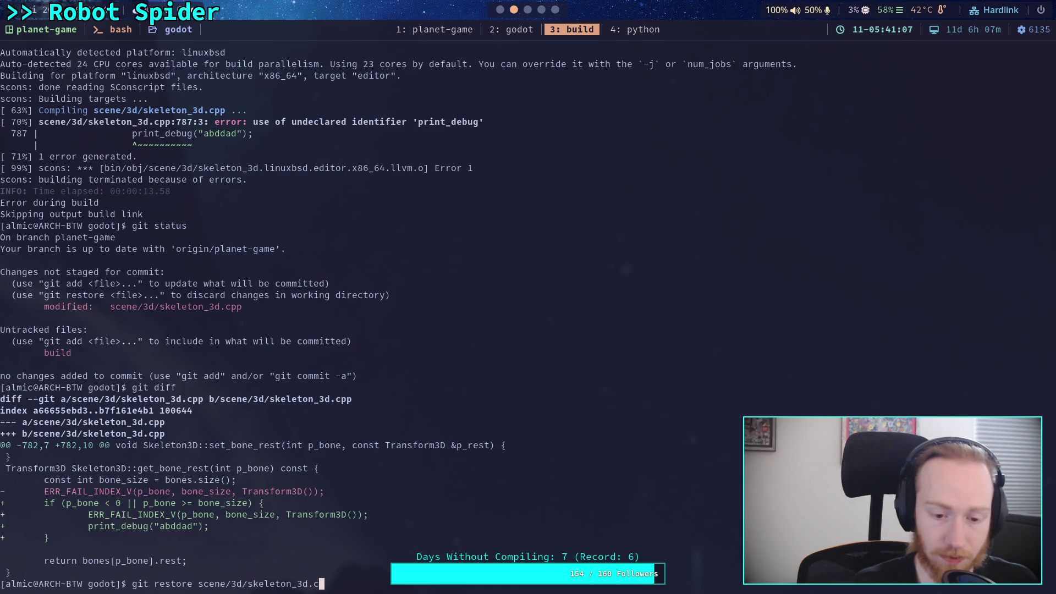
{"action": "key", "text": "Tab"}
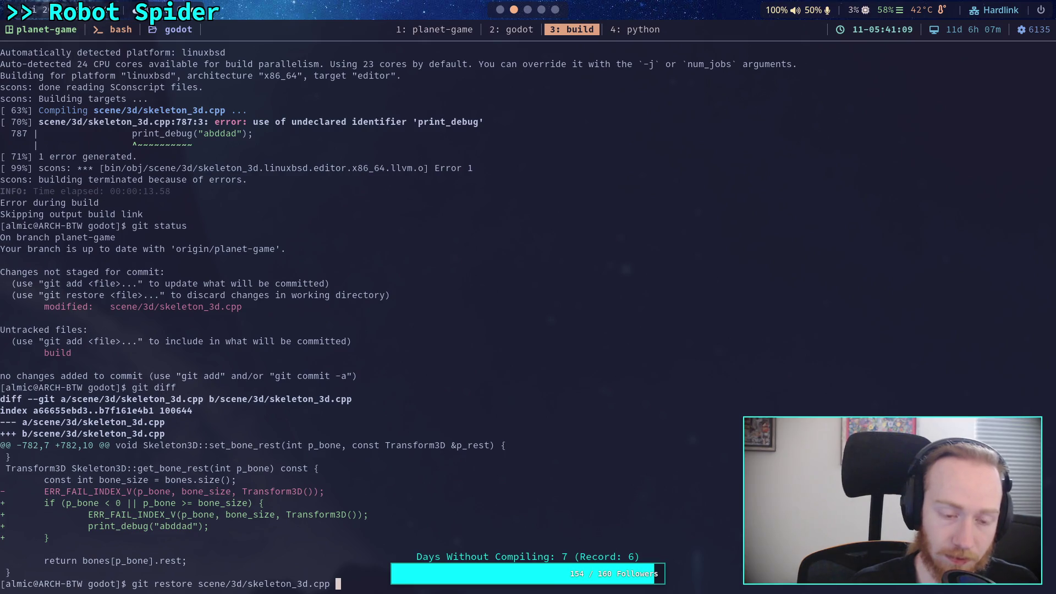
{"action": "key", "text": "BackSpace"}
{"action": "key", "text": "BackSpace"}
{"action": "key", "text": "BackSpace"}
{"action": "key", "text": "Tab"}
{"action": "key", "text": "Tab"}
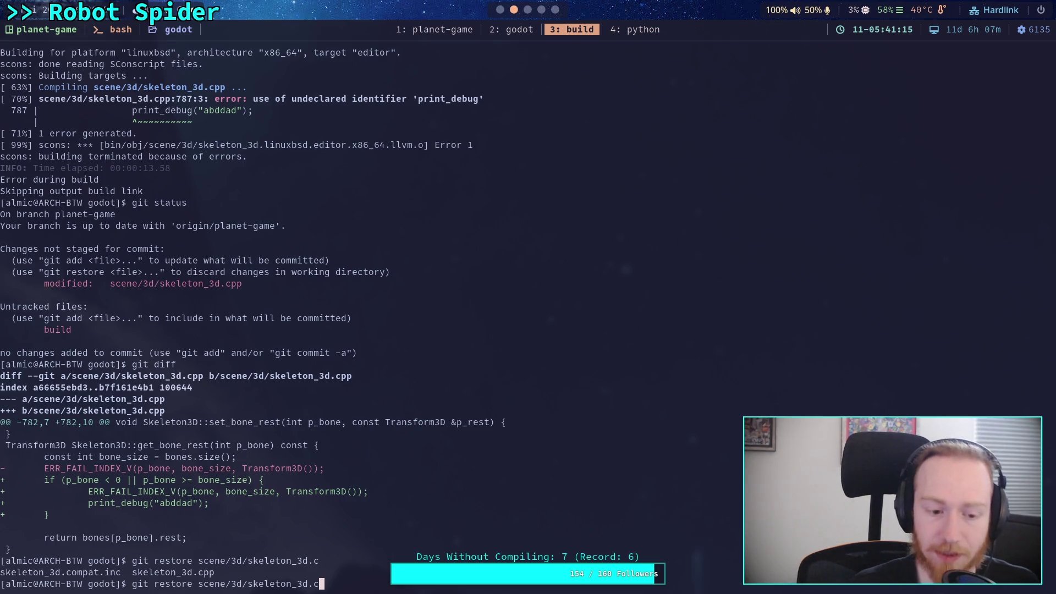
{"action": "type", "text": "p"}
{"action": "key", "text": "Tab"}
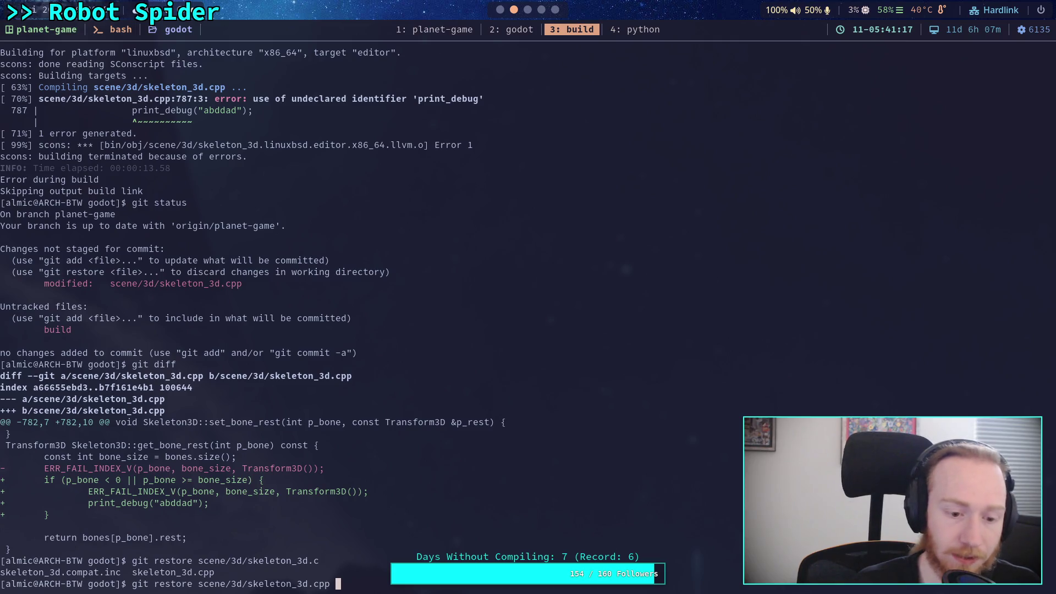
{"action": "key", "text": "Return"}
- Check git status and git diff to confirm no uncommitted changes remain
{"action": "type", "text": "git status"}
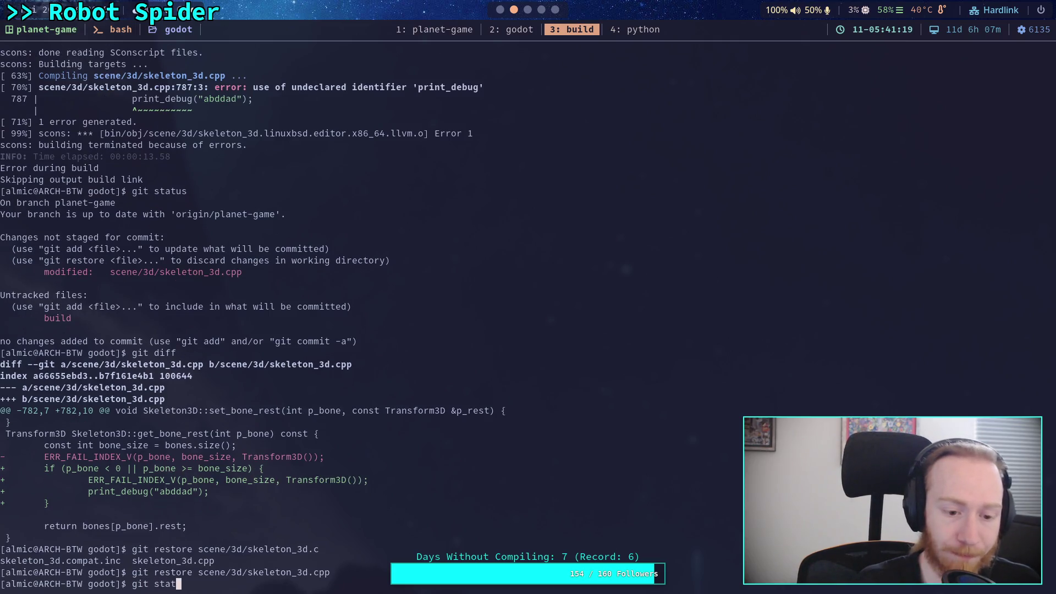
{"action": "key", "text": "Return"}
{"action": "type", "text": "git diff"}
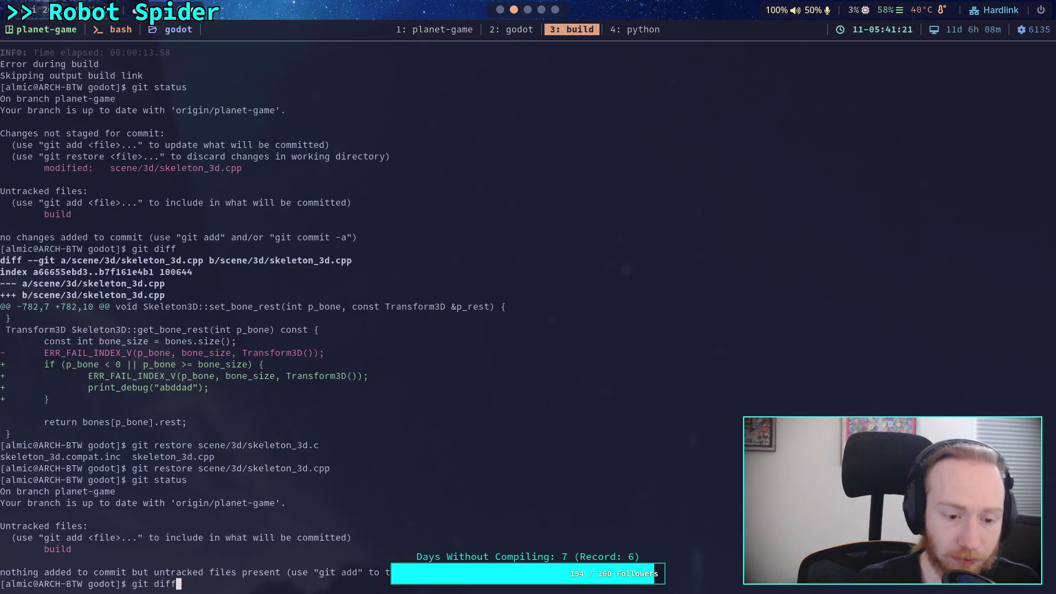
{"action": "key", "text": "Return"}
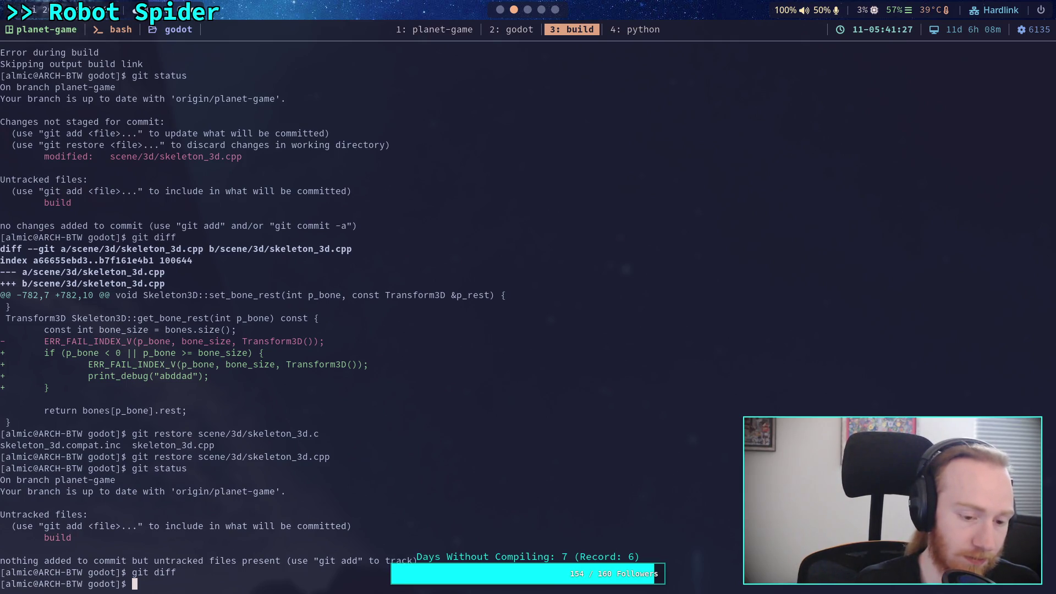
- Stage the build script with git add build and view the staged diff
{"action": "type", "text": "git "}
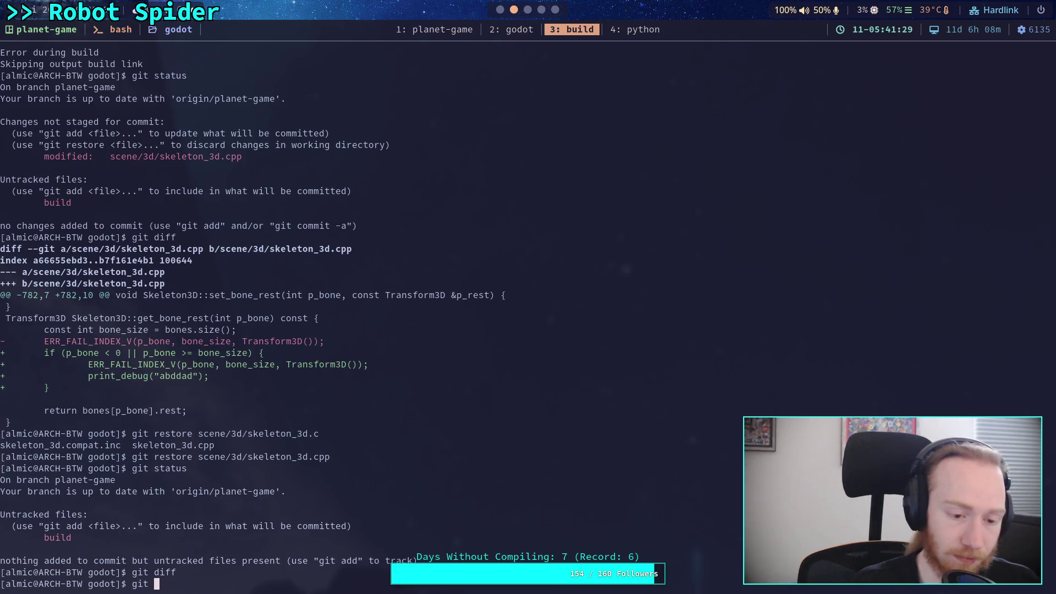
{"action": "type", "text": "add build"}
{"action": "key", "text": "Return"}
{"action": "type", "text": "git diff --staged-"}
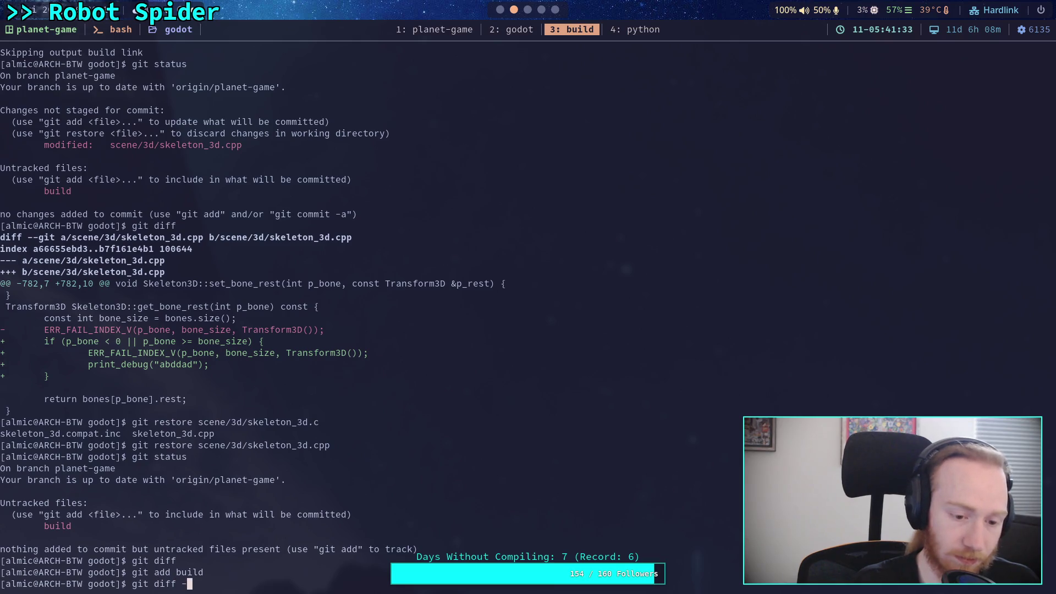
{"action": "key", "text": "BackSpace"}
{"action": "key", "text": "Return"}
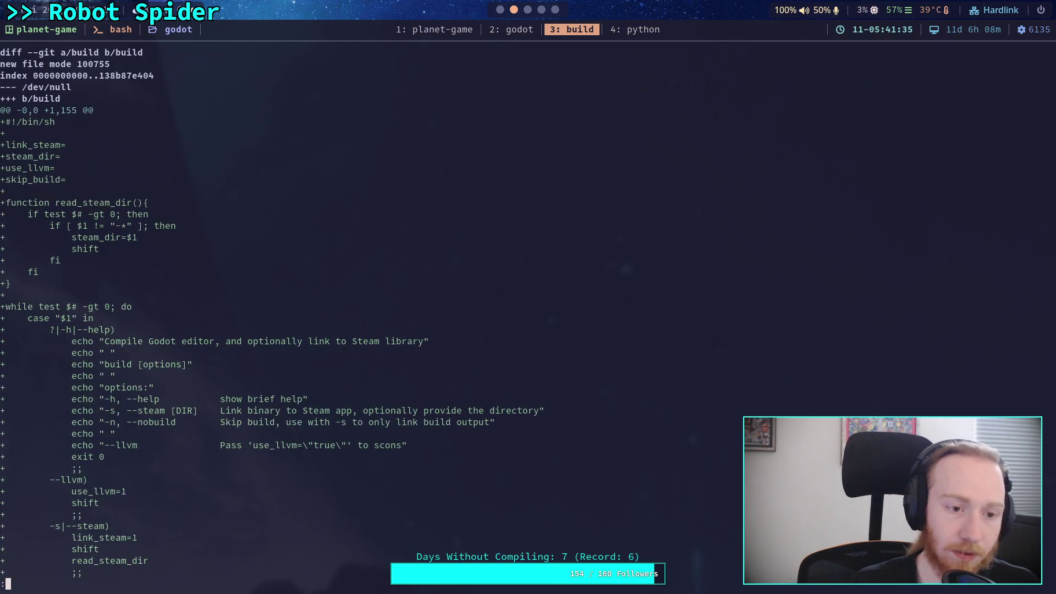
- Close the staged diff and open the build script in Neovim
{"action": "scroll", "coordinate": [363, 308], "scroll_direction": "down", "scroll_amount": 15}
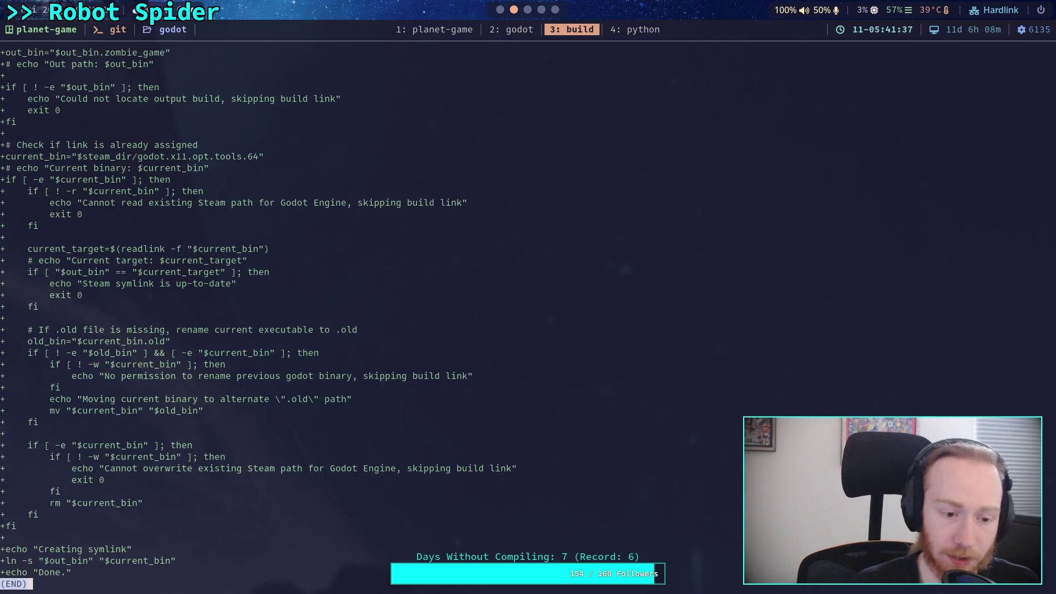
{"action": "key", "text": "q"}
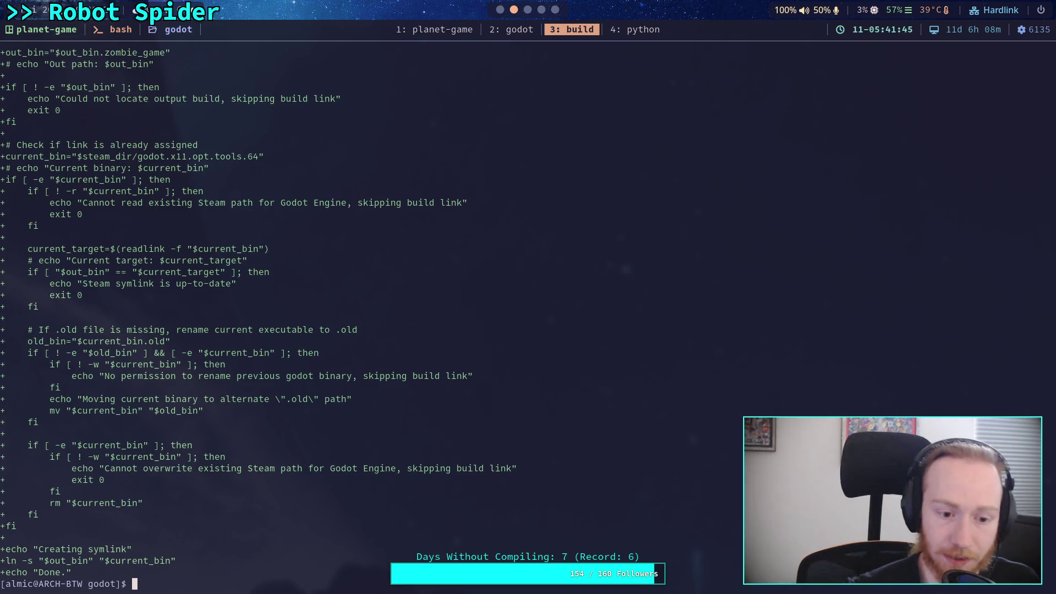
{"action": "type", "text": "git push"}
{"action": "key", "text": "Up"}
{"action": "key", "text": "BackSpace"}
{"action": "key", "text": "BackSpace"}
{"action": "key", "text": "BackSpace"}
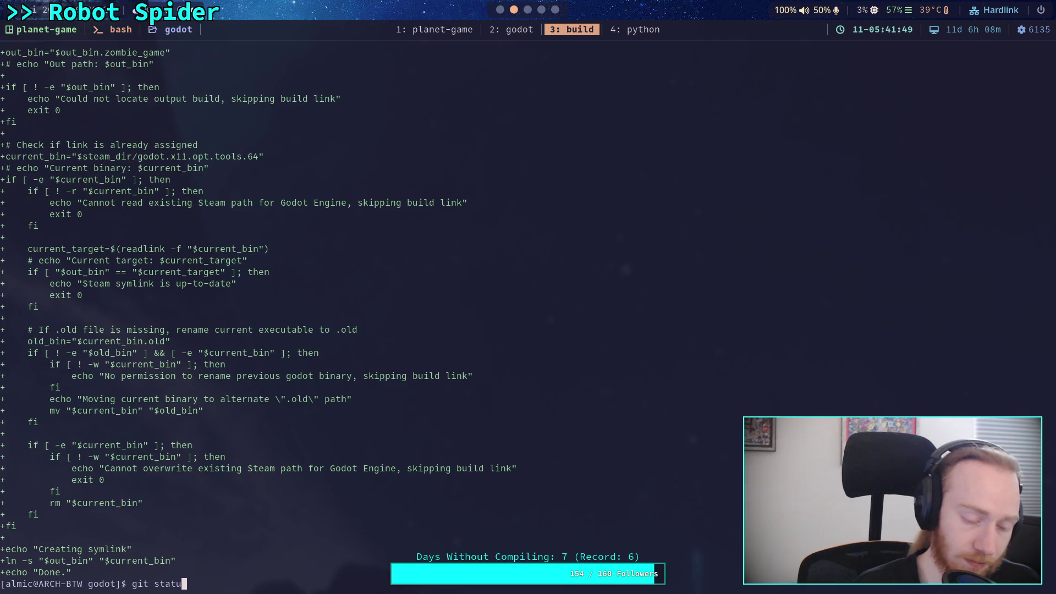
{"action": "key", "text": "ctrl+u"}
{"action": "type", "text": "nk build"}
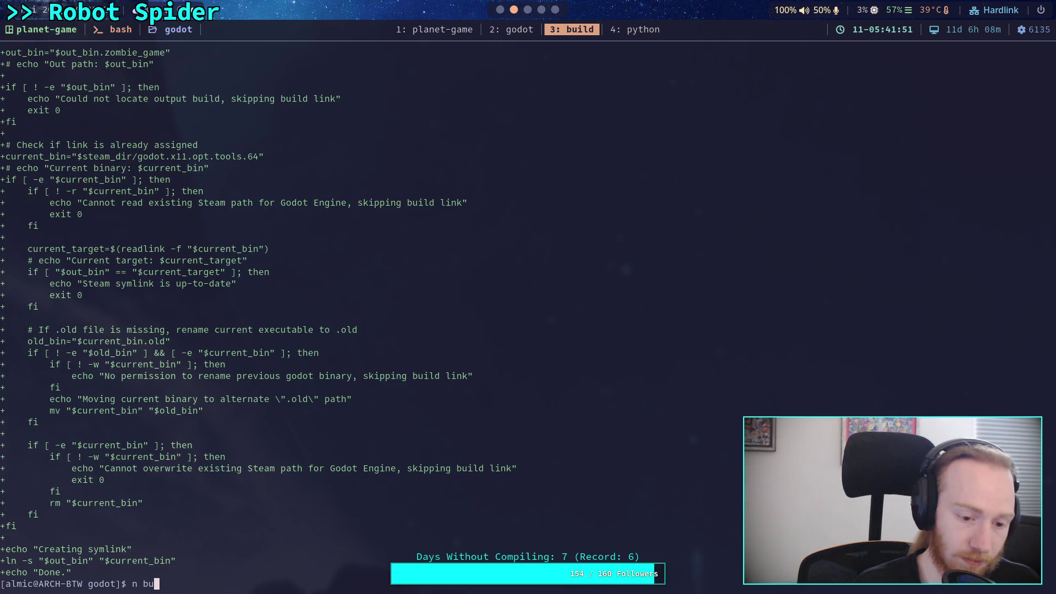
{"action": "key", "text": "Return"}
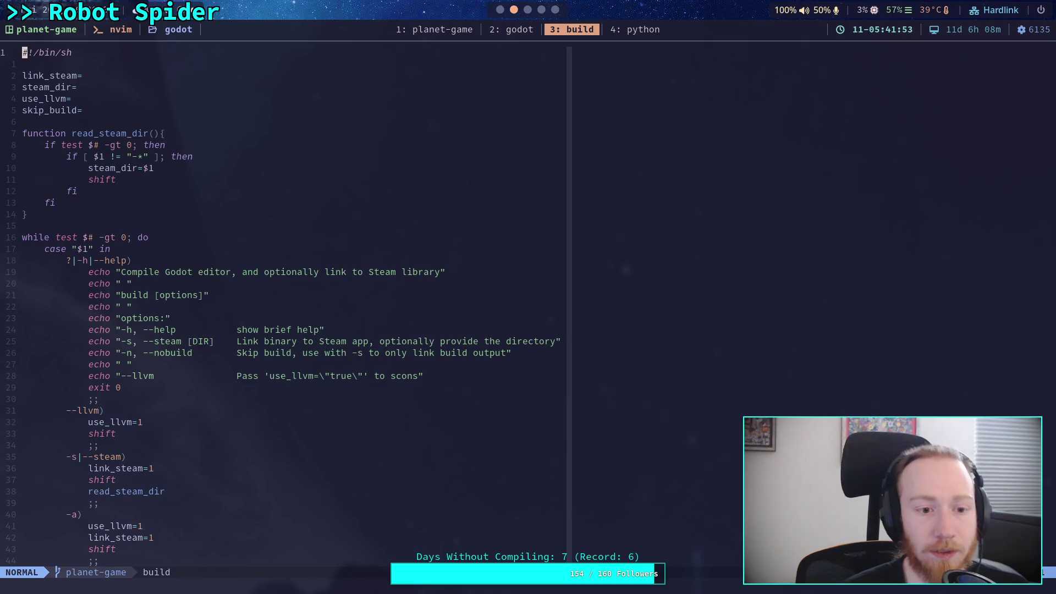
- Change the output binary suffix from zombie_game to planet_game
{"action": "key", "text": "j"}
{"action": "key", "text": "j"}
{"action": "key", "text": "j"}
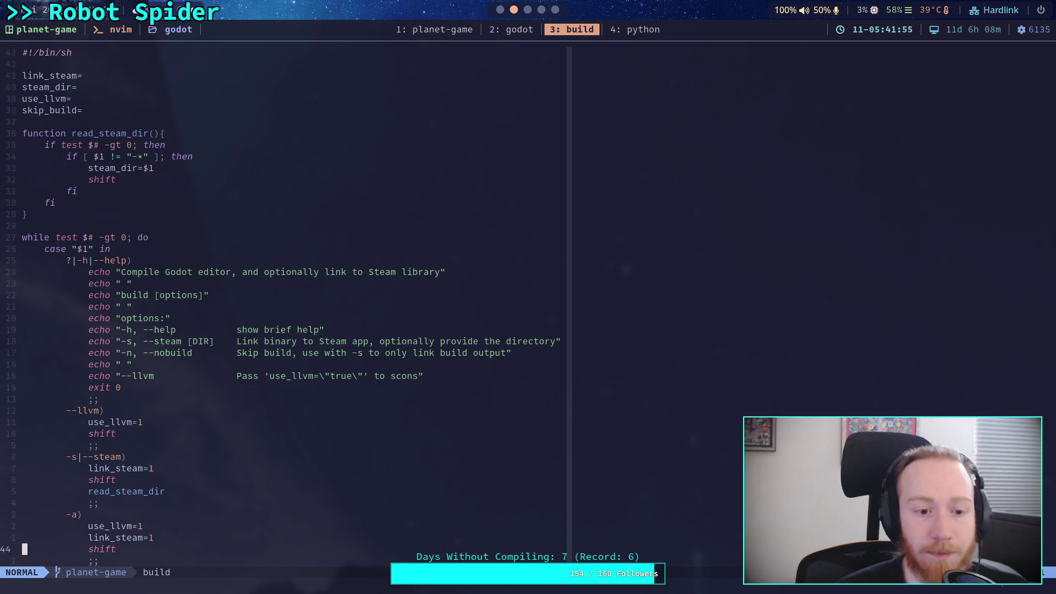
{"action": "key", "text": "j"}
{"action": "key", "text": "j"}
{"action": "key", "text": "j"}
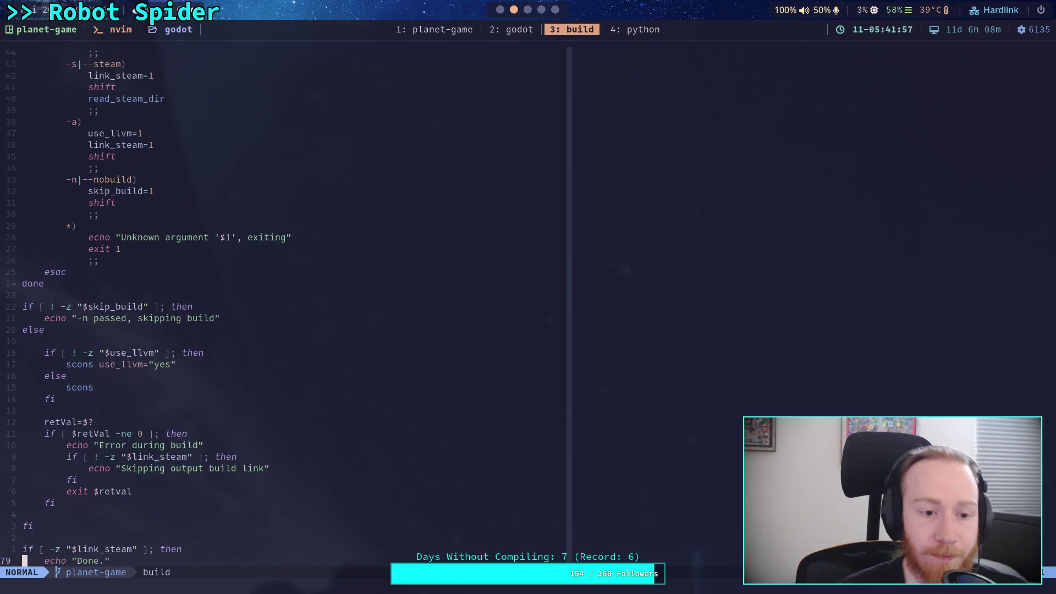
{"action": "key", "text": "j"}
{"action": "key", "text": "j"}
{"action": "key", "text": "j"}
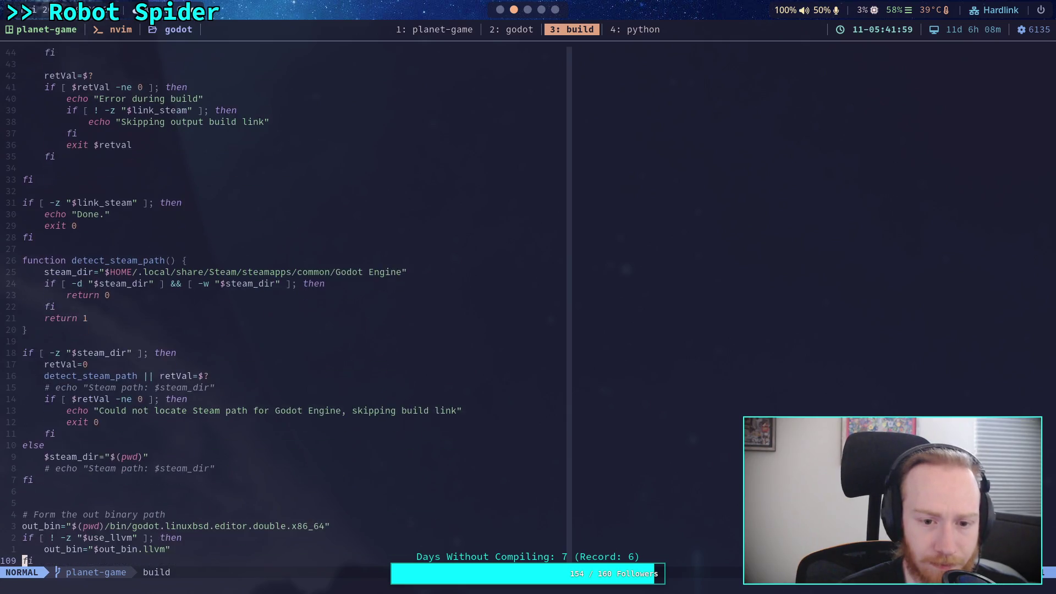
{"action": "key", "text": "j"}
{"action": "key", "text": "j"}
{"action": "key", "text": "j"}
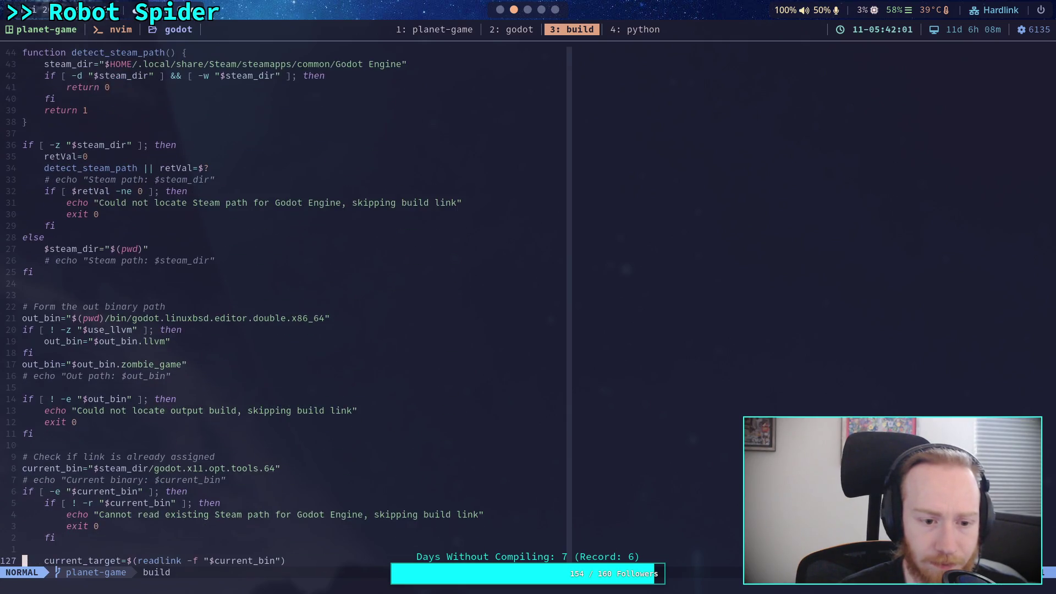
{"action": "key", "text": "k"}
{"action": "key", "text": "k"}
{"action": "key", "text": "k"}
{"action": "key", "text": "j"}
{"action": "key", "text": "l"}
{"action": "key", "text": "w"}
{"action": "key", "text": "w"}
{"action": "key", "text": "w"}
{"action": "key", "text": "w"}
{"action": "key", "text": "w"}
{"action": "key", "text": "e"}
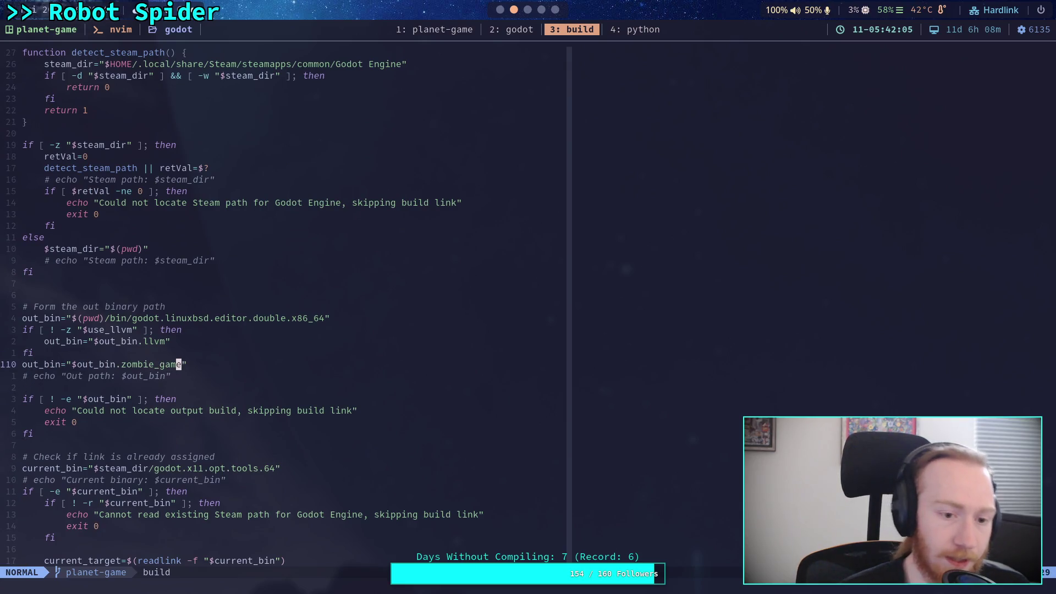
{"action": "key", "text": "a"}
{"action": "key", "text": "BackSpace"}
{"action": "key", "text": "BackSpace"}
{"action": "key", "text": "BackSpace"}
{"action": "type", "text": "pla"}
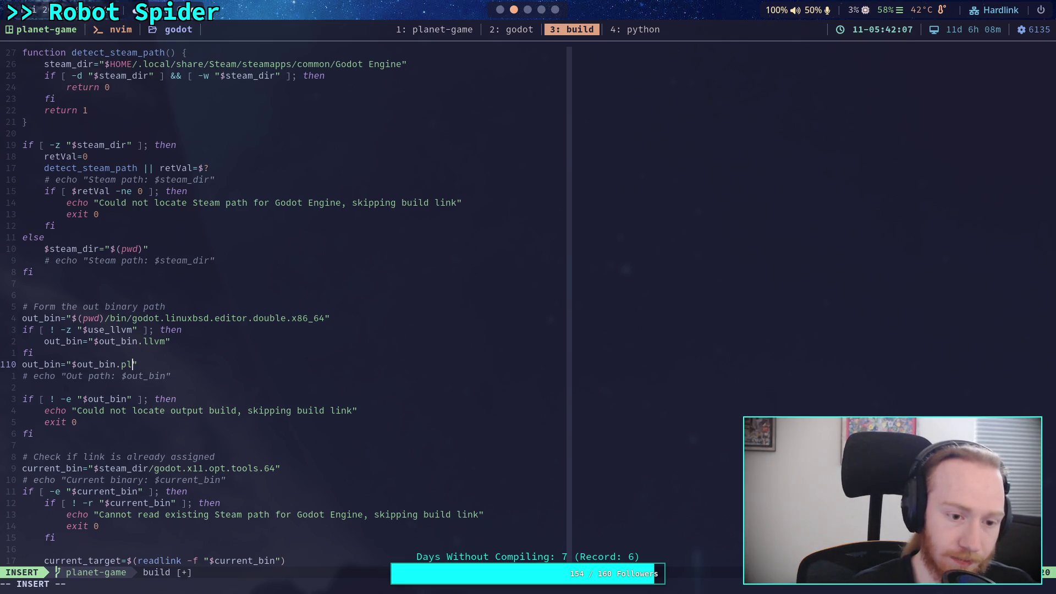
{"action": "type", "text": "net_game"}
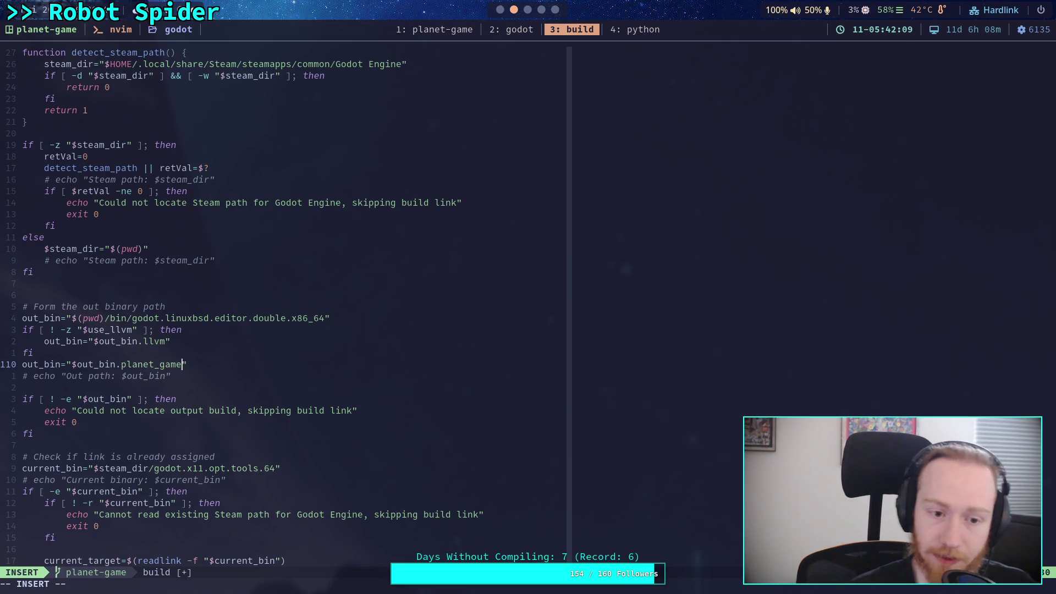
- Add the check that removes an existing writable $current_bin Steam binary, and save with :w
{"action": "key", "text": "Down"}
{"action": "key", "text": "Down"}
{"action": "key", "text": "Down"}
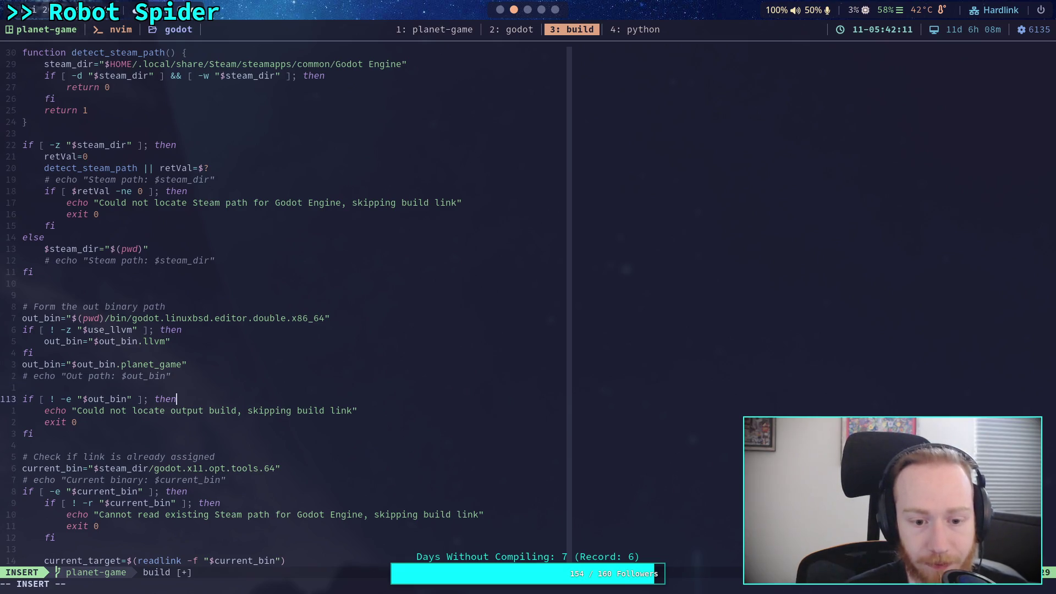
{"action": "key", "text": "Down"}
{"action": "key", "text": "Down"}
{"action": "key", "text": "Down"}
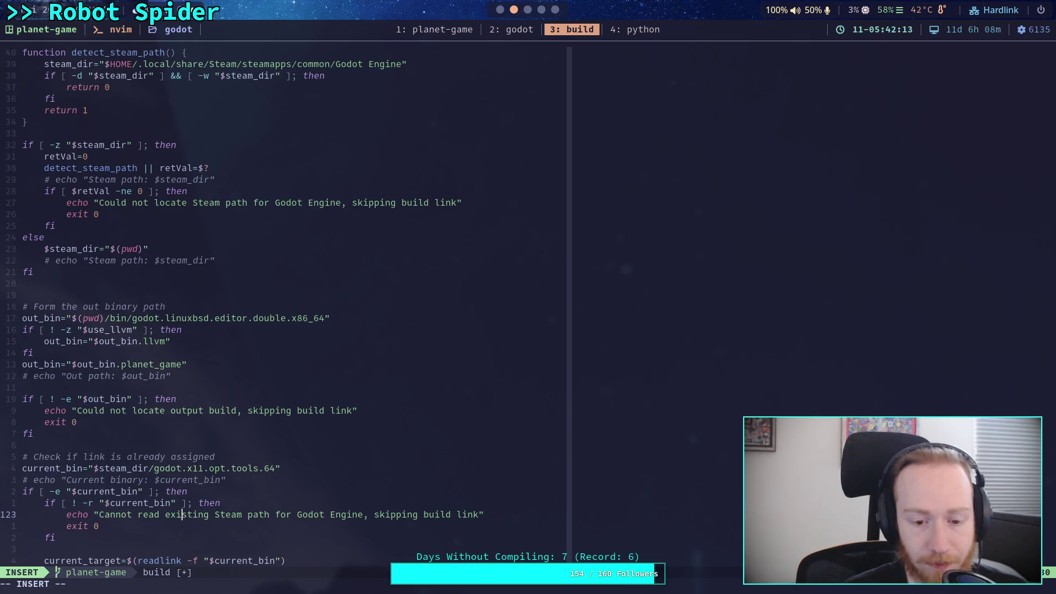
{"action": "key", "text": "Down"}
{"action": "key", "text": "Down"}
{"action": "key", "text": "Down"}
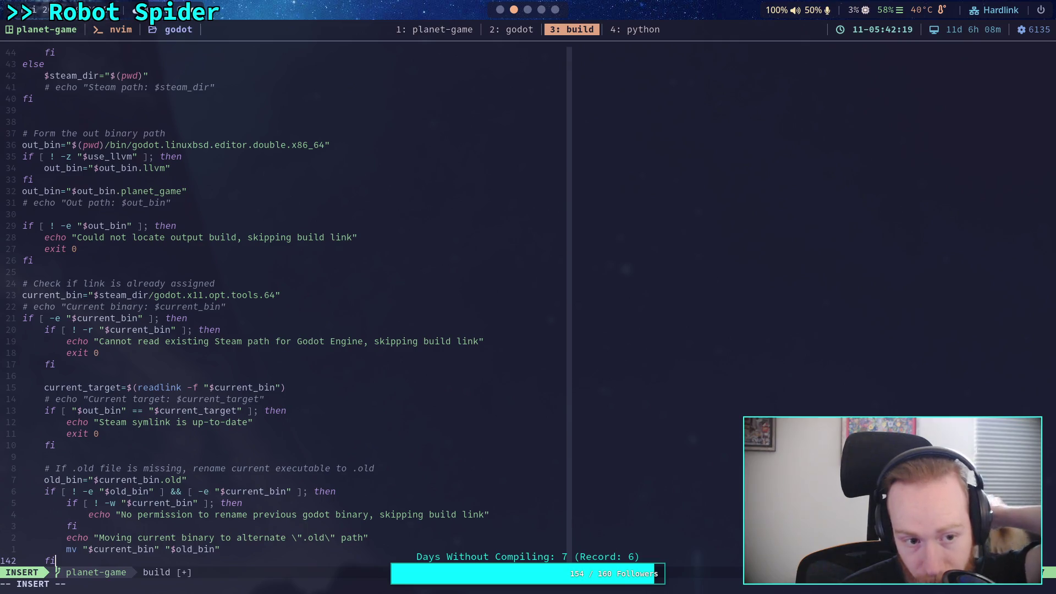
{"action": "type", "text": "if [ -e \"$current_bin\" ]; then         if [ ! -w \"$current_bin\" ]; then             echo \"Cannot overwrite existing Steam path for Godot Engine, skipping build link\"             exit 0         fi         rm \"$current_bin\"     fi fi  echo \"Creating symlink\" ln -s \"$out_bin\" \"$current_bin\" echo \"Done.\""}
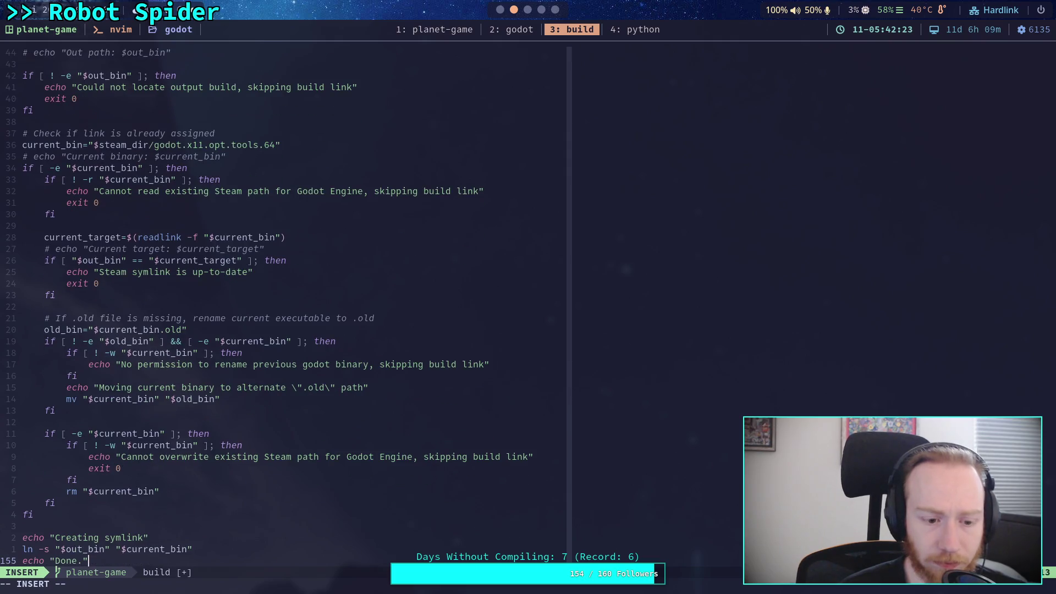
{"action": "key", "text": "Up"}
{"action": "key", "text": "Up"}
{"action": "key", "text": "Up"}
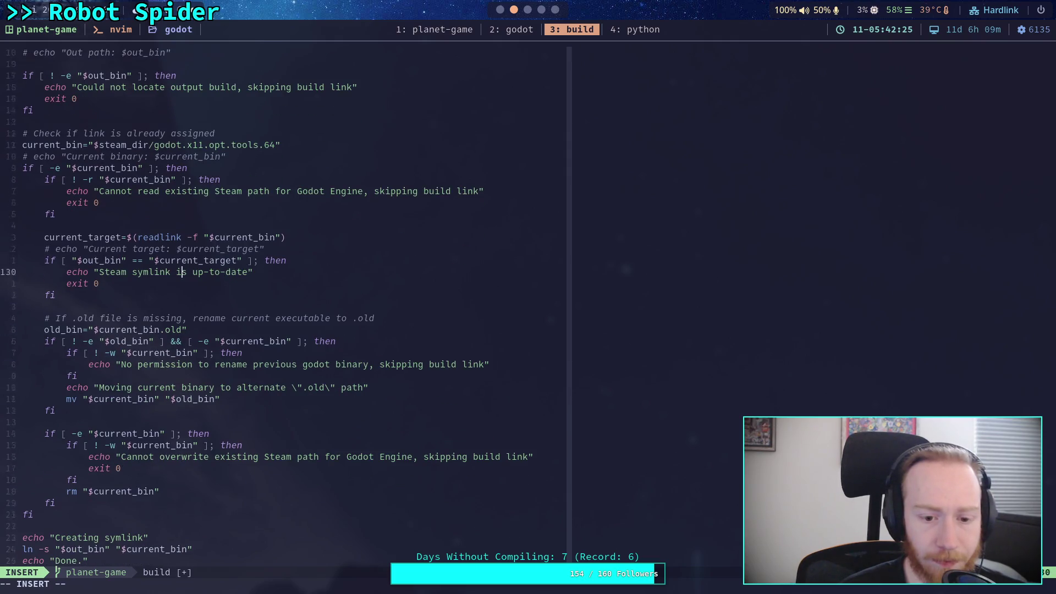
{"action": "key", "text": "Up"}
{"action": "key", "text": "Up"}
{"action": "key", "text": "Up"}
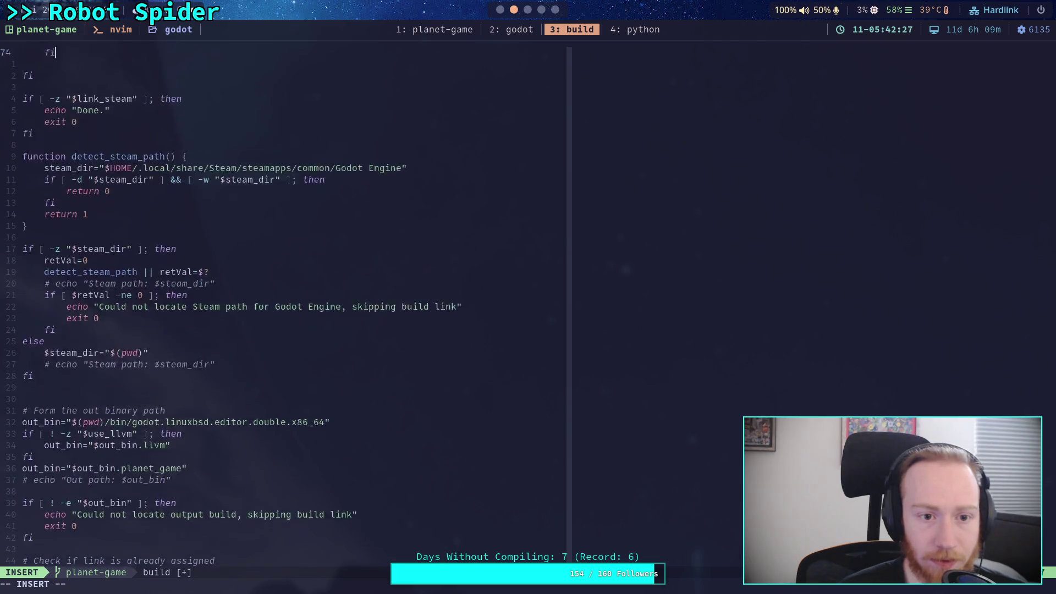
{"action": "key", "text": "Up"}
{"action": "key", "text": "Up"}
{"action": "key", "text": "Up"}
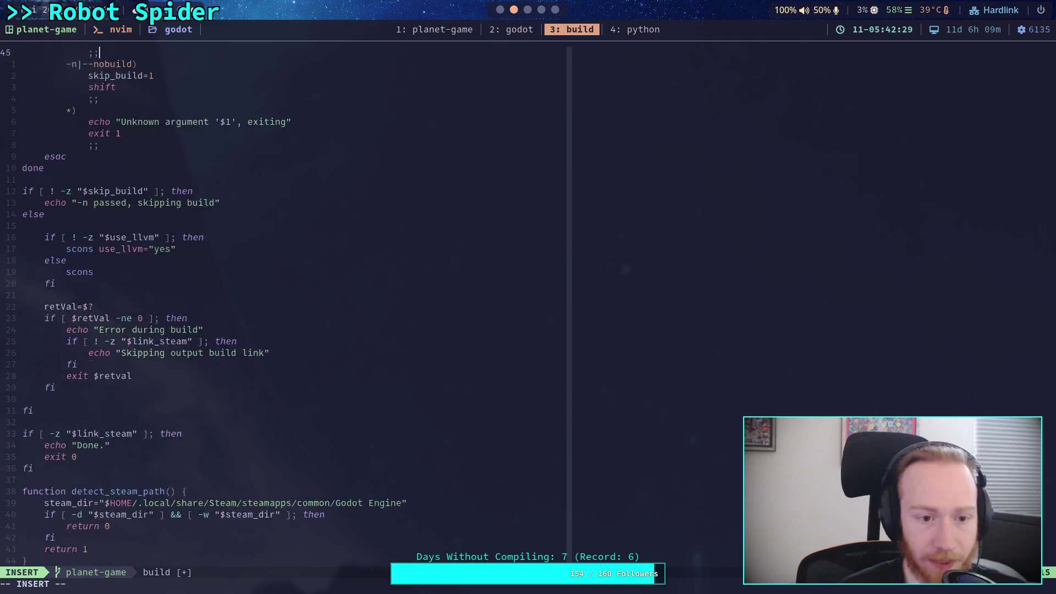
{"action": "key", "text": "Up"}
{"action": "key", "text": "Up"}
{"action": "key", "text": "Up"}
{"action": "key", "text": "Escape"}
{"action": "type", "text": ":w"}
{"action": "key", "text": "Return"}
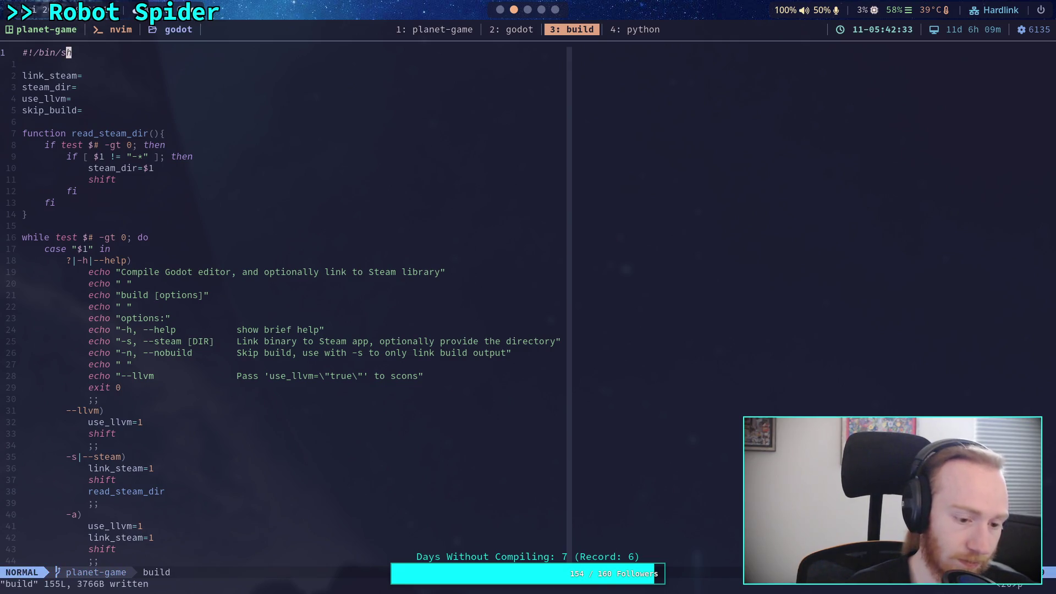
- Open Neo-tree with hidden files shown, view version.py, then quit Neovim with :qa
{"action": "type", "text": ":Neotree"}
{"action": "key", "text": "Return"}
{"action": "key", "text": "Down"}
{"action": "key", "text": "Down"}
{"action": "key", "text": "Down"}
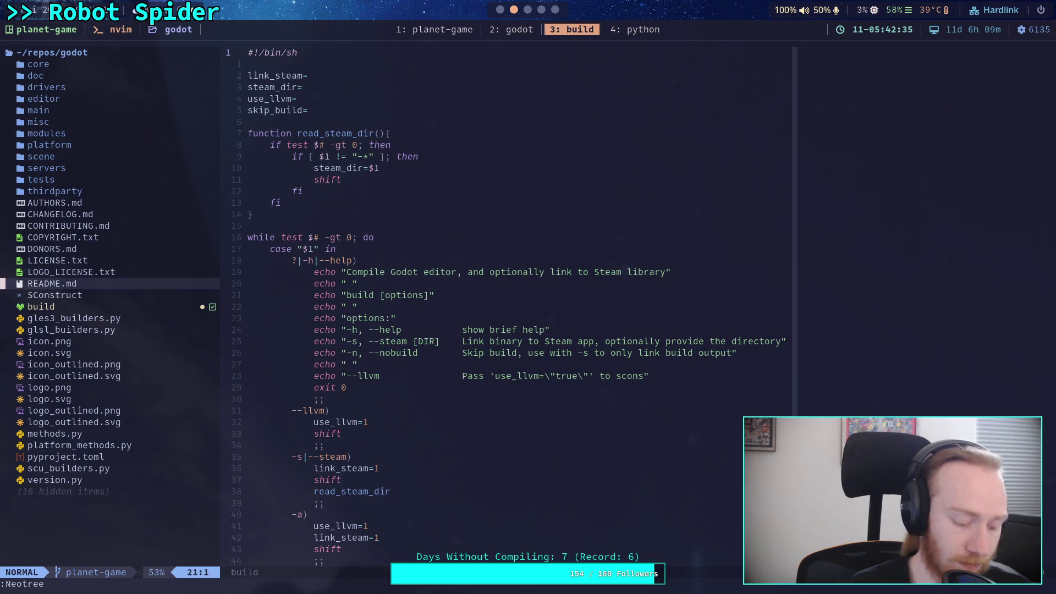
{"action": "key", "text": "shift+h"}
{"action": "key", "text": "Down"}
{"action": "key", "text": "Down"}
{"action": "key", "text": "Down"}
{"action": "key", "text": "Down"}
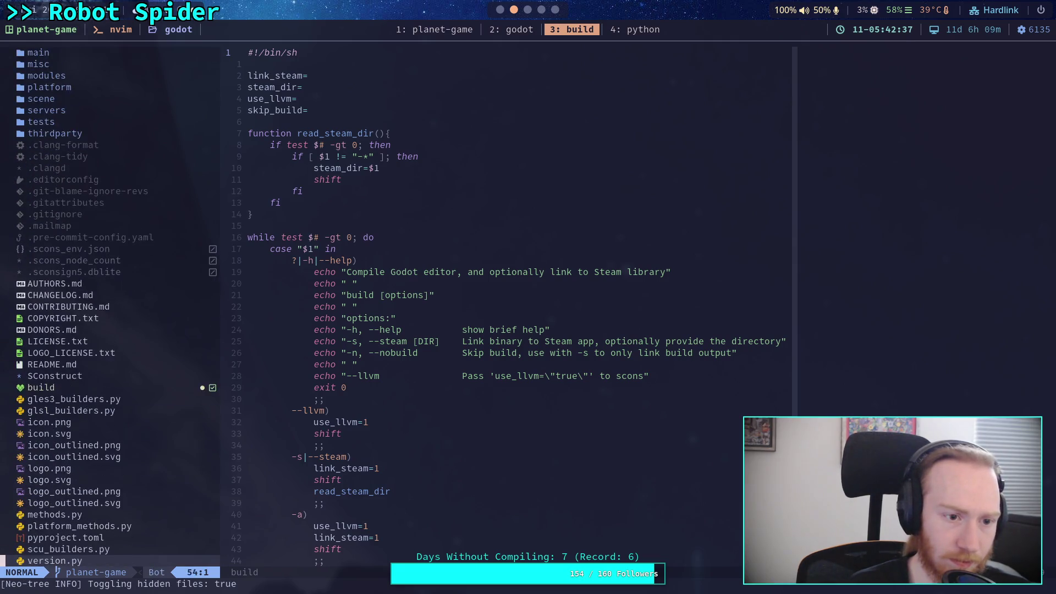
{"action": "key", "text": "Up"}
{"action": "key", "text": "Up"}
{"action": "key", "text": "Up"}
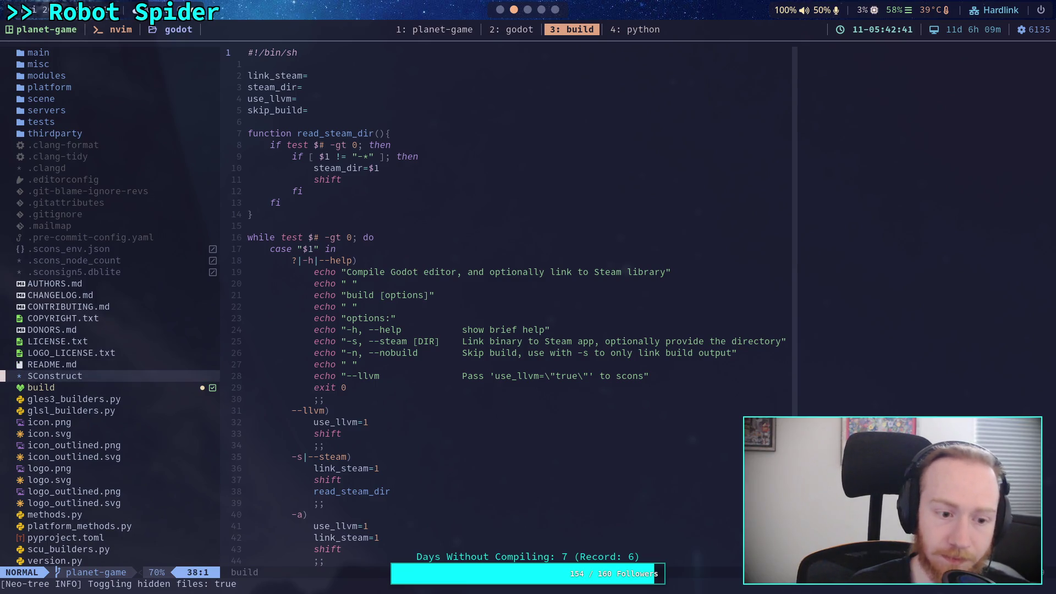
{"action": "key", "text": "Down"}
{"action": "key", "text": "Down"}
{"action": "key", "text": "Down"}
{"action": "key", "text": "Return"}
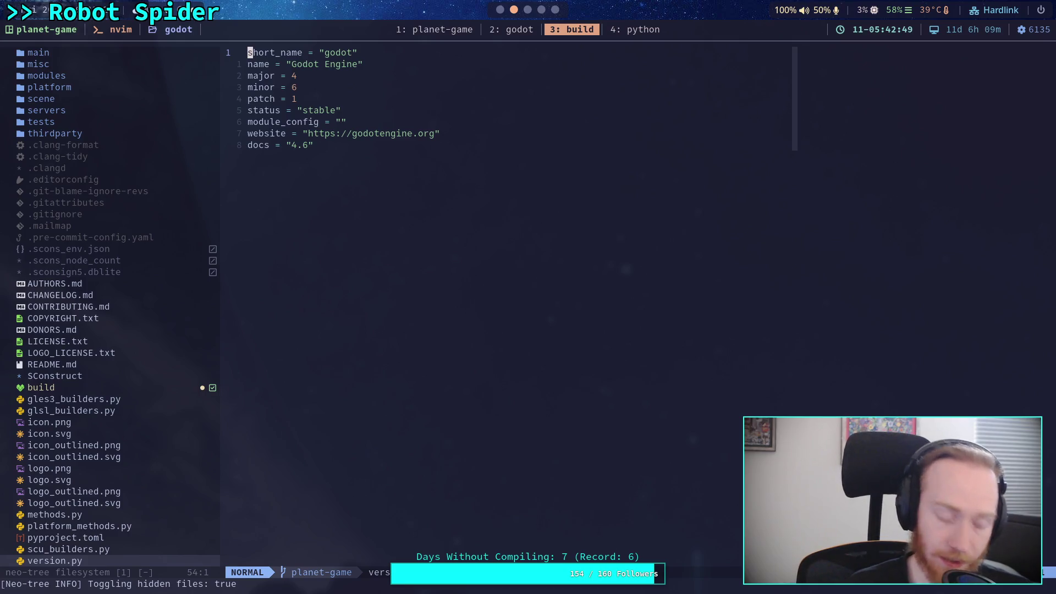
{"action": "type", "text": ":qa"}
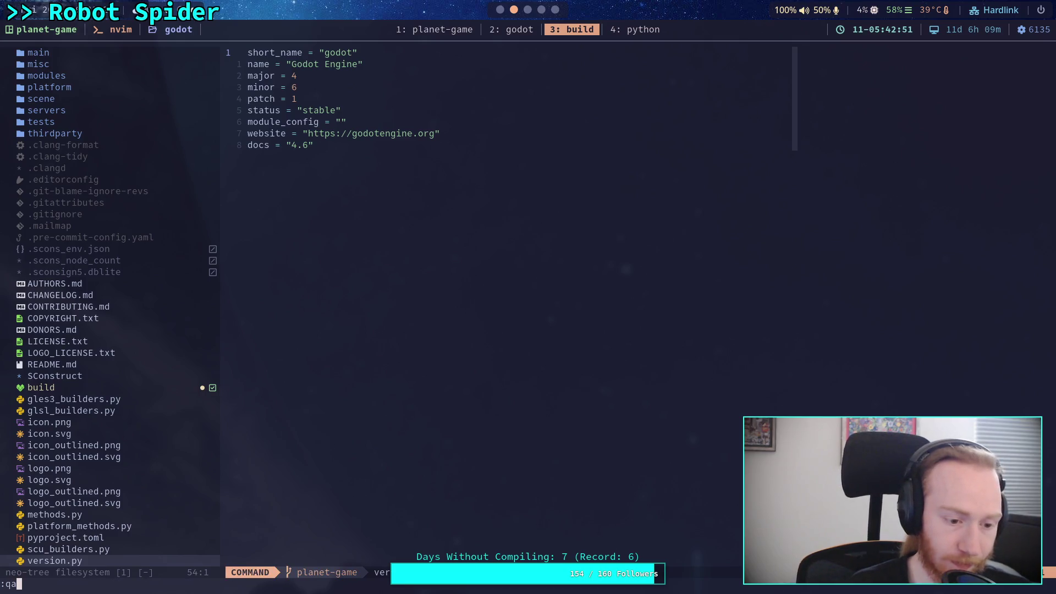
{"action": "key", "text": "Return"}
- Stage the build script with git add build and confirm git status lists it as a new file
{"action": "type", "text": "git statu"}
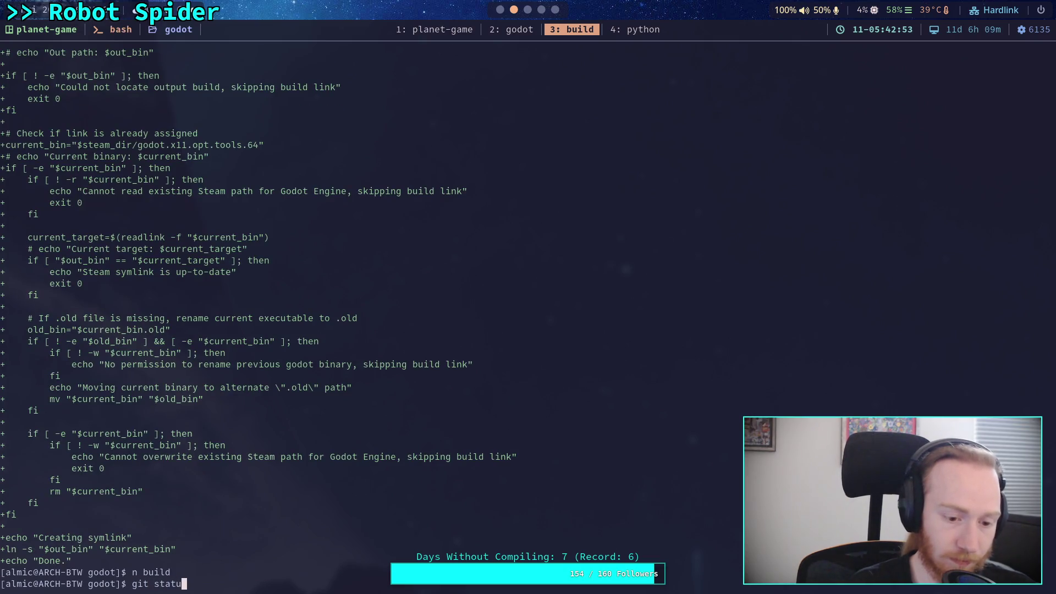
{"action": "type", "text": "s"}
{"action": "key", "text": "Return"}
{"action": "type", "text": "git add build"}
{"action": "key", "text": "Return"}
{"action": "type", "text": "git status"}
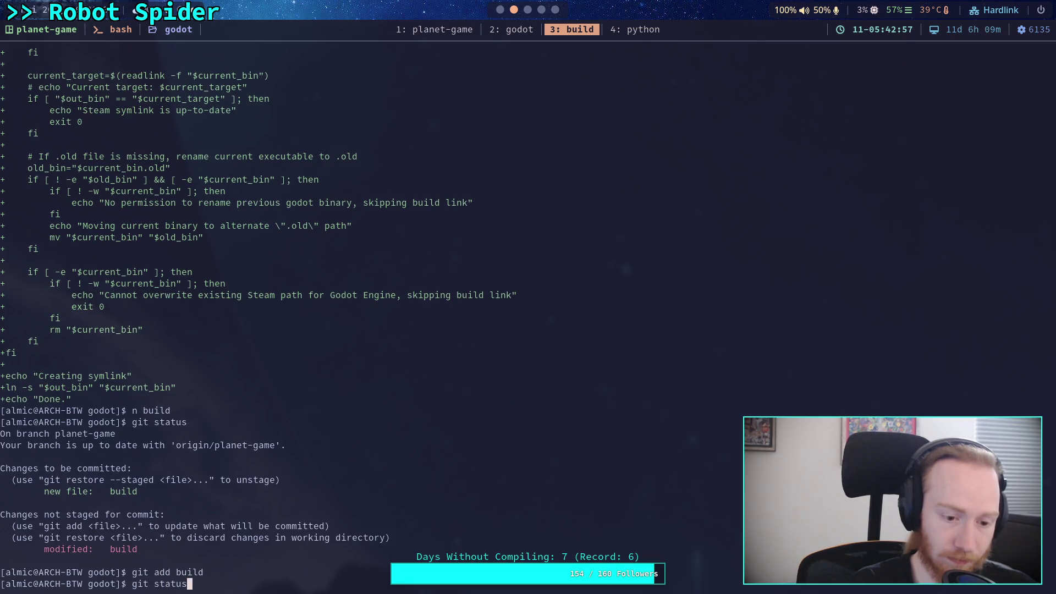
{"action": "key", "text": "Return"}
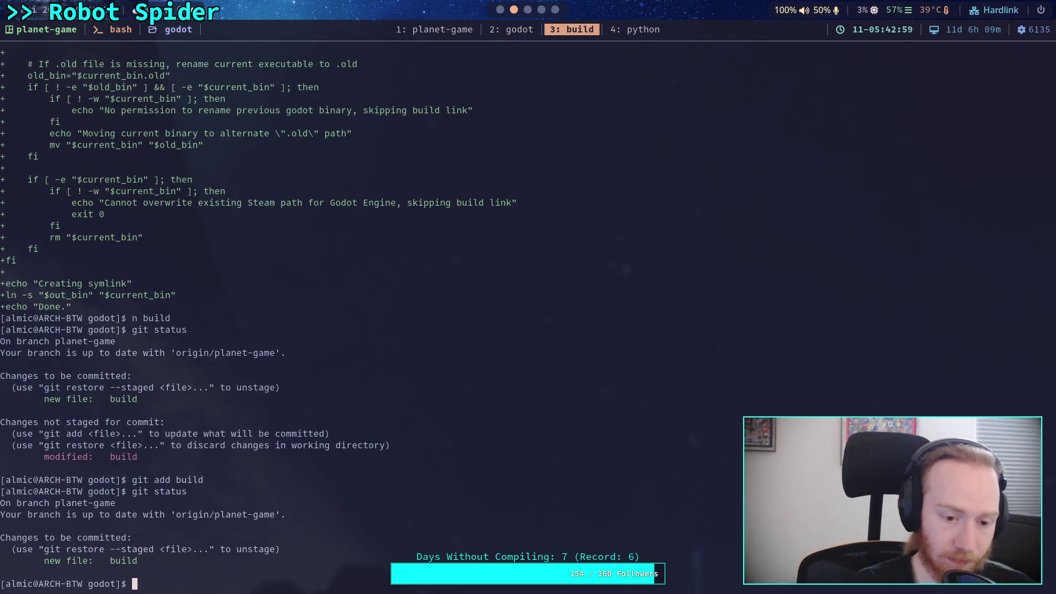
- Reopen the build script in Neovim
{"action": "type", "text": "git"}
{"action": "key", "text": "ctrl+u"}
{"action": "type", "text": "n build"}
{"action": "key", "text": "Return"}
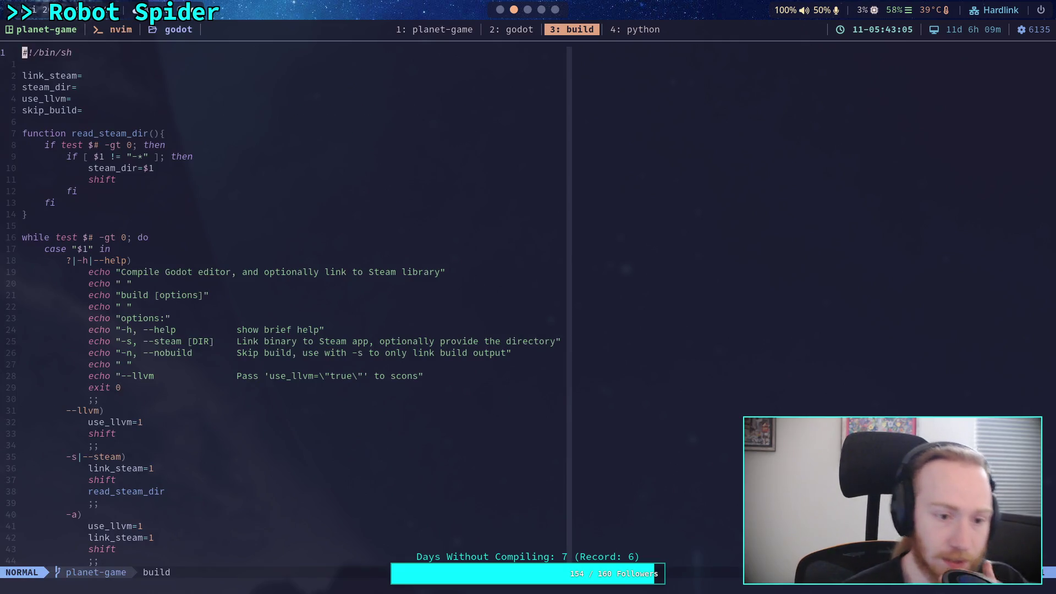
{"action": "key", "text": "ctrl+f"}
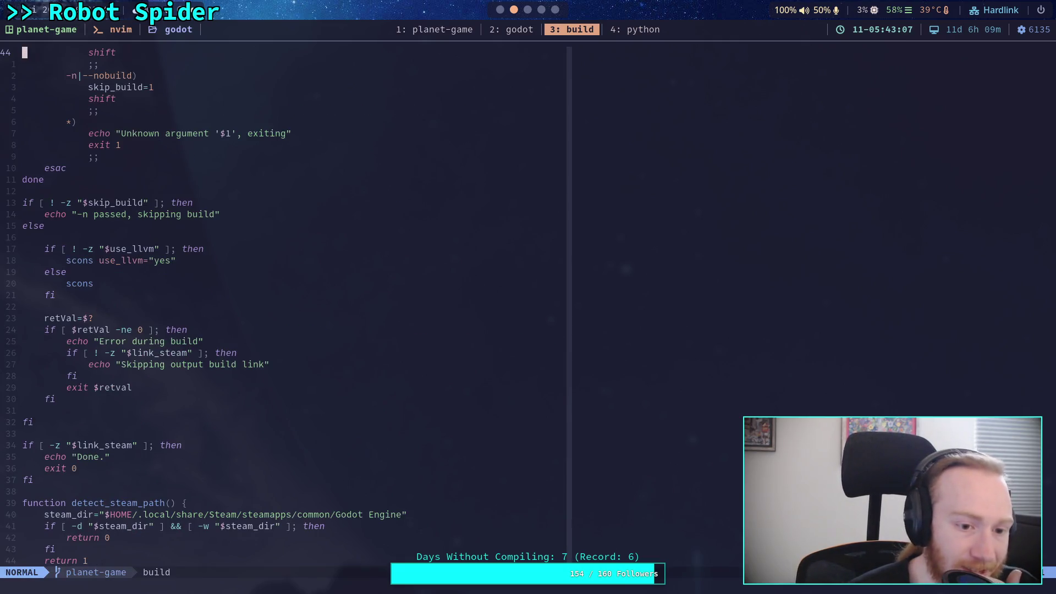
{"action": "key", "text": "ctrl+f"}
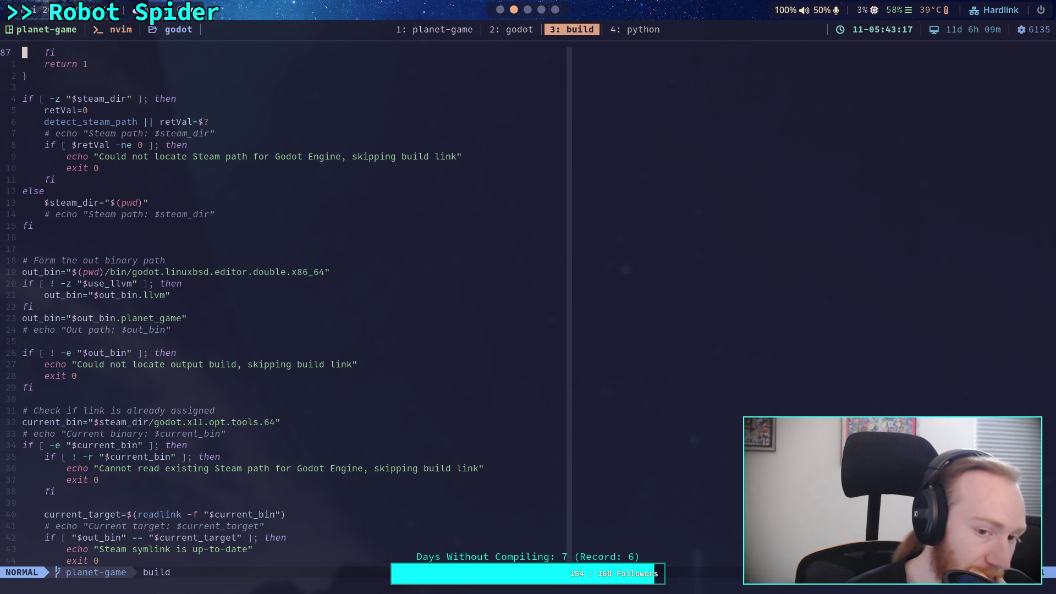
{"action": "key", "text": "j"}
{"action": "key", "text": "j"}
{"action": "key", "text": "j"}
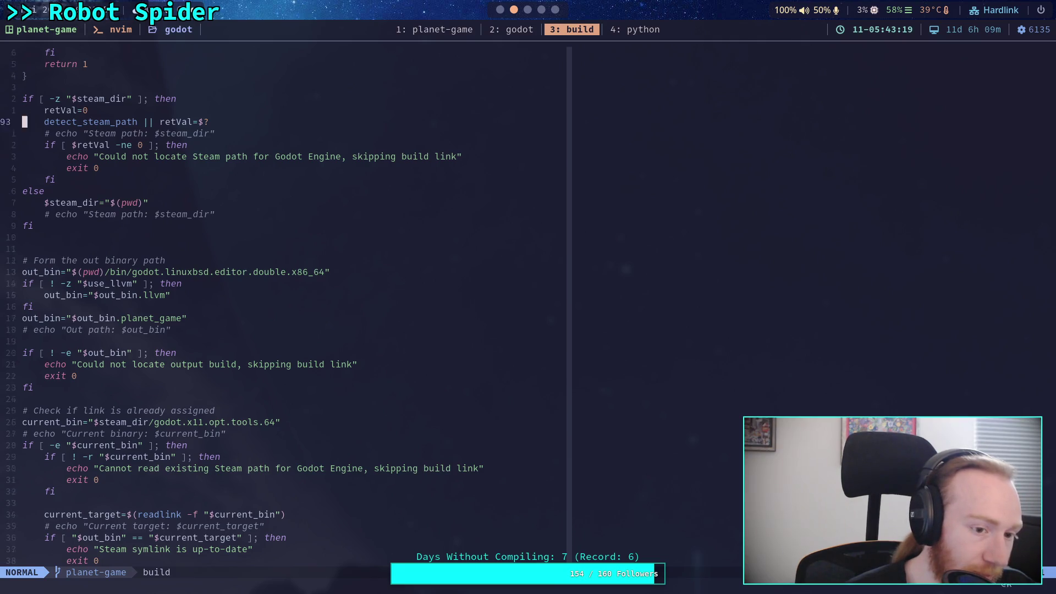
{"action": "key", "text": "j"}
{"action": "key", "text": "j"}
{"action": "key", "text": "j"}
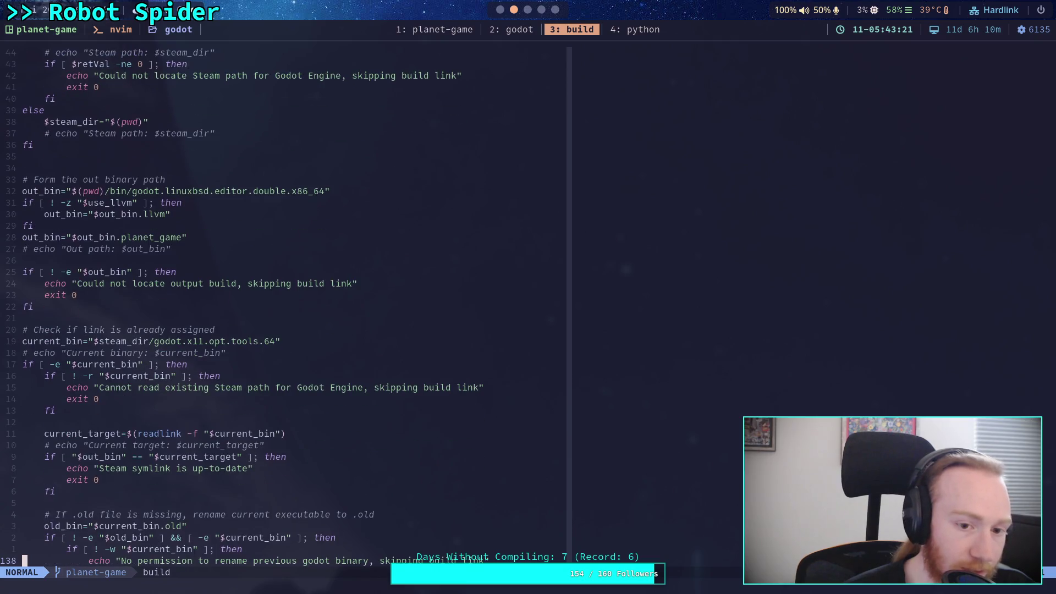
{"action": "key", "text": "k"}
{"action": "key", "text": "k"}
{"action": "key", "text": "k"}
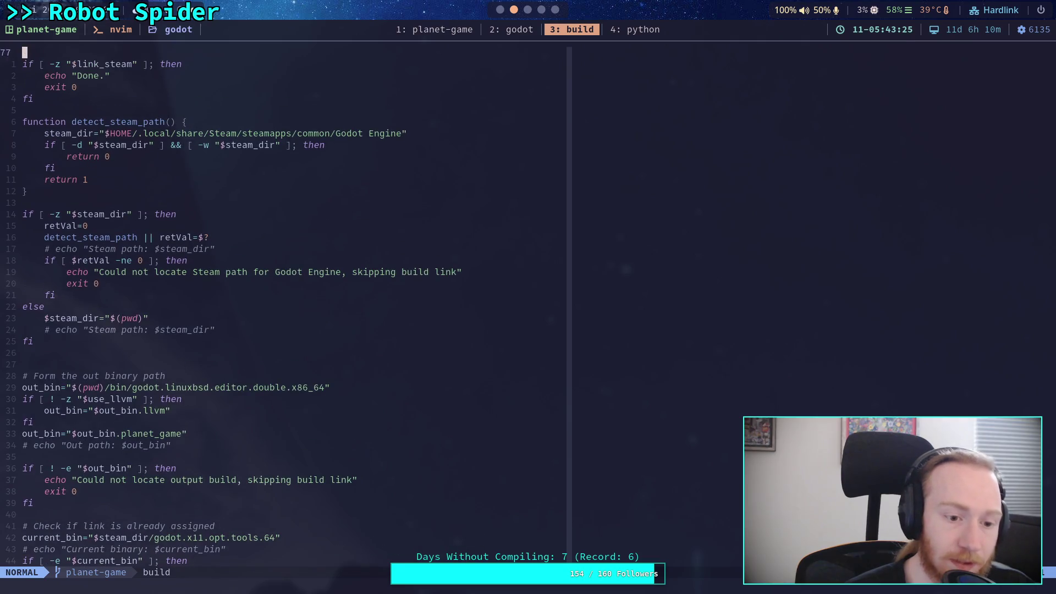
{"action": "key", "text": "k"}
{"action": "key", "text": "k"}
{"action": "key", "text": "k"}
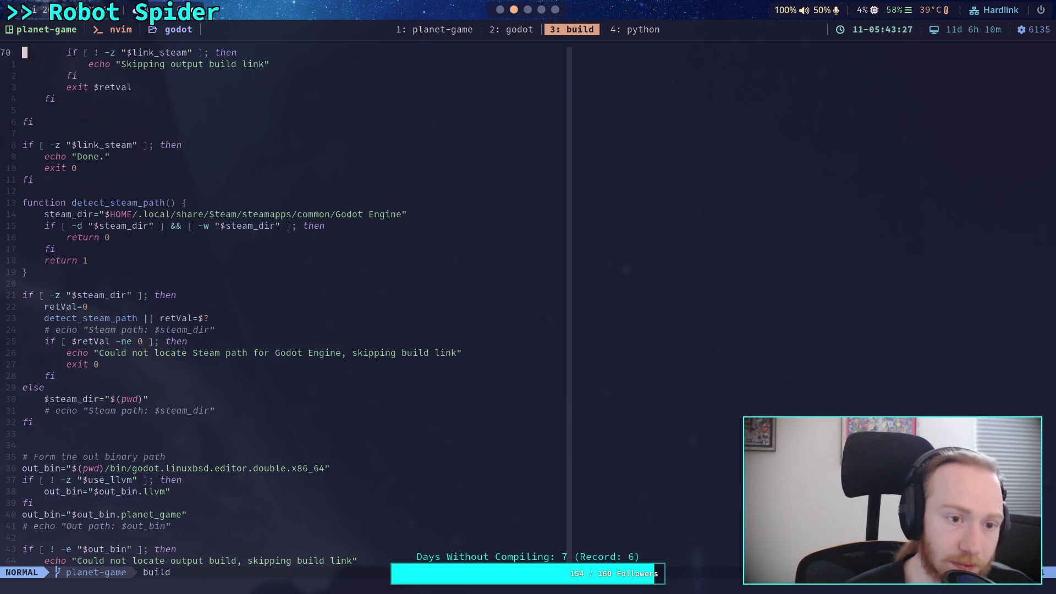
{"action": "key", "text": "j"}
{"action": "key", "text": "j"}
{"action": "key", "text": "j"}
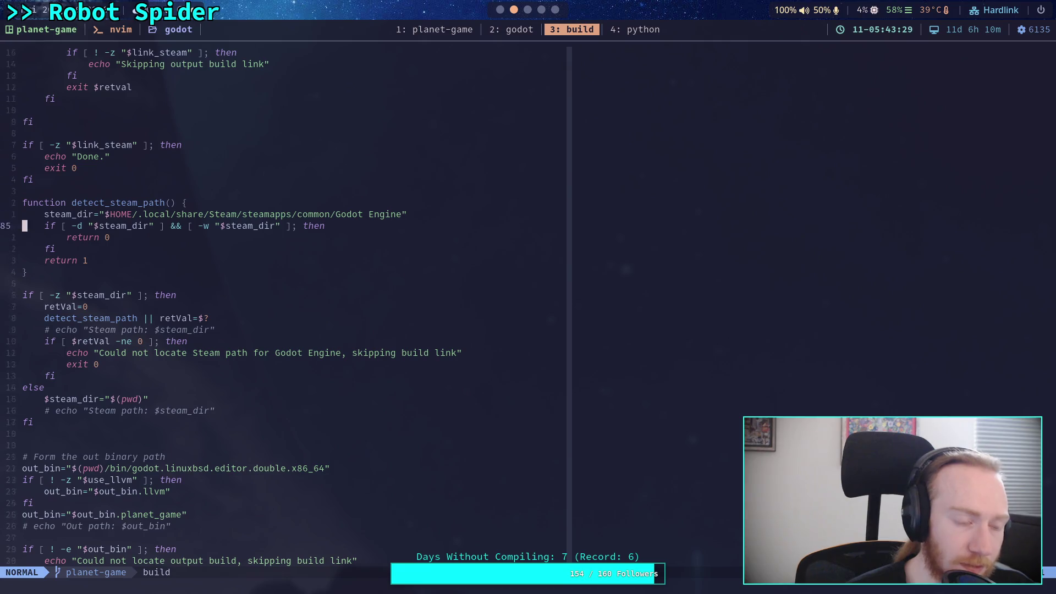
{"action": "key", "text": "j"}
{"action": "key", "text": "j"}
{"action": "key", "text": "j"}
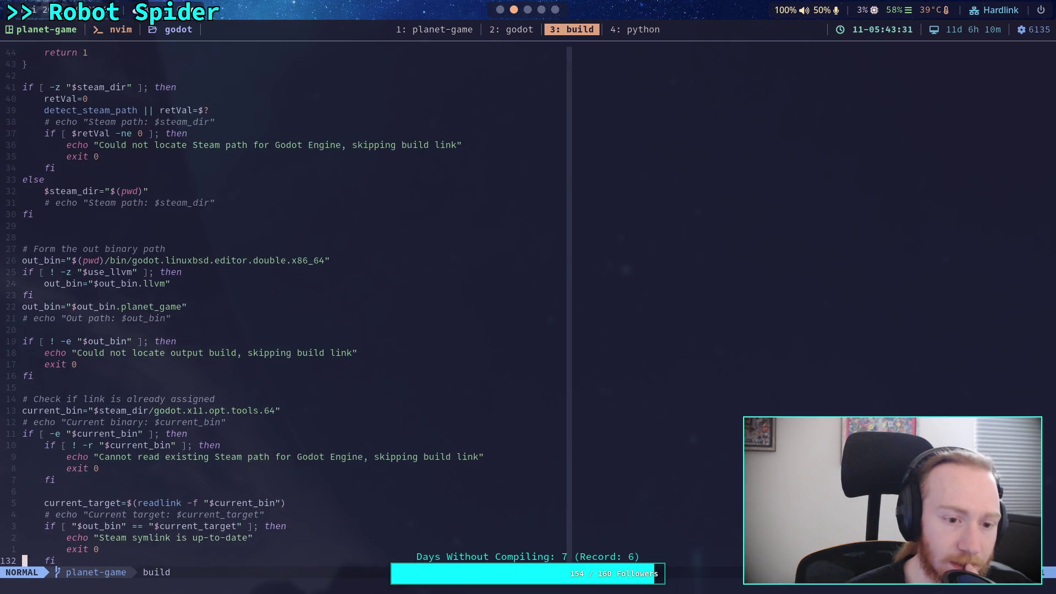
{"action": "key", "text": "k"}
{"action": "key", "text": "k"}
{"action": "key", "text": "k"}
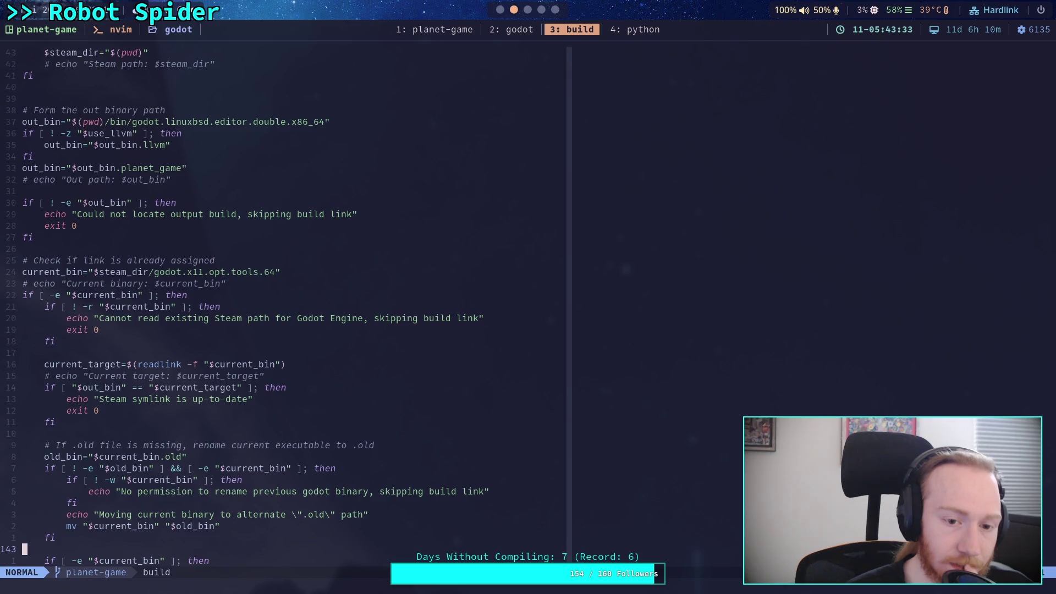
{"action": "key", "text": "k"}
{"action": "key", "text": "k"}
{"action": "key", "text": "k"}
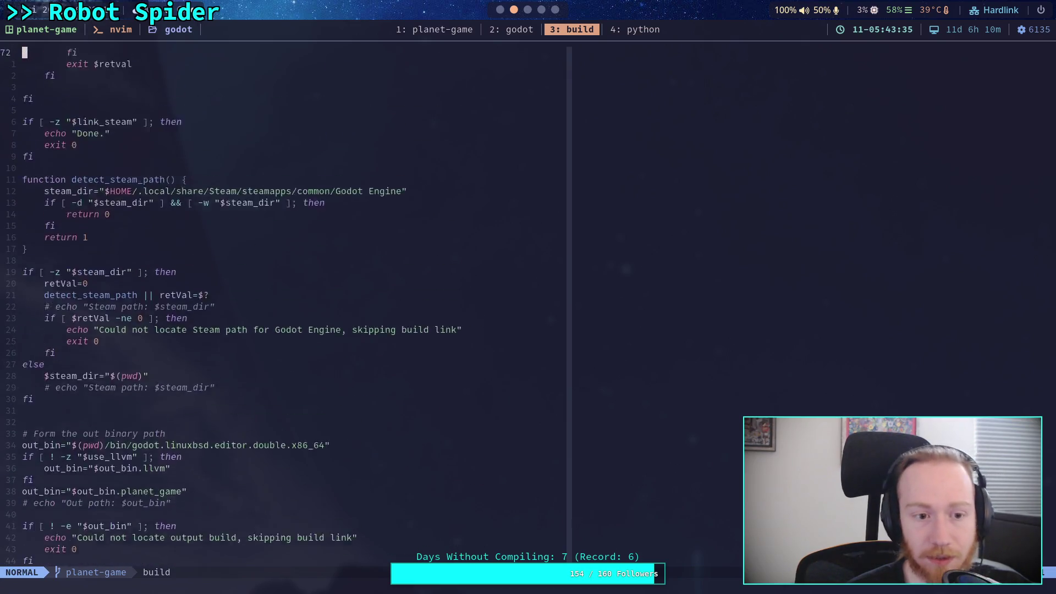
{"action": "key", "text": "k"}
{"action": "key", "text": "k"}
{"action": "key", "text": "k"}
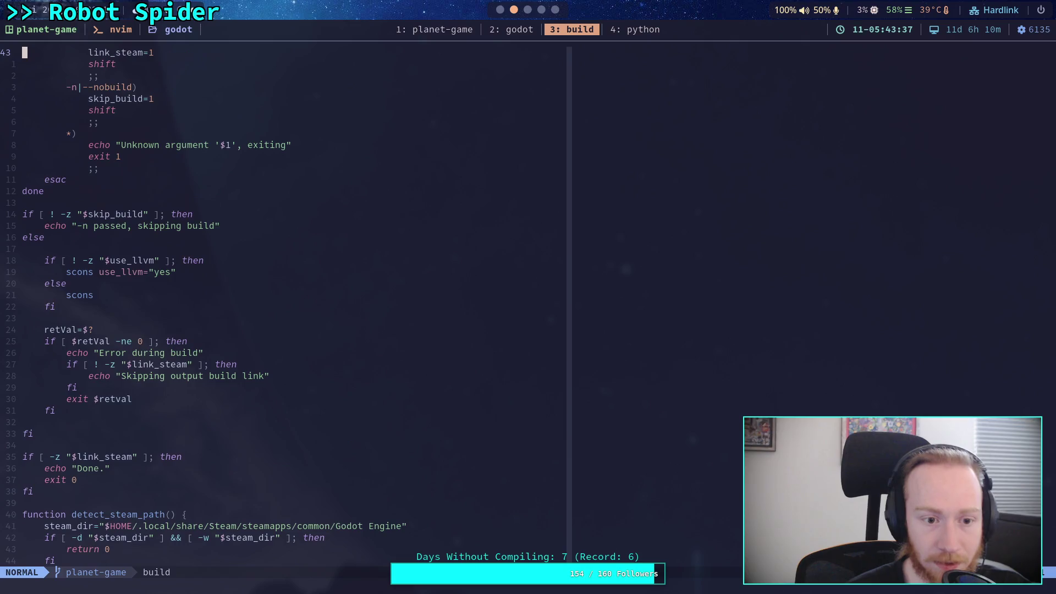
{"action": "key", "text": "k"}
{"action": "key", "text": "k"}
{"action": "key", "text": "k"}
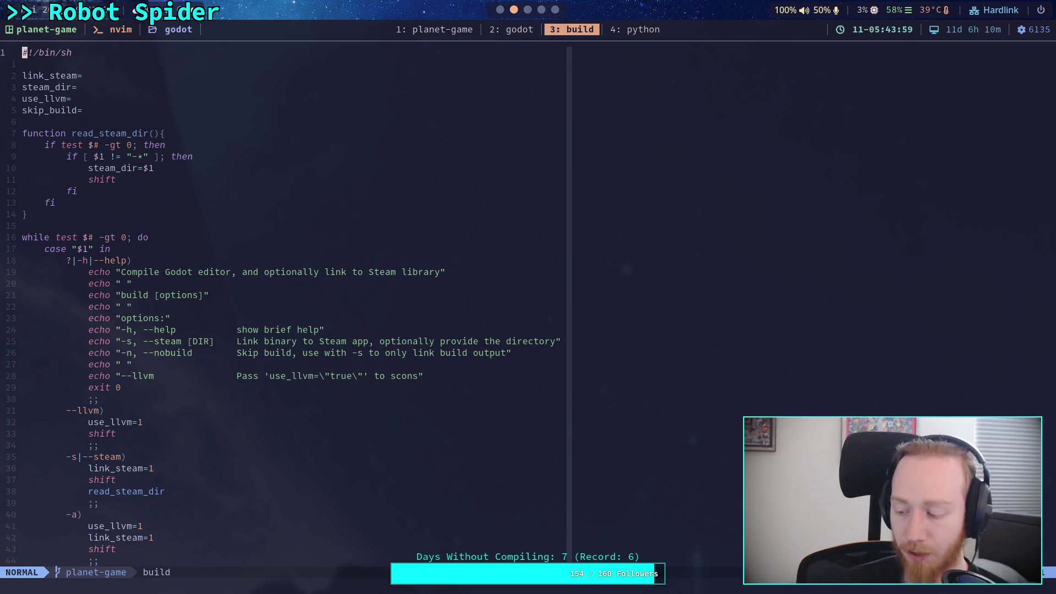
- In the browser, close the zombie-game script tab and return to the planet-game repository page
{"action": "left_click", "coordinate": [541, 10]}
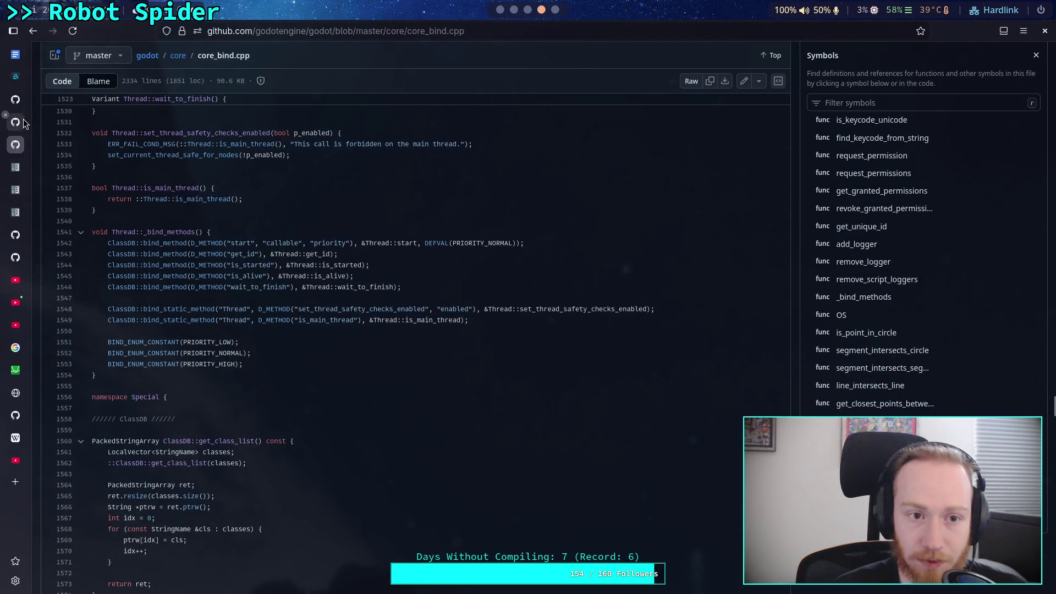
{"action": "left_click", "coordinate": [24, 123]}
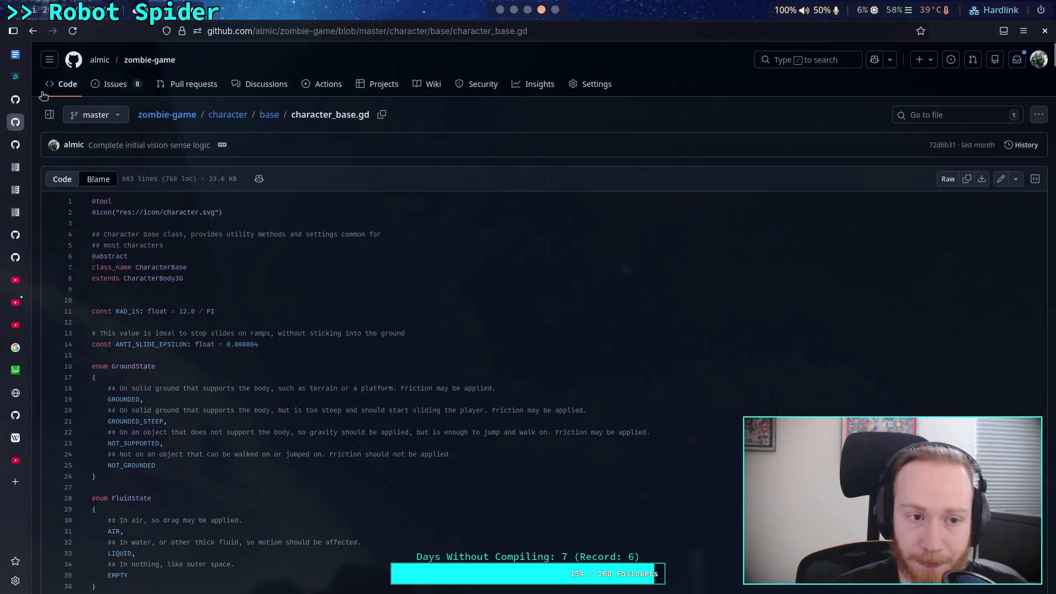
{"action": "left_click", "coordinate": [21, 105]}
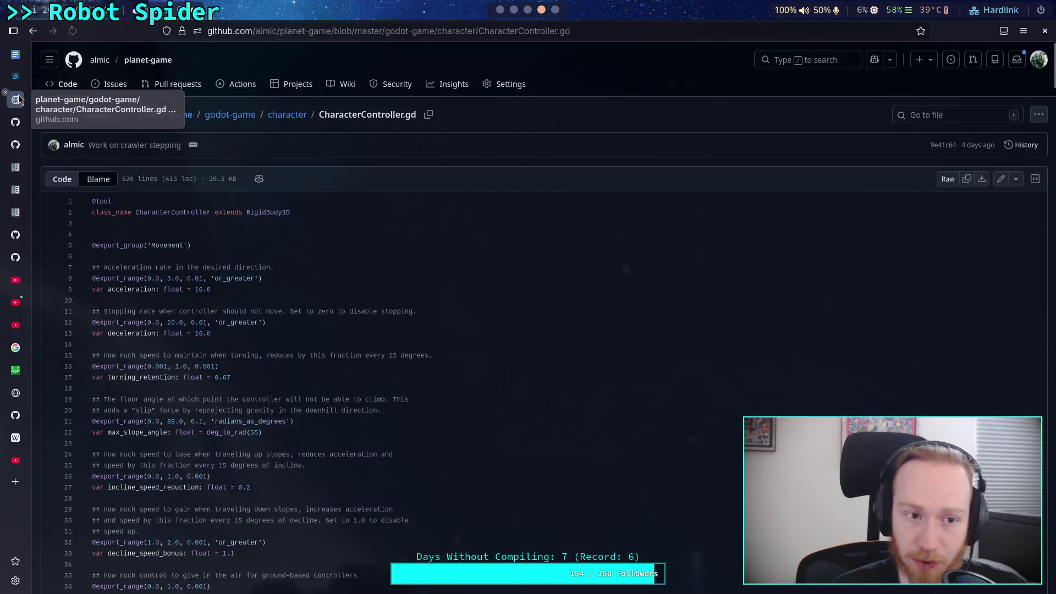
{"action": "left_click", "coordinate": [157, 119]}
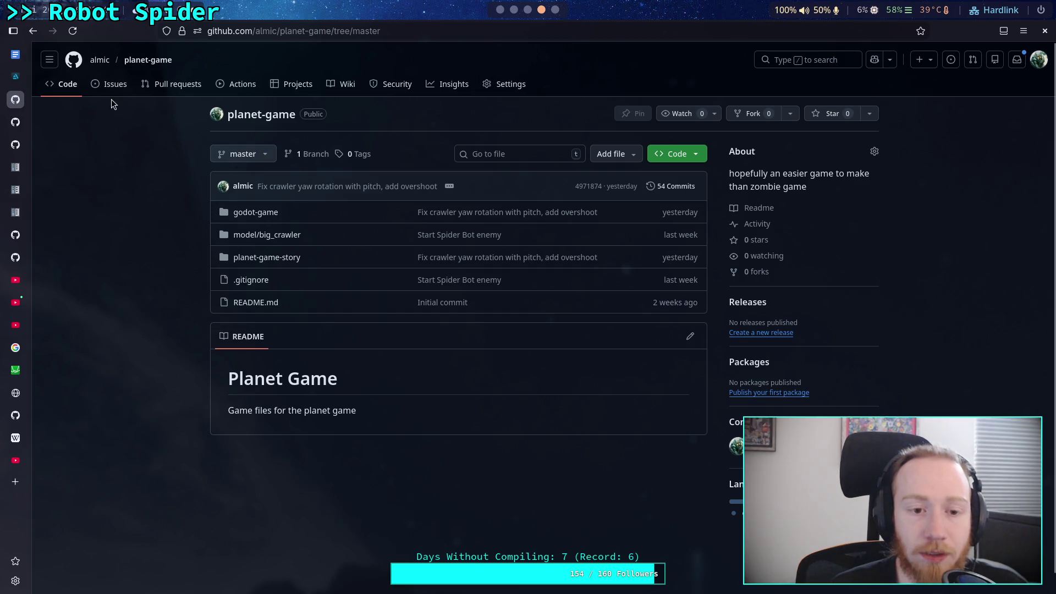
{"action": "left_click", "coordinate": [101, 61]}
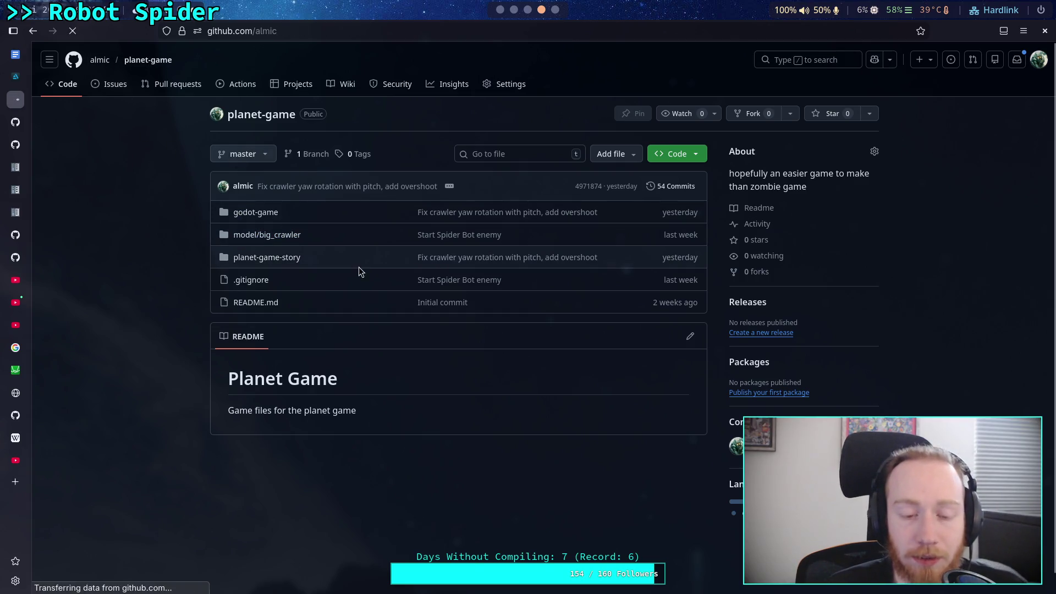
{"action": "left_click", "coordinate": [16, 122]}
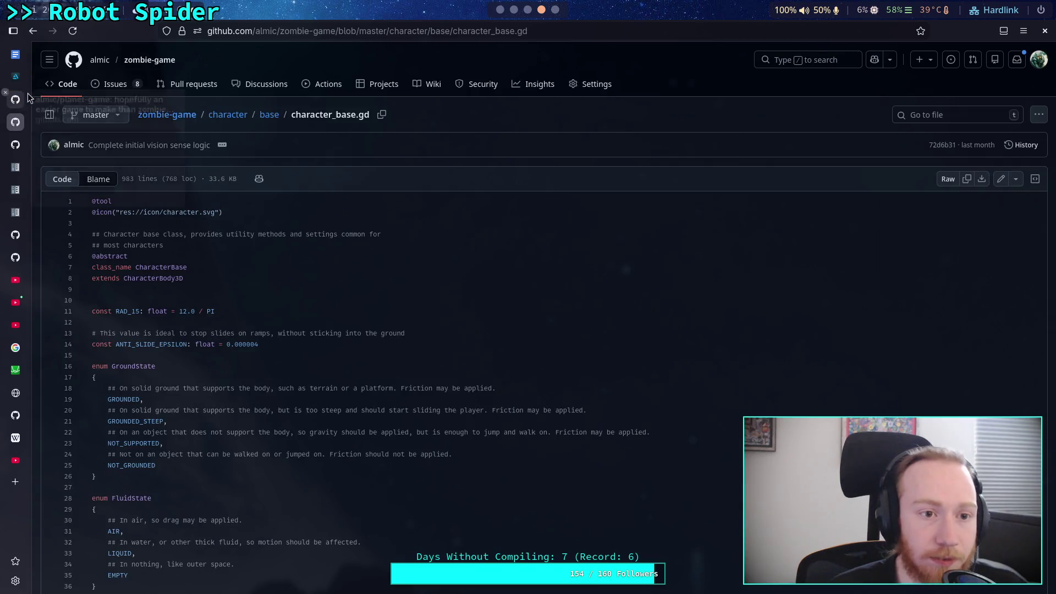
{"action": "middle_click", "coordinate": [18, 125]}
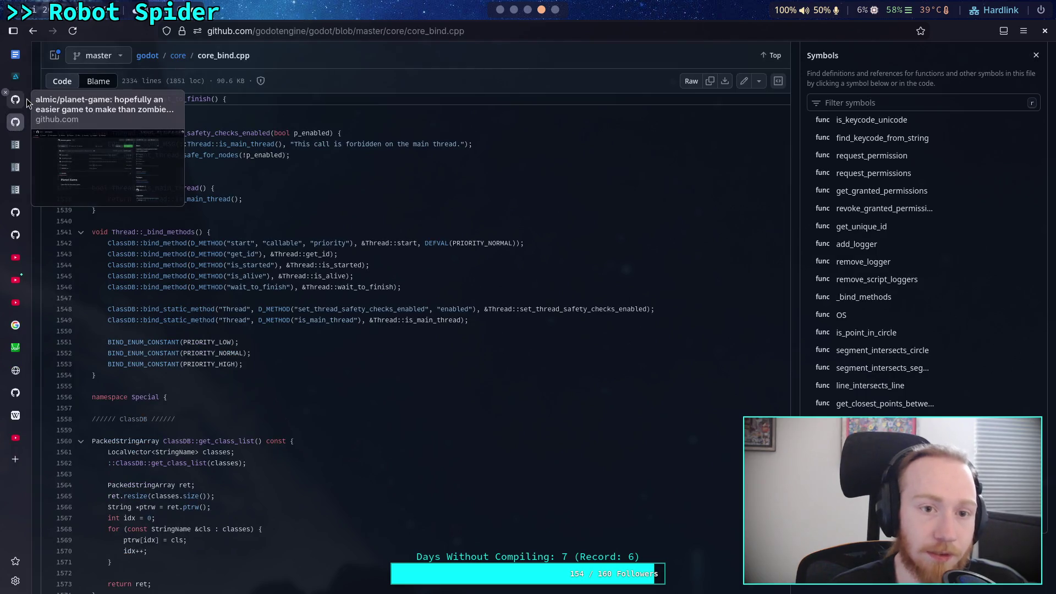
{"action": "left_click", "coordinate": [24, 100]}
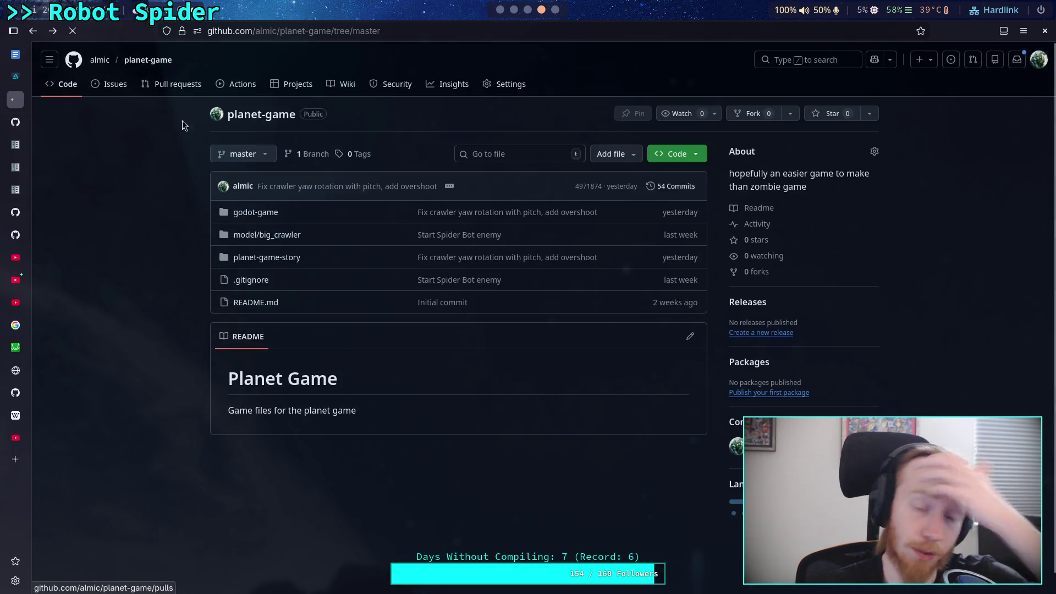
{"action": "scroll", "coordinate": [468, 330], "scroll_direction": "down", "scroll_amount": 3}
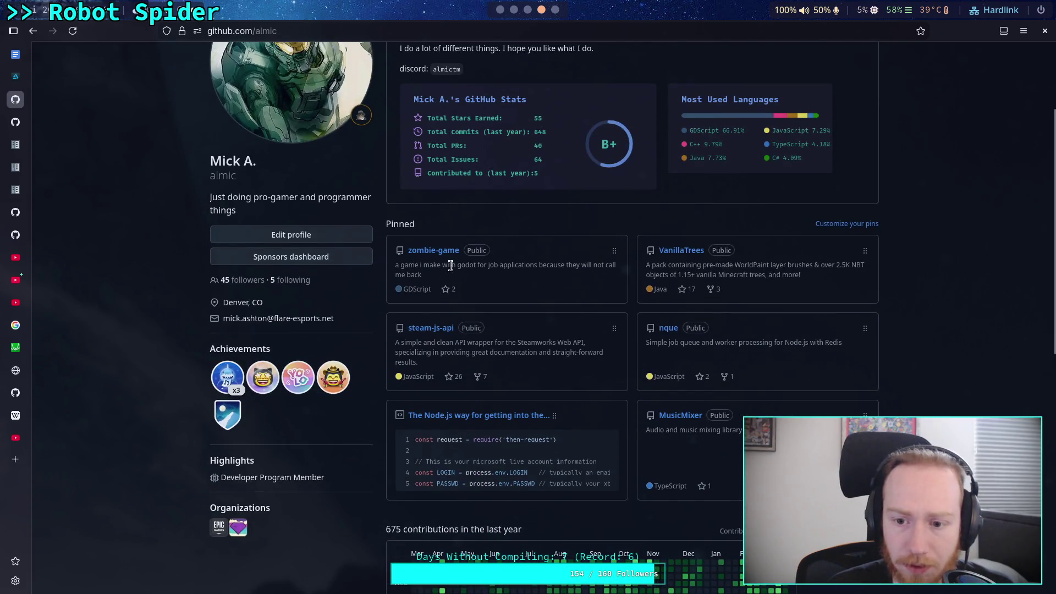
{"action": "left_click", "coordinate": [33, 31]}
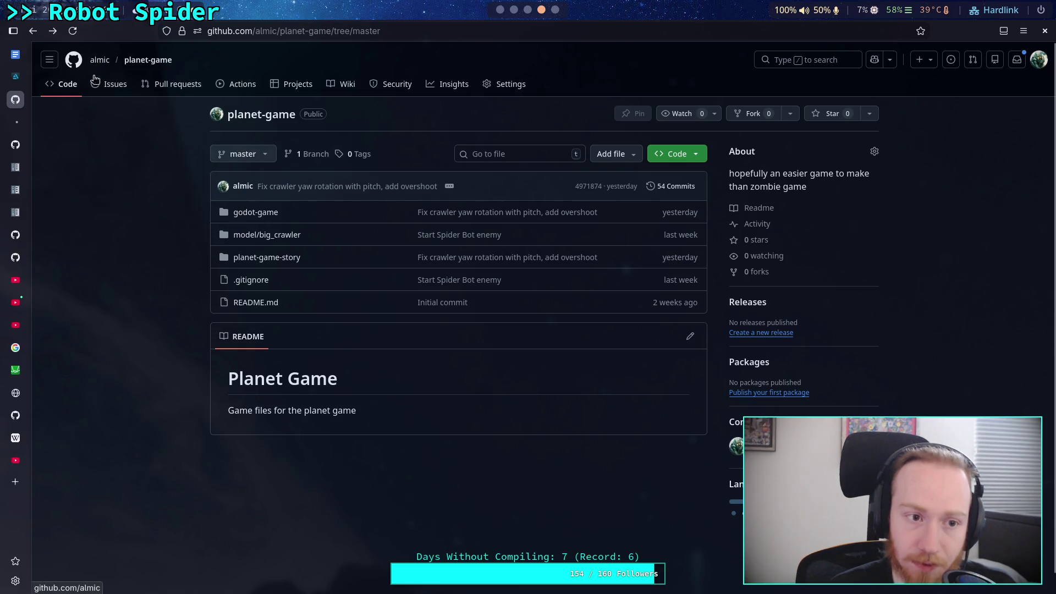
- Open the profile's Repositories list and select the godot fork
{"action": "middle_click", "coordinate": [100, 59]}
{"action": "left_click", "coordinate": [16, 122]}
{"action": "scroll", "coordinate": [447, 319], "scroll_direction": "down", "scroll_amount": 10}
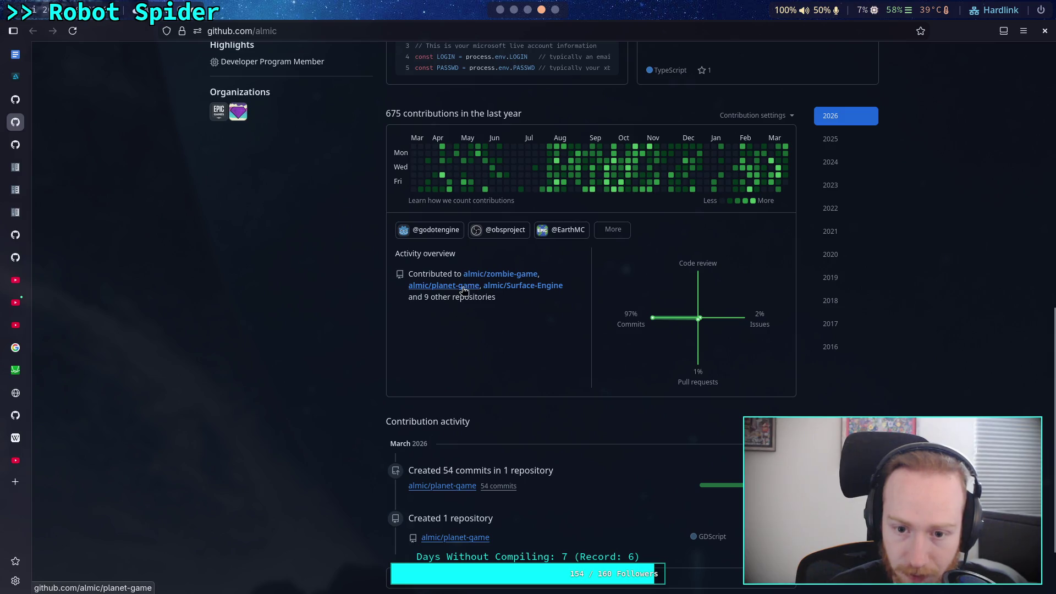
{"action": "scroll", "coordinate": [429, 314], "scroll_direction": "up", "scroll_amount": 7}
{"action": "scroll", "coordinate": [394, 231], "scroll_direction": "up", "scroll_amount": 4}
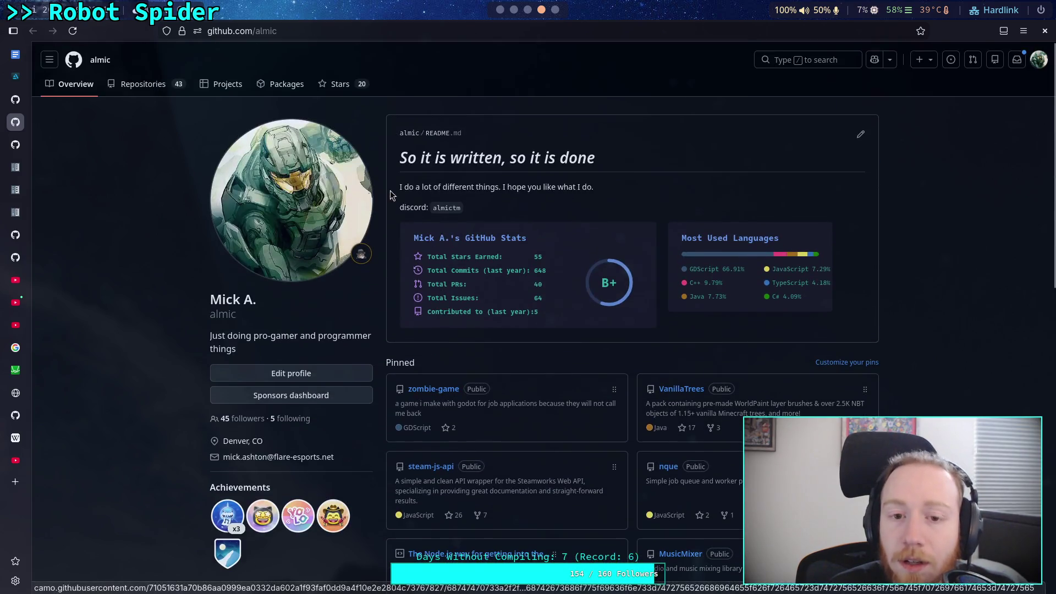
{"action": "scroll", "coordinate": [456, 254], "scroll_direction": "down", "scroll_amount": 3}
{"action": "scroll", "coordinate": [456, 253], "scroll_direction": "up", "scroll_amount": 3}
{"action": "left_click", "coordinate": [134, 83]}
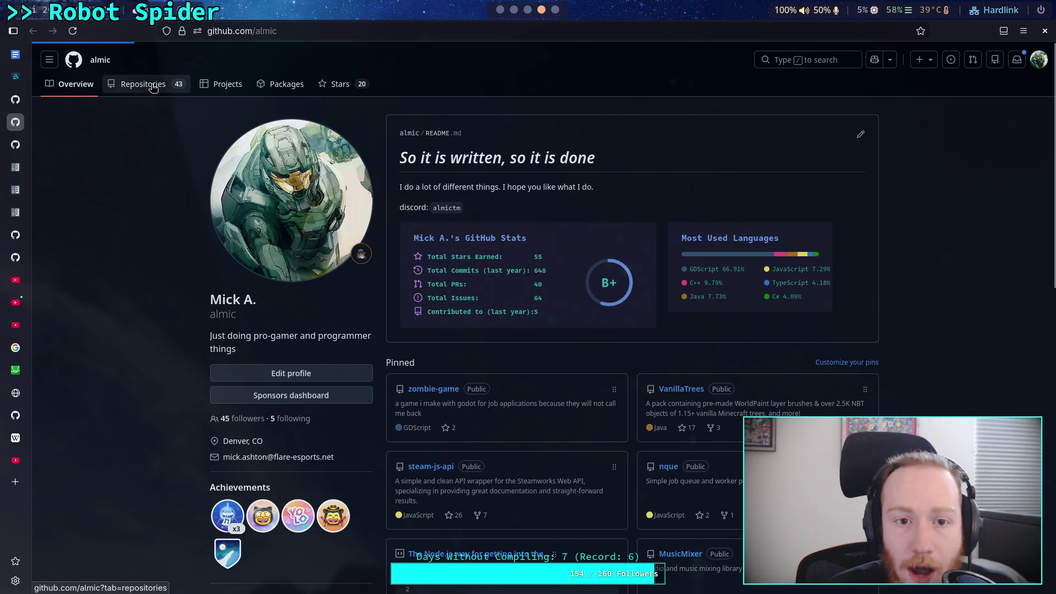
{"action": "left_click", "coordinate": [407, 236]}
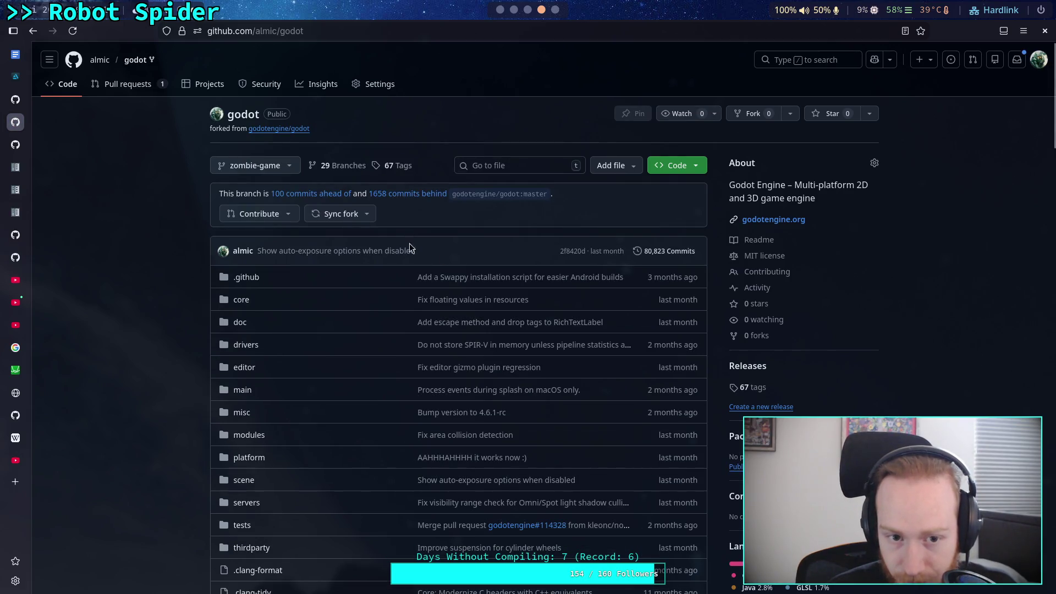
- Switch the fork to the planet-game branch, view its commit history, then return to the code page
{"action": "left_click", "coordinate": [275, 165]}
{"action": "left_click", "coordinate": [248, 278]}
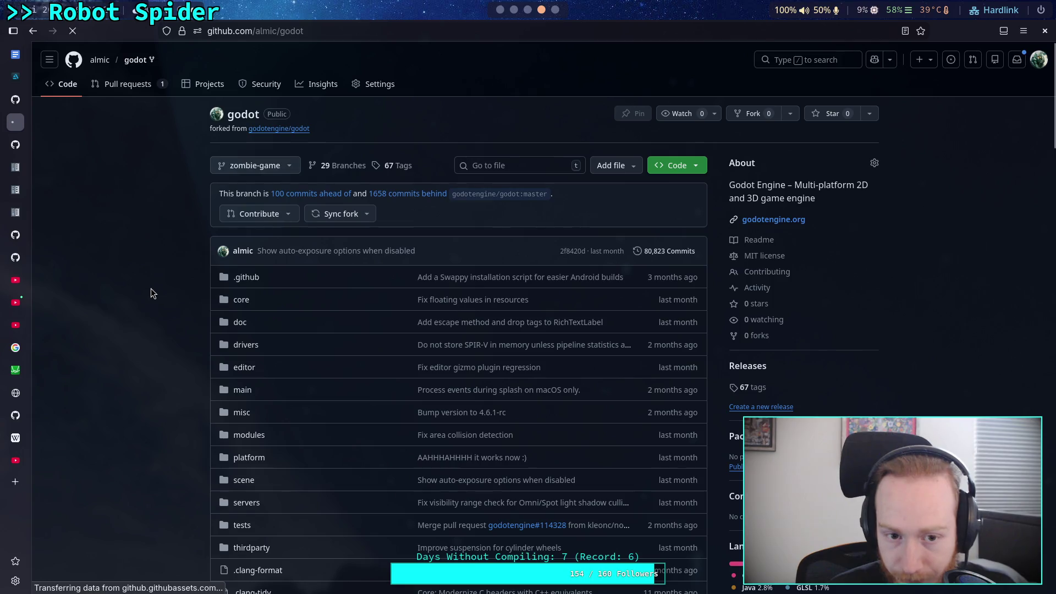
{"action": "left_click", "coordinate": [682, 258]}
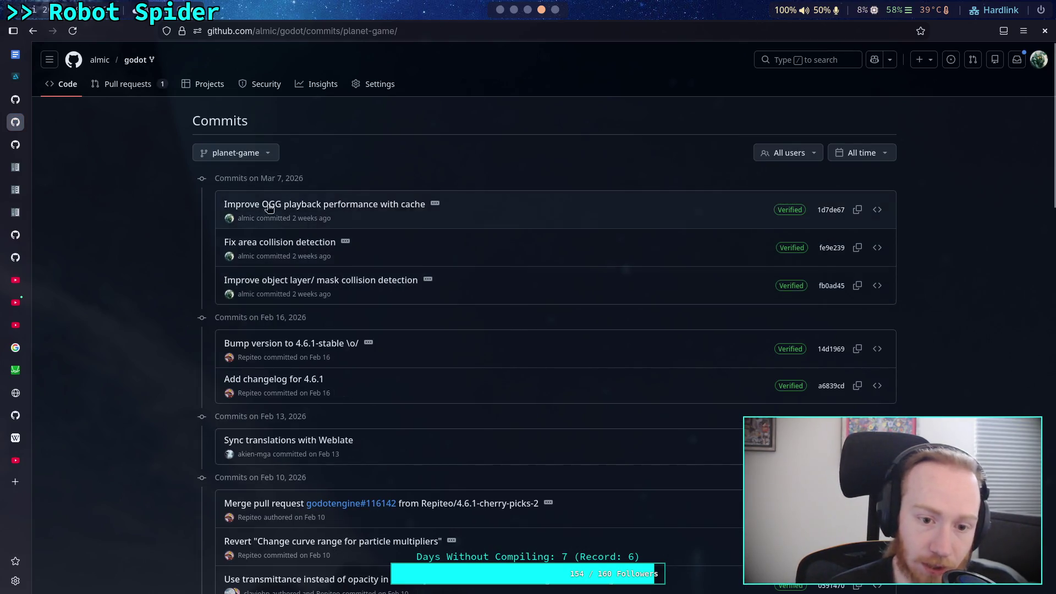
{"action": "left_click", "coordinate": [64, 85]}
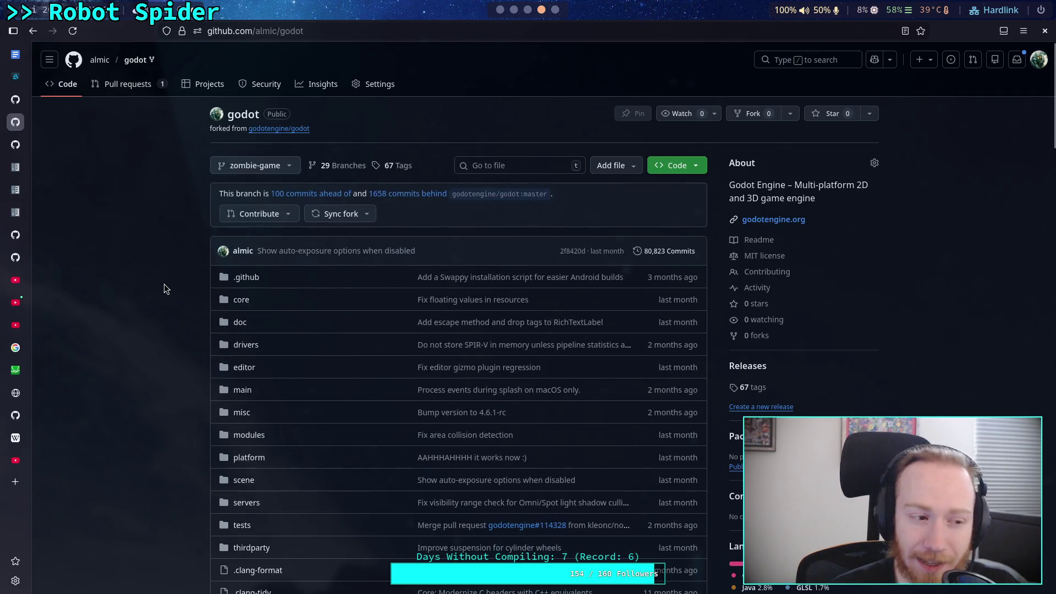
- Scroll the file list down to the build, build.ps1 and custom.py scripts
{"action": "scroll", "coordinate": [164, 286], "scroll_direction": "down", "scroll_amount": 5}
{"action": "scroll", "coordinate": [255, 305], "scroll_direction": "down", "scroll_amount": 4}
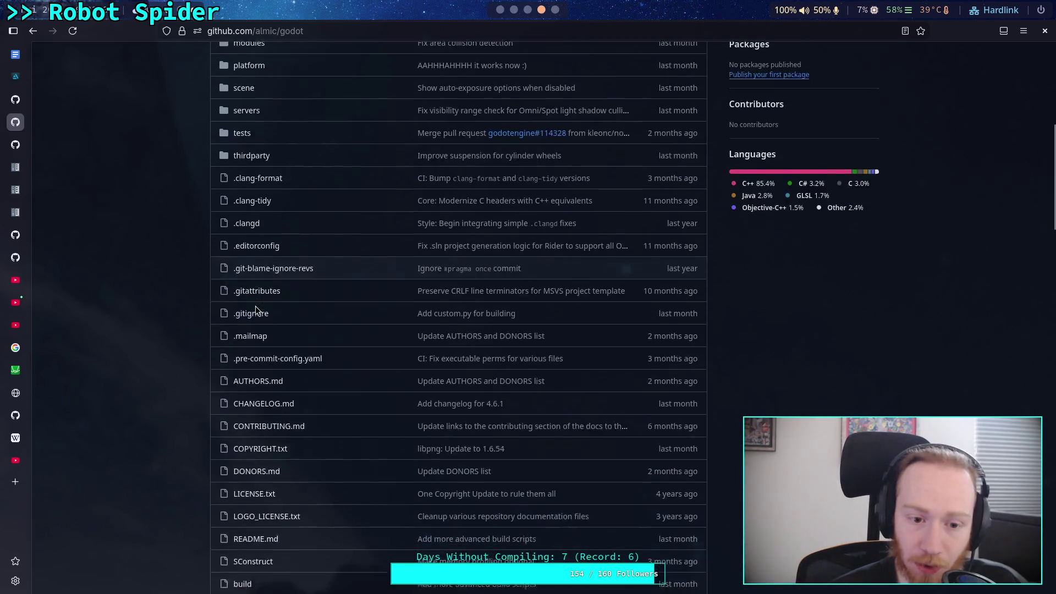
{"action": "scroll", "coordinate": [298, 309], "scroll_direction": "down", "scroll_amount": 5}
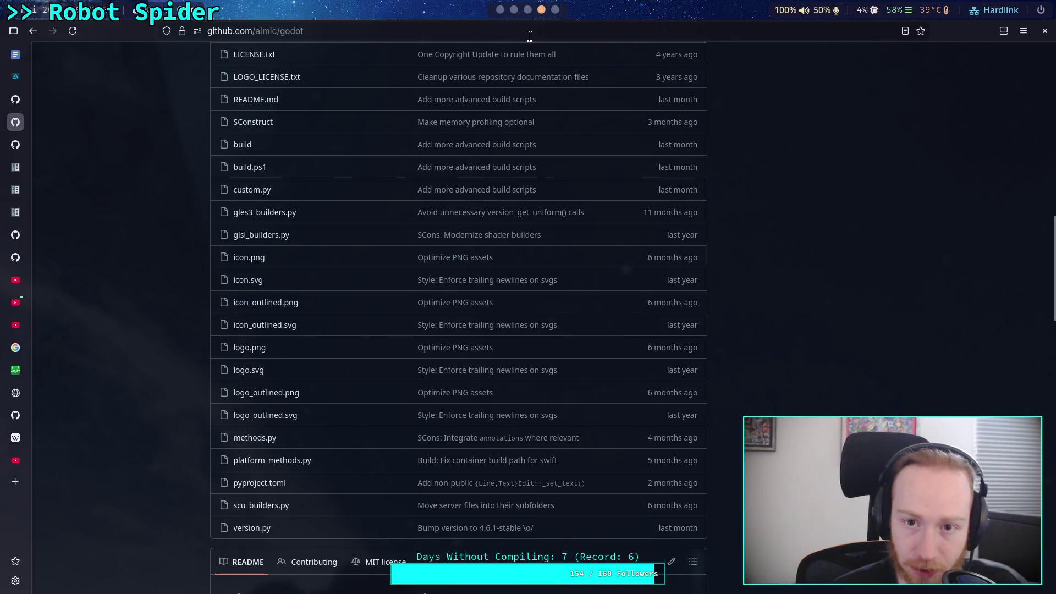
{"action": "key", "text": "super+2"}
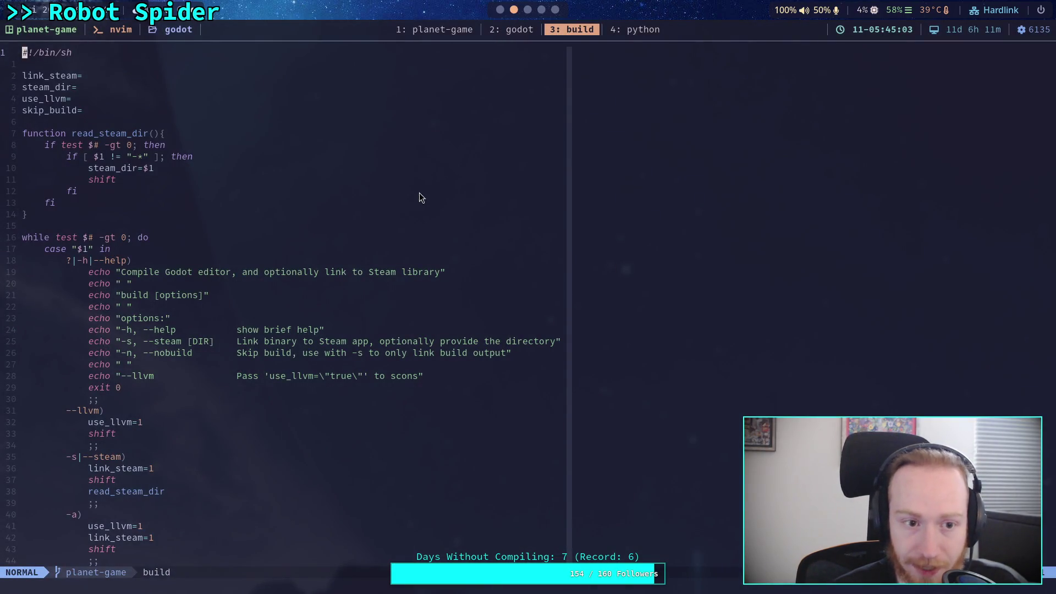
- Replace the hard-coded planet_game suffix on the out_bin line with $custom_suffix
{"action": "scroll", "coordinate": [418, 189], "scroll_direction": "down", "scroll_amount": 8}
{"action": "scroll", "coordinate": [385, 258], "scroll_direction": "up", "scroll_amount": 8}
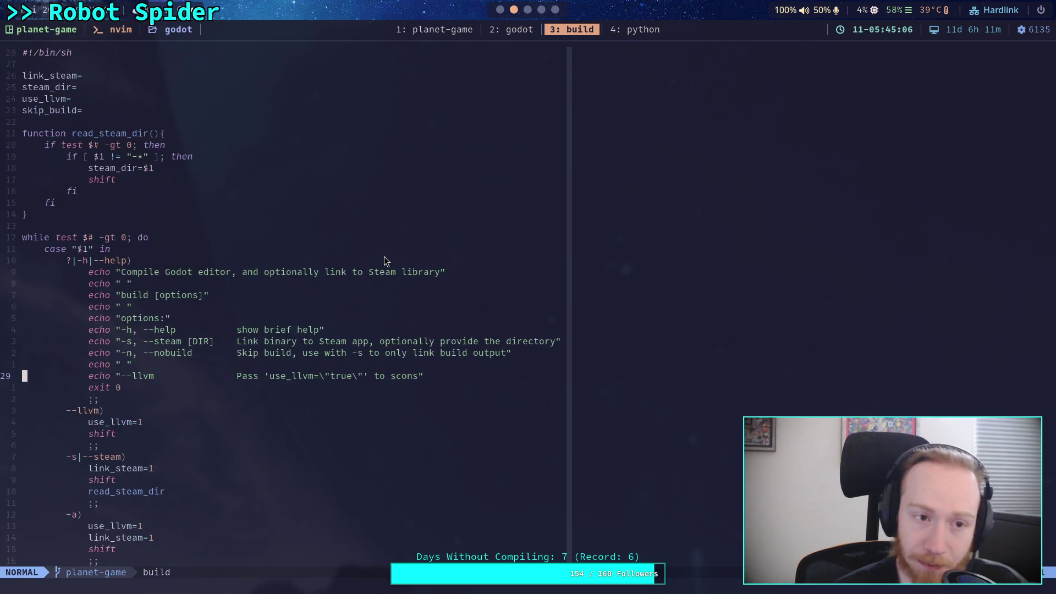
{"action": "left_click", "coordinate": [113, 108]}
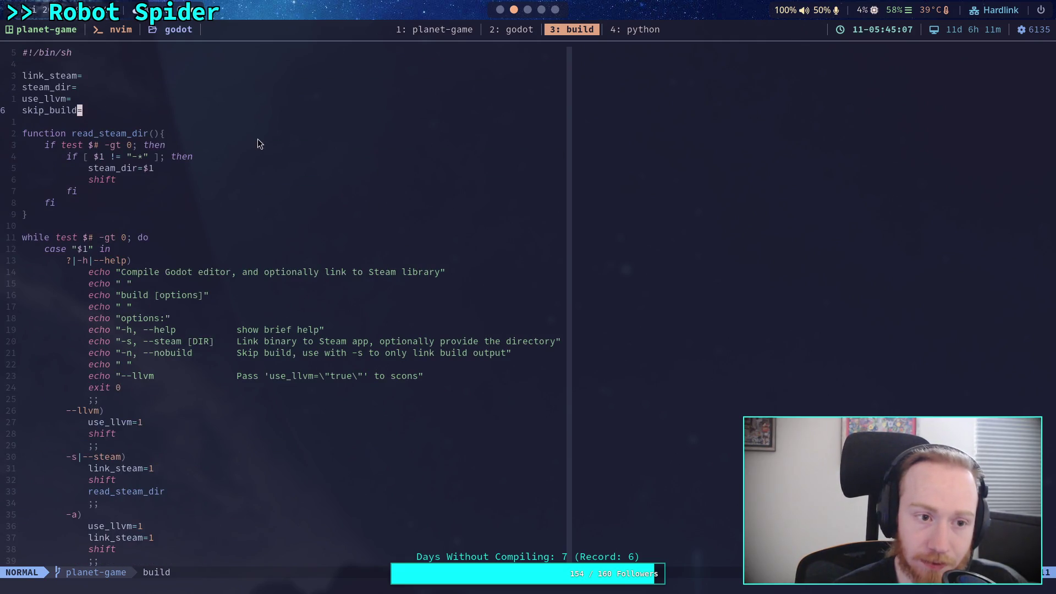
{"action": "left_click", "coordinate": [136, 63]}
{"action": "scroll", "coordinate": [333, 200], "scroll_direction": "down", "scroll_amount": 9}
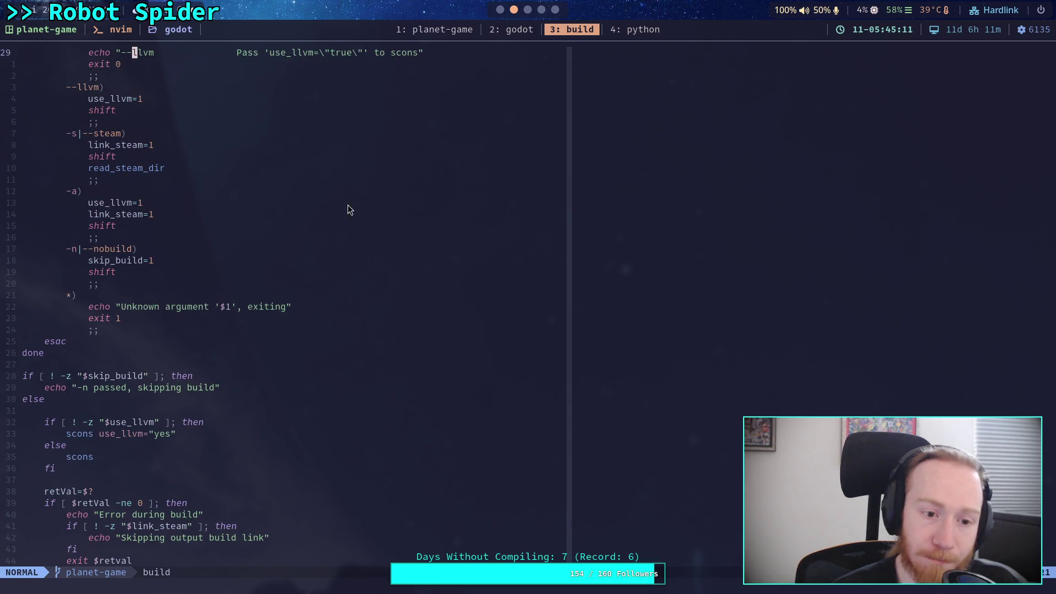
{"action": "scroll", "coordinate": [357, 212], "scroll_direction": "down", "scroll_amount": 3}
{"action": "scroll", "coordinate": [286, 272], "scroll_direction": "down", "scroll_amount": 5}
{"action": "scroll", "coordinate": [248, 283], "scroll_direction": "down", "scroll_amount": 7}
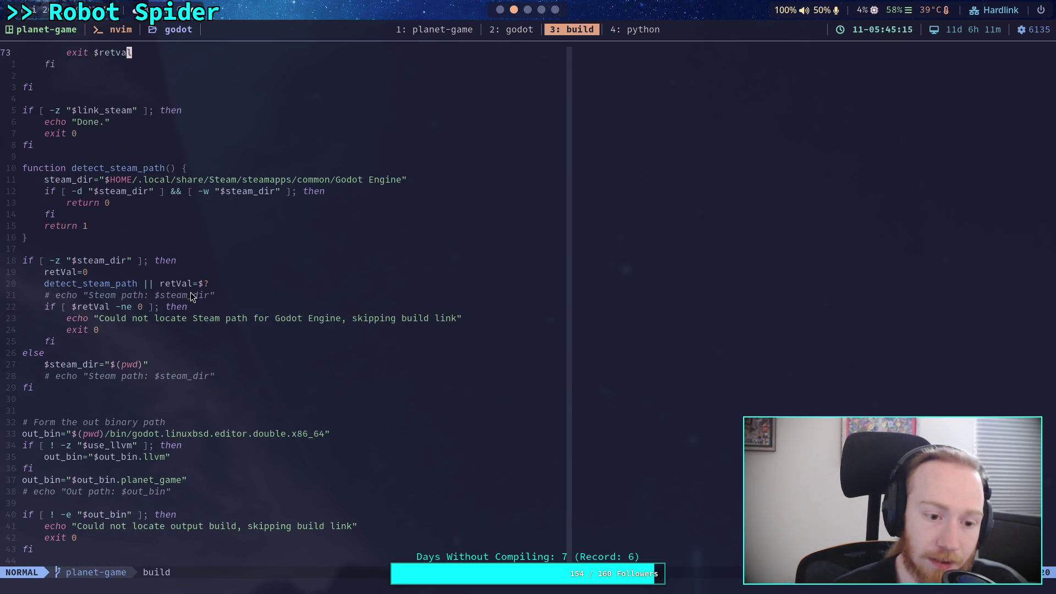
{"action": "scroll", "coordinate": [192, 297], "scroll_direction": "down", "scroll_amount": 1}
{"action": "left_click", "coordinate": [190, 432]}
{"action": "key", "text": "i"}
{"action": "key", "text": "BackSpace"}
{"action": "key", "text": "BackSpace"}
{"action": "key", "text": "BackSpace"}
{"action": "key", "text": "BackSpace"}
{"action": "key", "text": "BackSpace"}
{"action": "key", "text": "BackSpace"}
{"action": "type", "text": "$"}
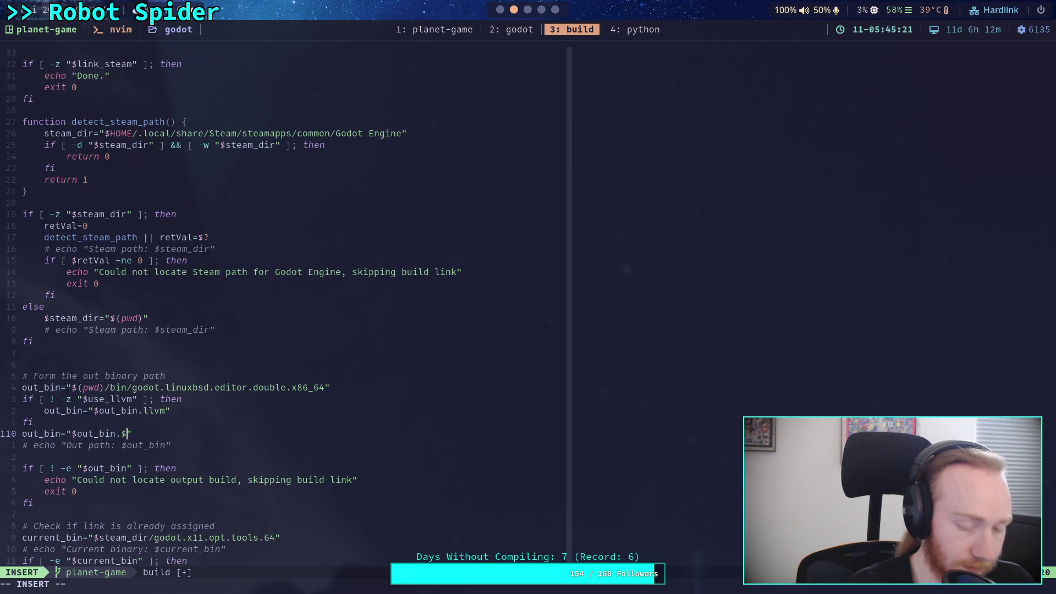
{"action": "type", "text": "custom_"}
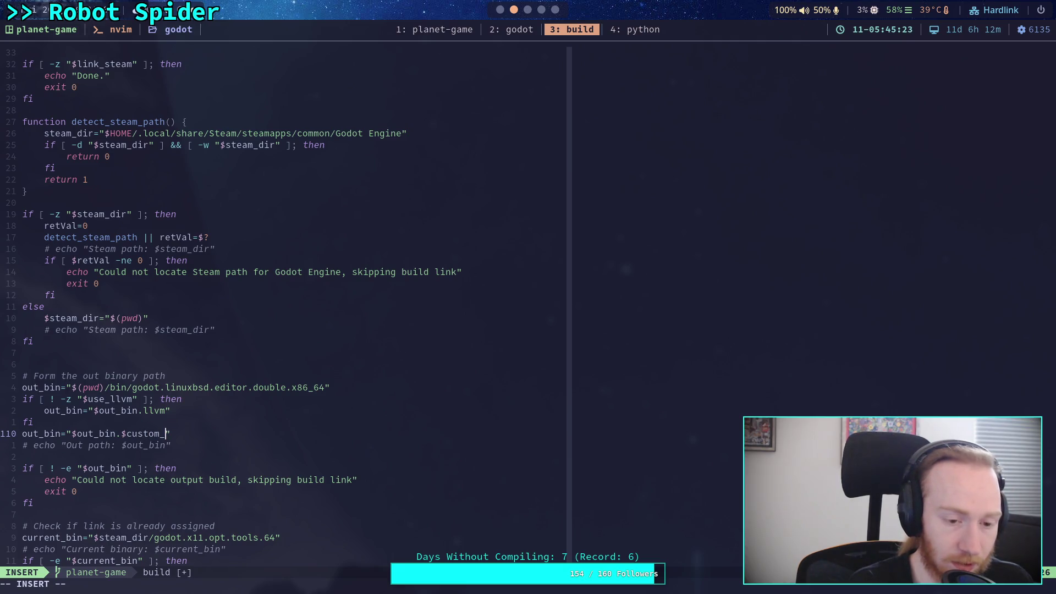
{"action": "type", "text": "suffix"}
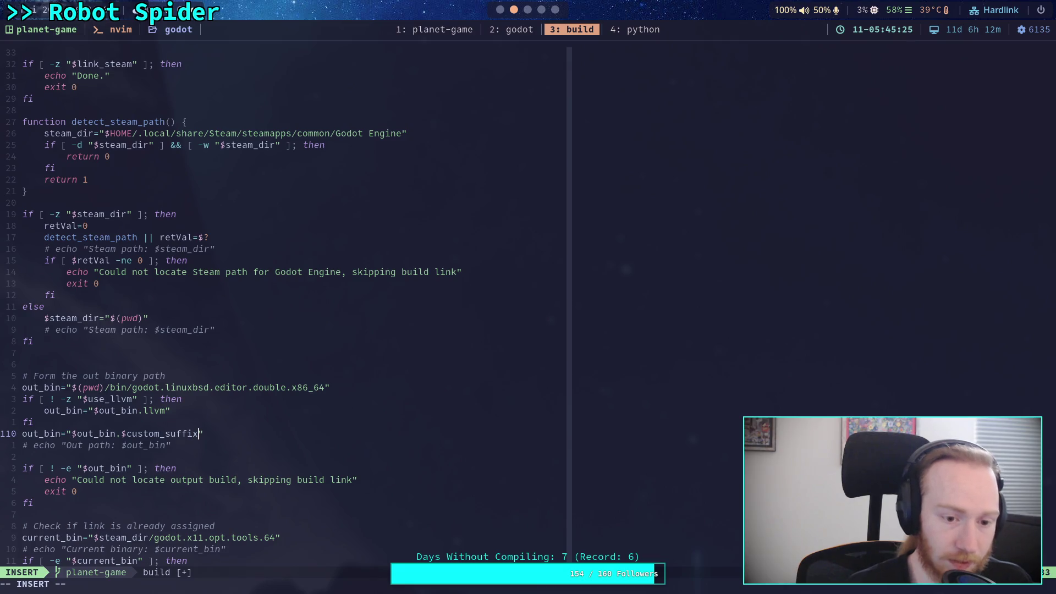
{"action": "key", "text": "Escape"}
- Add custom_suffix="planet_game" under the shebang and save the script with :w
{"action": "scroll", "coordinate": [325, 362], "scroll_direction": "up", "scroll_amount": 20}
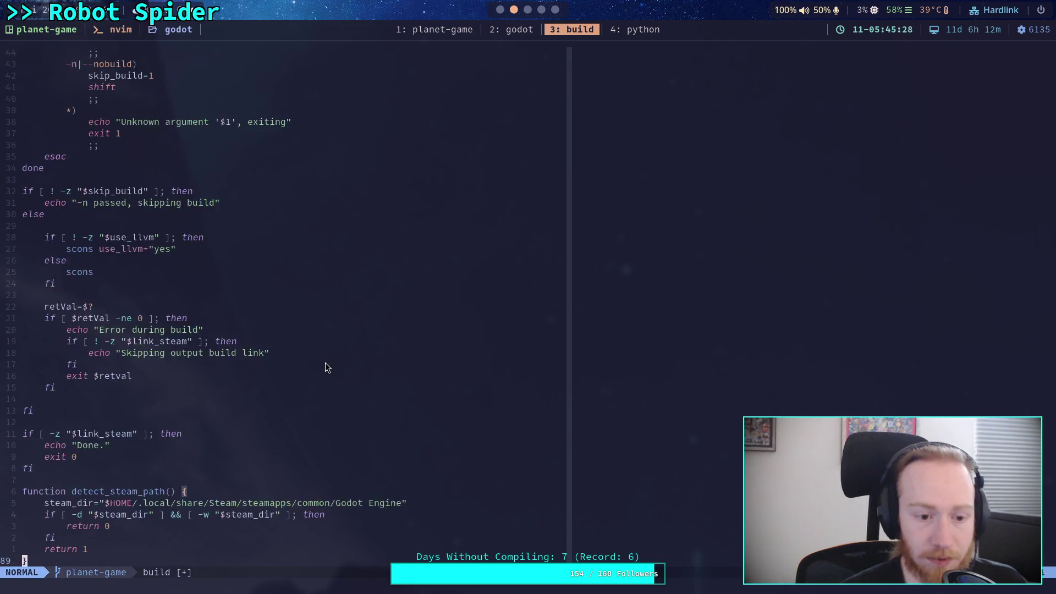
{"action": "left_click", "coordinate": [136, 66]}
{"action": "type", "text": "o"}
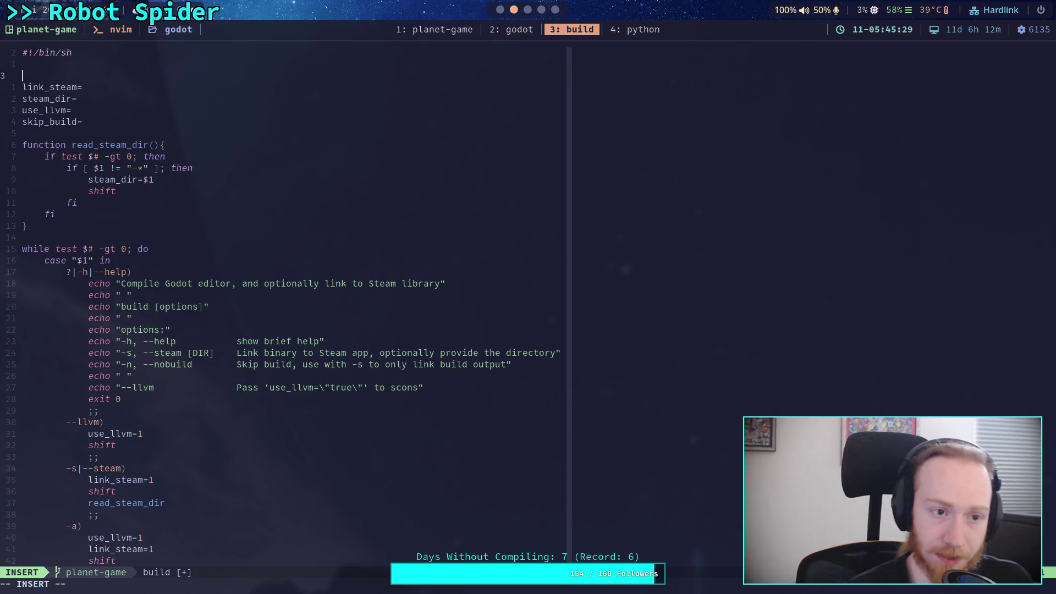
{"action": "type", "text": "custom_si"}
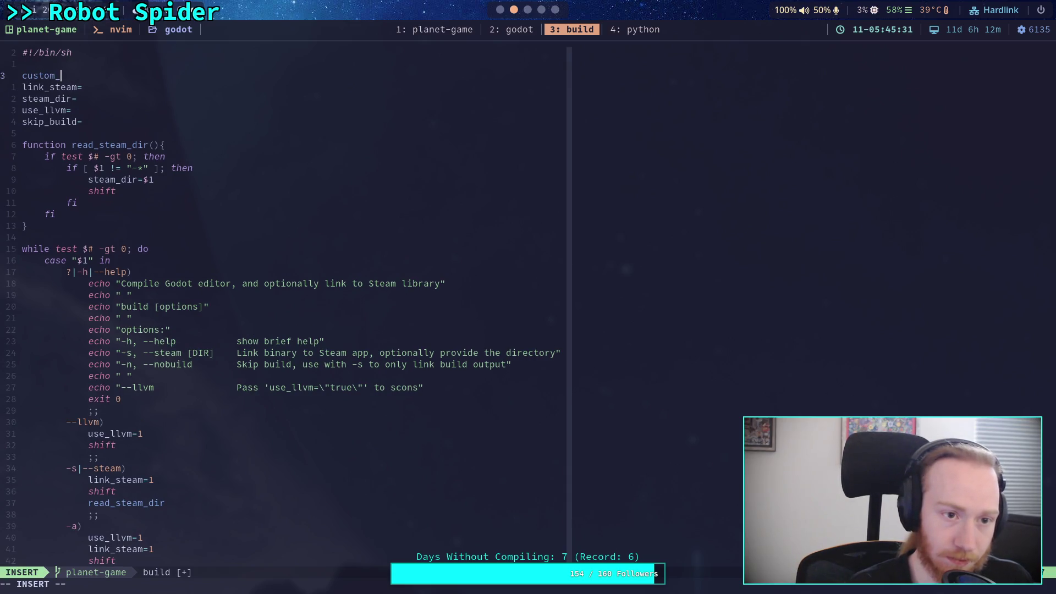
{"action": "key", "text": "BackSpace"}
{"action": "type", "text": "uffix"}
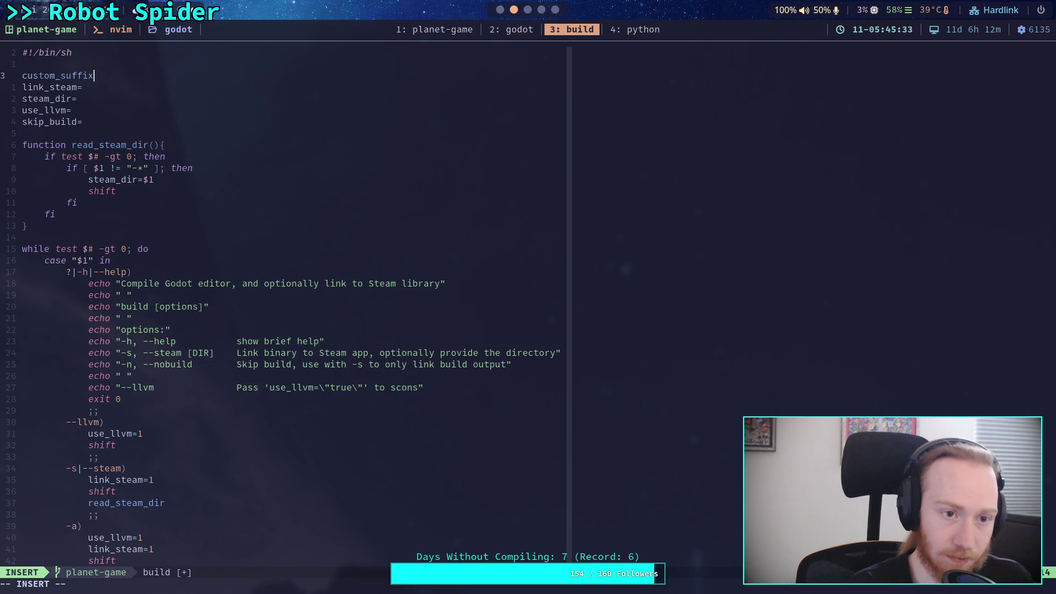
{"action": "type", "text": "=planet_game"}
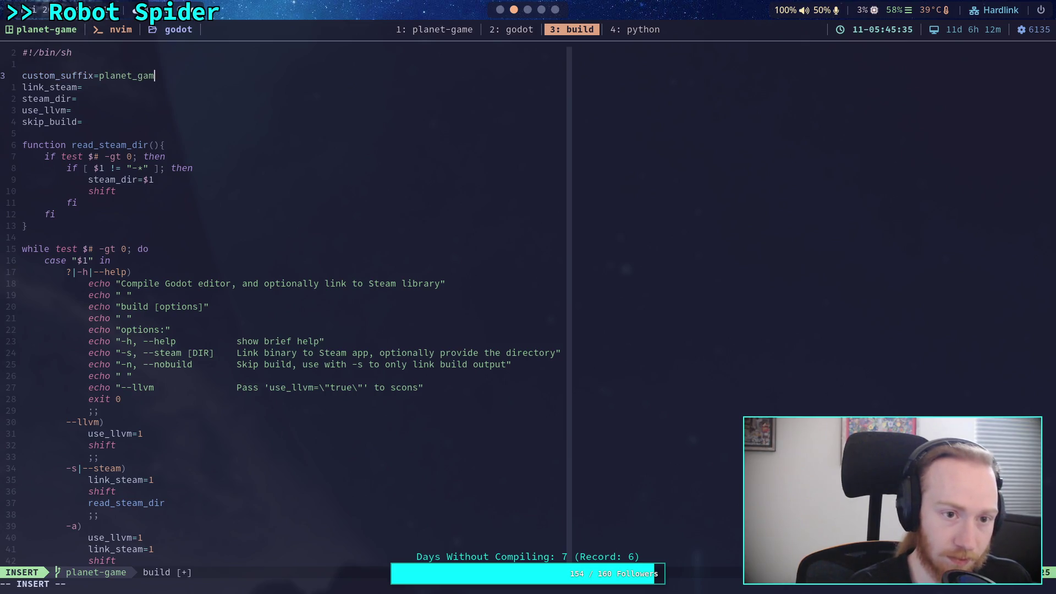
{"action": "left_click", "coordinate": [94, 76]}
{"action": "type", "text": "\""}
{"action": "left_click", "coordinate": [165, 75]}
{"action": "type", "text": "\""}
{"action": "key", "text": "Escape"}
{"action": "key", "text": "o"}
{"action": "key", "text": "Escape"}
{"action": "type", "text": ":w"}
{"action": "key", "text": "Return"}
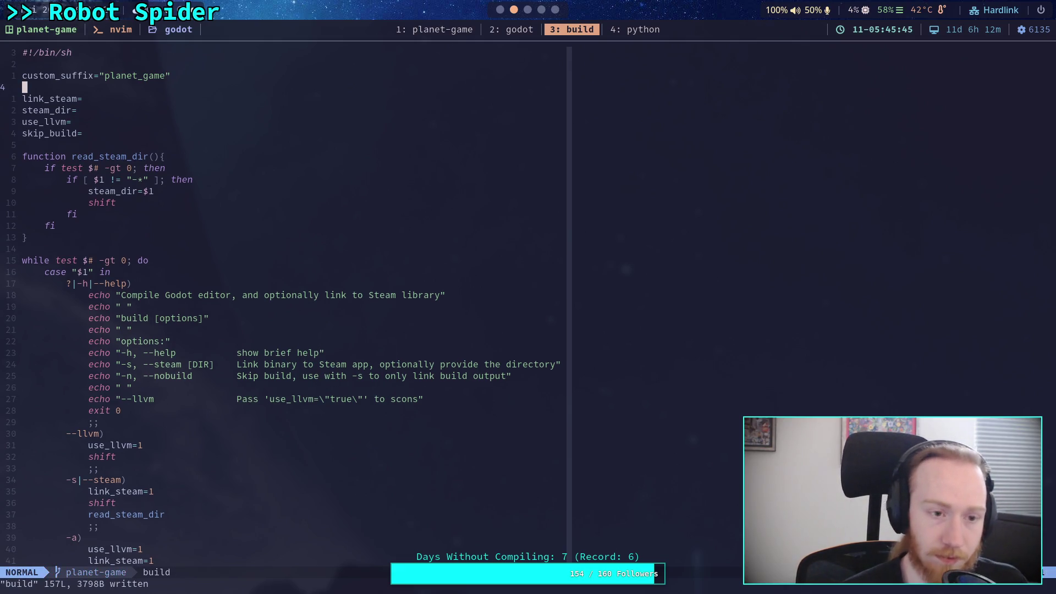
- Quit nvim with :q and browse recent commands in the bash history
{"action": "type", "text": ":q"}
{"action": "key", "text": "Return"}
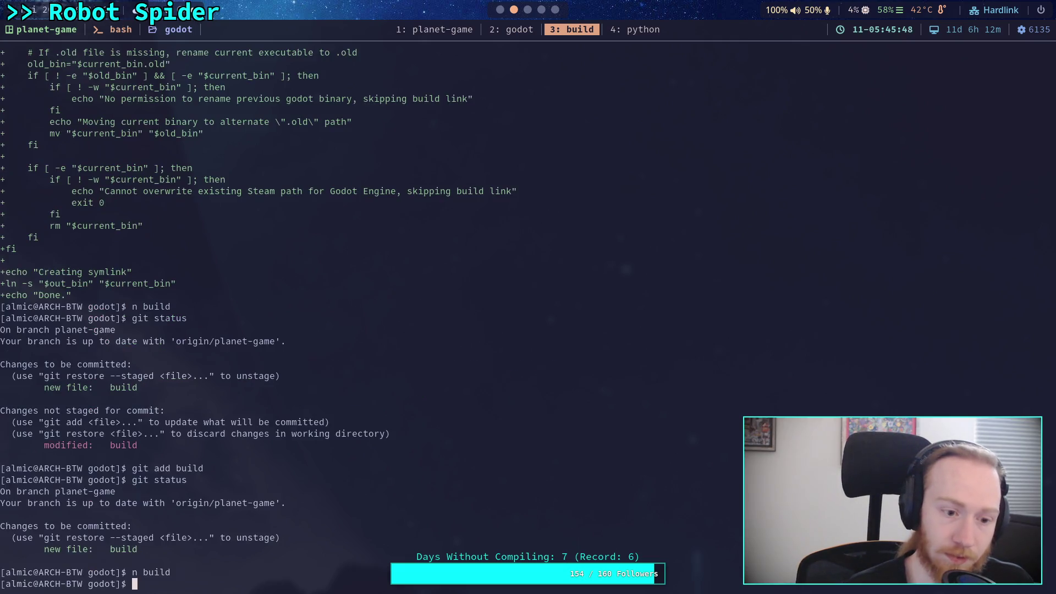
{"action": "key", "text": "Up"}
{"action": "key", "text": "Up"}
{"action": "key", "text": "Up"}
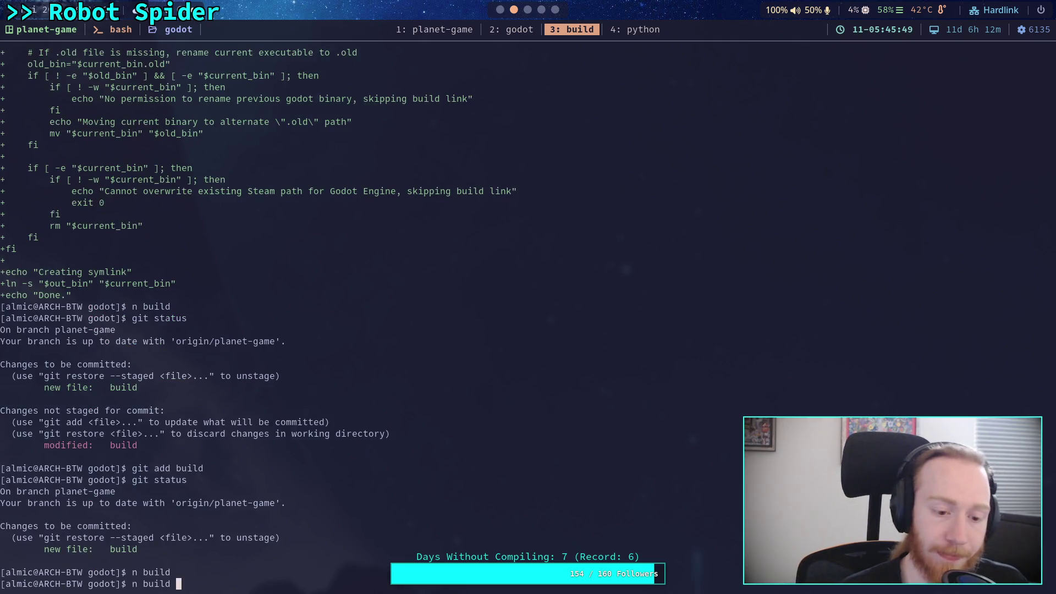
{"action": "key", "text": "Down"}
{"action": "key", "text": "Down"}
{"action": "key", "text": "Up"}
{"action": "key", "text": "Up"}
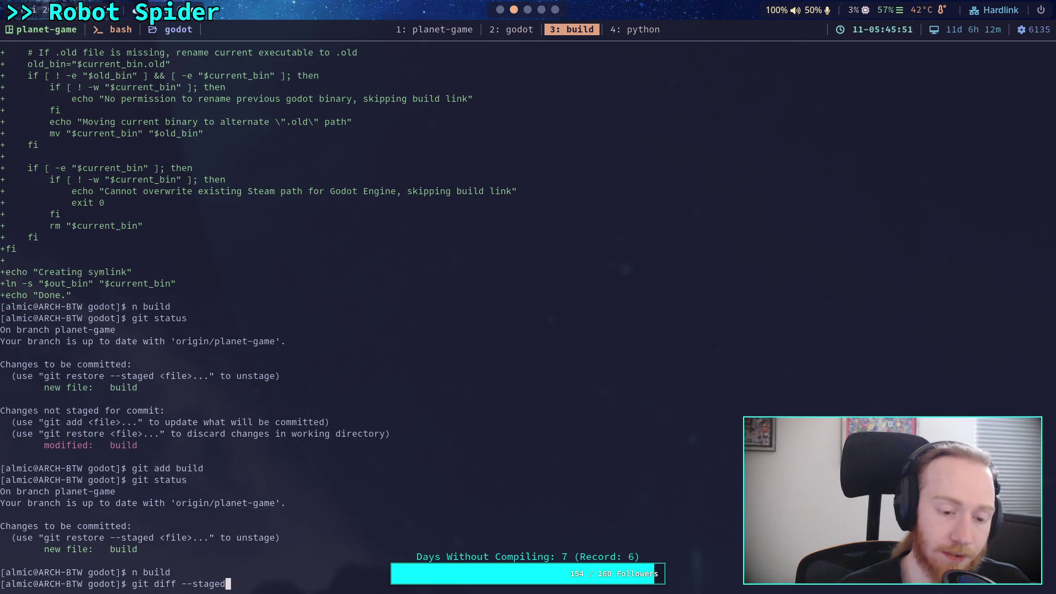
{"action": "key", "text": "Down"}
{"action": "key", "text": "Down"}
- Leave ./build -a typed and waiting at the bash prompt
{"action": "type", "text": "build"}
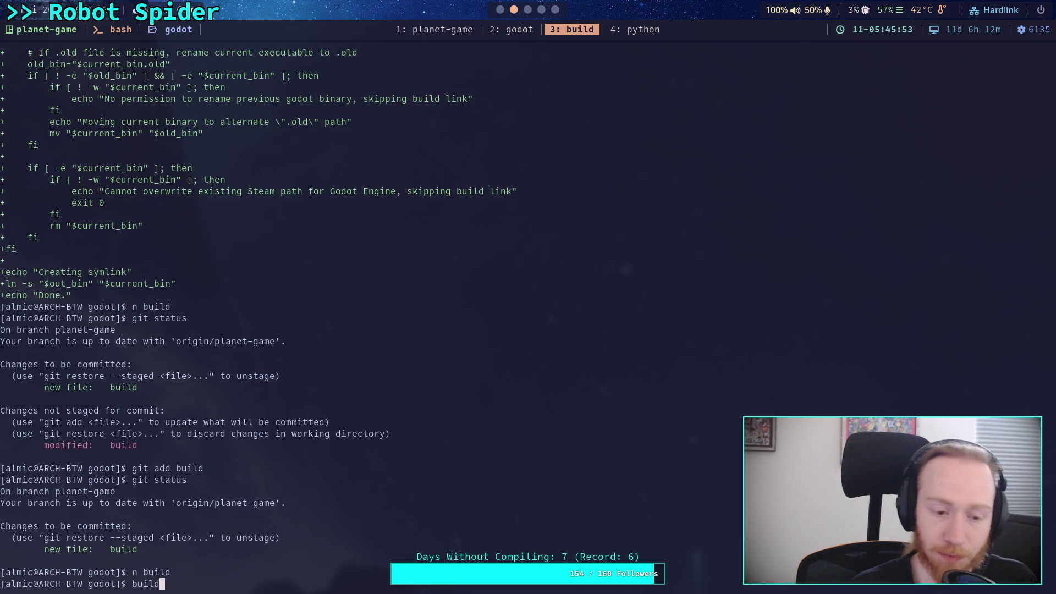
{"action": "key", "text": "BackSpace"}
{"action": "key", "text": "BackSpace"}
{"action": "key", "text": "BackSpace"}
{"action": "type", "text": "./"}
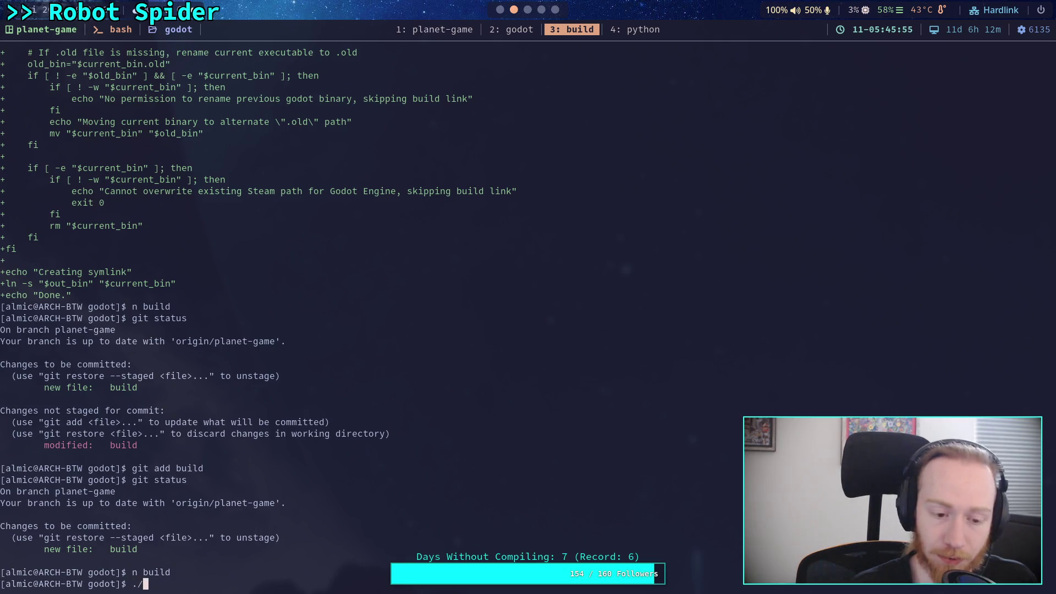
{"action": "type", "text": "build "}
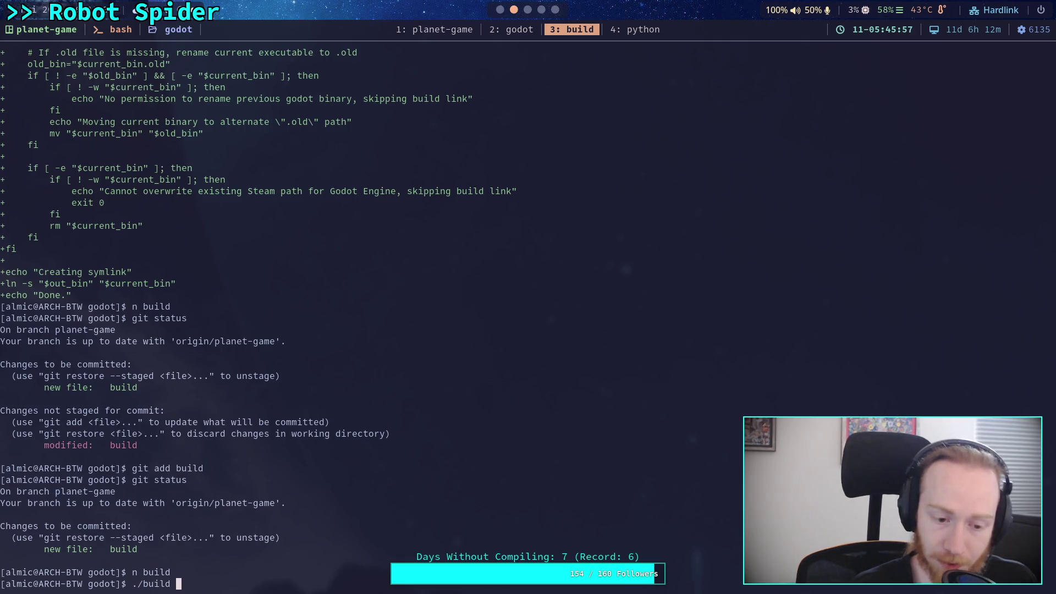
{"action": "type", "text": "-a"}
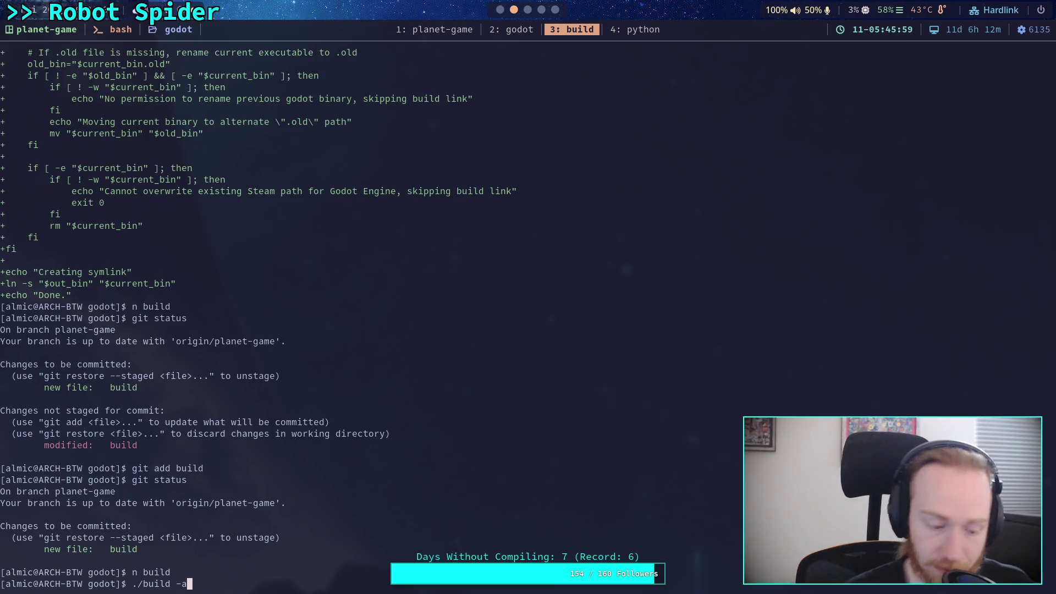
{"action": "key", "text": "super+2"}
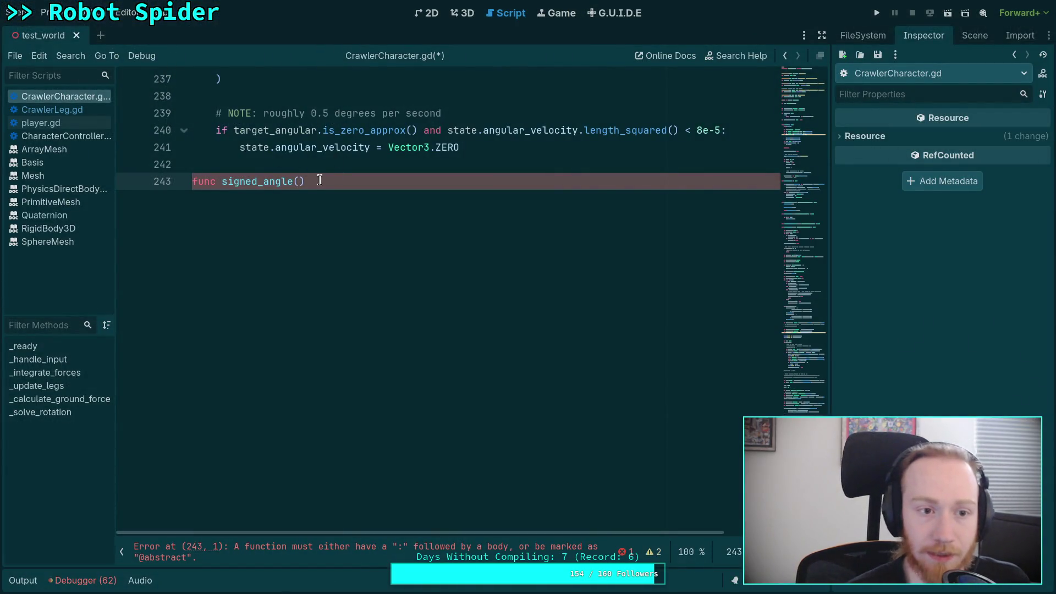
- Delete the unfinished signed_angle() line and save CrawlerCharacter.gd
{"action": "left_click_drag", "start_coordinate": [337, 177], "coordinate": [228, 164]}
{"action": "key", "text": "BackSpace"}
{"action": "key", "text": "ctrl+s"}
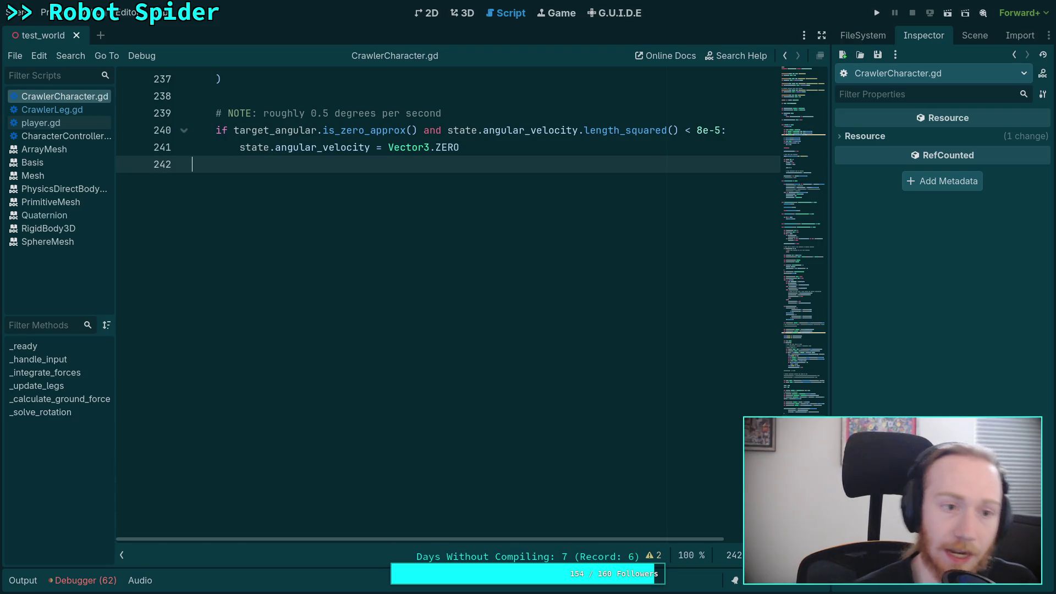
- Run ./build -a in the terminal to start the scons compile
{"action": "left_click", "coordinate": [15, 12]}
{"action": "mouse_move", "coordinate": [46, 12]}
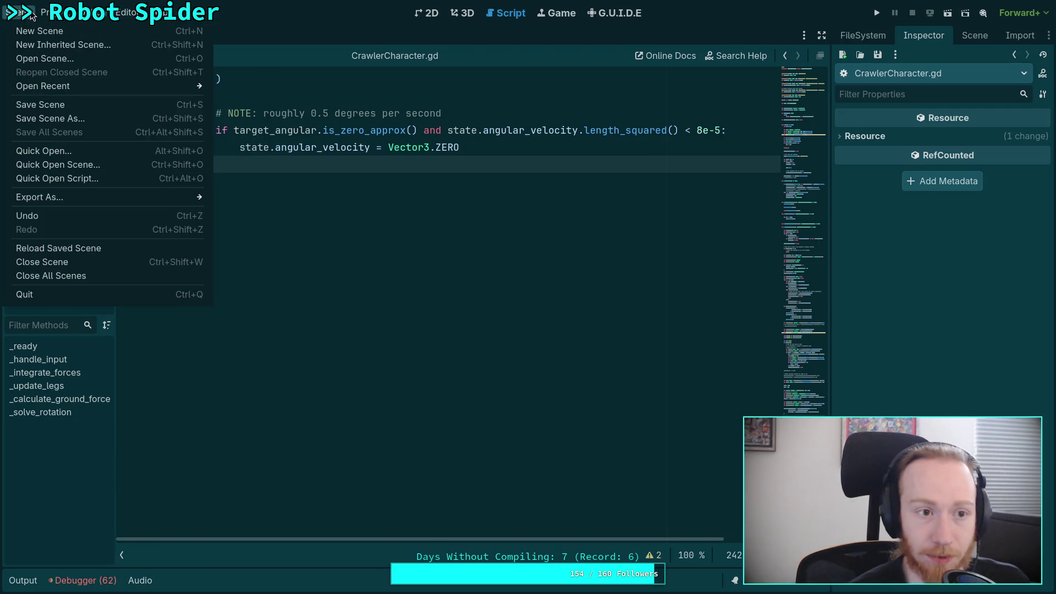
{"action": "left_click", "coordinate": [417, 137]}
{"action": "key", "text": "super+3"}
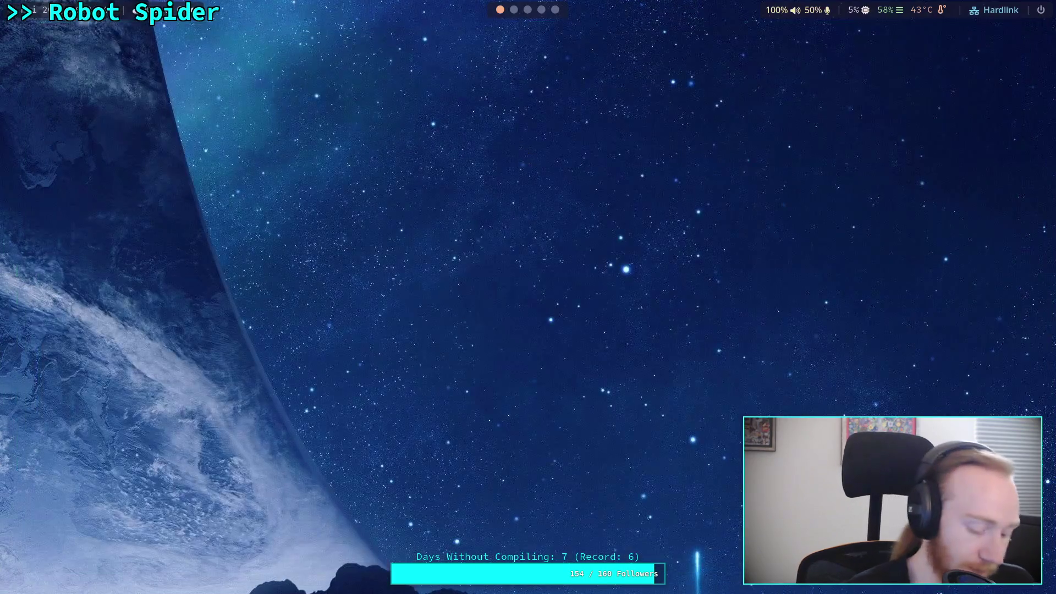
{"action": "key", "text": "Return"}
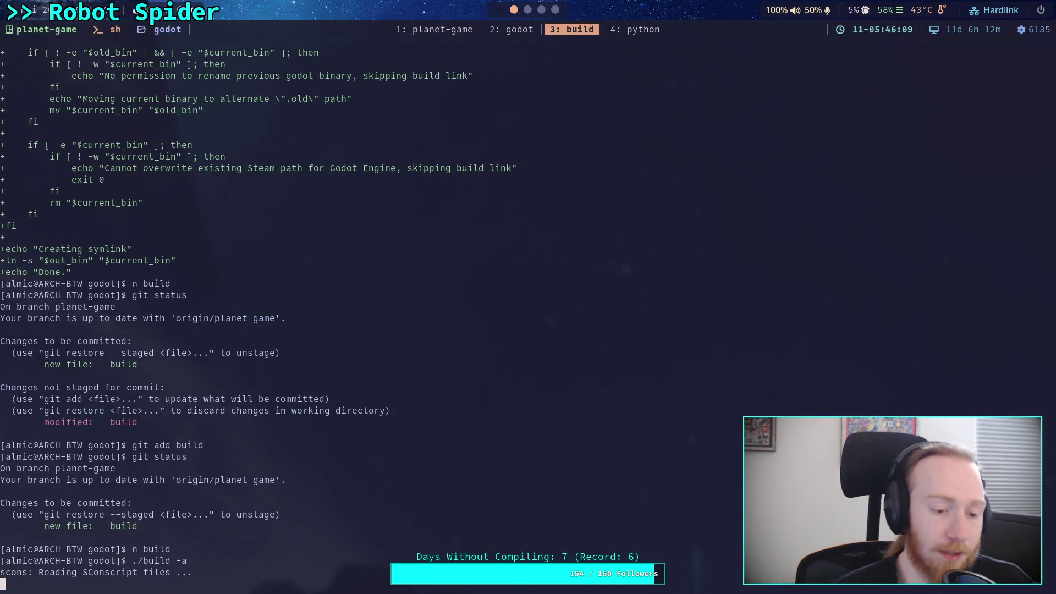
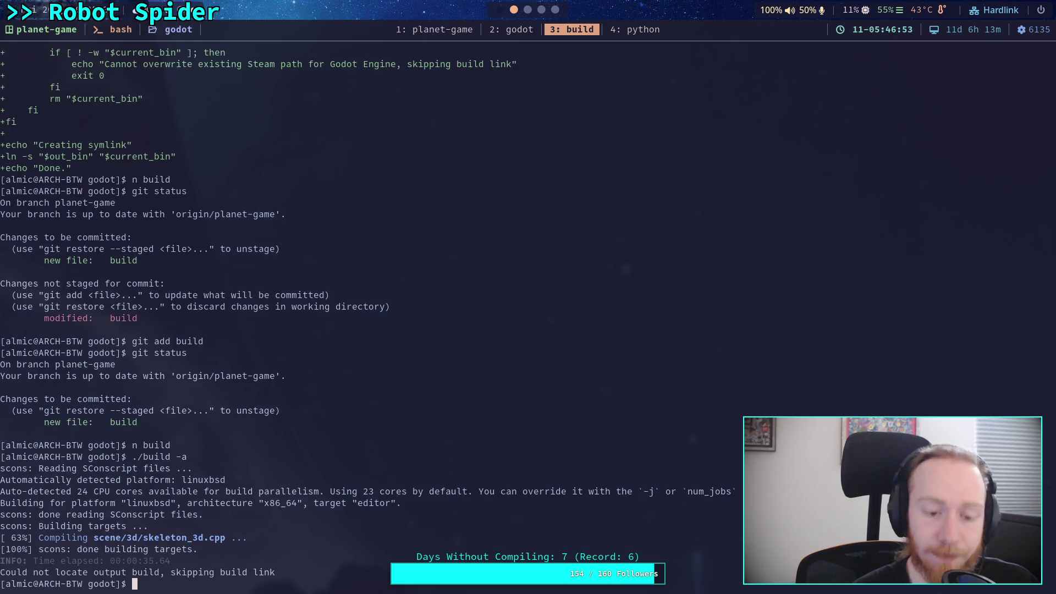
- Return to the godot Neovim workspace and focus the file tree on the repository's root files
{"action": "left_click", "coordinate": [516, 34]}
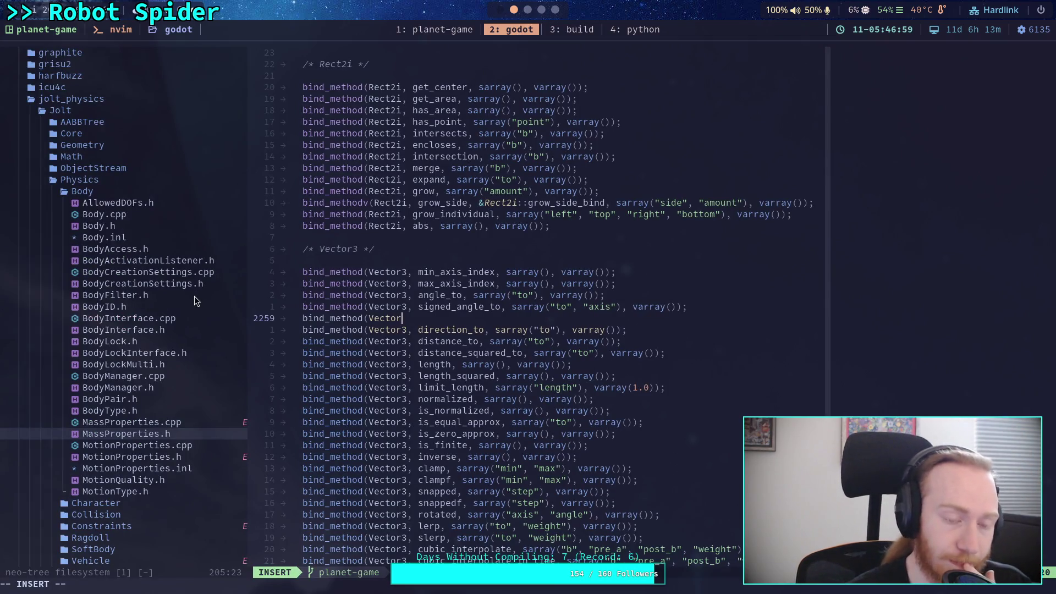
{"action": "scroll", "coordinate": [194, 296], "scroll_direction": "down", "scroll_amount": 20}
{"action": "left_click", "coordinate": [129, 330]}
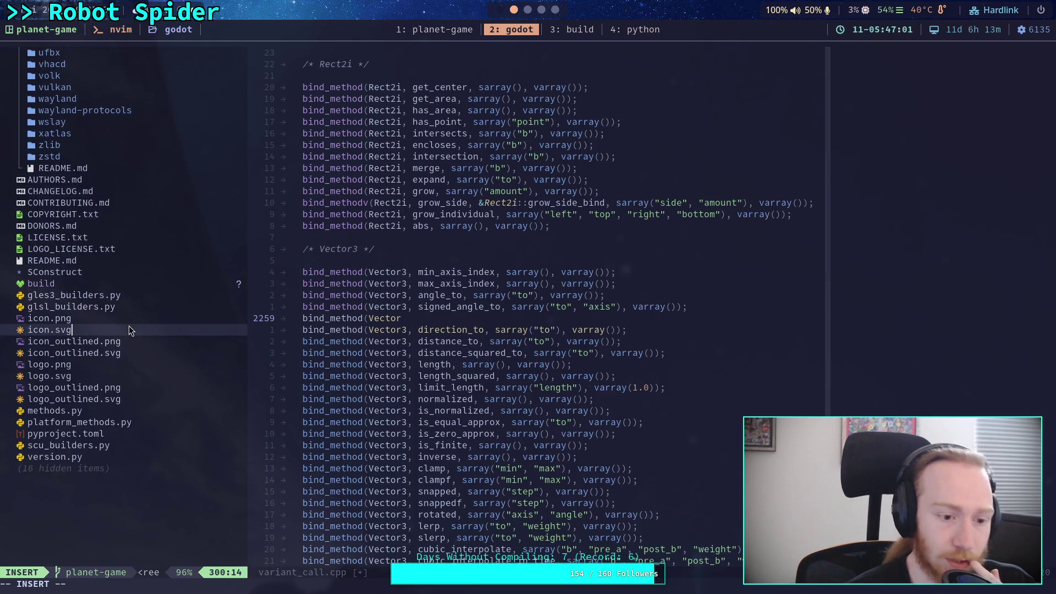
{"action": "key", "text": "super+3"}
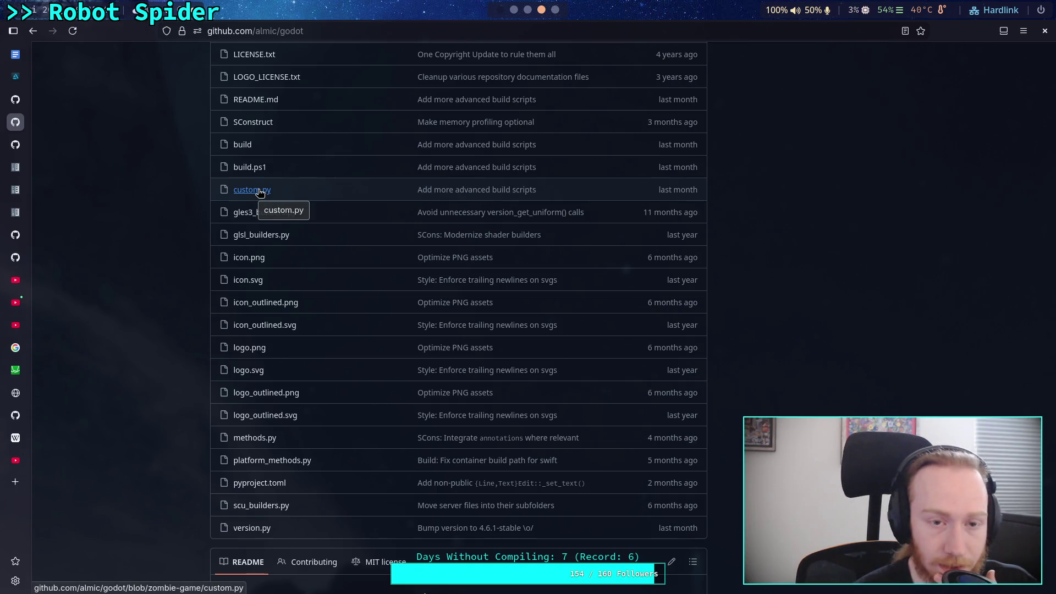
- Copy lines 3–6 (extra_suffix through precision) of custom.py on the zombie-game branch
{"action": "scroll", "coordinate": [141, 216], "scroll_direction": "up", "scroll_amount": 12}
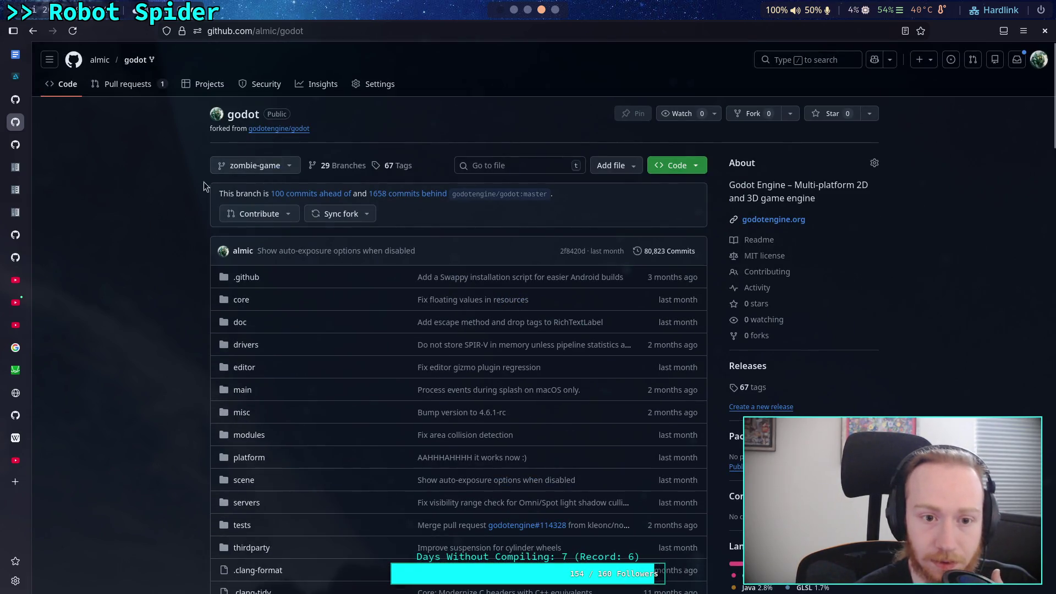
{"action": "scroll", "coordinate": [145, 244], "scroll_direction": "down", "scroll_amount": 10}
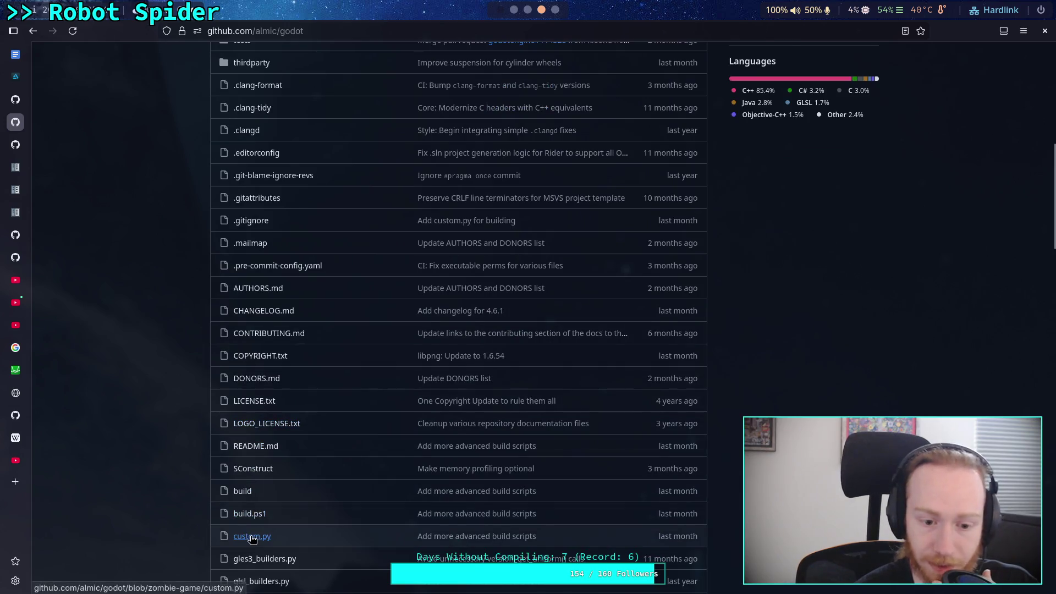
{"action": "left_click", "coordinate": [248, 536]}
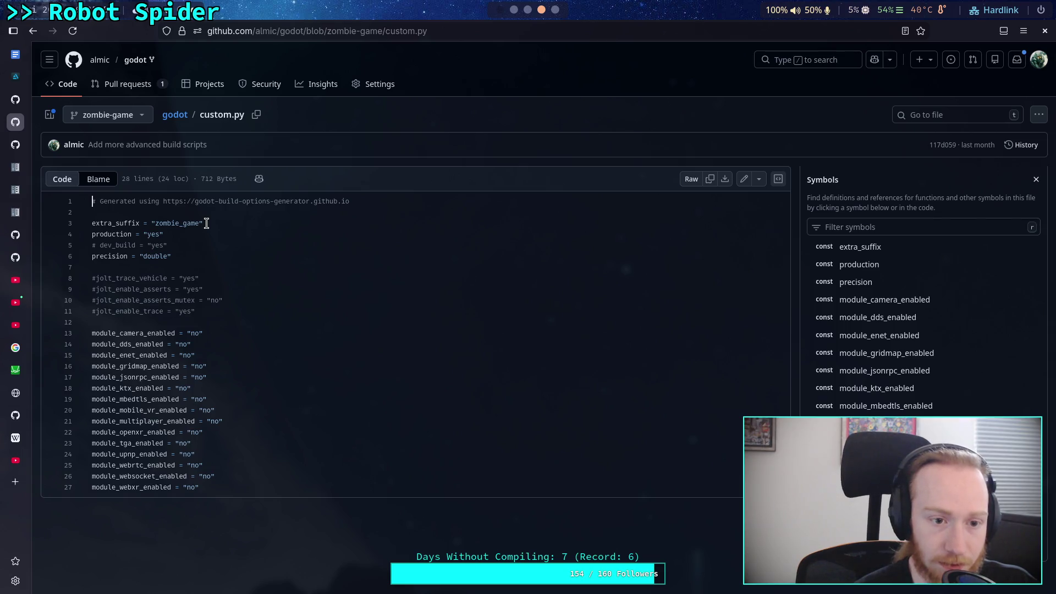
{"action": "left_click_drag", "start_coordinate": [207, 222], "coordinate": [83, 223]}
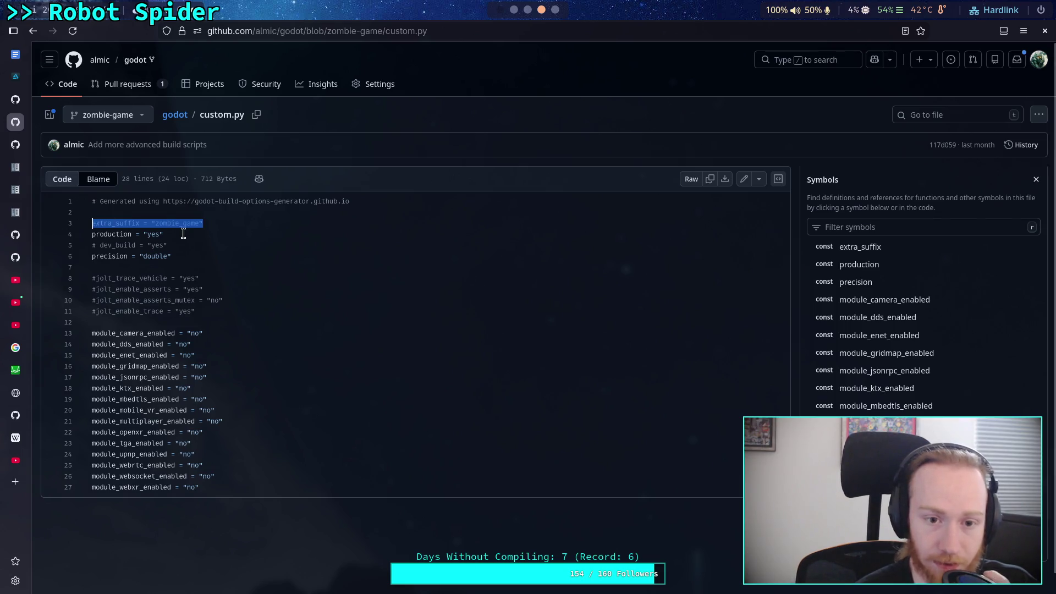
{"action": "left_click_drag", "start_coordinate": [182, 256], "coordinate": [62, 220]}
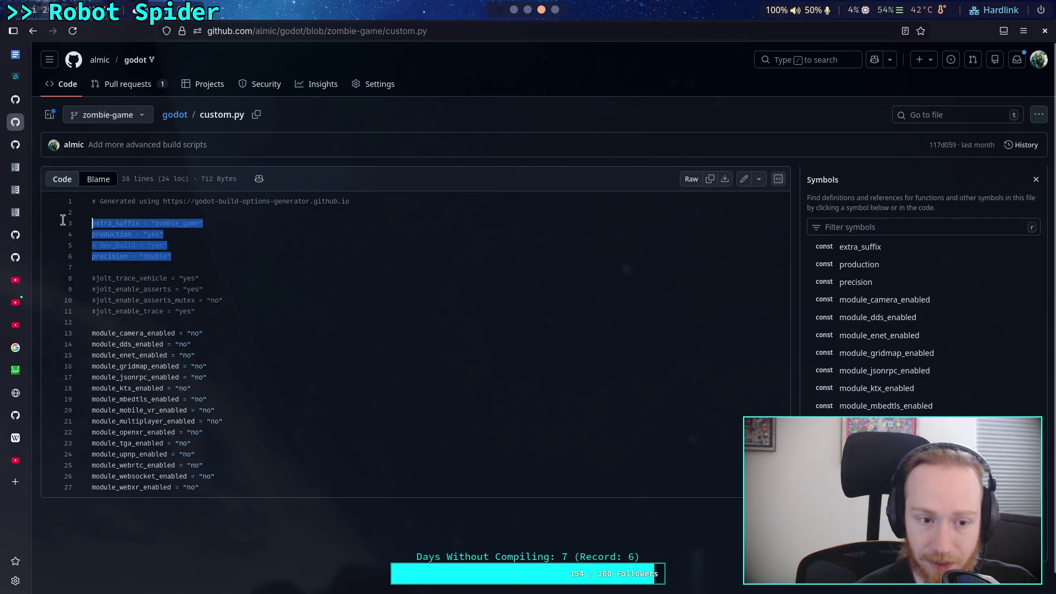
{"action": "right_click", "coordinate": [125, 242]}
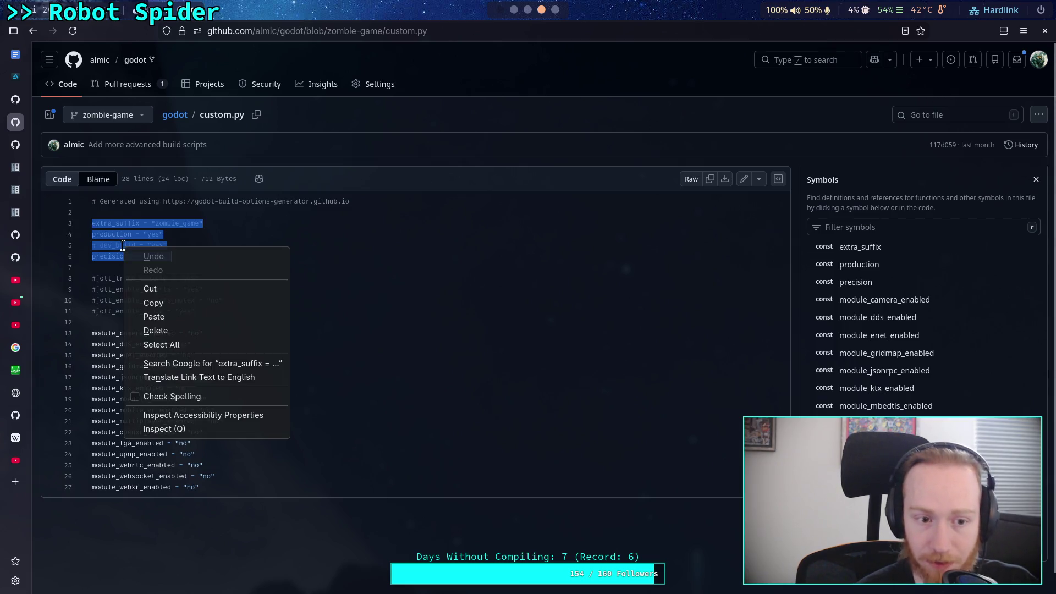
{"action": "left_click", "coordinate": [164, 303]}
{"action": "left_click", "coordinate": [513, 10]}
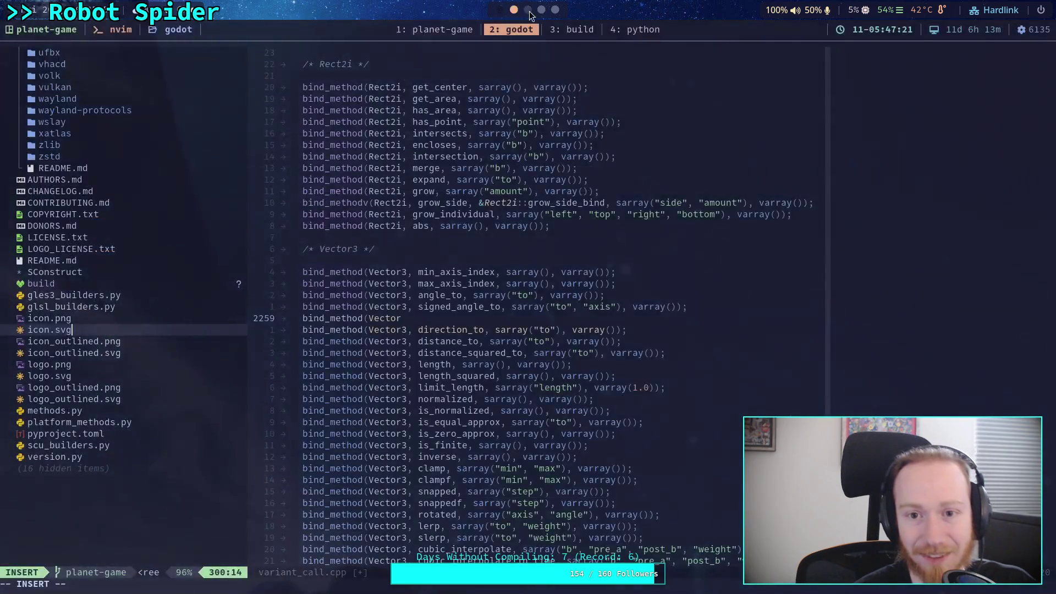
- Show hidden files in the file tree and create a new custom.py in the repo root
{"action": "left_click", "coordinate": [170, 310]}
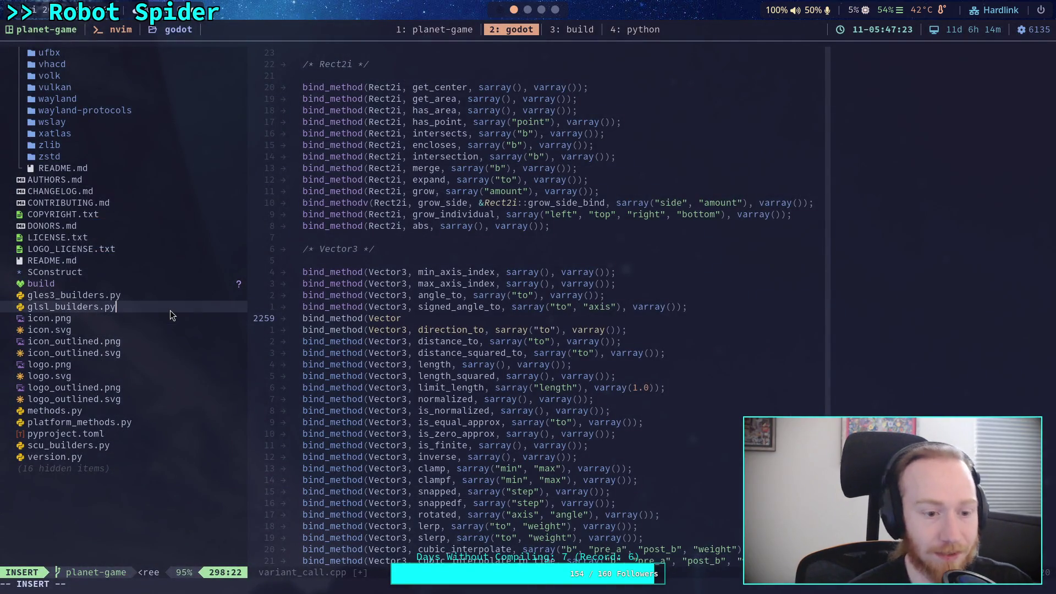
{"action": "key", "text": "Escape"}
{"action": "key", "text": "H"}
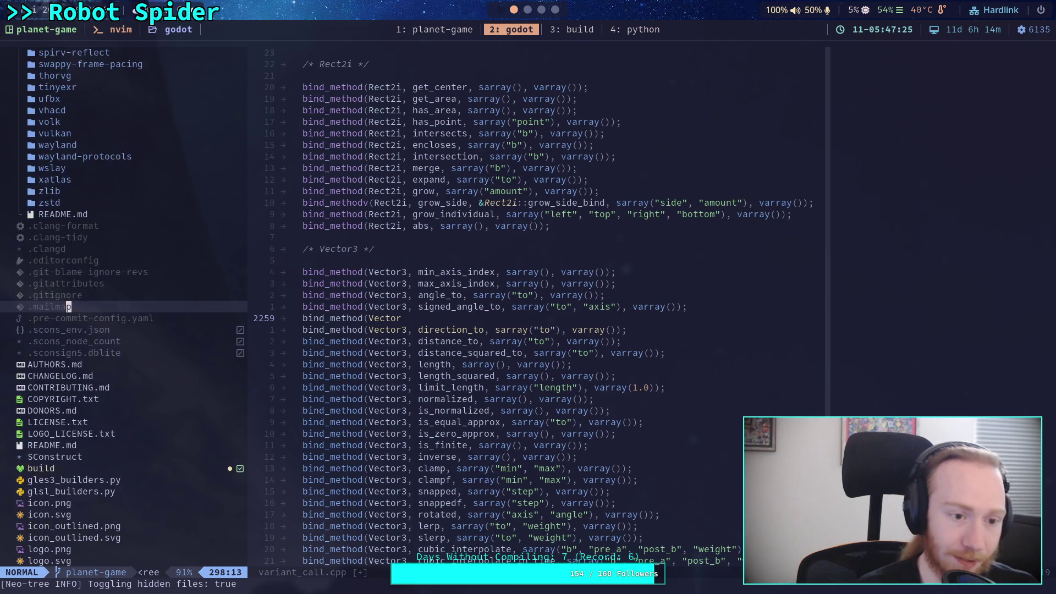
{"action": "key", "text": "j"}
{"action": "key", "text": "j"}
{"action": "key", "text": "j"}
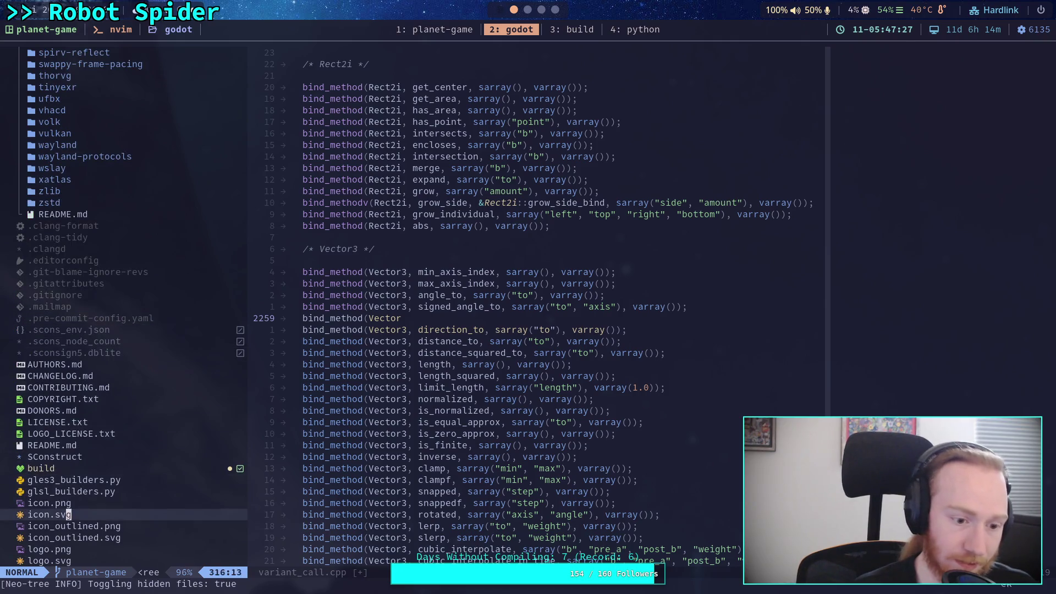
{"action": "type", "text": "acuste"}
{"action": "type", "text": "m."}
{"action": "key", "text": "BackSpace"}
{"action": "type", "text": "py"}
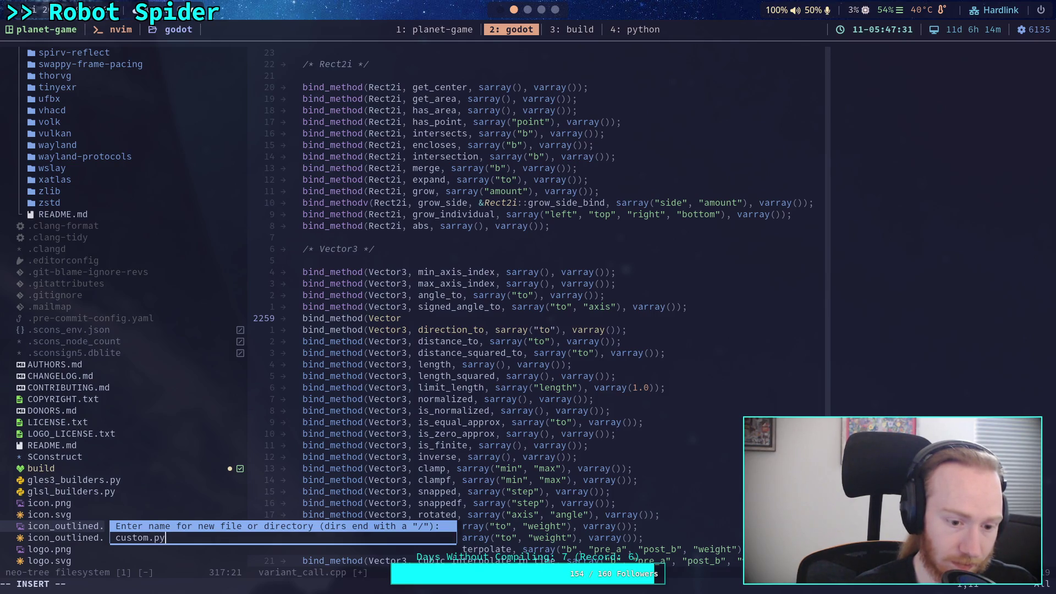
{"action": "key", "text": "Return"}
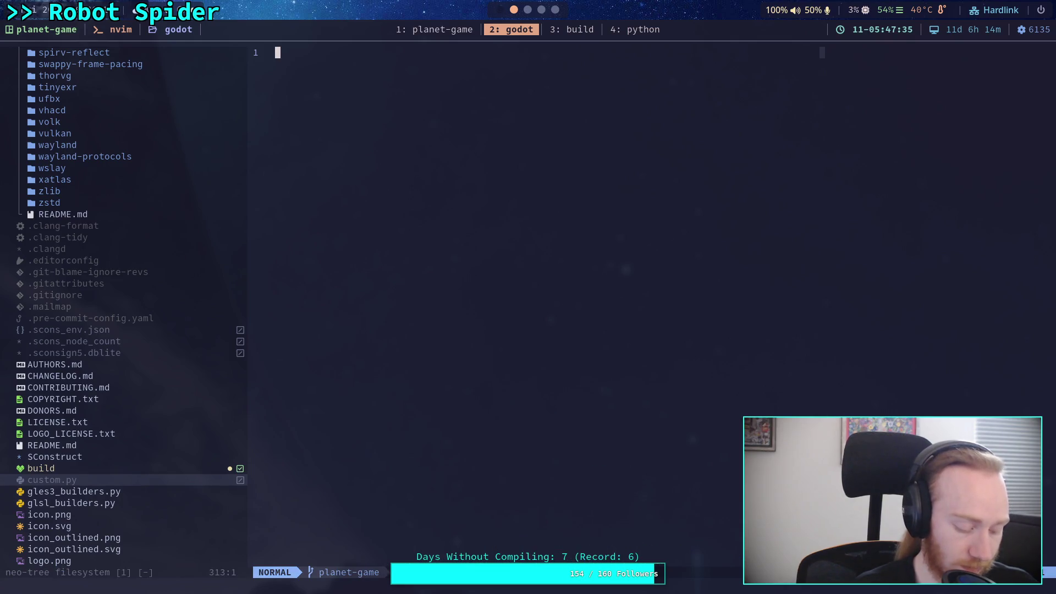
- Paste the four build settings into custom.py and change the suffix to planet_game
{"action": "key", "text": "p"}
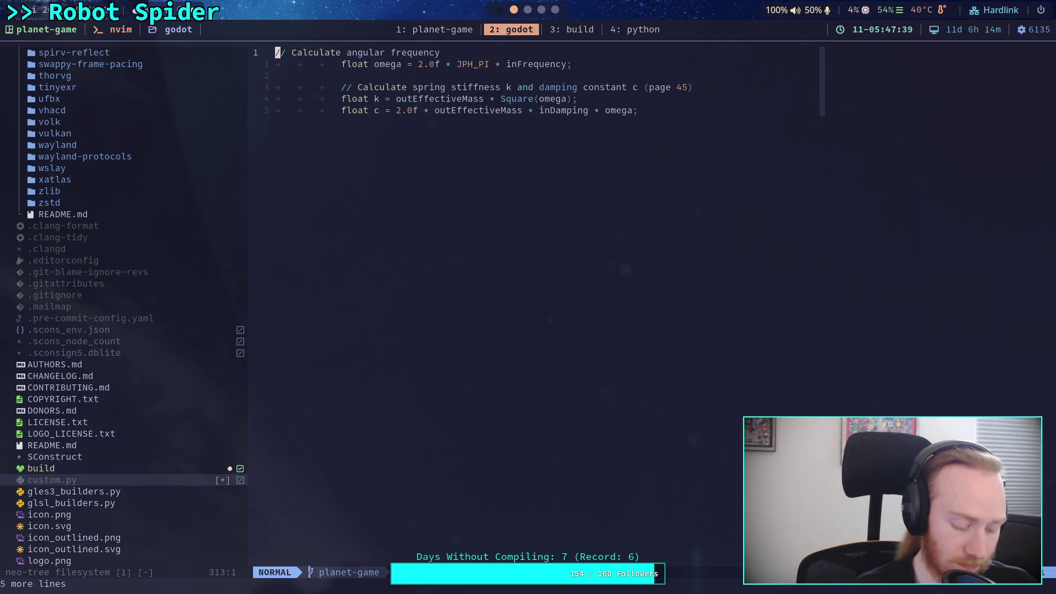
{"action": "key", "text": "u"}
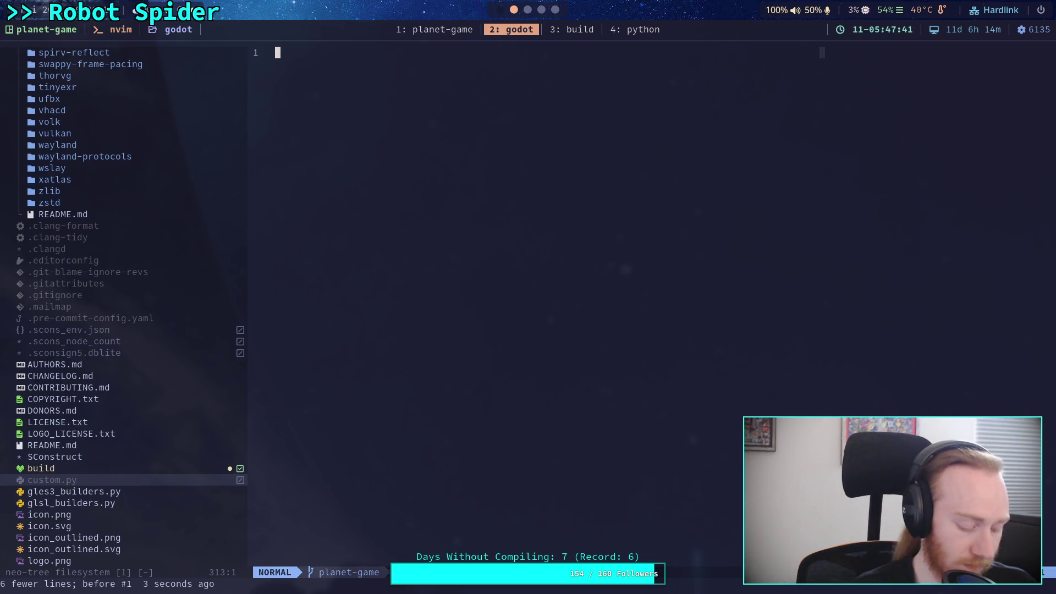
{"action": "key", "text": "i"}
{"action": "key", "text": "ctrl+shift+v"}
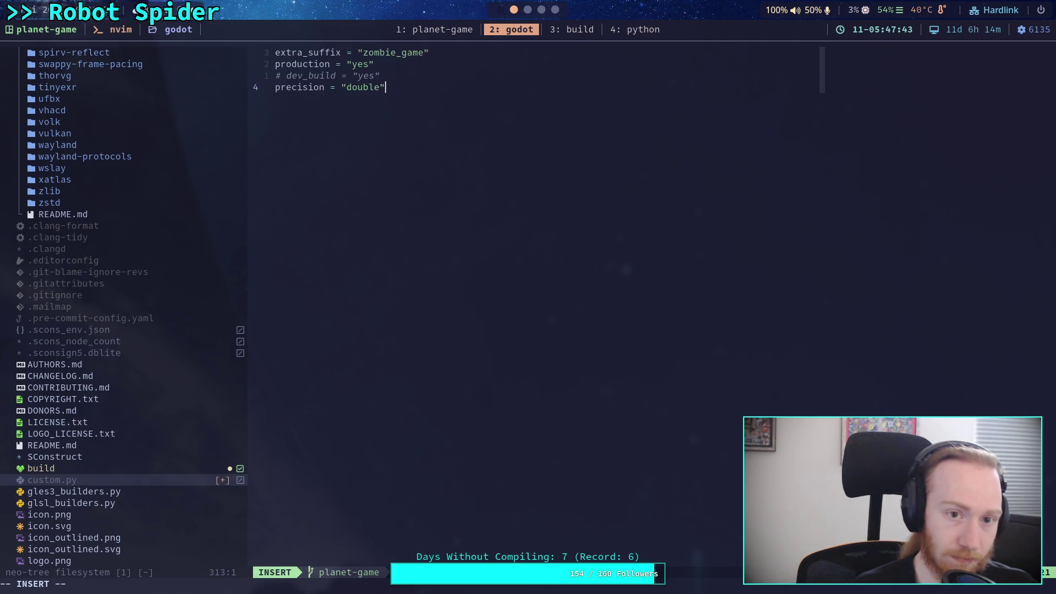
{"action": "left_click", "coordinate": [391, 52]}
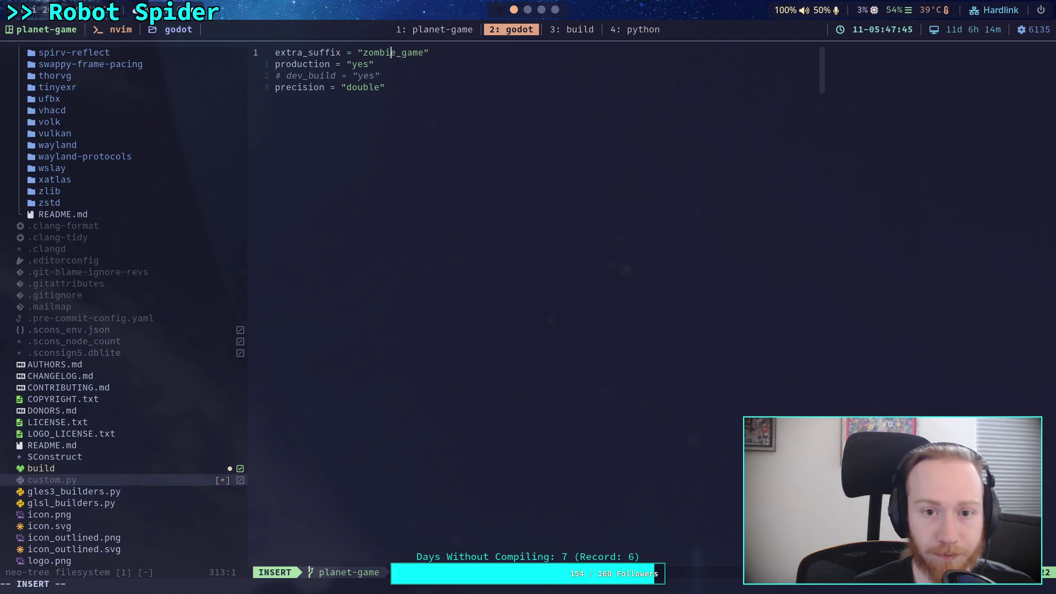
{"action": "key", "text": "BackSpace"}
{"action": "key", "text": "BackSpace"}
{"action": "key", "text": "BackSpace"}
{"action": "type", "text": "plane"}
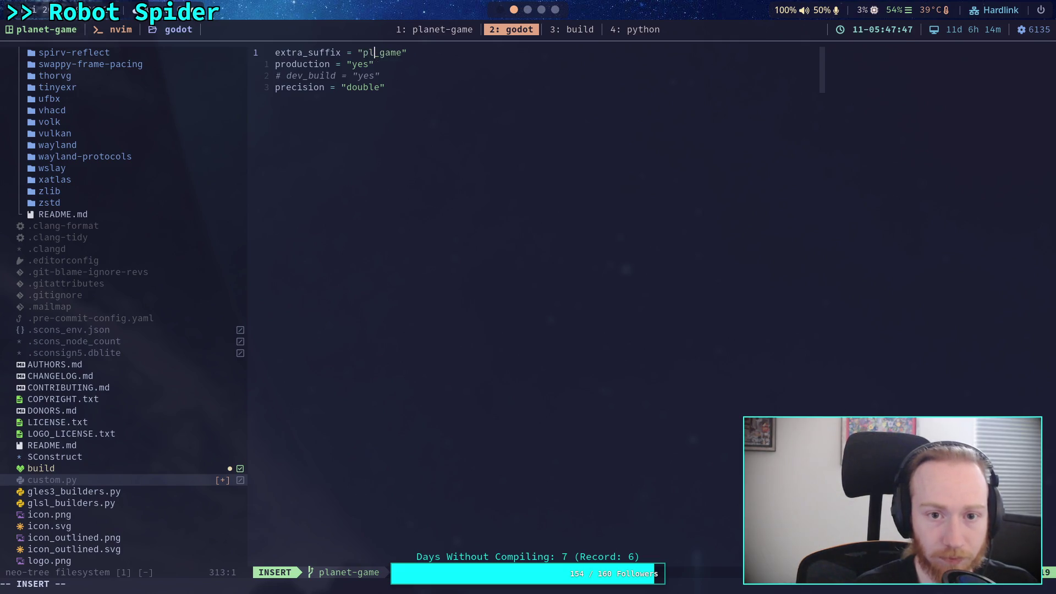
{"action": "type", "text": "t"}
{"action": "key", "text": "Escape"}
- Add a blank line after the precision setting and save custom.py
{"action": "left_click", "coordinate": [283, 64]}
{"action": "key", "text": "shift+i"}
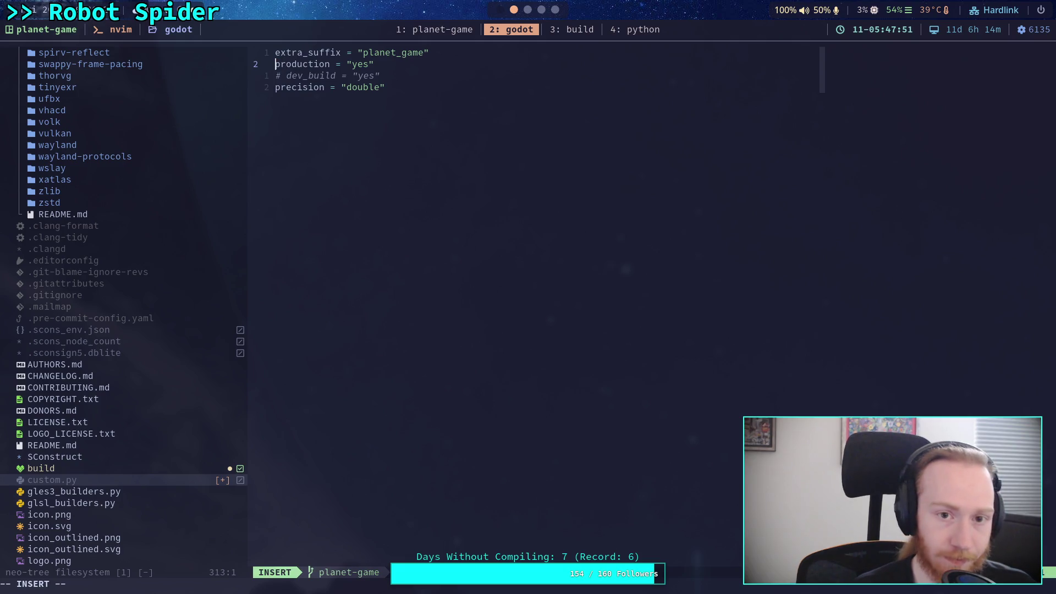
{"action": "key", "text": "Escape"}
{"action": "key", "text": "o"}
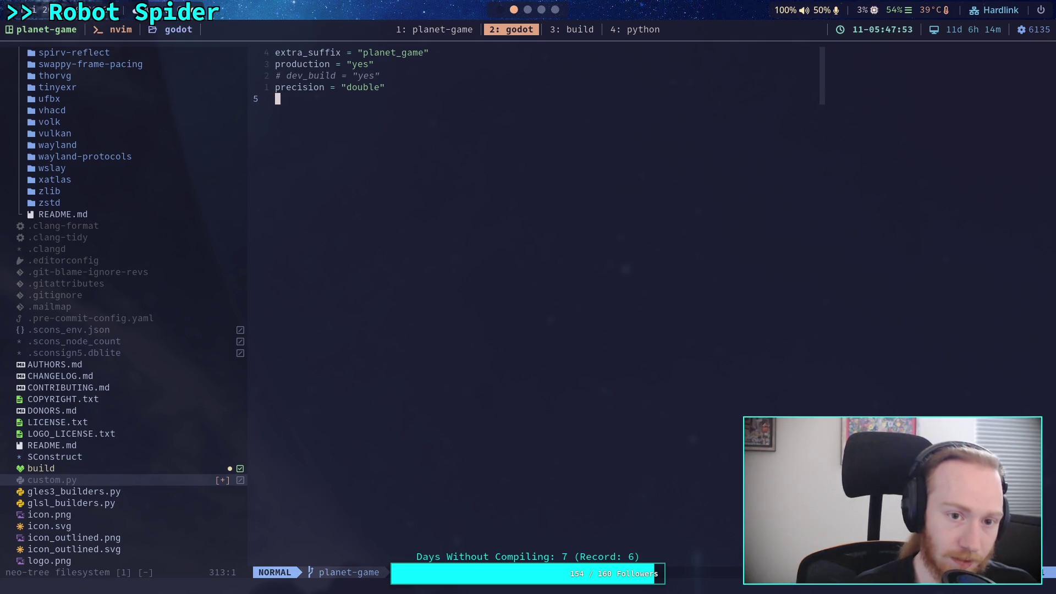
{"action": "key", "text": "Escape"}
{"action": "type", "text": ":w"}
{"action": "key", "text": "Return"}
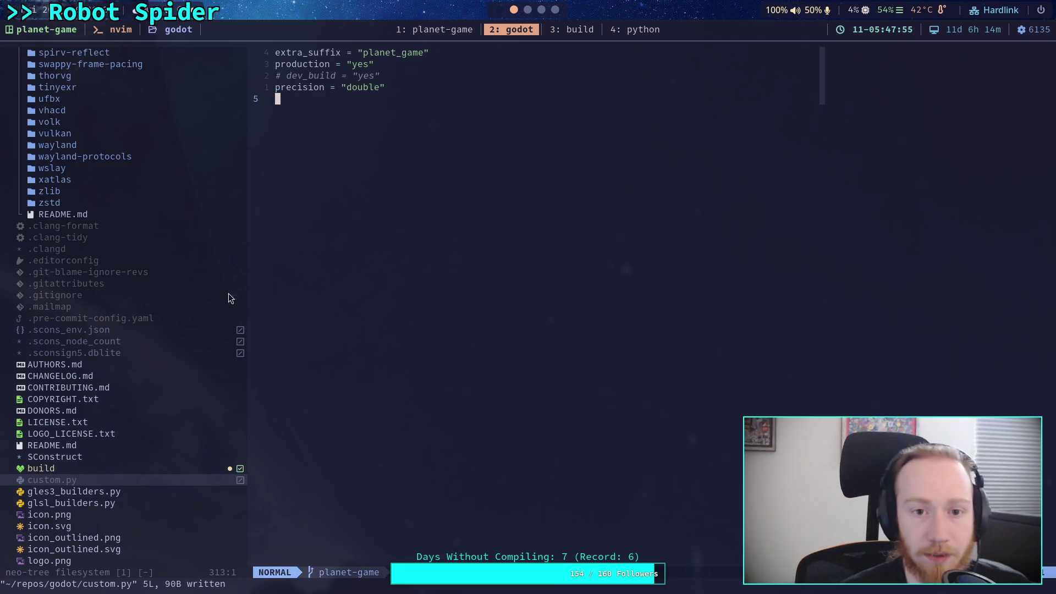
- Open .gitignore from the file tree
{"action": "key", "text": "k"}
{"action": "key", "text": "k"}
{"action": "key", "text": "k"}
{"action": "key", "text": "j"}
{"action": "key", "text": "j"}
{"action": "key", "text": "j"}
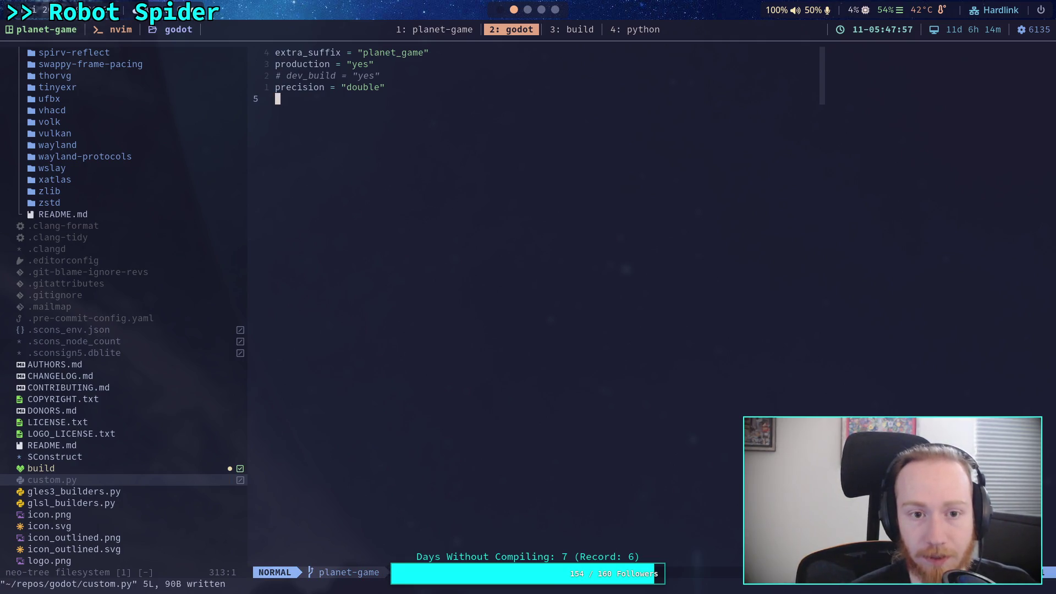
{"action": "scroll", "coordinate": [184, 347], "scroll_direction": "down", "scroll_amount": 4}
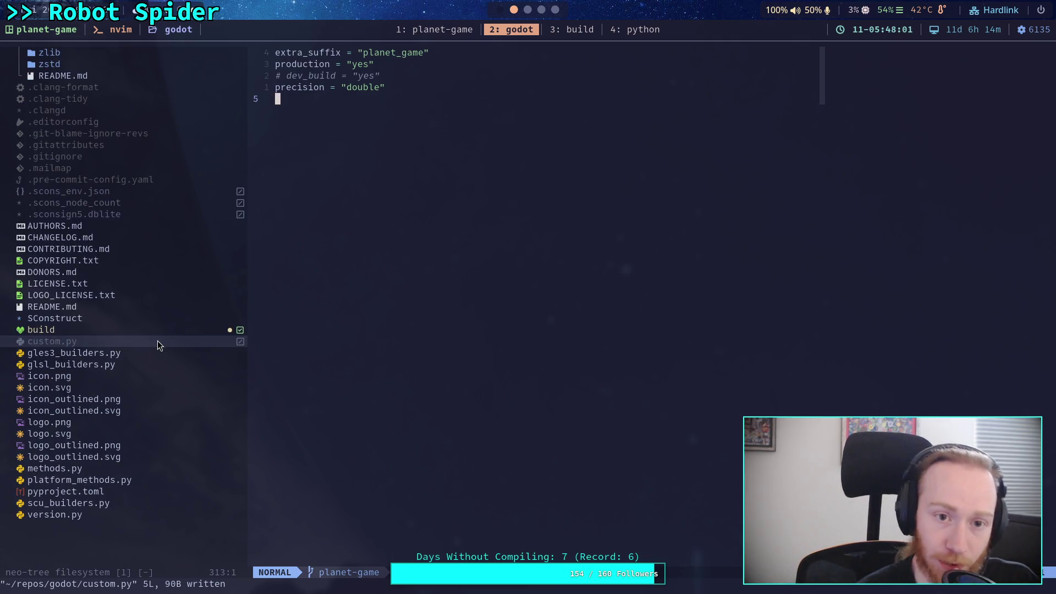
{"action": "left_click", "coordinate": [416, 75]}
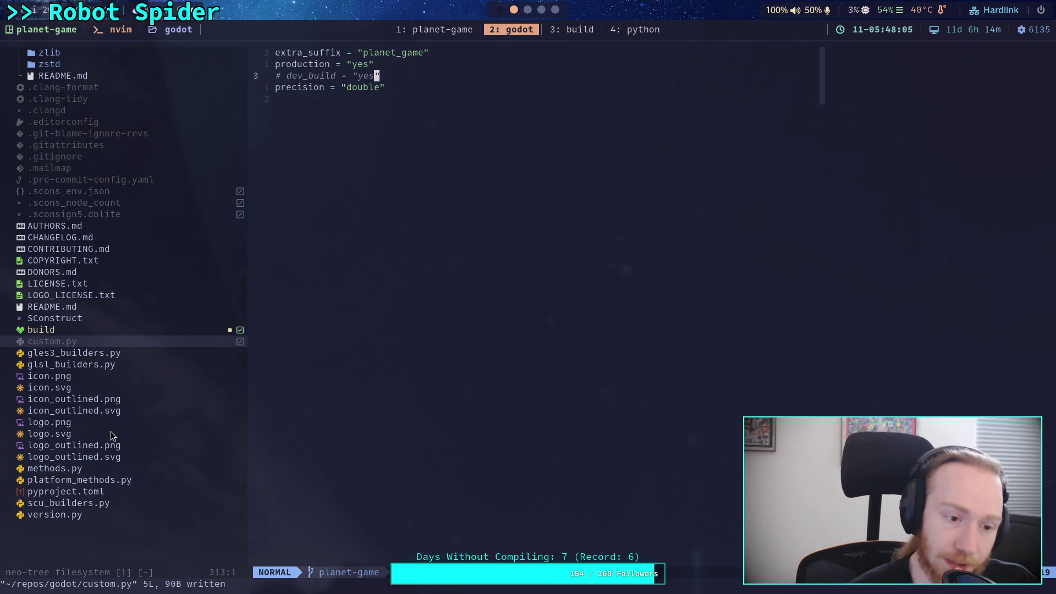
{"action": "left_click", "coordinate": [94, 158]}
{"action": "key", "text": "Return"}
- Find the /custom.py entry in .gitignore, comment it out with #, and save
{"action": "key", "text": "j"}
{"action": "key", "text": "j"}
{"action": "key", "text": "j"}
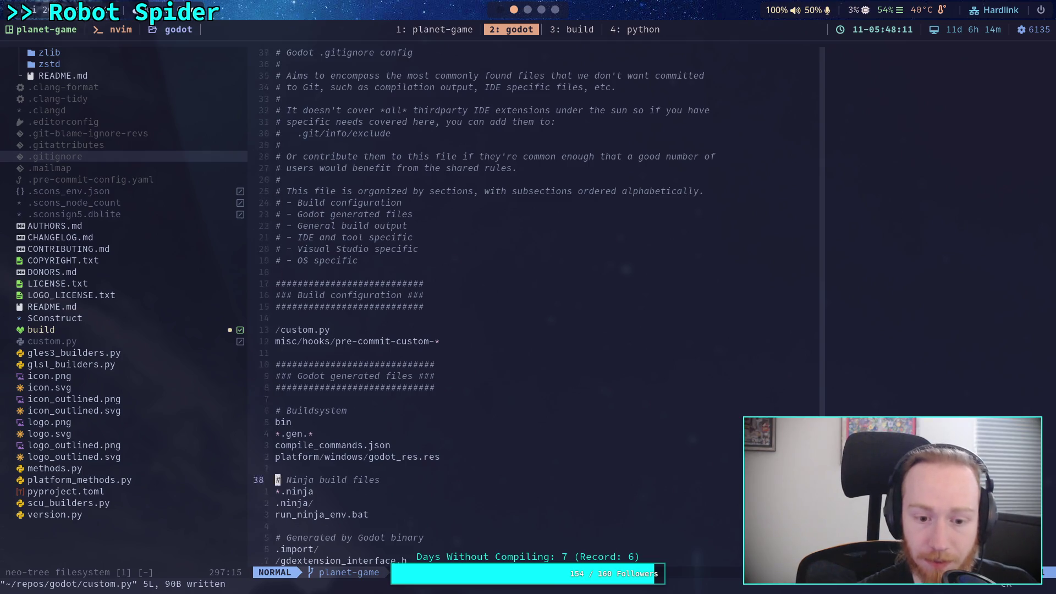
{"action": "key", "text": "j"}
{"action": "key", "text": "j"}
{"action": "key", "text": "j"}
{"action": "key", "text": "j"}
{"action": "key", "text": "j"}
{"action": "key", "text": "j"}
{"action": "key", "text": "j"}
{"action": "key", "text": "j"}
{"action": "key", "text": "j"}
{"action": "key", "text": "ctrl+d"}
{"action": "key", "text": "ctrl+d"}
{"action": "key", "text": "ctrl+d"}
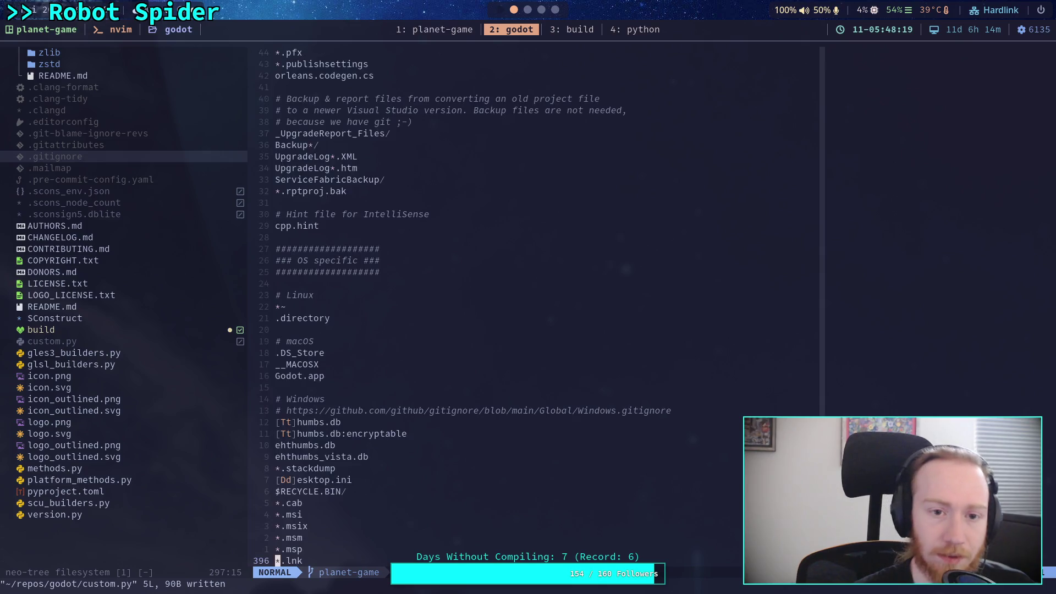
{"action": "key", "text": "j"}
{"action": "key", "text": "k"}
{"action": "key", "text": "k"}
{"action": "key", "text": "k"}
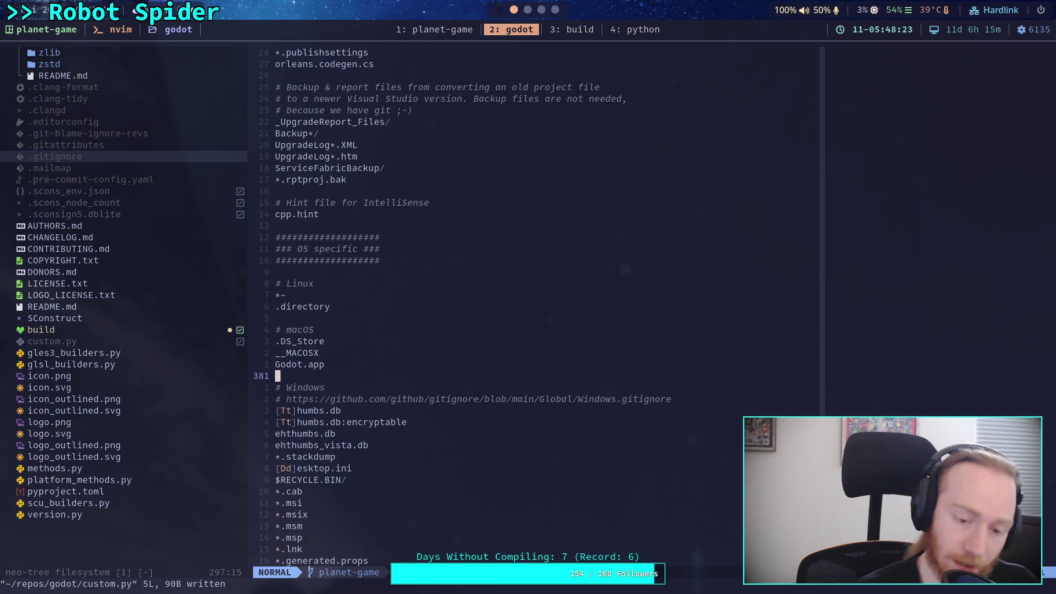
{"action": "type", "text": "/custom"}
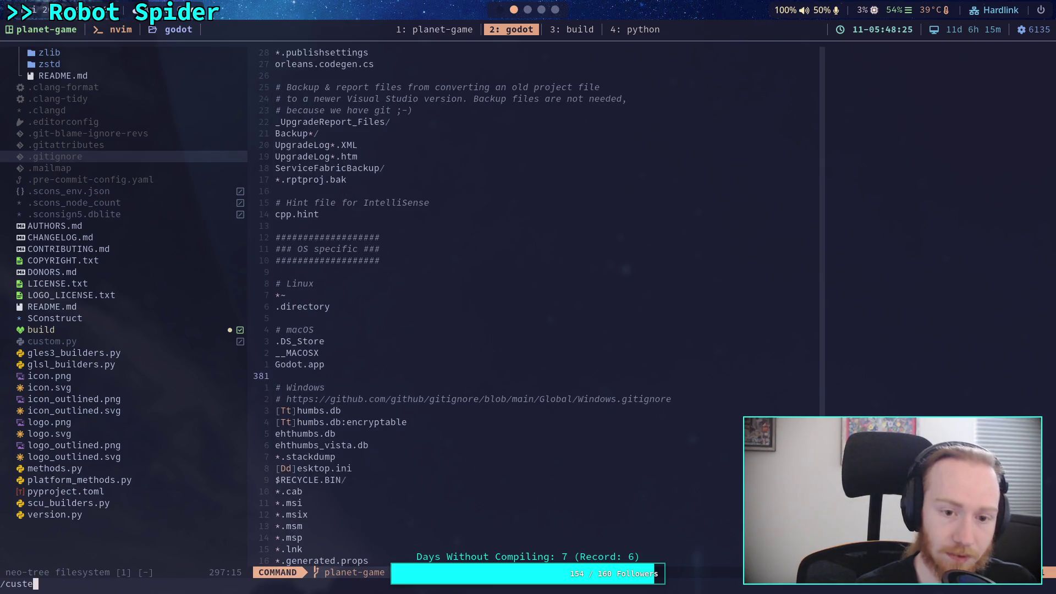
{"action": "key", "text": "Return"}
{"action": "type", "text": "I"}
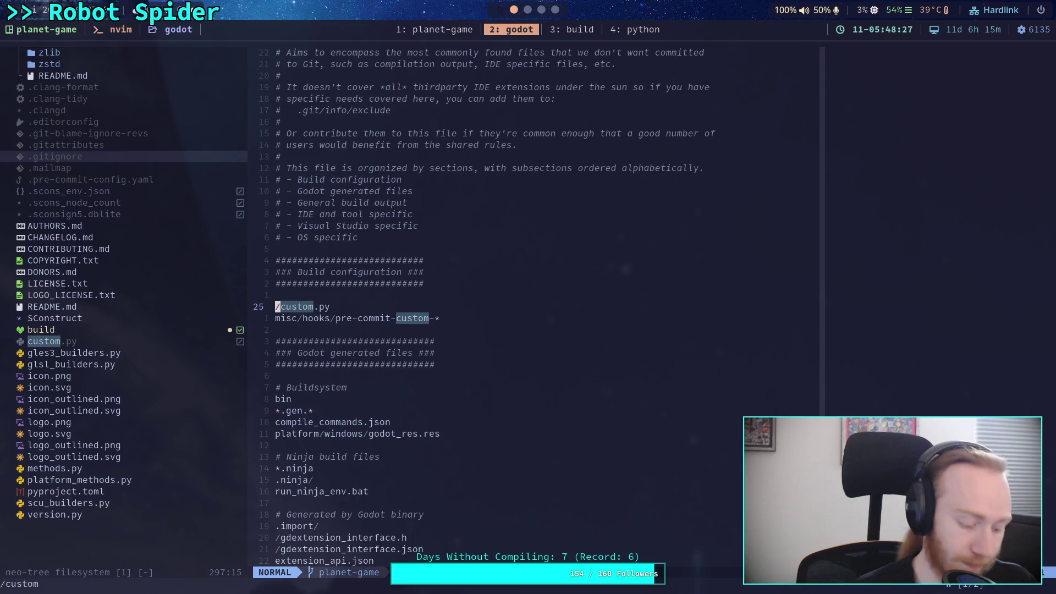
{"action": "type", "text": "#"}
{"action": "key", "text": "Escape"}
{"action": "type", "text": ":w"}
{"action": "key", "text": "Return"}
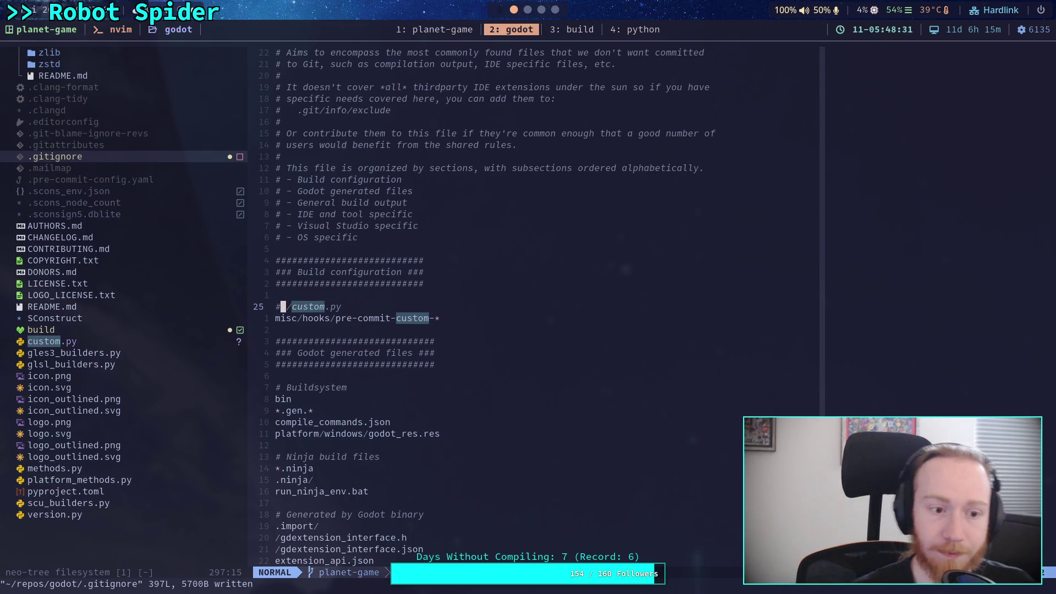
- Clear search highlights, open custom.py, and write custom.py and variant_call.cpp to disk
{"action": "left_click", "coordinate": [125, 341]}
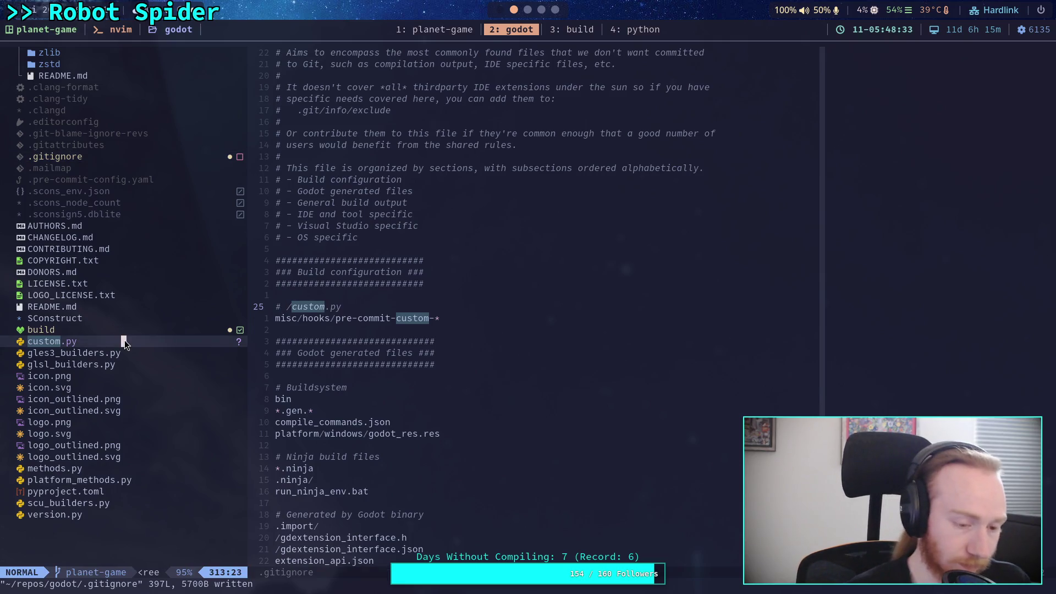
{"action": "type", "text": ":nohls"}
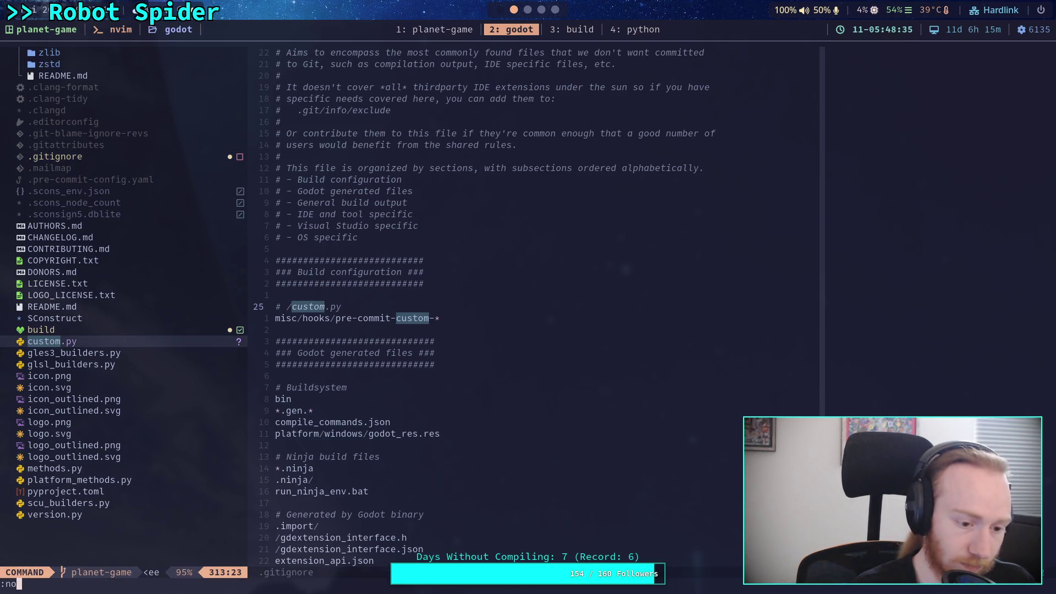
{"action": "key", "text": "Return"}
{"action": "key", "text": "Return"}
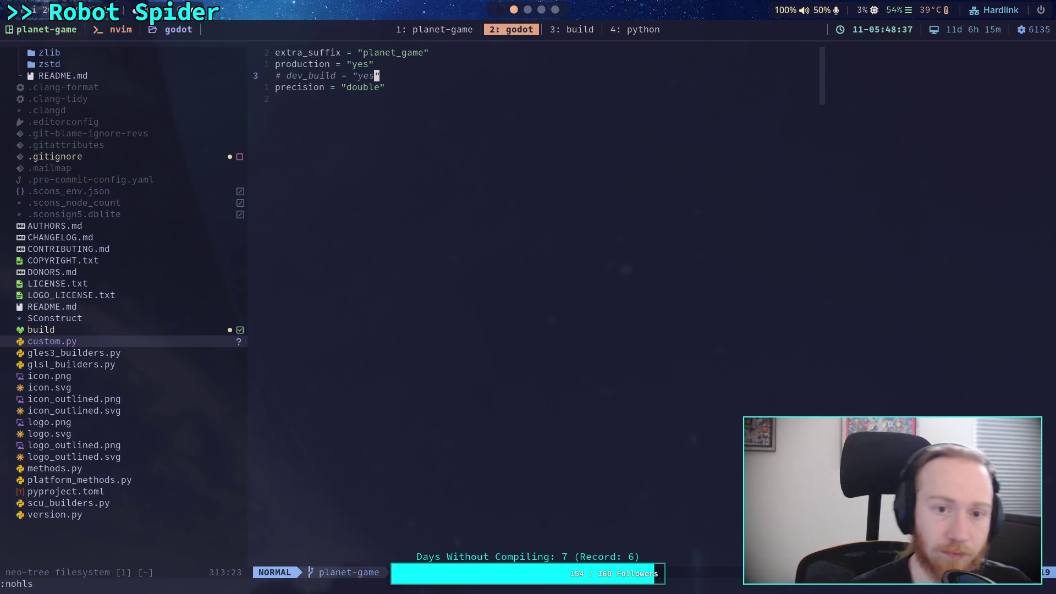
{"action": "type", "text": ":wq"}
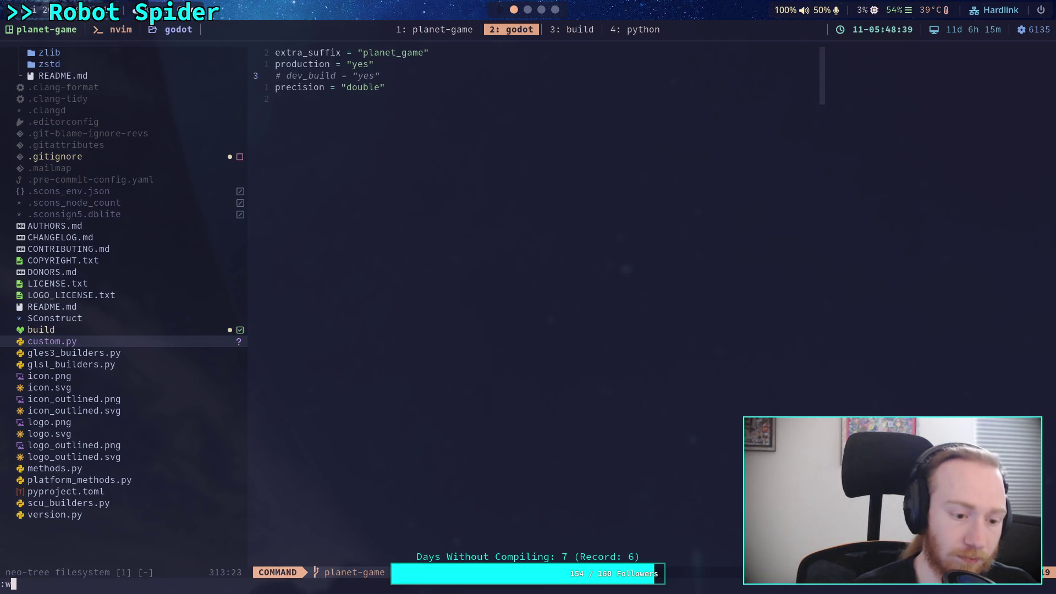
{"action": "key", "text": "Return"}
{"action": "type", "text": ":w"}
{"action": "key", "text": "Return"}
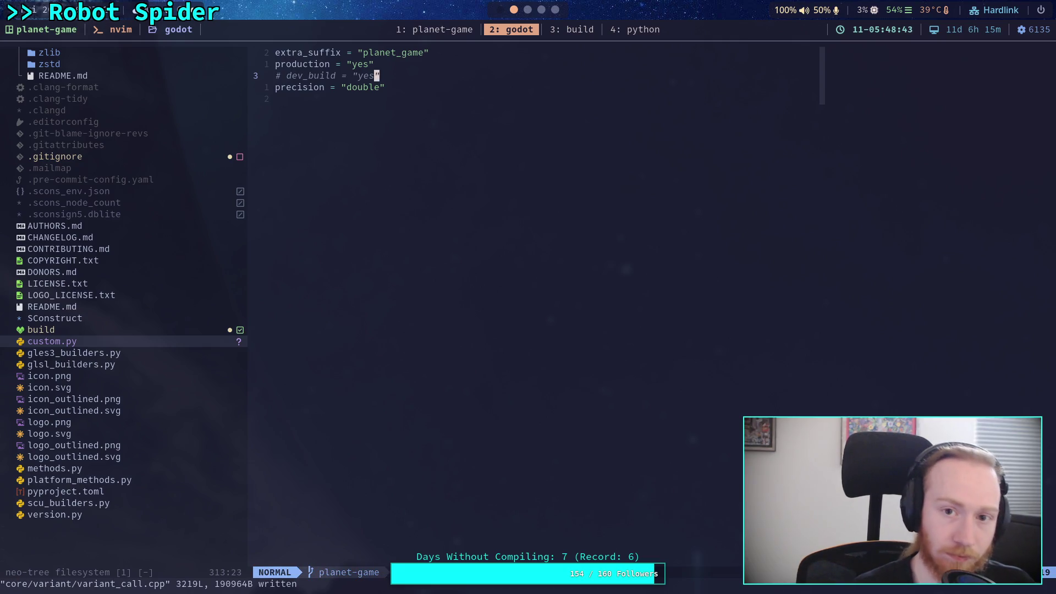
{"action": "key", "text": "ctrl+b"}
- Review the repository with git status and git diff in tmux window 3
{"action": "type", "text": "3git status"}
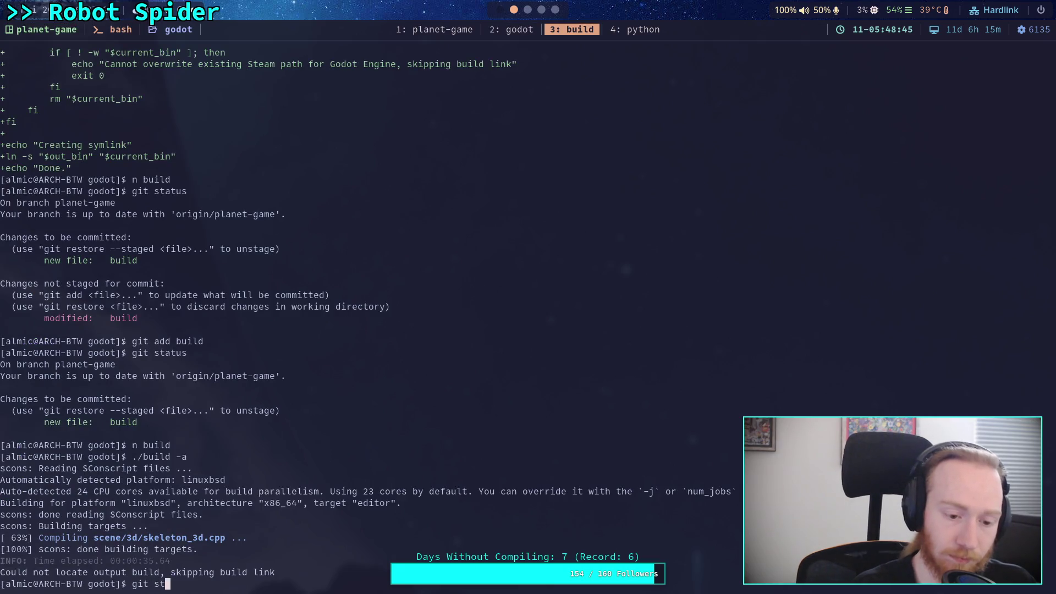
{"action": "key", "text": "Return"}
{"action": "type", "text": "git diff"}
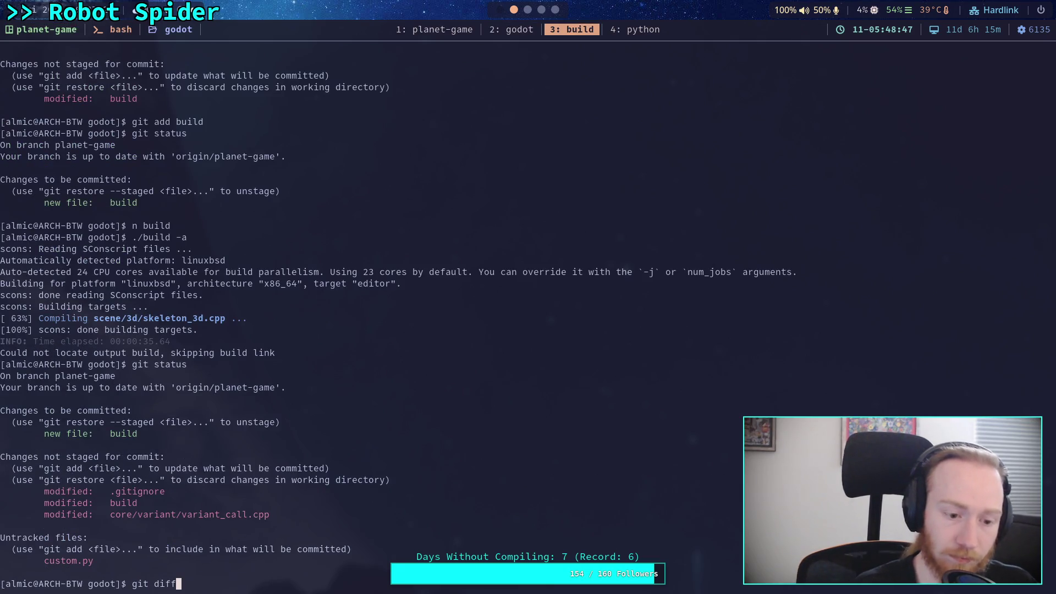
{"action": "key", "text": "BackSpace"}
{"action": "key", "text": "BackSpace"}
{"action": "key", "text": "BackSpace"}
{"action": "type", "text": "diff"}
{"action": "key", "text": "Return"}
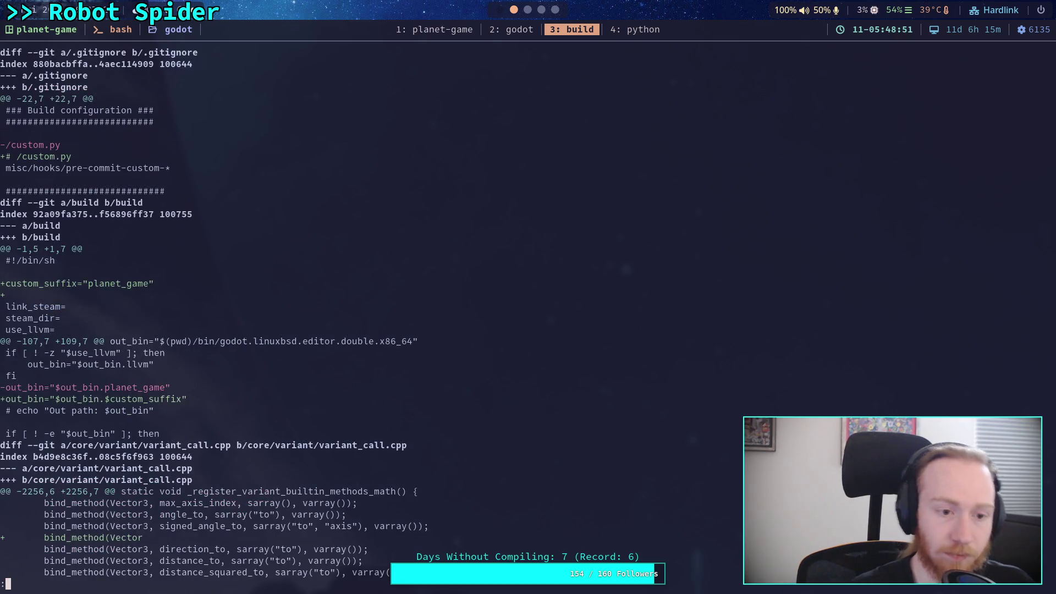
{"action": "key", "text": "space"}
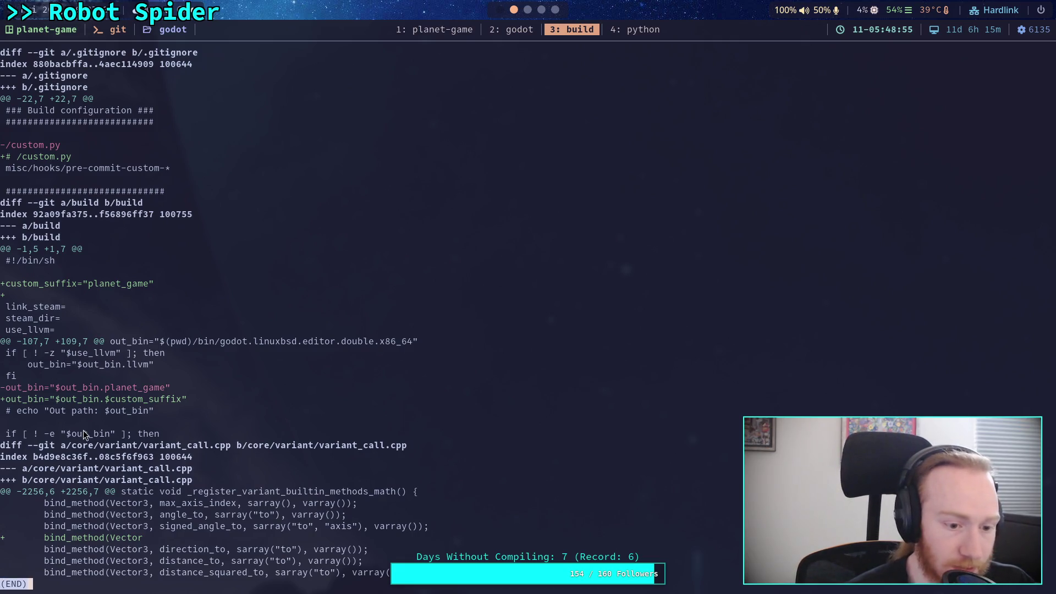
{"action": "scroll", "coordinate": [222, 446], "scroll_direction": "up", "scroll_amount": 5}
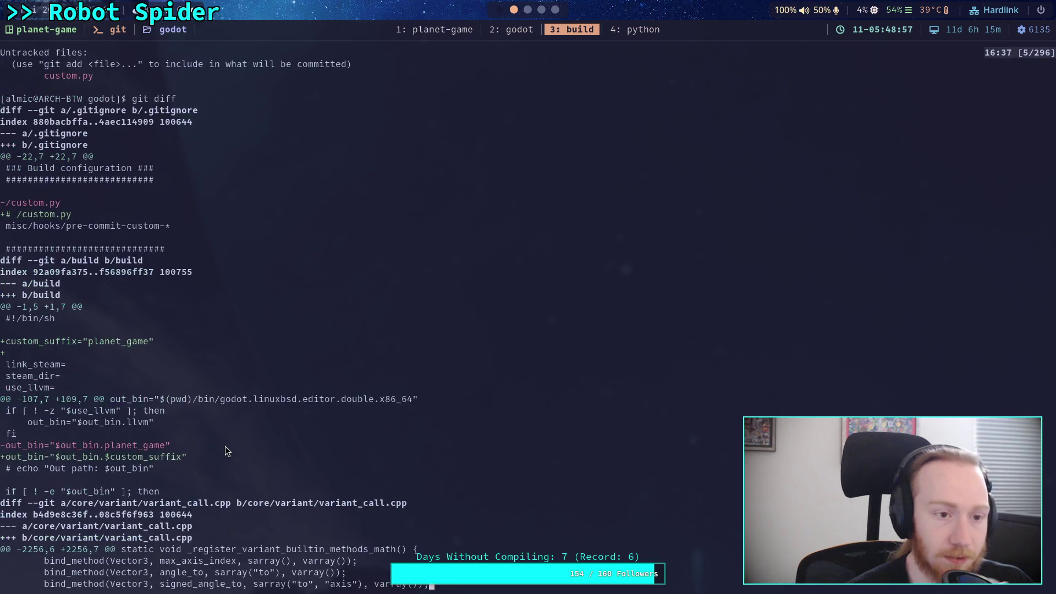
{"action": "key", "text": "Escape"}
{"action": "key", "text": "Escape"}
{"action": "key", "text": "Escape"}
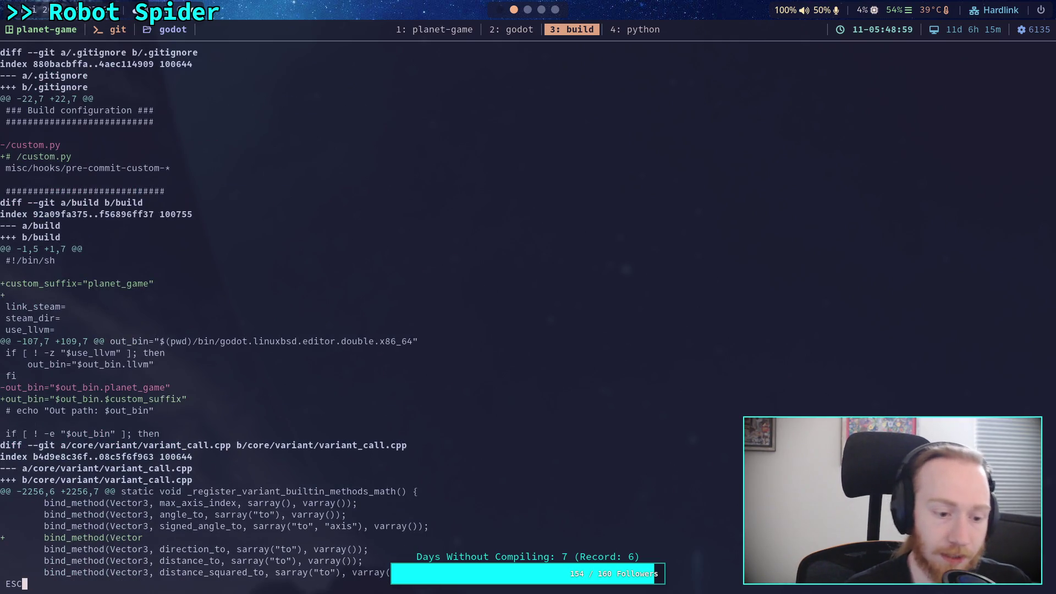
- Stage custom.py, .gitignore and the build script with git add
{"action": "type", "text": "qgit add "}
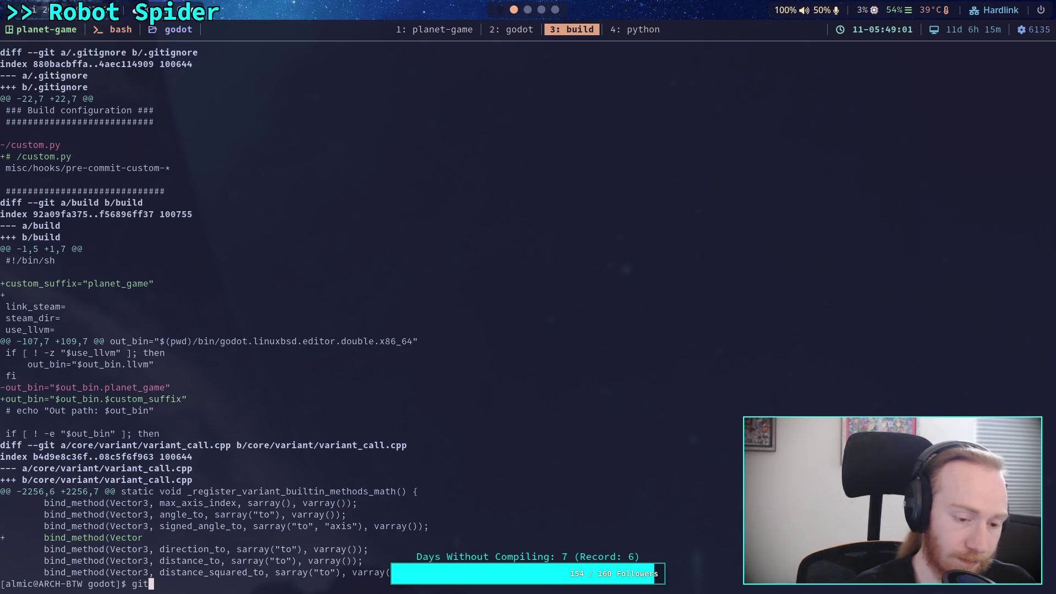
{"action": "type", "text": "custom.py"}
{"action": "key", "text": "Return"}
{"action": "type", "text": "git add "}
{"action": "type", "text": ".git"}
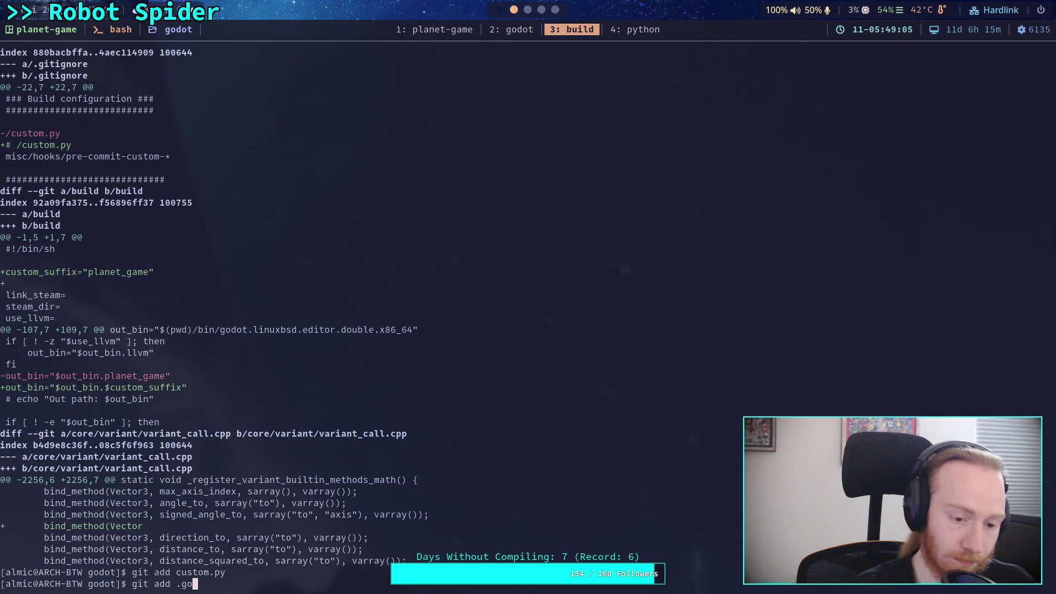
{"action": "type", "text": "ignore"}
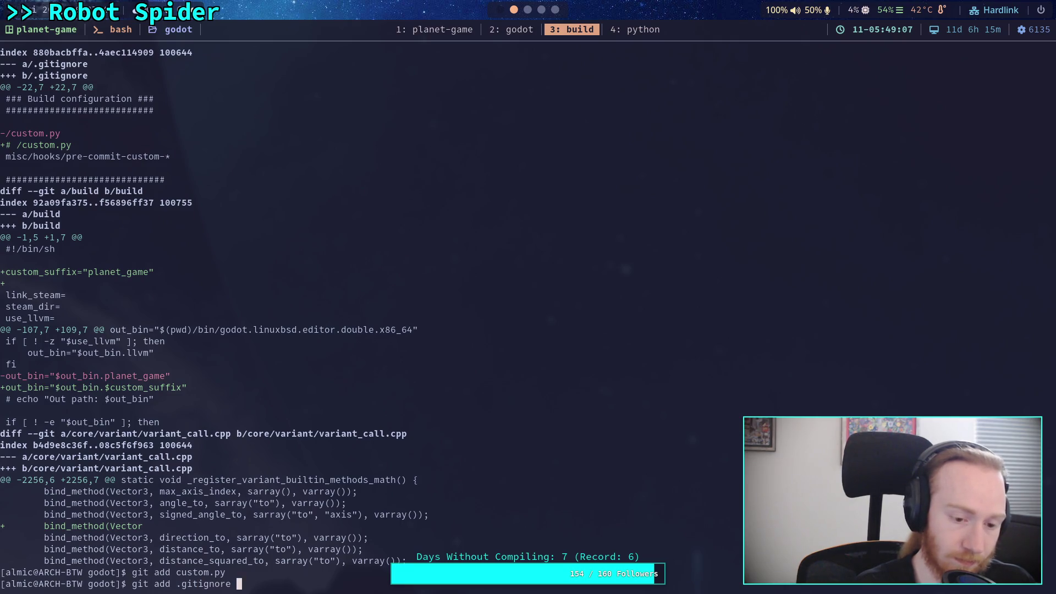
{"action": "key", "text": "Return"}
{"action": "type", "text": "git add b"}
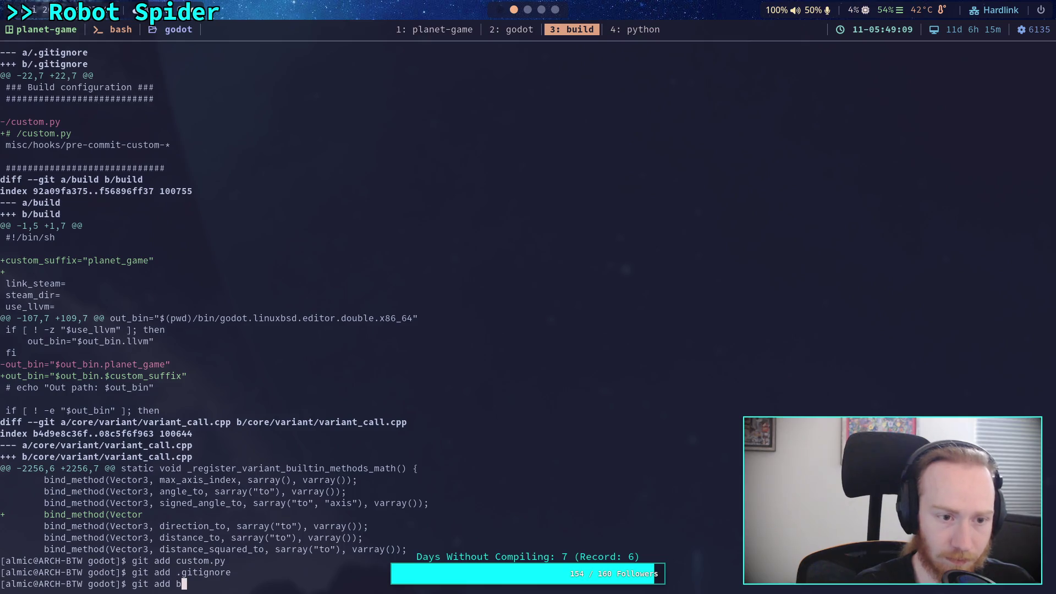
{"action": "type", "text": "uild"}
{"action": "key", "text": "Return"}
- Confirm the staged files with git status and git diff --staged
{"action": "type", "text": "gi"}
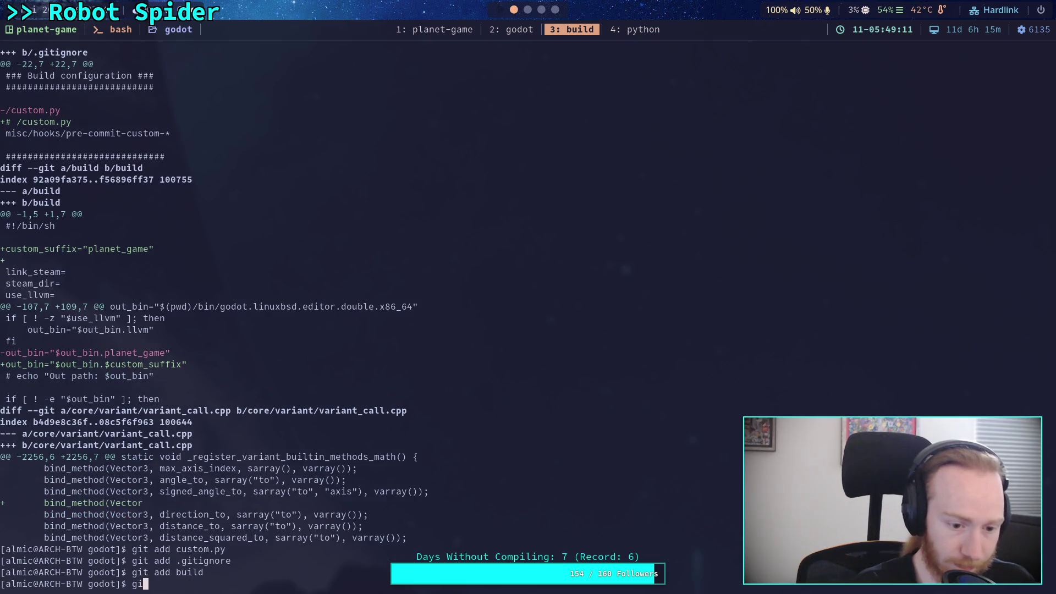
{"action": "type", "text": "t status"}
{"action": "key", "text": "Return"}
{"action": "type", "text": "git diff"}
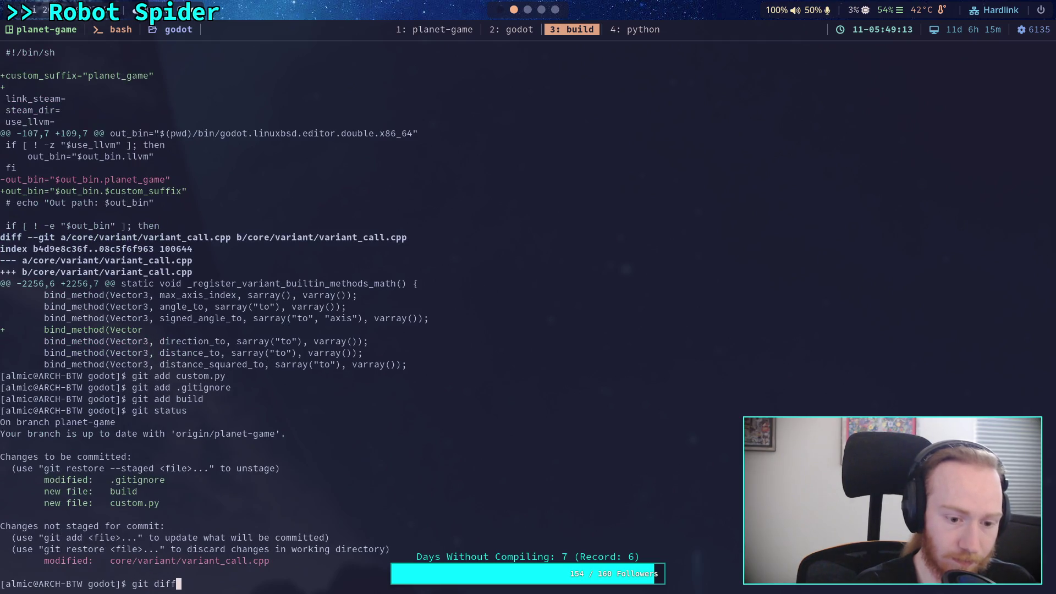
{"action": "type", "text": " --staged"}
{"action": "key", "text": "Return"}
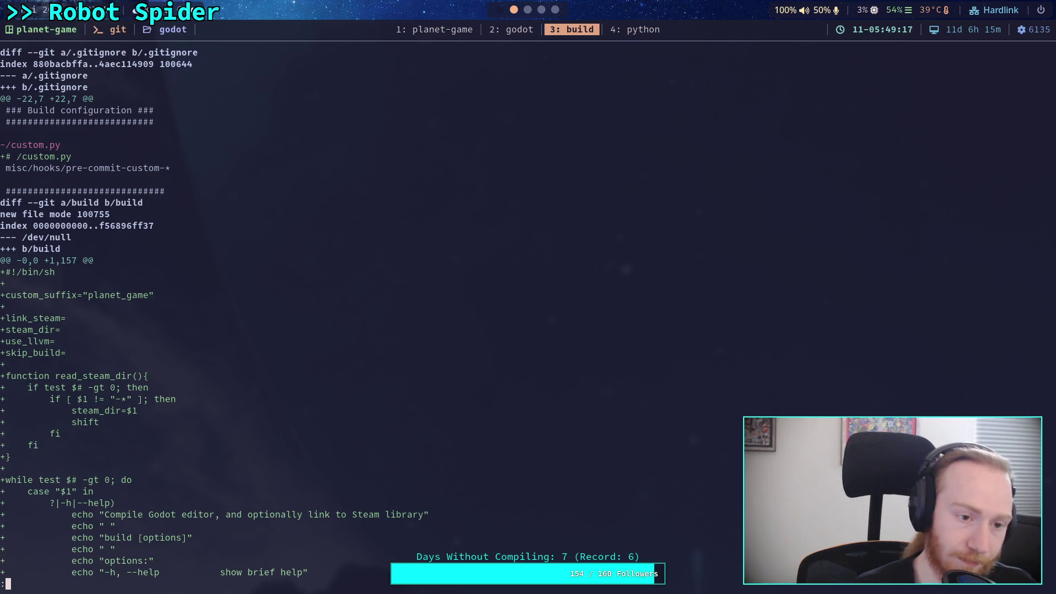
{"action": "key", "text": "shift+g"}
{"action": "type", "text": "qgit"}
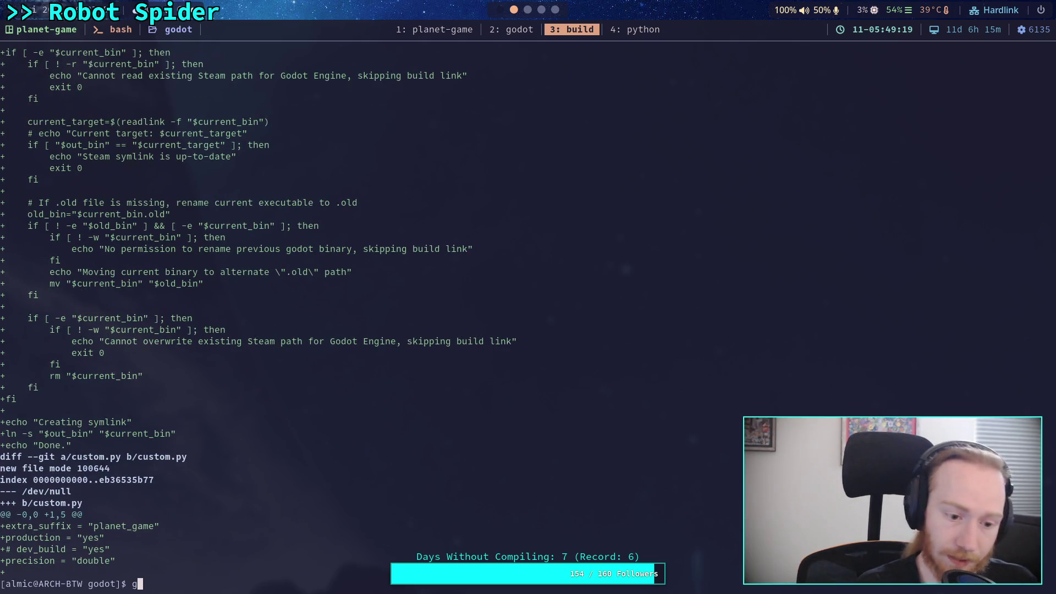
{"action": "key", "text": "BackSpace"}
{"action": "key", "text": "BackSpace"}
{"action": "key", "text": "BackSpace"}
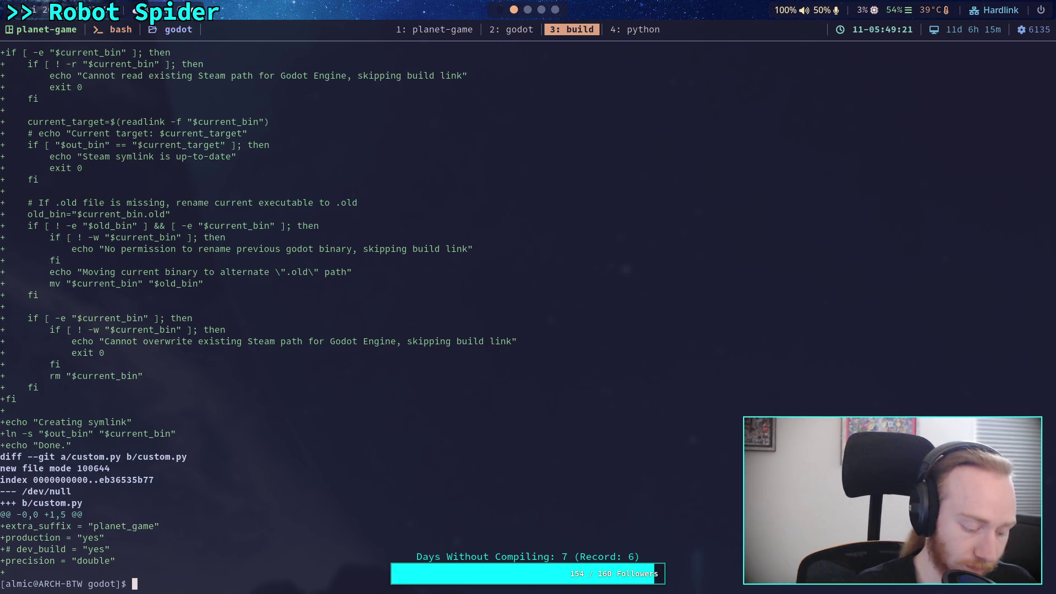
- Collapse thirdparty and scene in the file tree and open core/variant/variant_call.cpp
{"action": "key", "text": "ctrl+b"}
{"action": "key", "text": "2"}
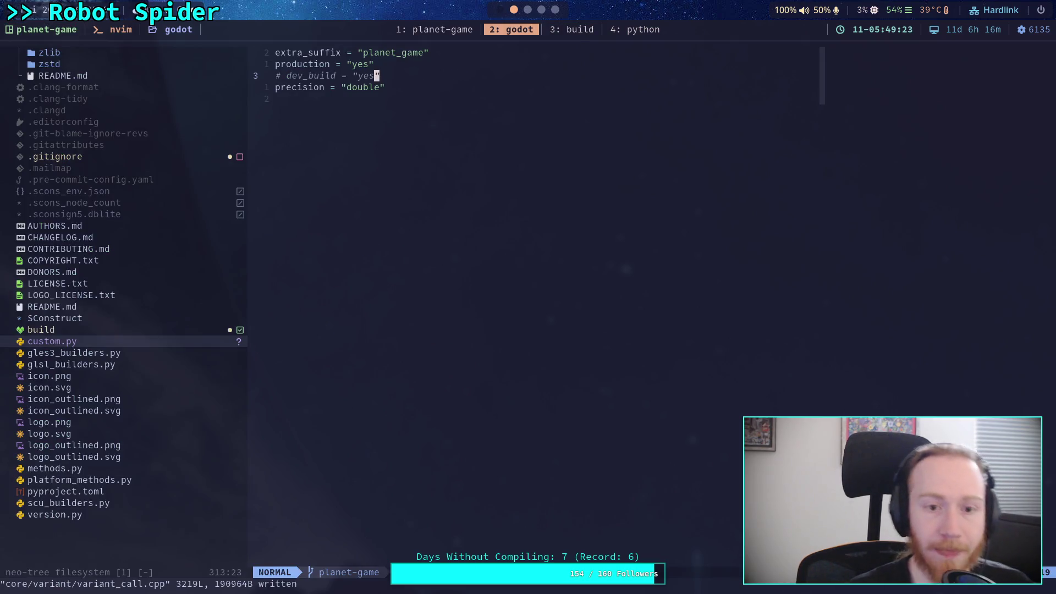
{"action": "scroll", "coordinate": [223, 268], "scroll_direction": "up", "scroll_amount": 15}
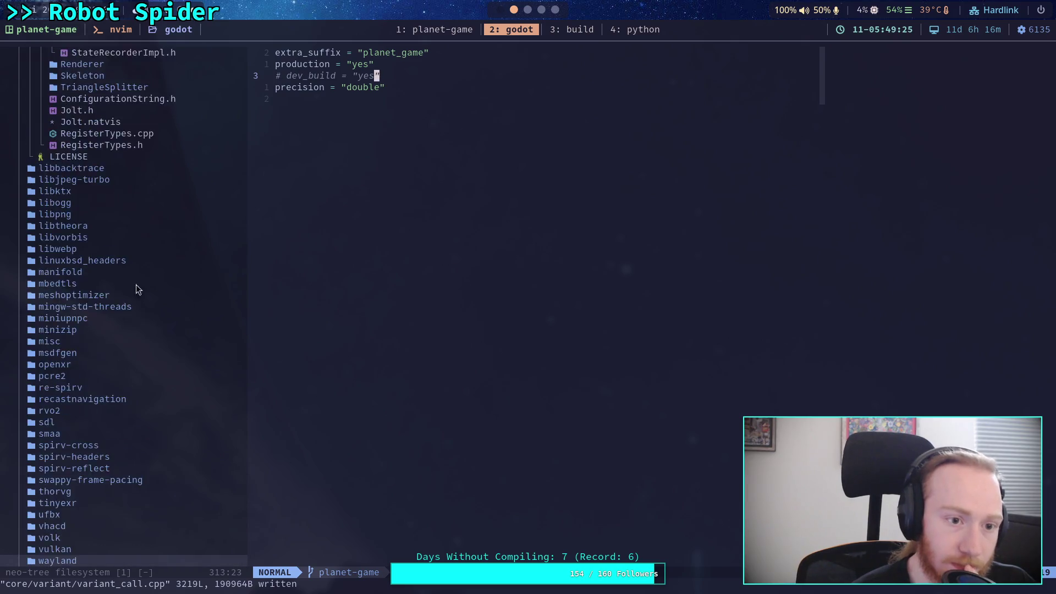
{"action": "scroll", "coordinate": [154, 282], "scroll_direction": "up", "scroll_amount": 20}
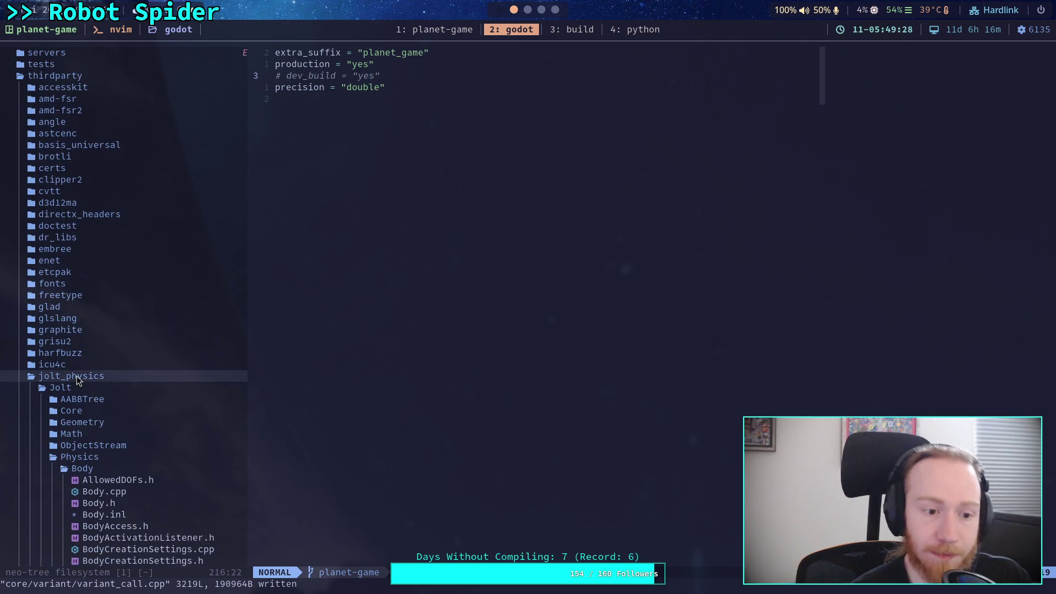
{"action": "double_click", "coordinate": [77, 376]}
{"action": "double_click", "coordinate": [55, 75]}
{"action": "scroll", "coordinate": [130, 296], "scroll_direction": "up", "scroll_amount": 20}
{"action": "scroll", "coordinate": [130, 296], "scroll_direction": "up", "scroll_amount": 20}
{"action": "left_click", "coordinate": [35, 207]}
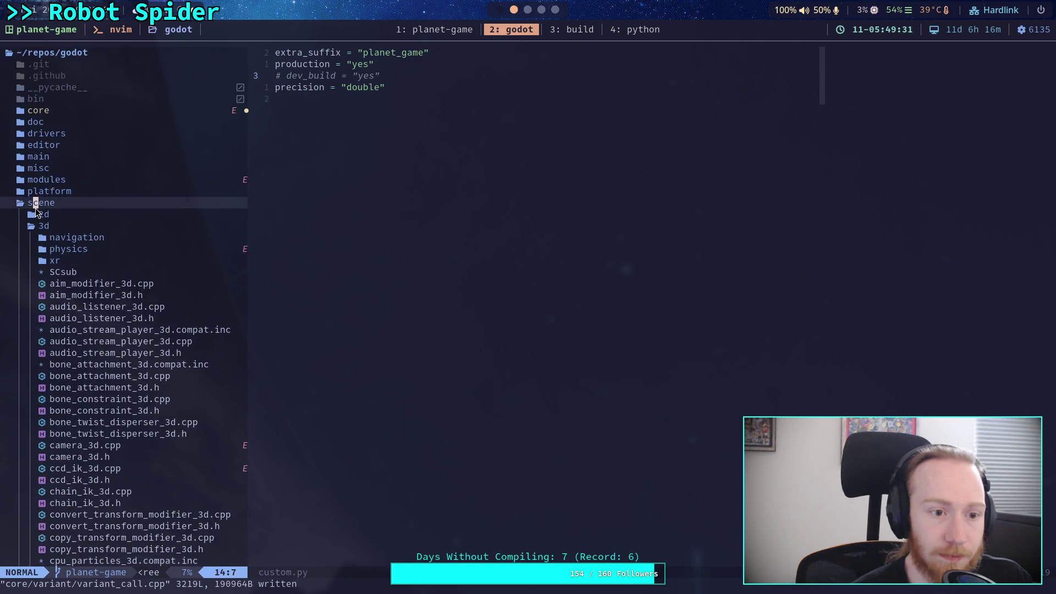
{"action": "left_click", "coordinate": [36, 207]}
{"action": "left_click", "coordinate": [49, 110]}
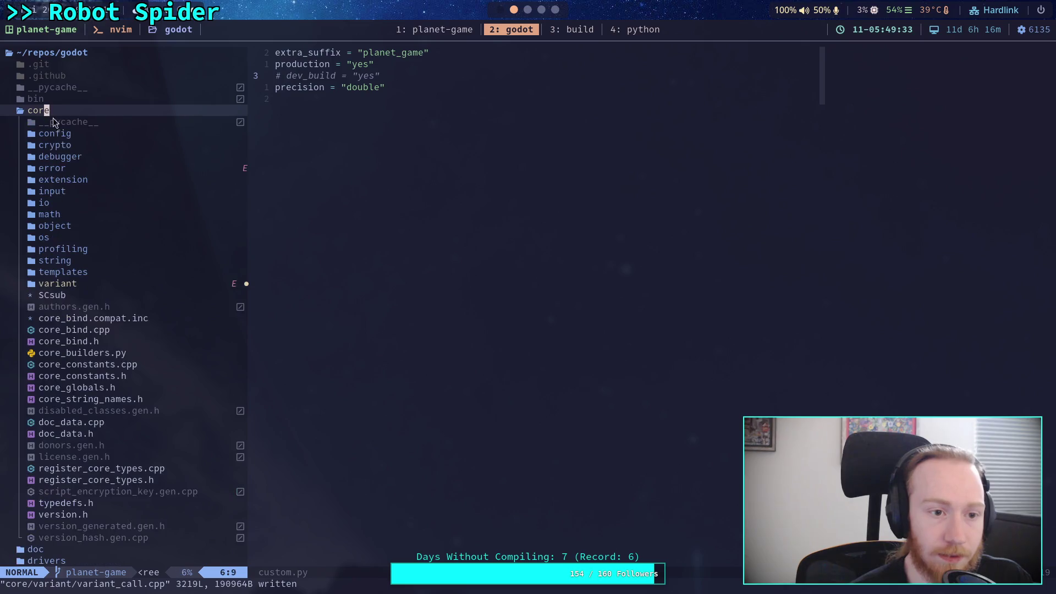
{"action": "double_click", "coordinate": [57, 284]}
{"action": "scroll", "coordinate": [49, 275], "scroll_direction": "down", "scroll_amount": 5}
{"action": "double_click", "coordinate": [88, 318]}
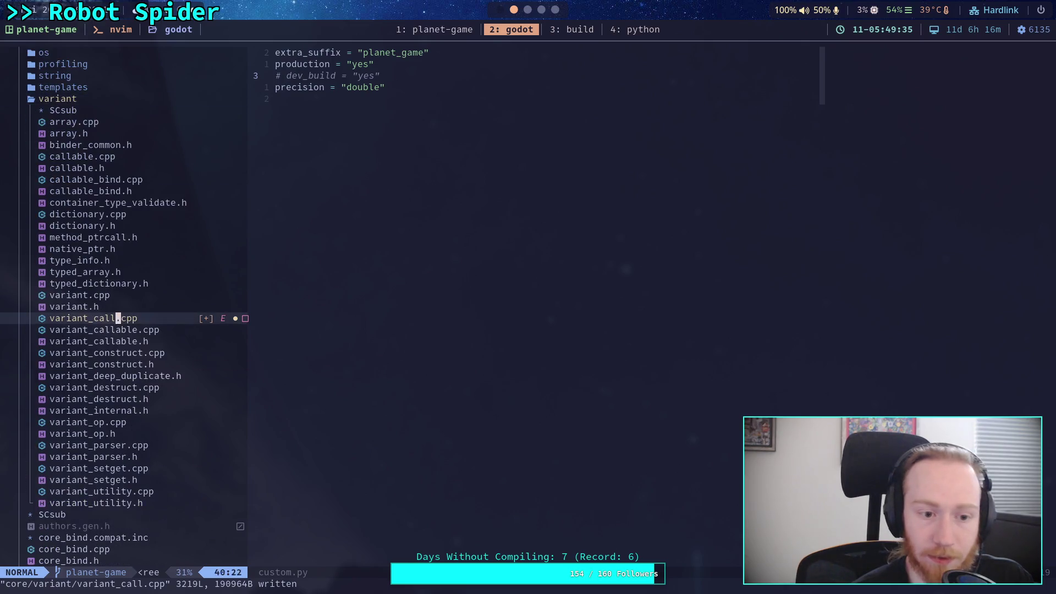
- Add the Vector3 signed_angle_2 binding with sarray("to", "axis") argument names
{"action": "type", "text": "a3, "}
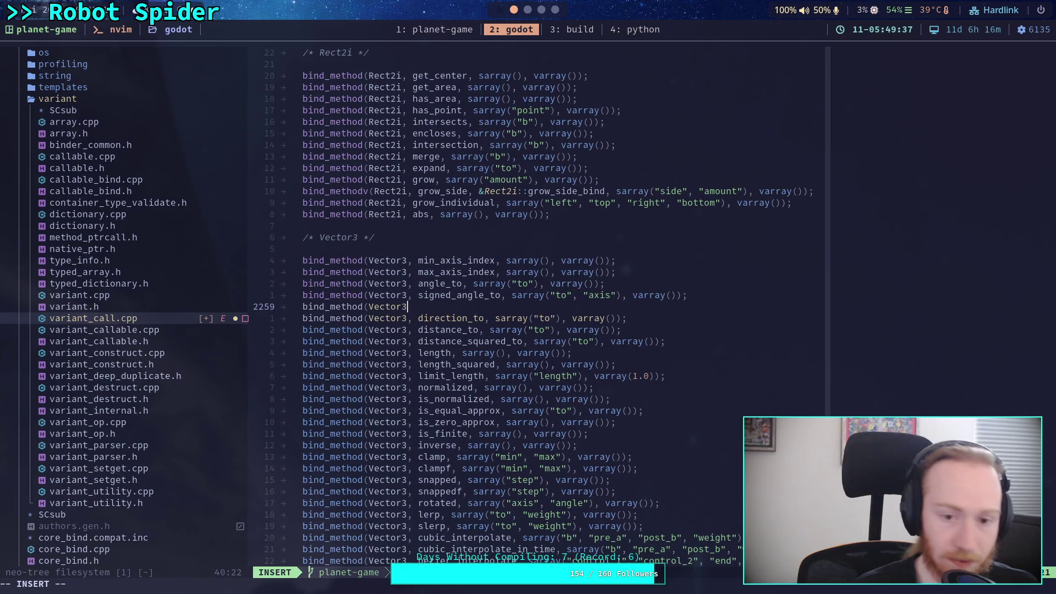
{"action": "type", "text": "signeg"}
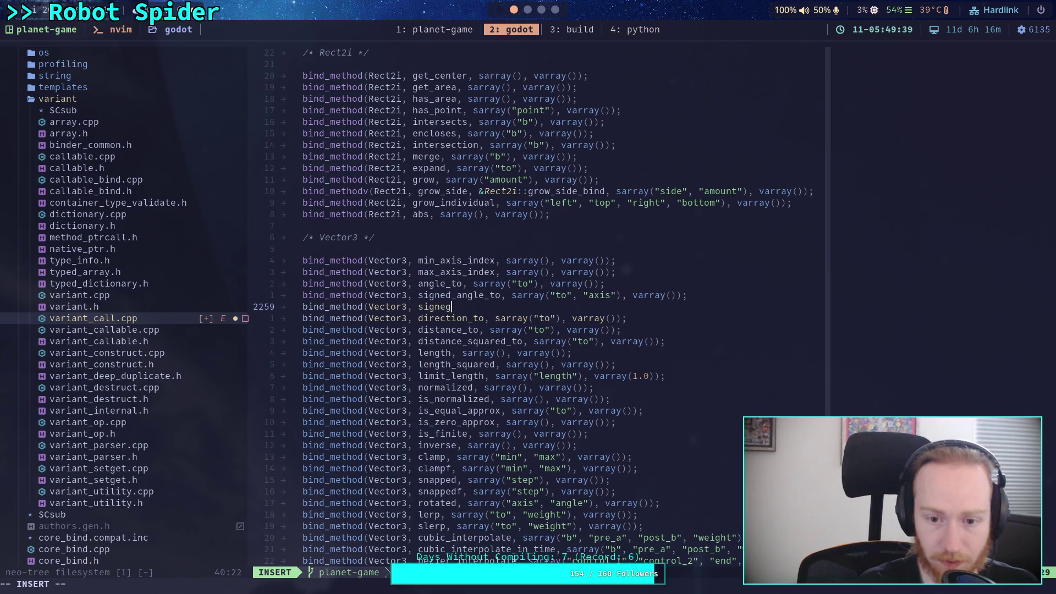
{"action": "key", "text": "BackSpace"}
{"action": "key", "text": "BackSpace"}
{"action": "type", "text": "ed_angle"}
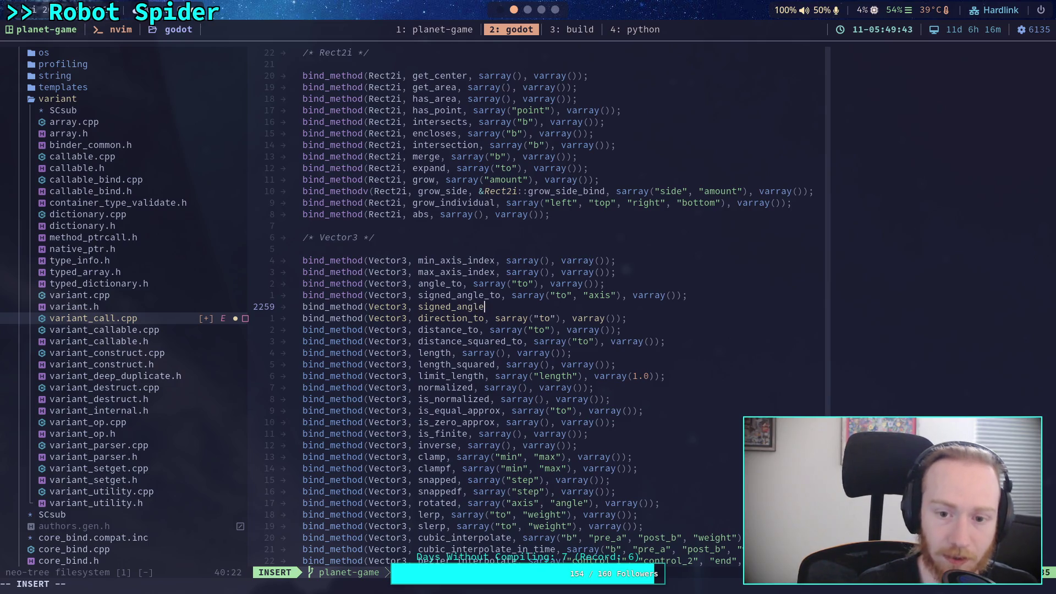
{"action": "type", "text": "_2,"}
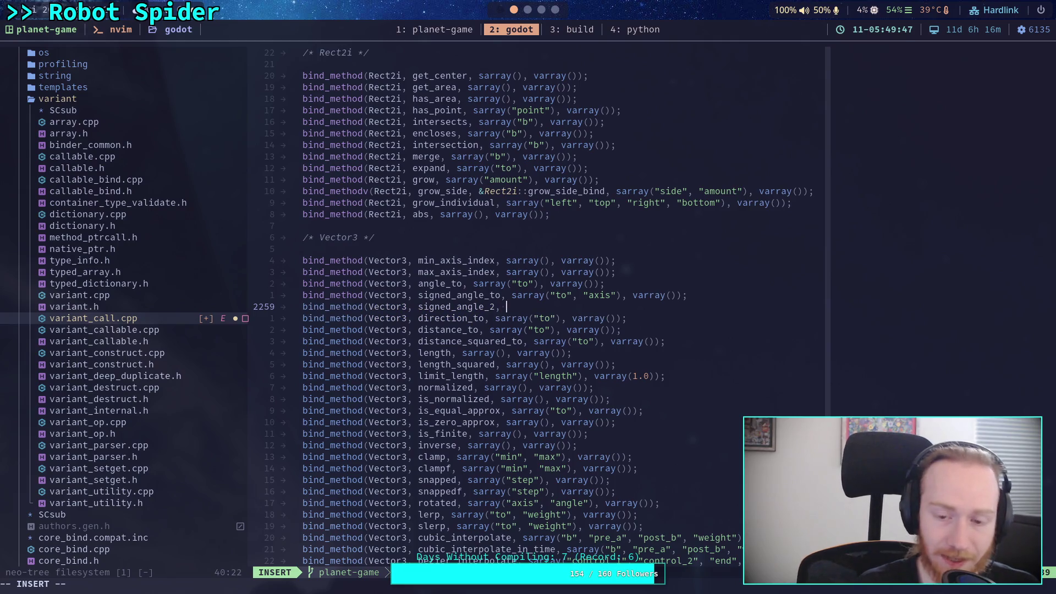
{"action": "type", "text": " sarray(\""}
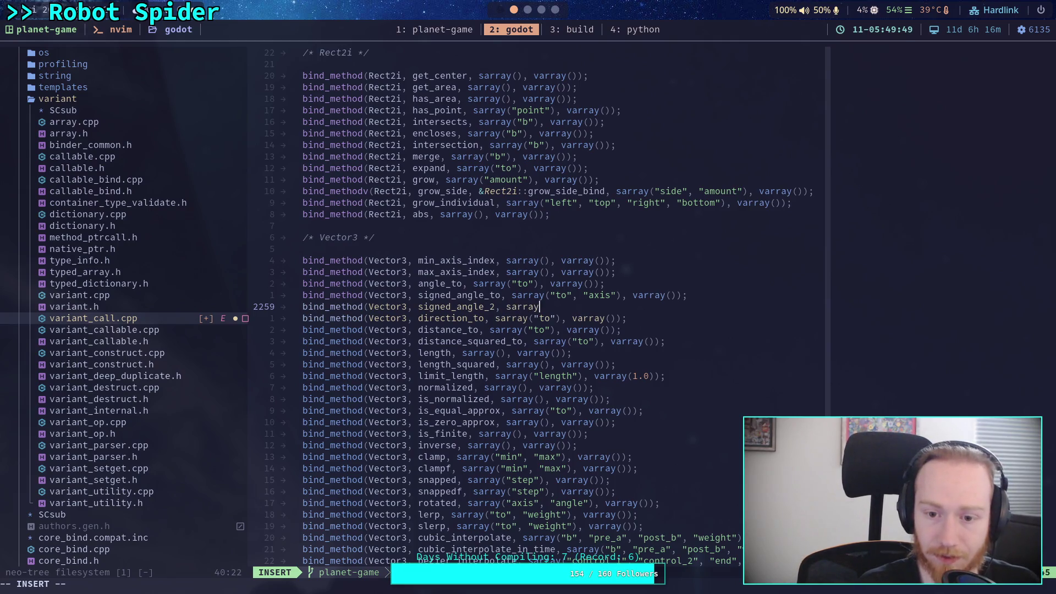
{"action": "type", "text": "to\", \"axis"}
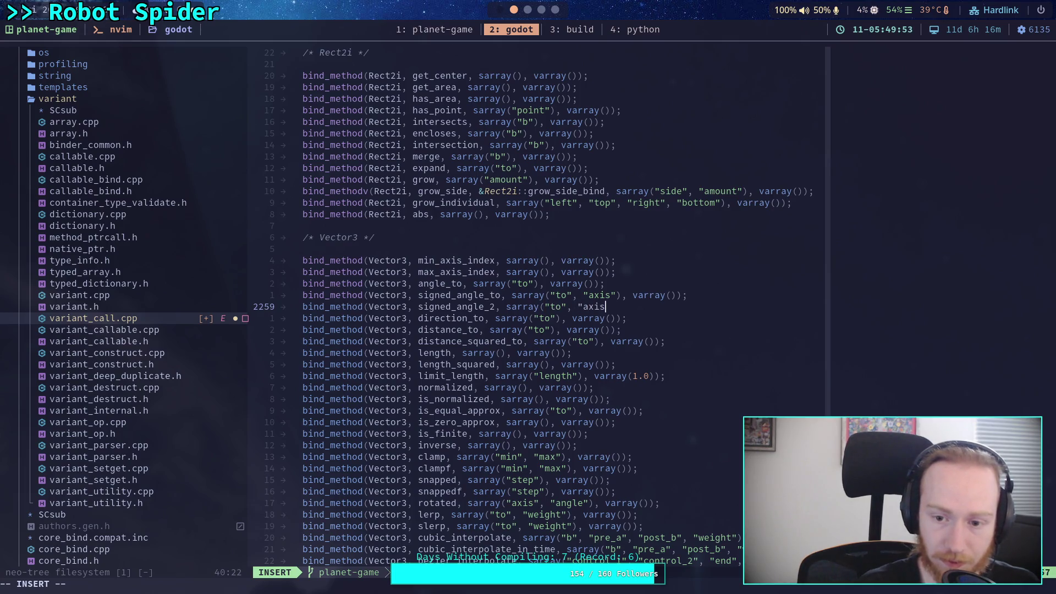
{"action": "key", "text": "BackSpace"}
{"action": "key", "text": "BackSpace"}
{"action": "key", "text": "BackSpace"}
{"action": "key", "text": "BackSpace"}
{"action": "type", "text": "plane\""}
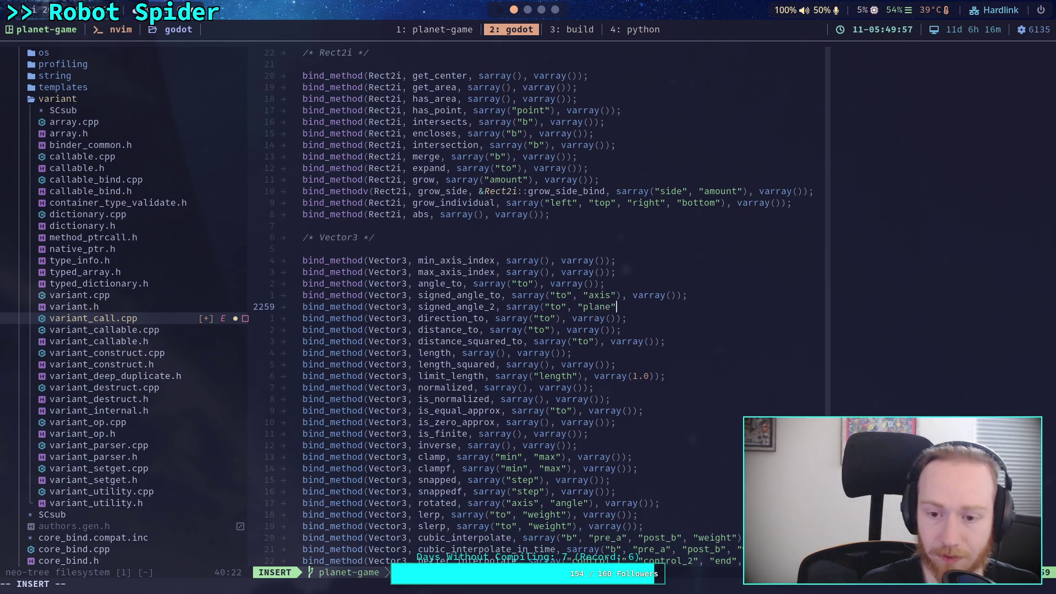
{"action": "type", "text": ")"}
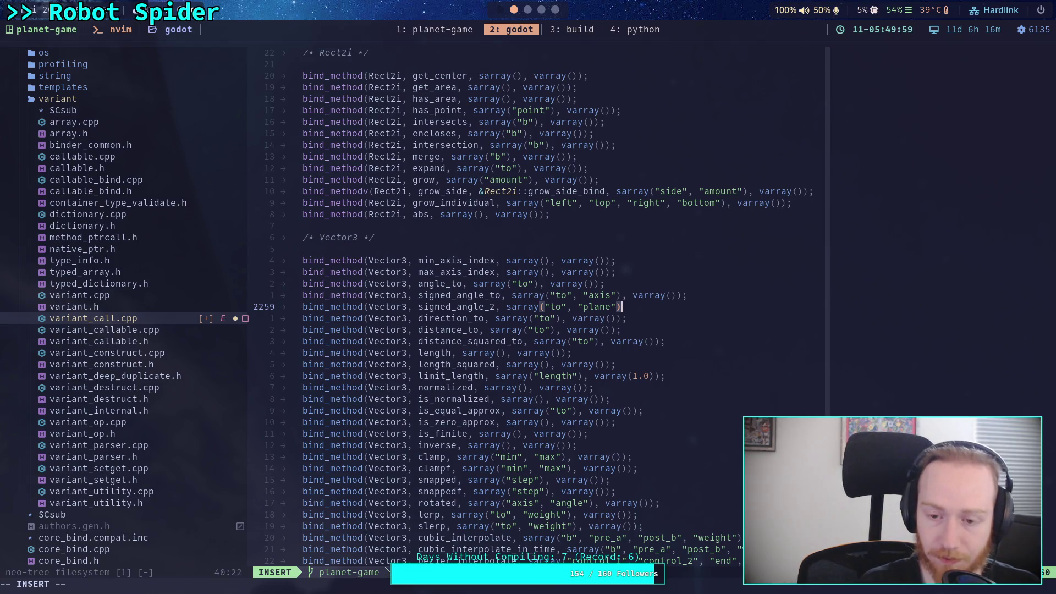
{"action": "key", "text": "Left"}
{"action": "key", "text": "Left"}
{"action": "key", "text": "BackSpace"}
{"action": "key", "text": "BackSpace"}
{"action": "key", "text": "BackSpace"}
{"action": "type", "text": "ab"}
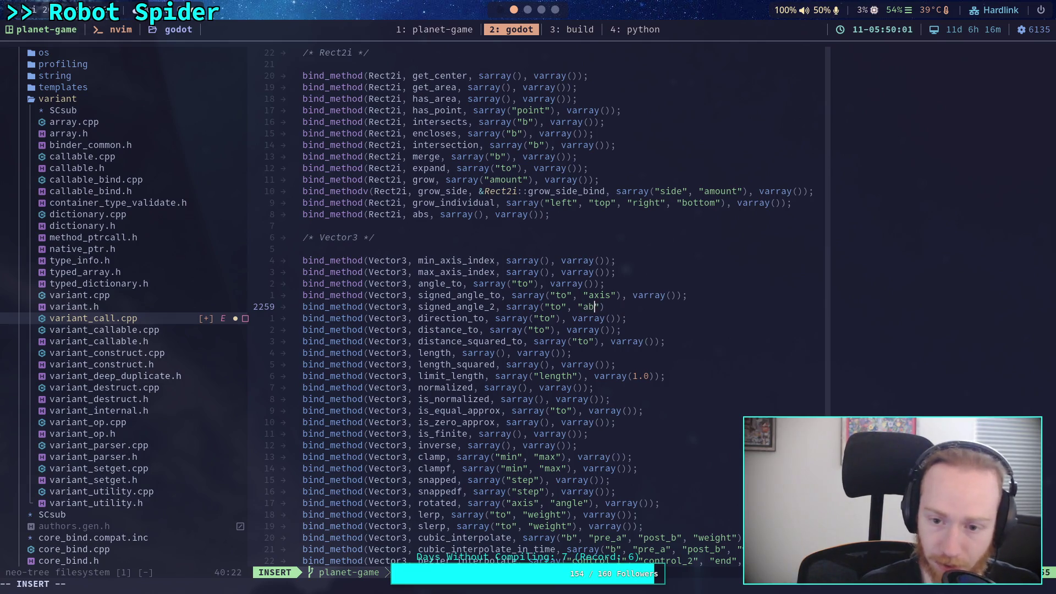
{"action": "type", "text": "xis"}
{"action": "key", "text": "Escape"}
{"action": "key", "text": "ctrl+6"}
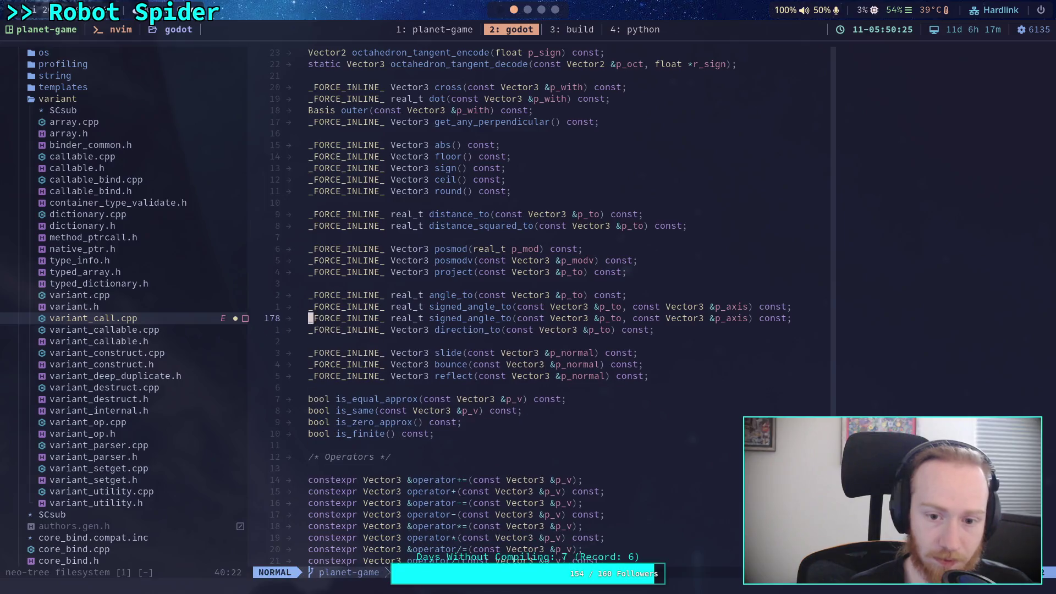
- Rename the duplicate header declaration to signed_angle_2 and save vector3.h
{"action": "key", "text": "l"}
{"action": "key", "text": "l"}
{"action": "key", "text": "l"}
{"action": "type", "text": "cw2"}
{"action": "key", "text": "Escape"}
{"action": "type", "text": ":w"}
{"action": "key", "text": "Return"}
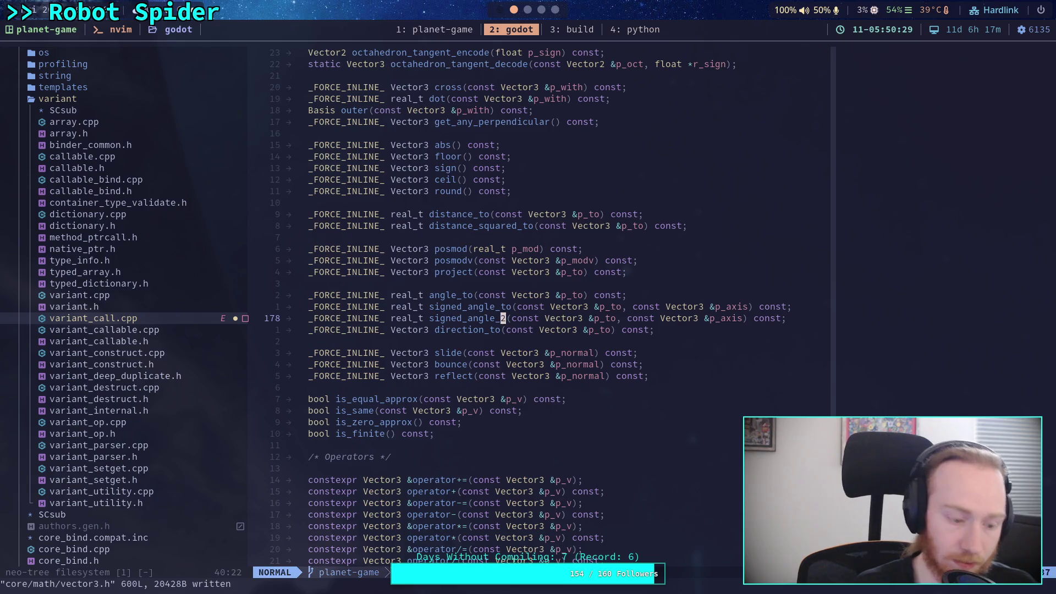
- Live-grep the project for signed_angle_to and open its definition in the Vector3 source
{"action": "key", "text": "space"}
{"action": "type", "text": "fg"}
{"action": "type", "text": "sig"}
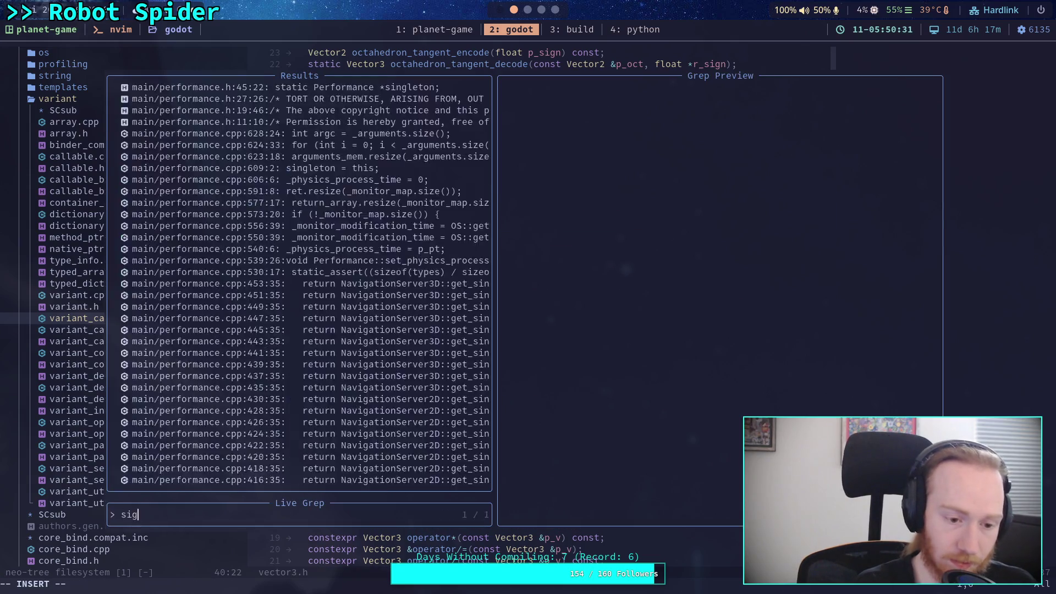
{"action": "type", "text": "ned_angle_to"}
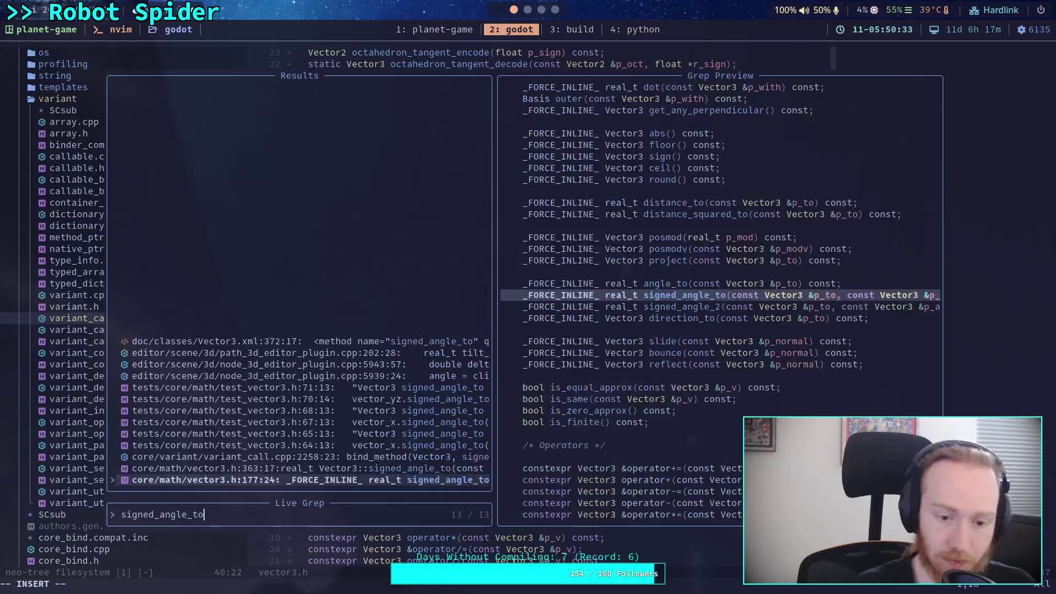
{"action": "left_click", "coordinate": [303, 433]}
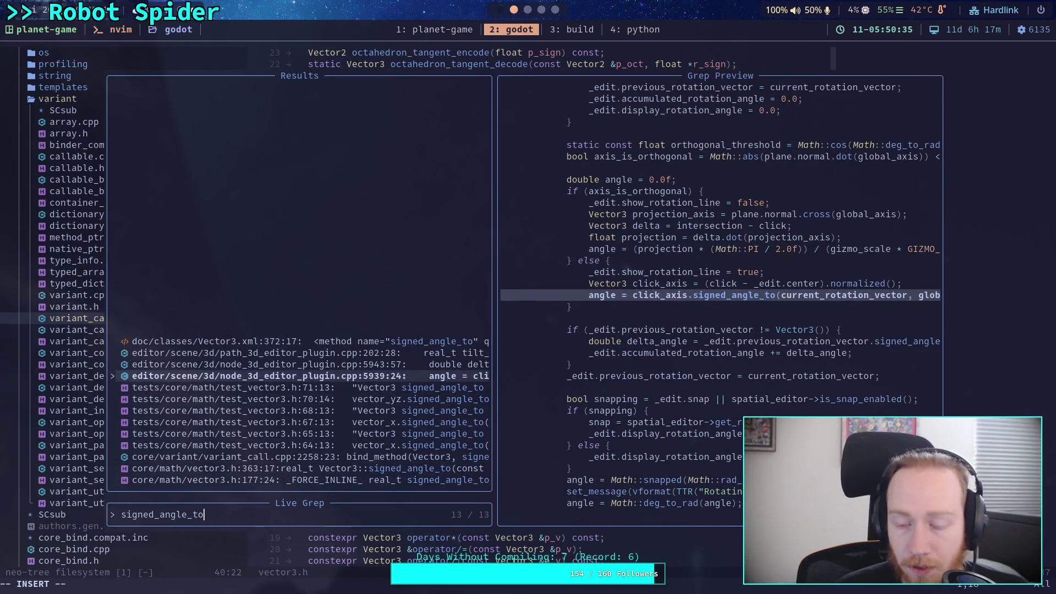
{"action": "key", "text": "Up"}
{"action": "key", "text": "Up"}
{"action": "key", "text": "Down"}
{"action": "key", "text": "Down"}
{"action": "key", "text": "Down"}
{"action": "key", "text": "Down"}
{"action": "key", "text": "Down"}
{"action": "key", "text": "Up"}
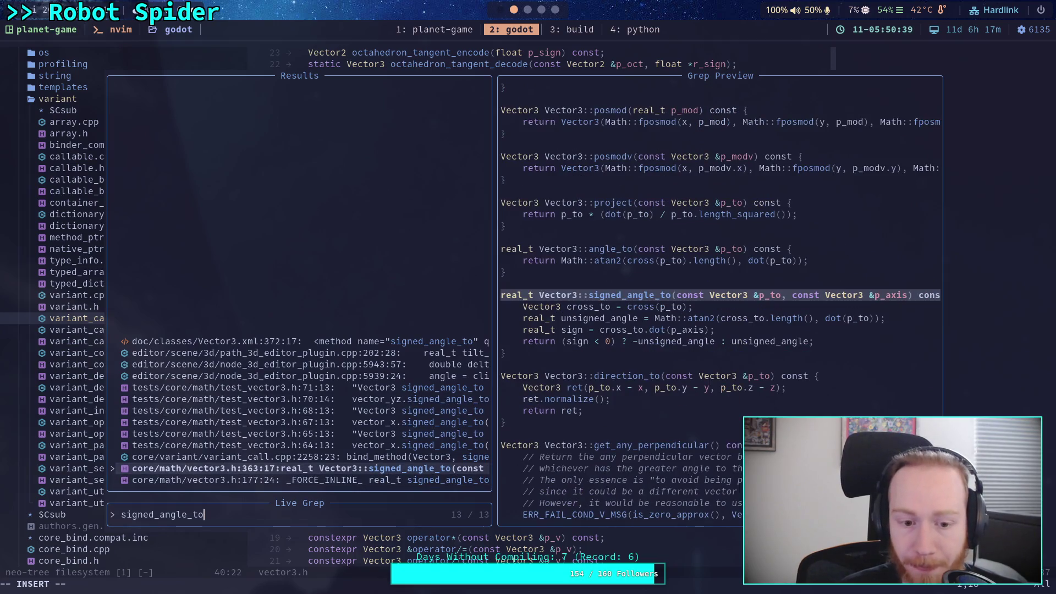
{"action": "key", "text": "Return"}
- Duplicate the signed_angle_to function below the original, separated by a blank line
{"action": "key", "text": "j"}
{"action": "key", "text": "j"}
{"action": "key", "text": "j"}
{"action": "key", "text": "j"}
{"action": "key", "text": "V"}
{"action": "key", "text": "k"}
{"action": "key", "text": "k"}
{"action": "key", "text": "k"}
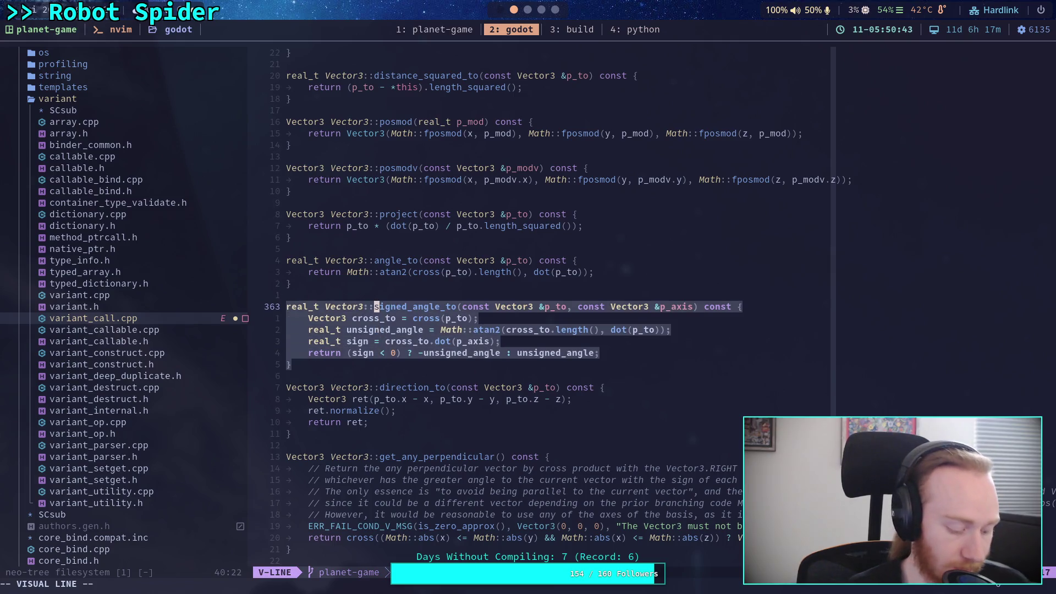
{"action": "key", "text": "y"}
{"action": "key", "text": "j"}
{"action": "key", "text": "j"}
{"action": "key", "text": "j"}
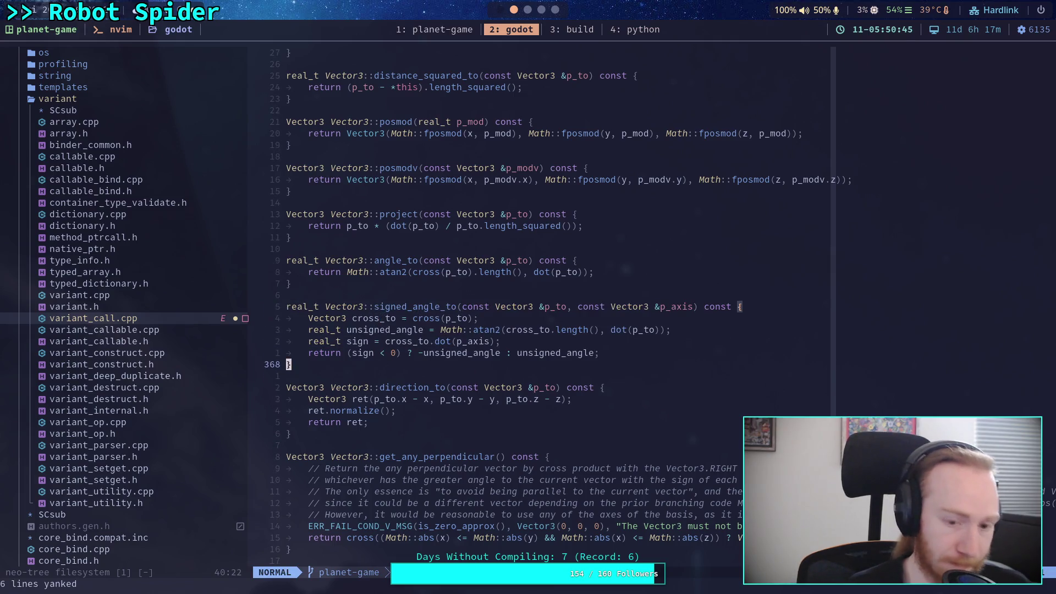
{"action": "key", "text": "p"}
{"action": "key", "text": "O"}
{"action": "key", "text": "Escape"}
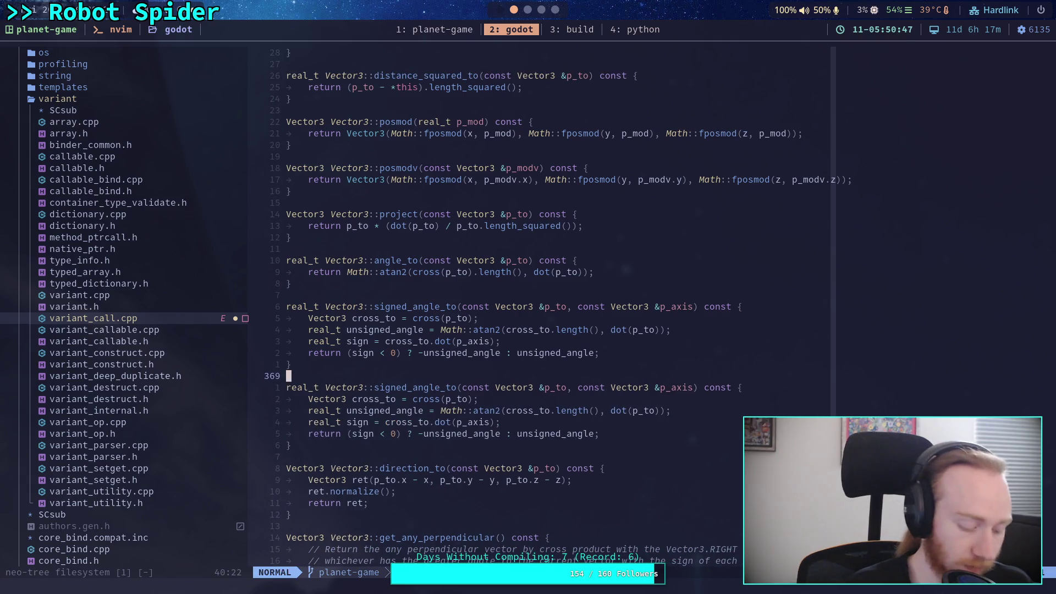
- Glance at the design notes, then switch to the planet-game terminal window
{"action": "key", "text": "super+2"}
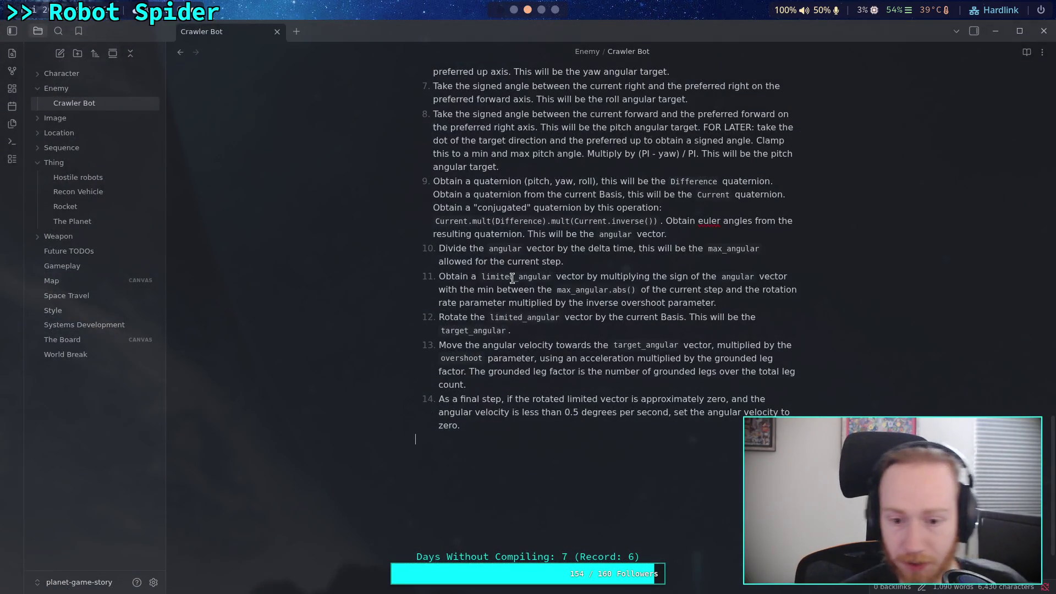
{"action": "left_click", "coordinate": [514, 9]}
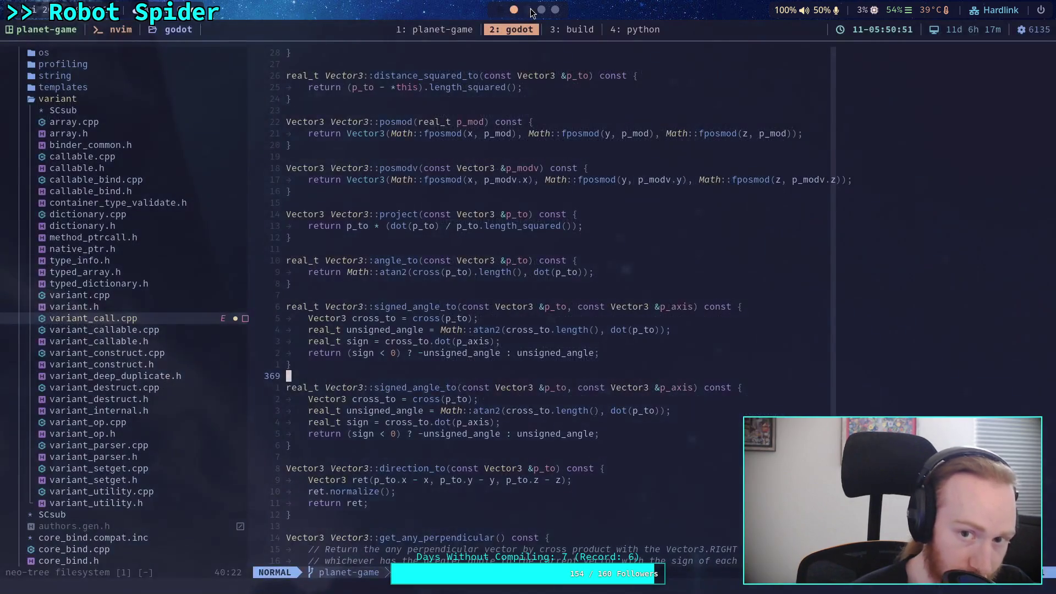
{"action": "left_click", "coordinate": [448, 31]}
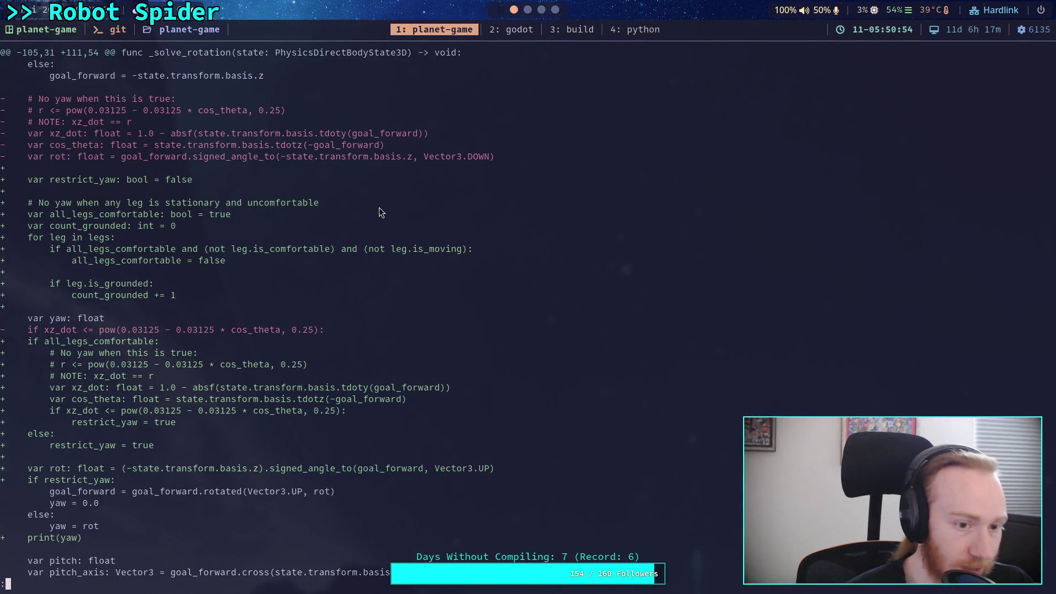
{"action": "type", "text": "qgi"}
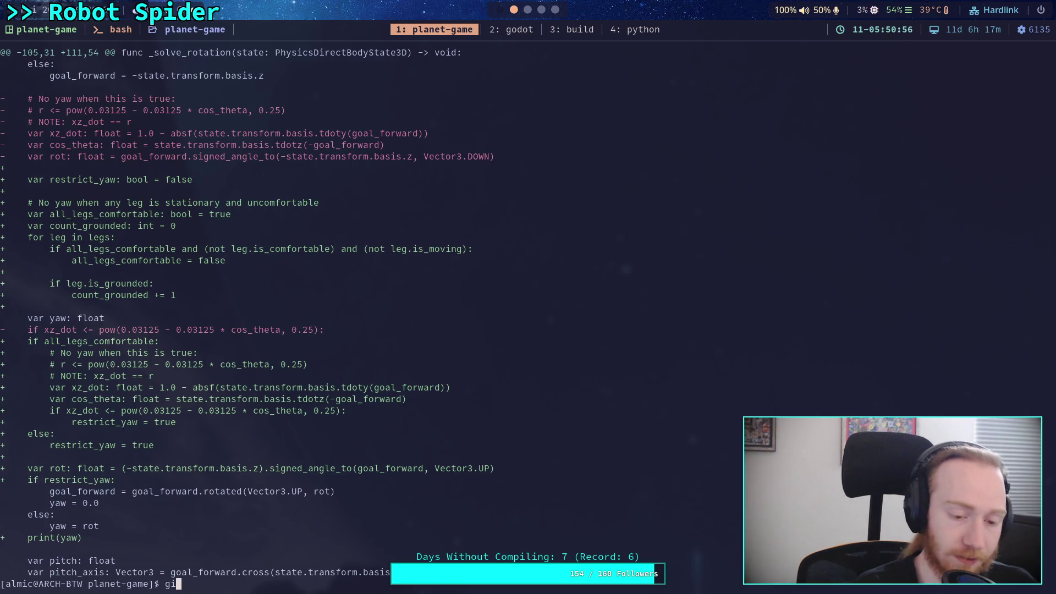
{"action": "key", "text": "BackSpace"}
{"action": "key", "text": "BackSpace"}
{"action": "type", "text": "n"}
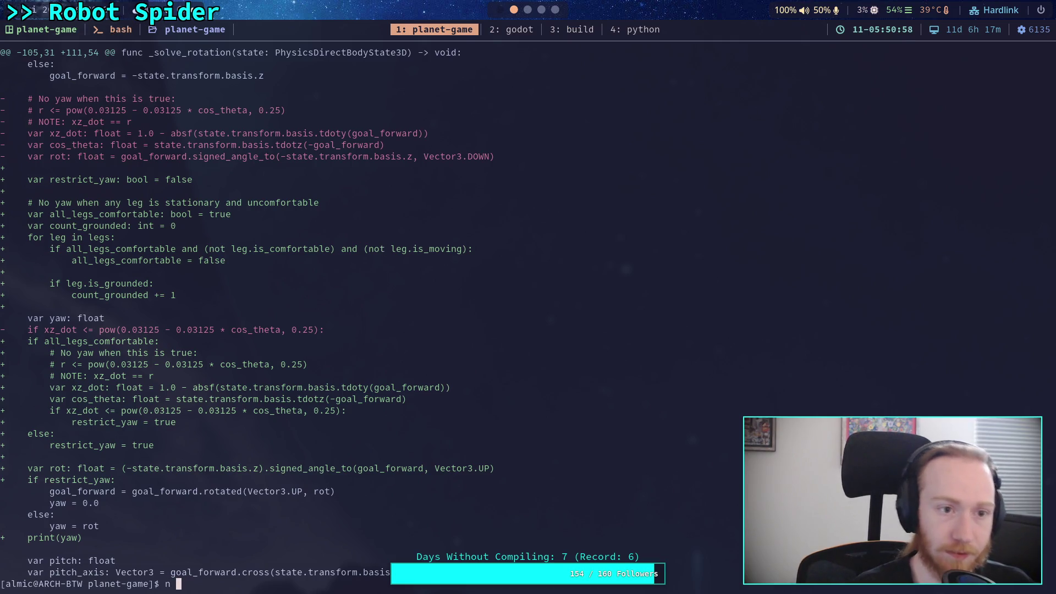
{"action": "key", "text": "Return"}
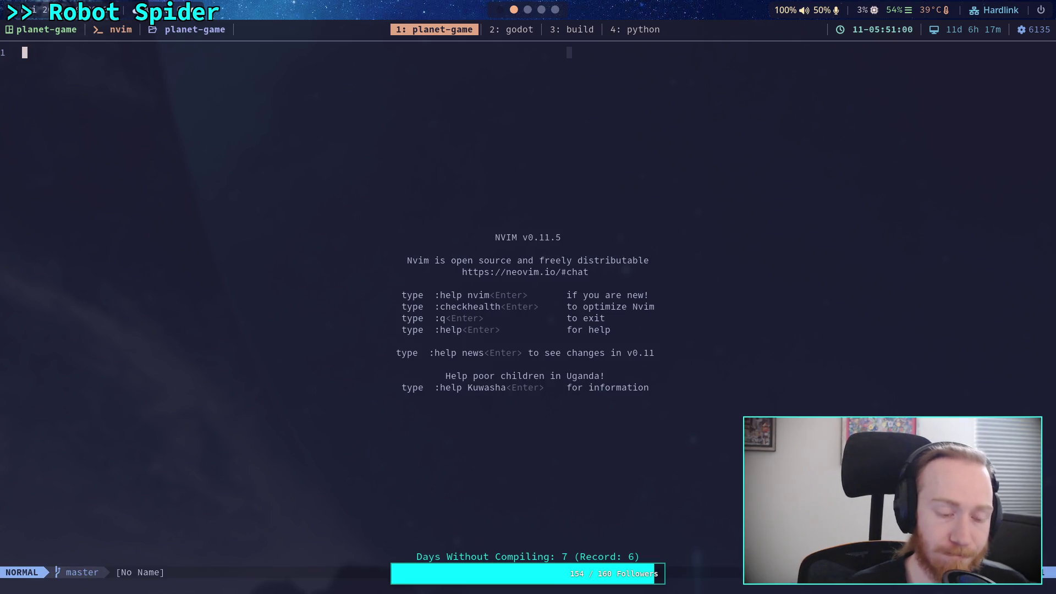
{"action": "type", "text": ":q"}
{"action": "key", "text": "Return"}
{"action": "type", "text": "n ."}
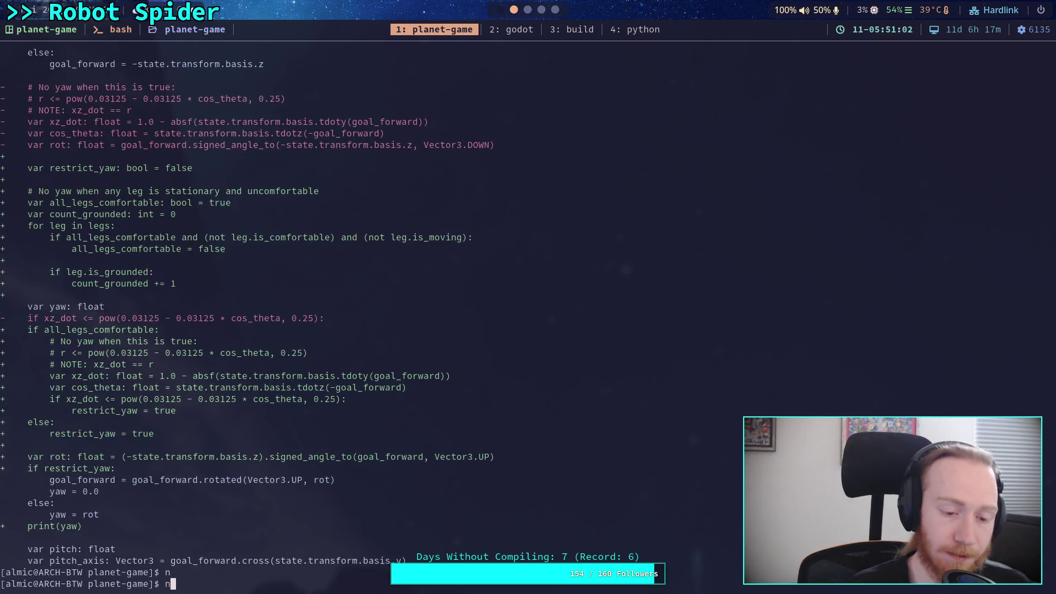
{"action": "key", "text": "Return"}
{"action": "key", "text": "Return"}
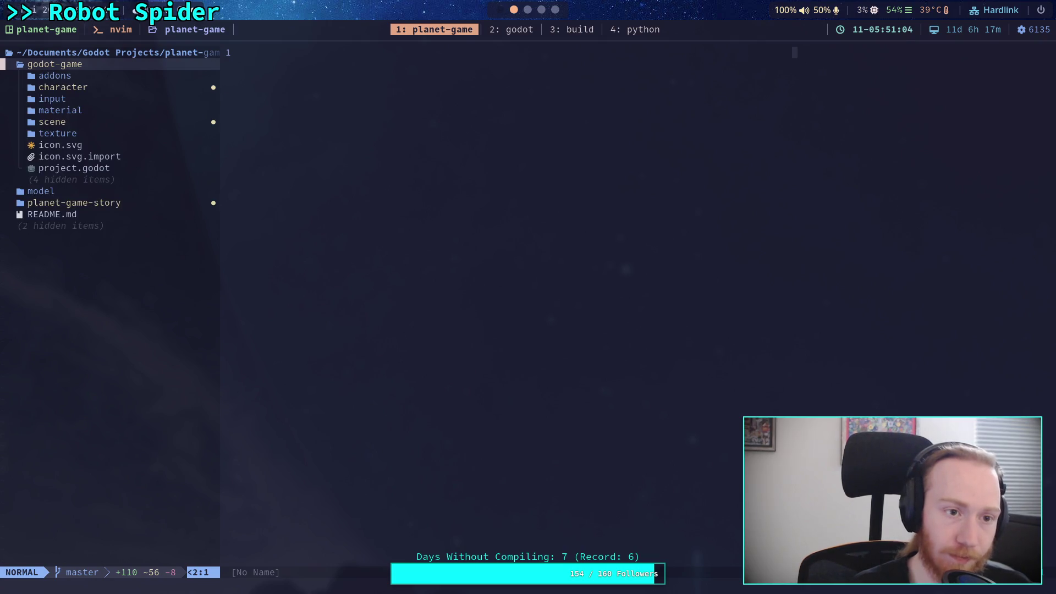
{"action": "key", "text": "j"}
{"action": "key", "text": "j"}
{"action": "key", "text": "Return"}
{"action": "key", "text": "j"}
{"action": "key", "text": "j"}
{"action": "key", "text": "j"}
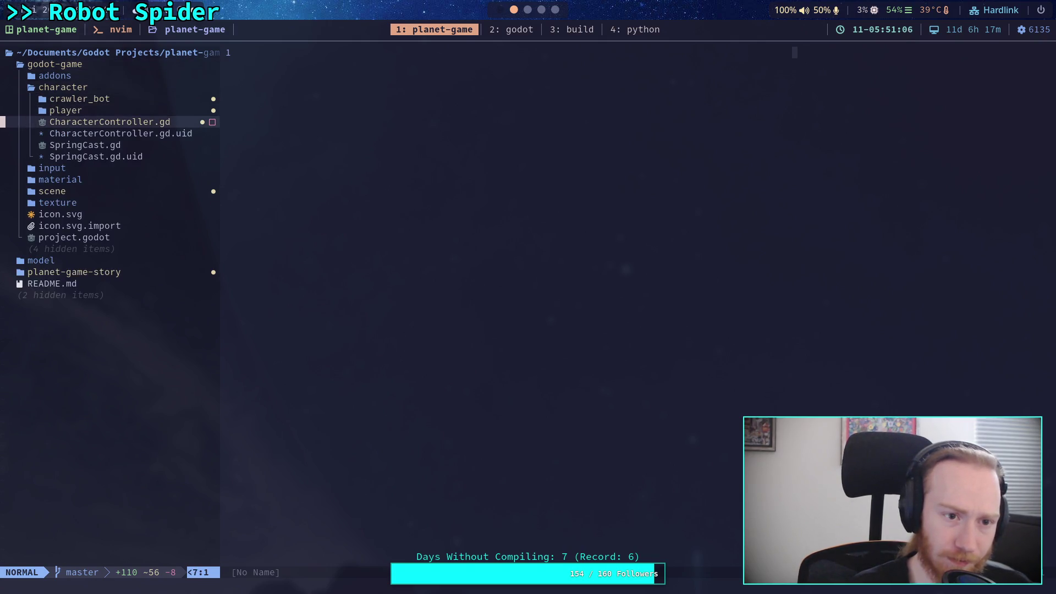
{"action": "key", "text": "k"}
{"action": "key", "text": "k"}
{"action": "key", "text": "Return"}
{"action": "key", "text": "j"}
{"action": "key", "text": "j"}
{"action": "key", "text": "k"}
{"action": "key", "text": "Return"}
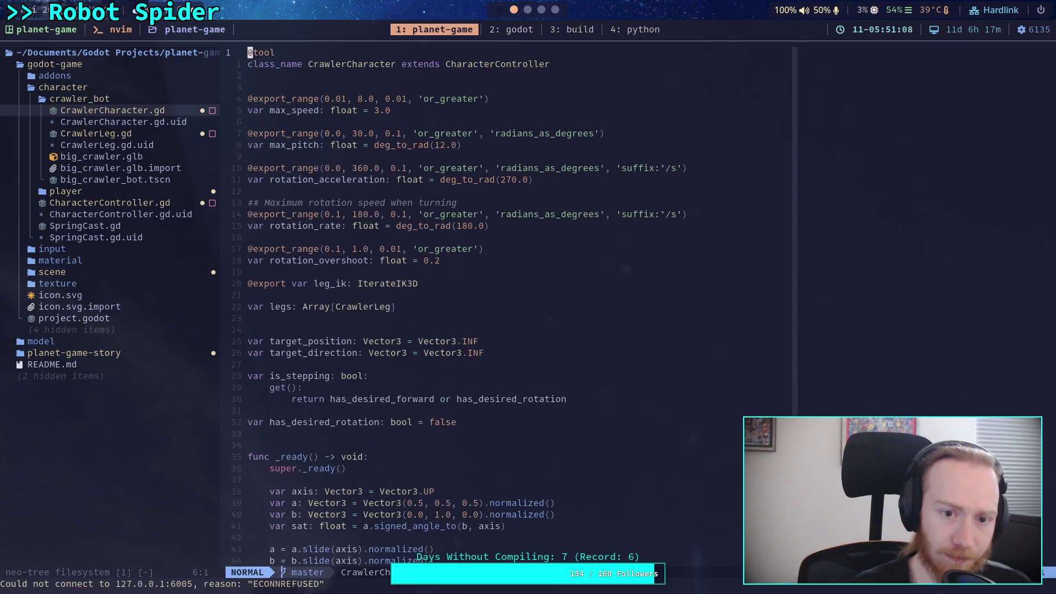
{"action": "key", "text": "j"}
{"action": "key", "text": "j"}
{"action": "key", "text": "j"}
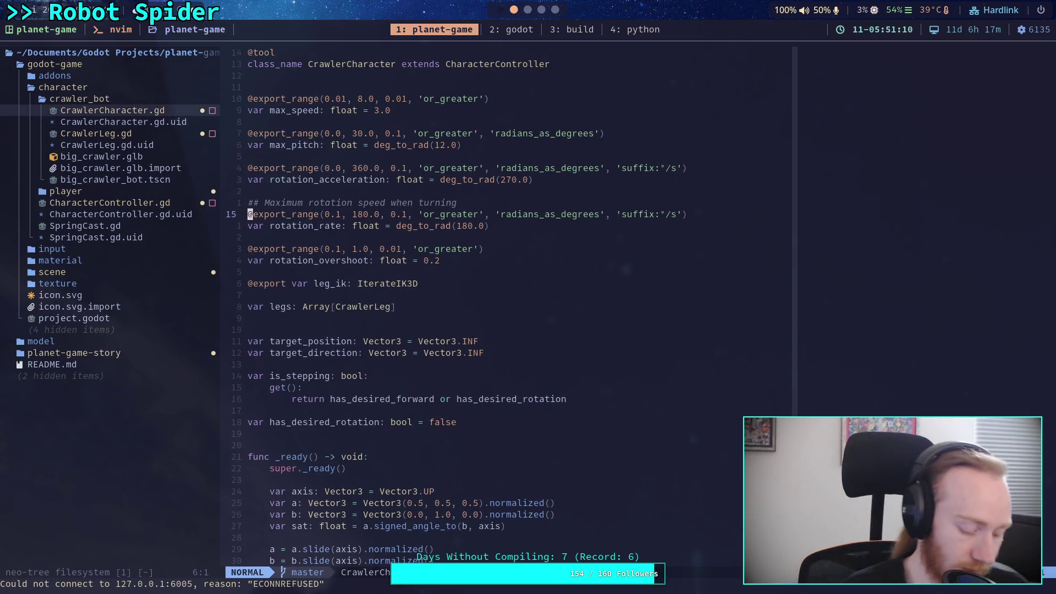
{"action": "scroll", "coordinate": [539, 348], "scroll_direction": "down", "scroll_amount": 7}
{"action": "type", "text": ":Neotree toggle"}
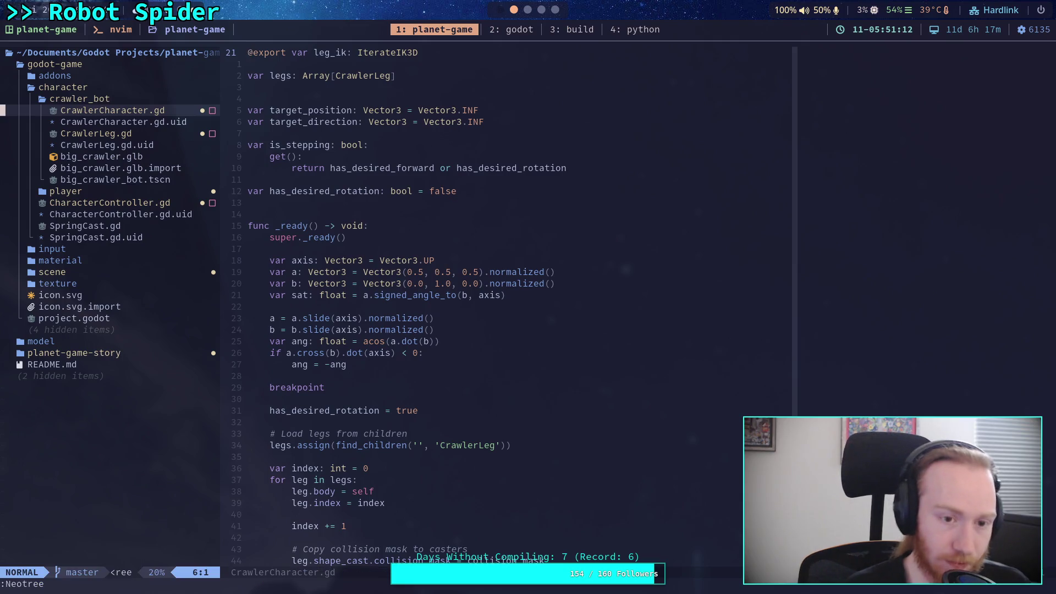
{"action": "key", "text": "Return"}
{"action": "scroll", "coordinate": [454, 355], "scroll_direction": "down", "scroll_amount": 2}
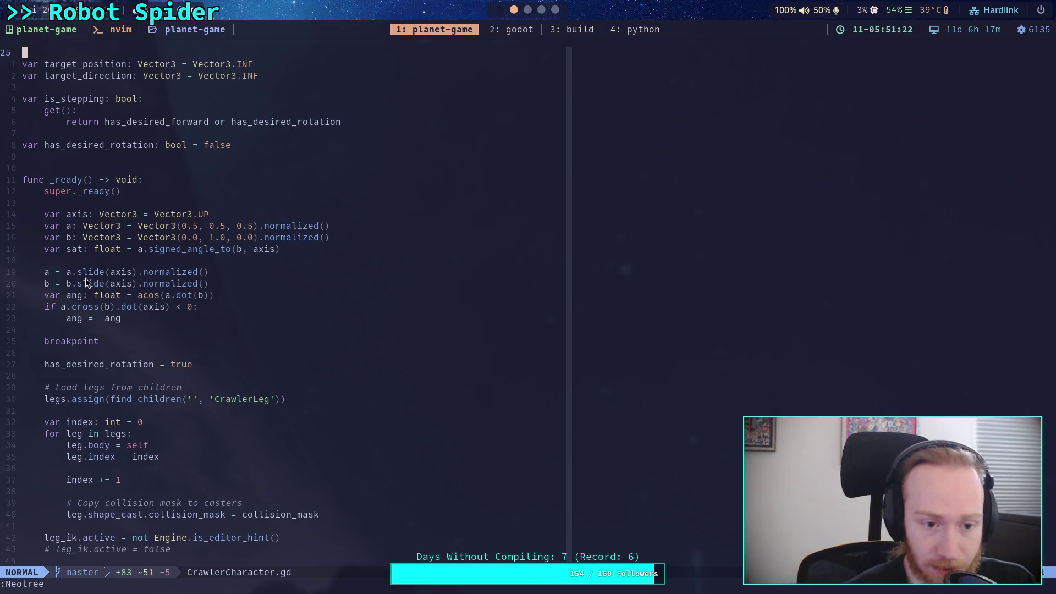
{"action": "left_click", "coordinate": [543, 9]}
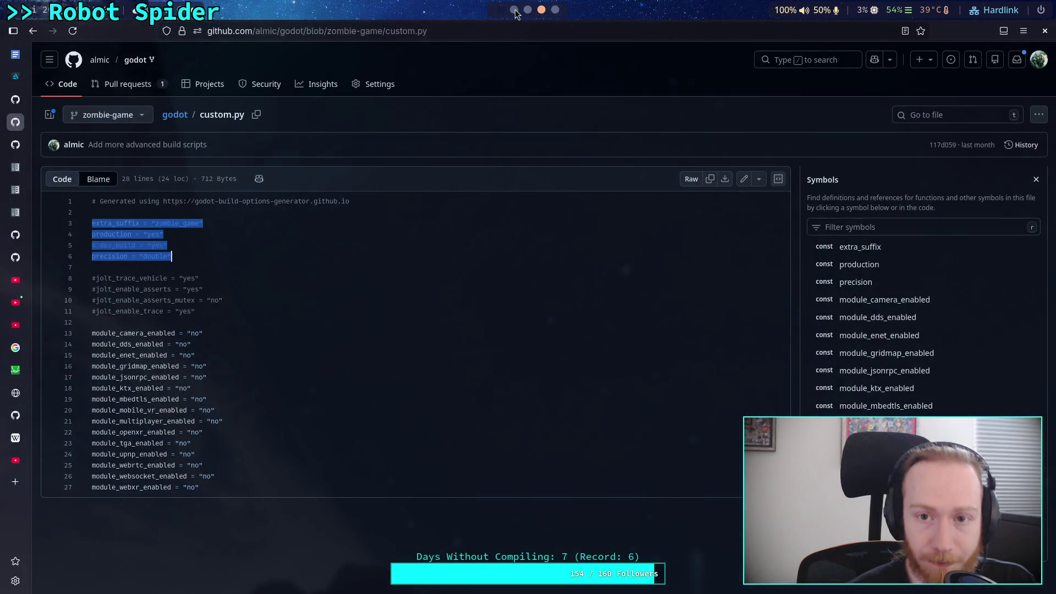
{"action": "left_click", "coordinate": [513, 11]}
{"action": "left_click", "coordinate": [537, 31]}
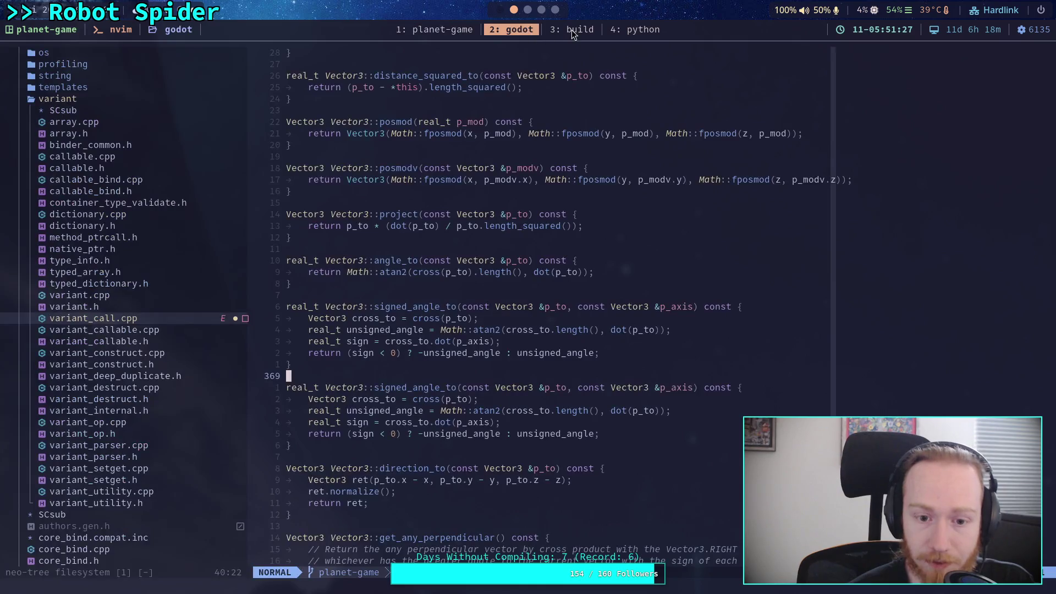
- Rename the copied signed_angle_to function to signed_angle_2
{"action": "left_click", "coordinate": [572, 30]}
{"action": "left_click", "coordinate": [511, 29]}
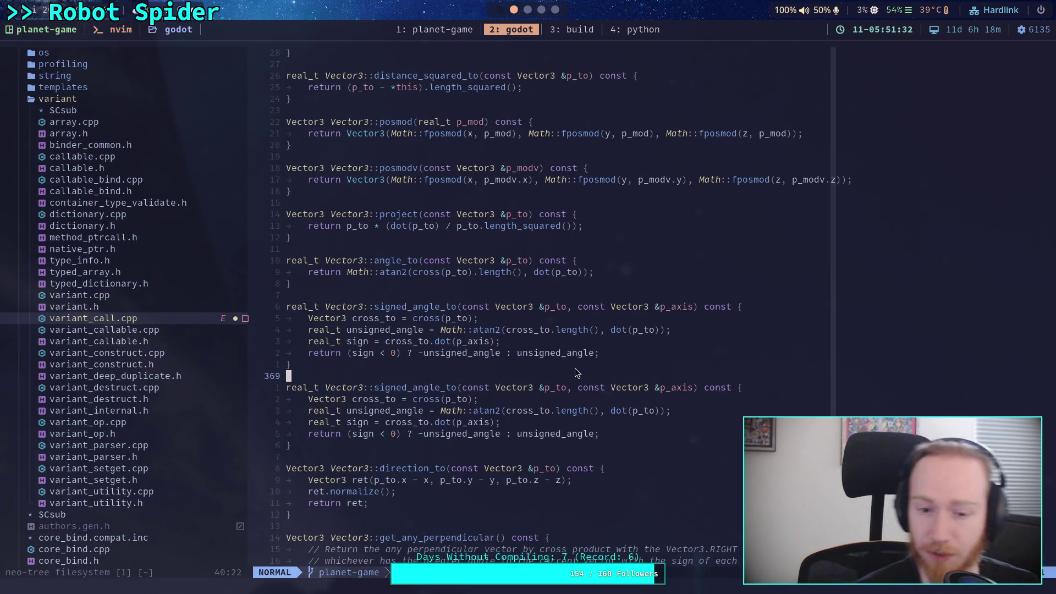
{"action": "key", "text": "j"}
{"action": "key", "text": "w"}
{"action": "key", "text": "w"}
{"action": "key", "text": "w"}
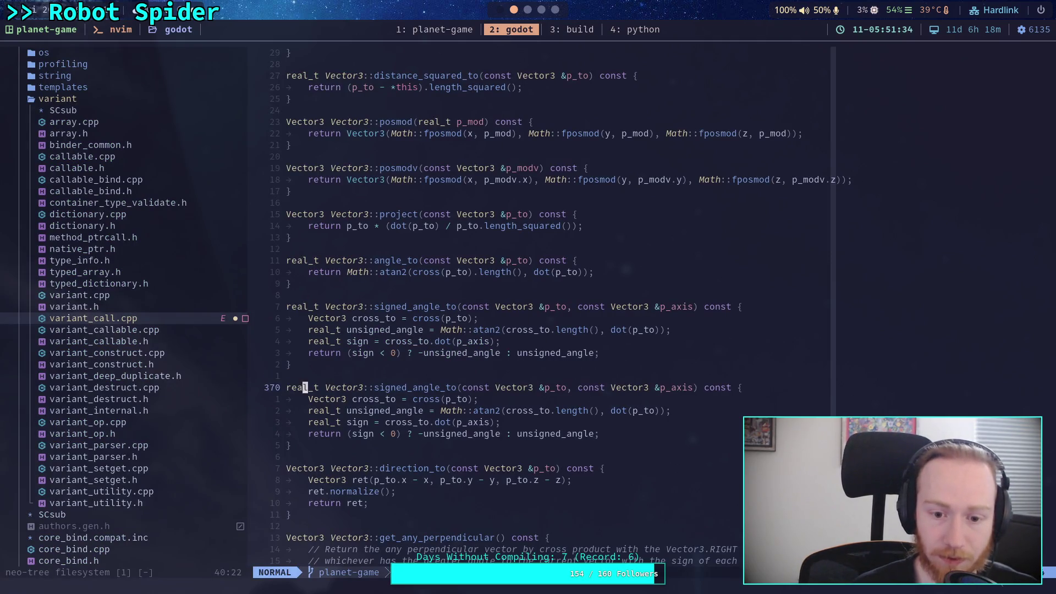
{"action": "key", "text": "i"}
{"action": "key", "text": "BackSpace"}
{"action": "key", "text": "BackSpace"}
{"action": "type", "text": "2"}
{"action": "key", "text": "Escape"}
- Clear the copied function's body lines, including the return, leaving an empty line
{"action": "key", "text": "j"}
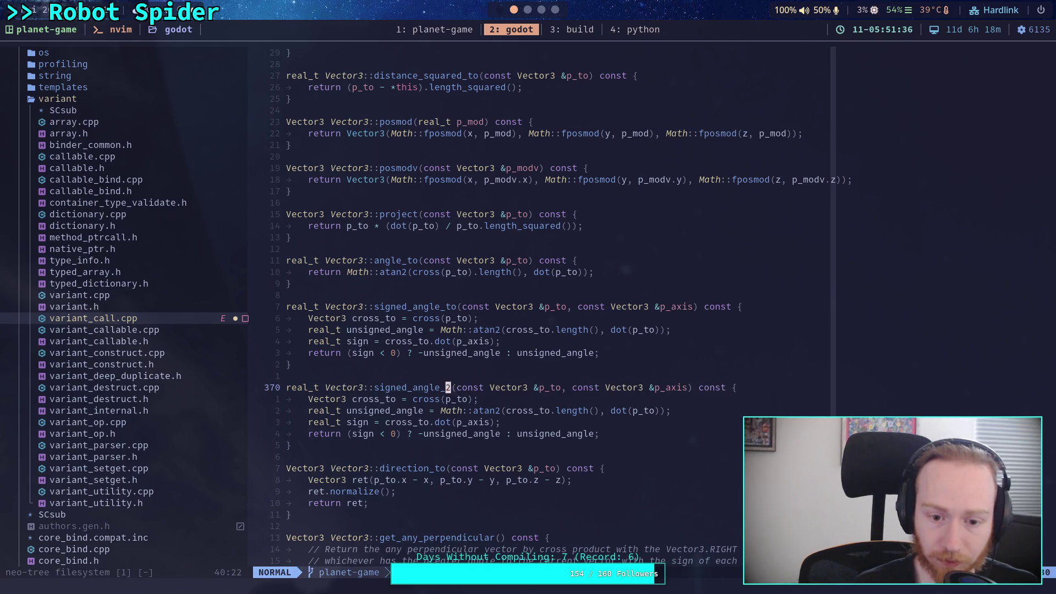
{"action": "key", "text": "shift+v"}
{"action": "key", "text": "j"}
{"action": "key", "text": "j"}
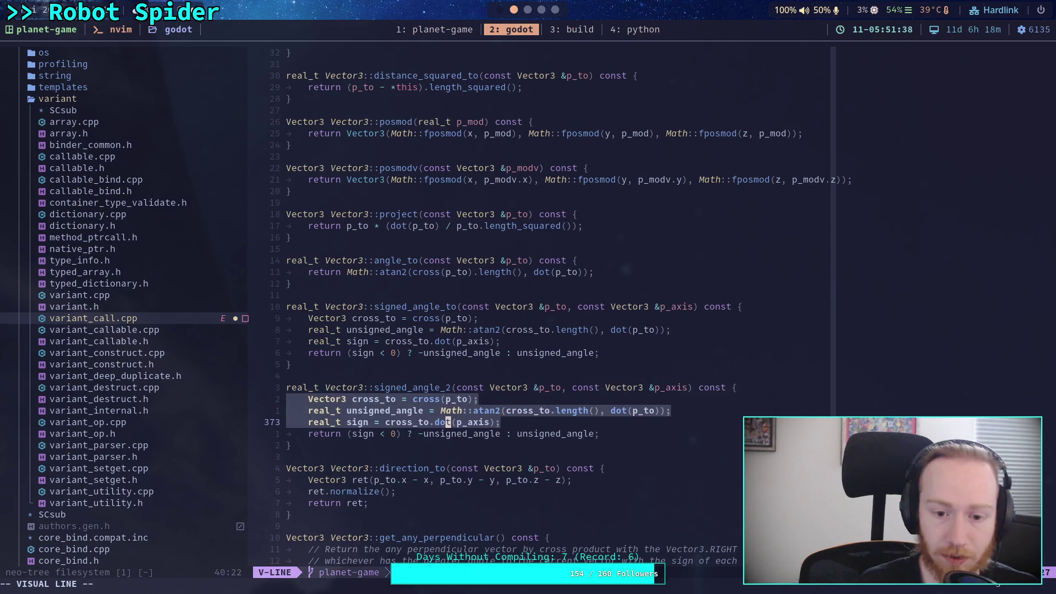
{"action": "key", "text": "j"}
{"action": "key", "text": "c"}
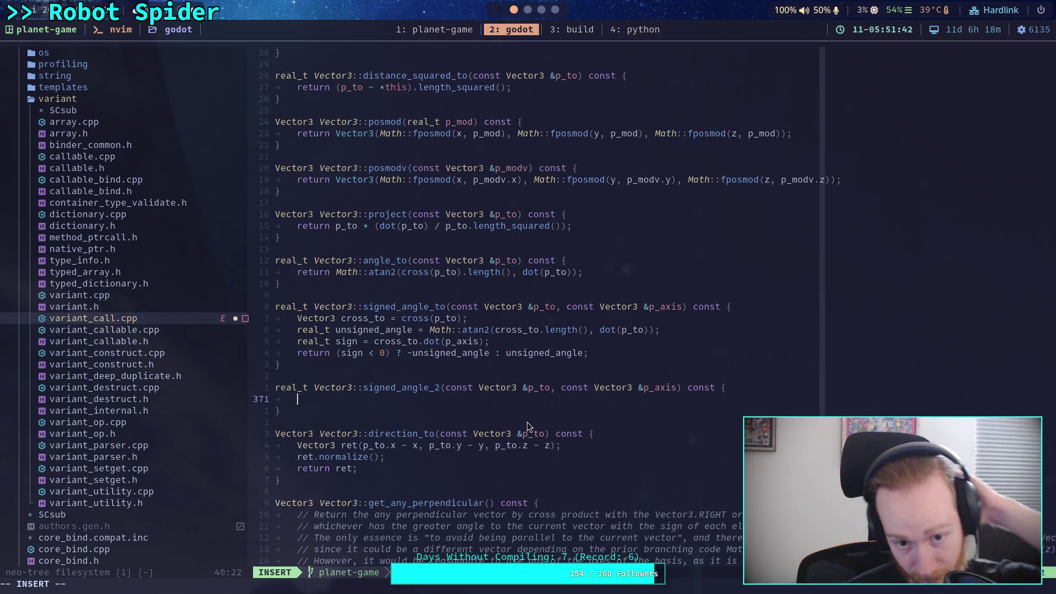
{"action": "scroll", "coordinate": [527, 421], "scroll_direction": "down", "scroll_amount": 10}
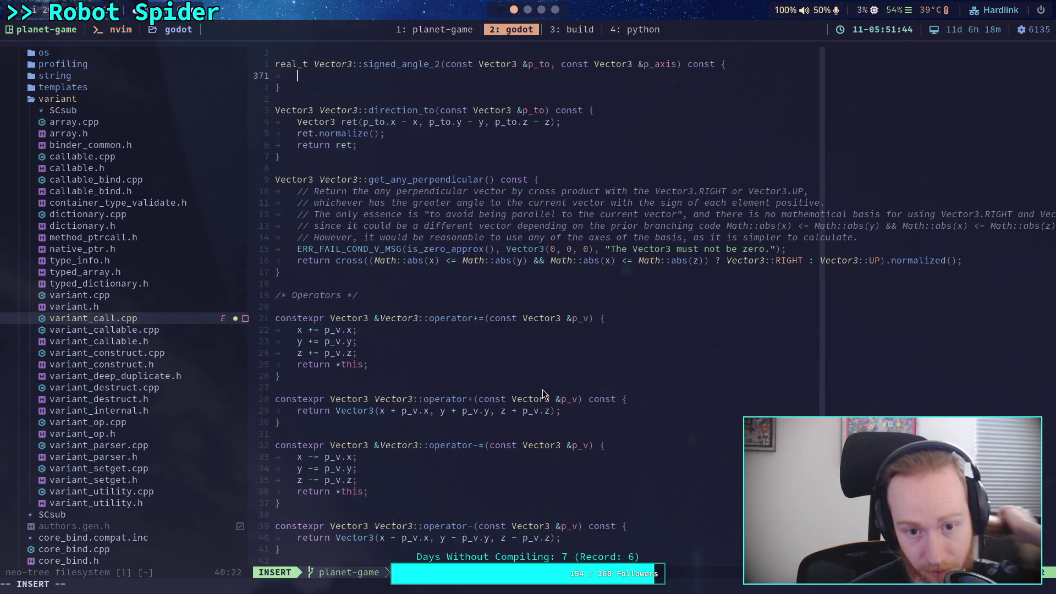
{"action": "scroll", "coordinate": [543, 391], "scroll_direction": "up", "scroll_amount": 11}
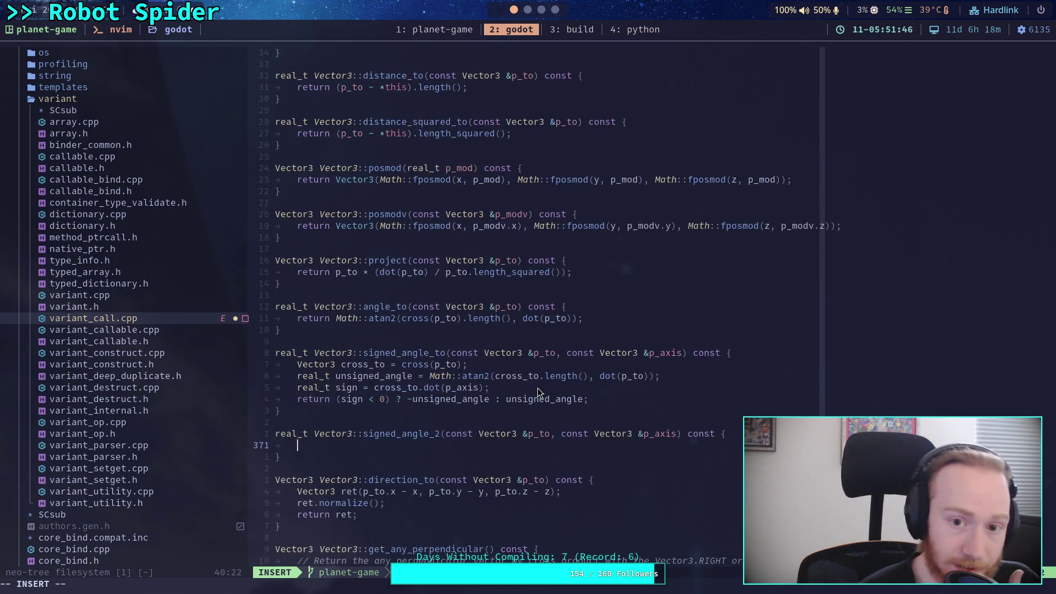
{"action": "scroll", "coordinate": [538, 392], "scroll_direction": "up", "scroll_amount": 15}
{"action": "scroll", "coordinate": [538, 392], "scroll_direction": "up", "scroll_amount": 16}
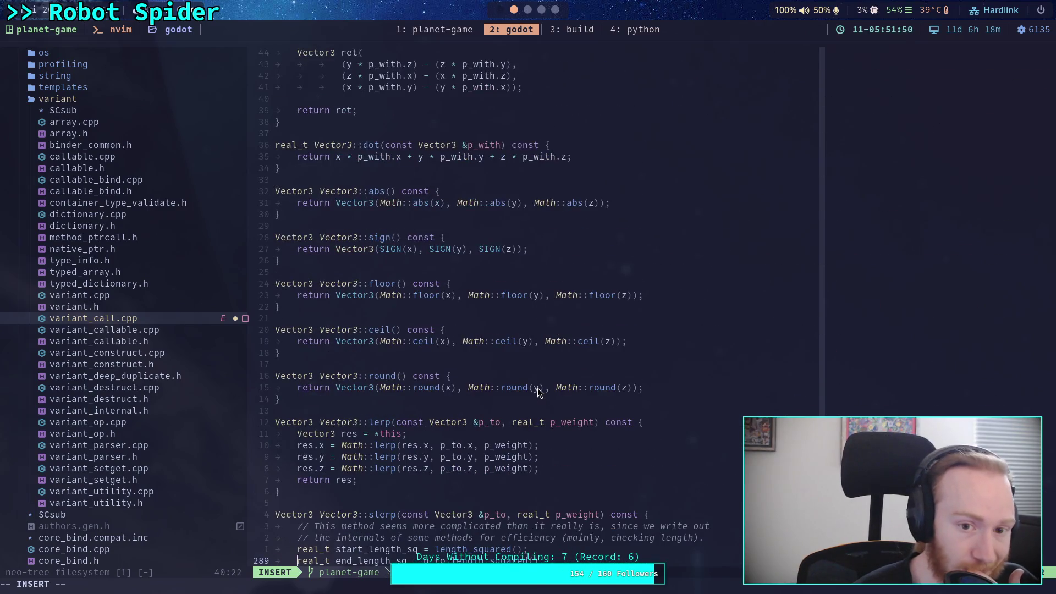
{"action": "scroll", "coordinate": [538, 392], "scroll_direction": "up", "scroll_amount": 16}
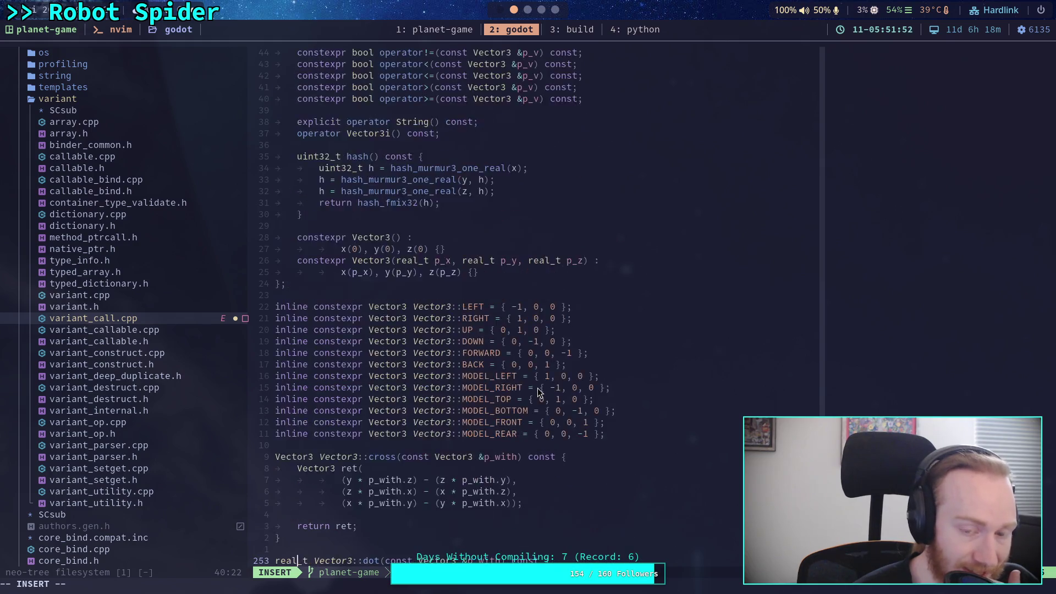
{"action": "scroll", "coordinate": [538, 391], "scroll_direction": "down", "scroll_amount": 20}
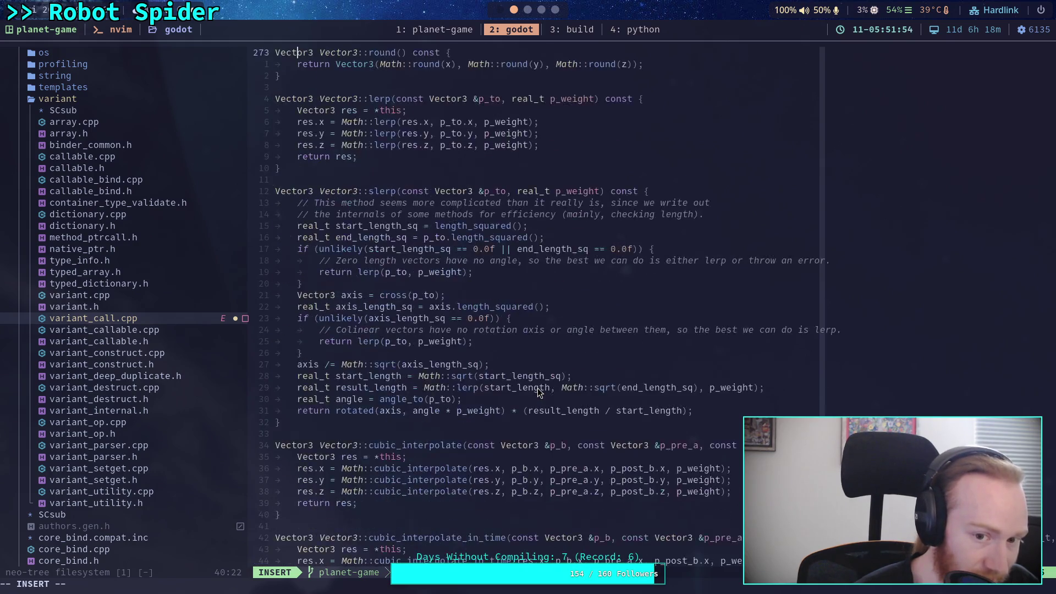
{"action": "scroll", "coordinate": [538, 391], "scroll_direction": "down", "scroll_amount": 20}
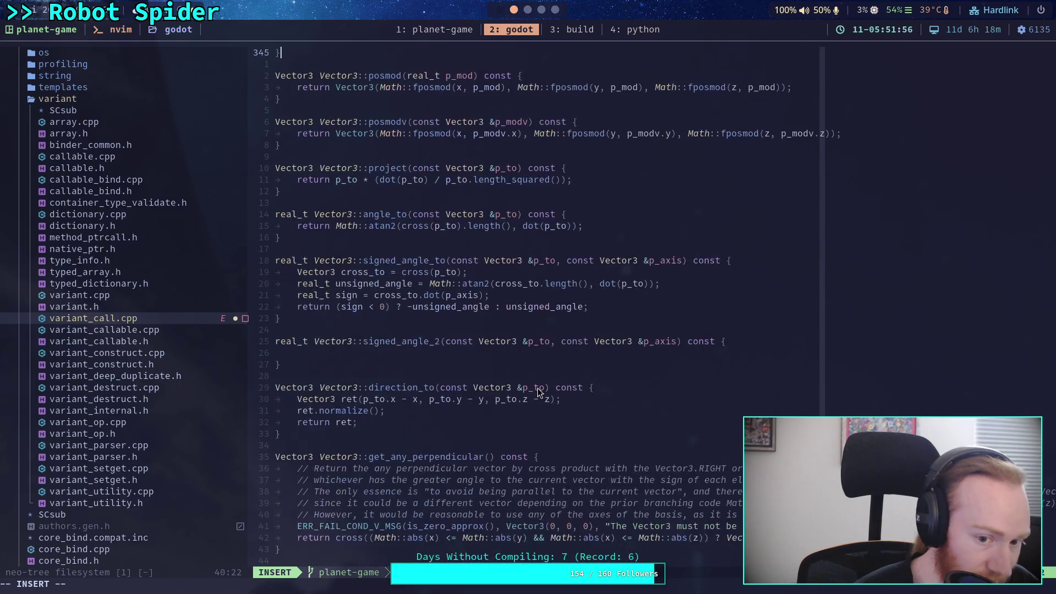
{"action": "scroll", "coordinate": [538, 392], "scroll_direction": "down", "scroll_amount": 20}
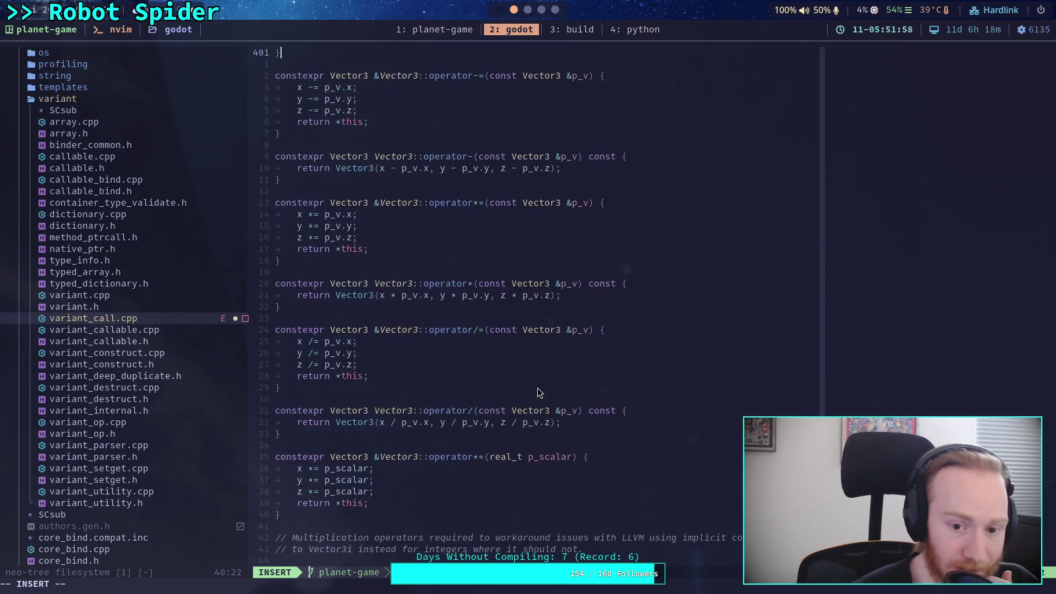
{"action": "scroll", "coordinate": [538, 392], "scroll_direction": "down", "scroll_amount": 20}
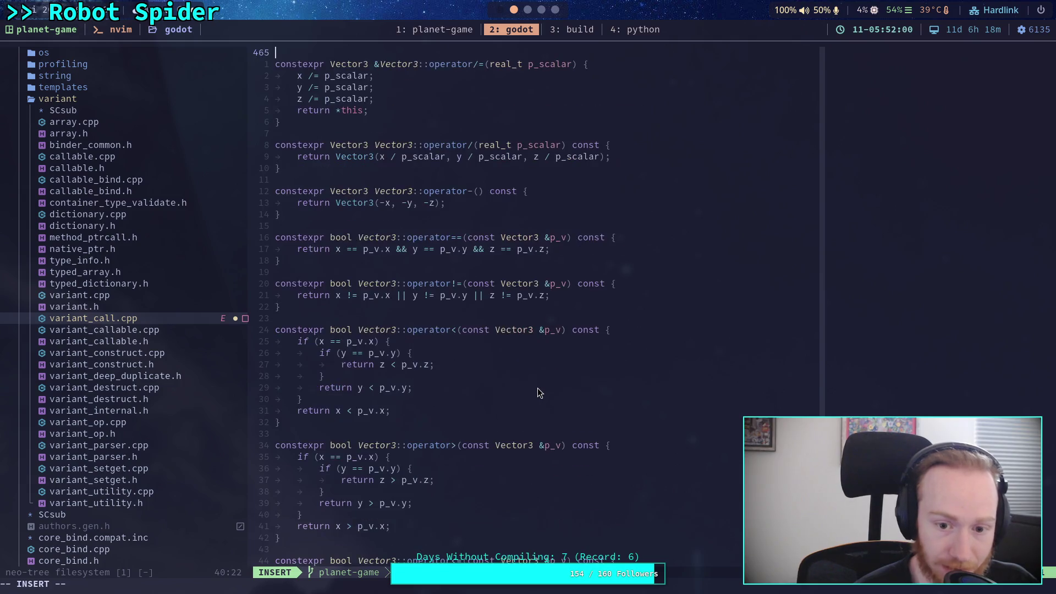
{"action": "scroll", "coordinate": [538, 392], "scroll_direction": "down", "scroll_amount": 12}
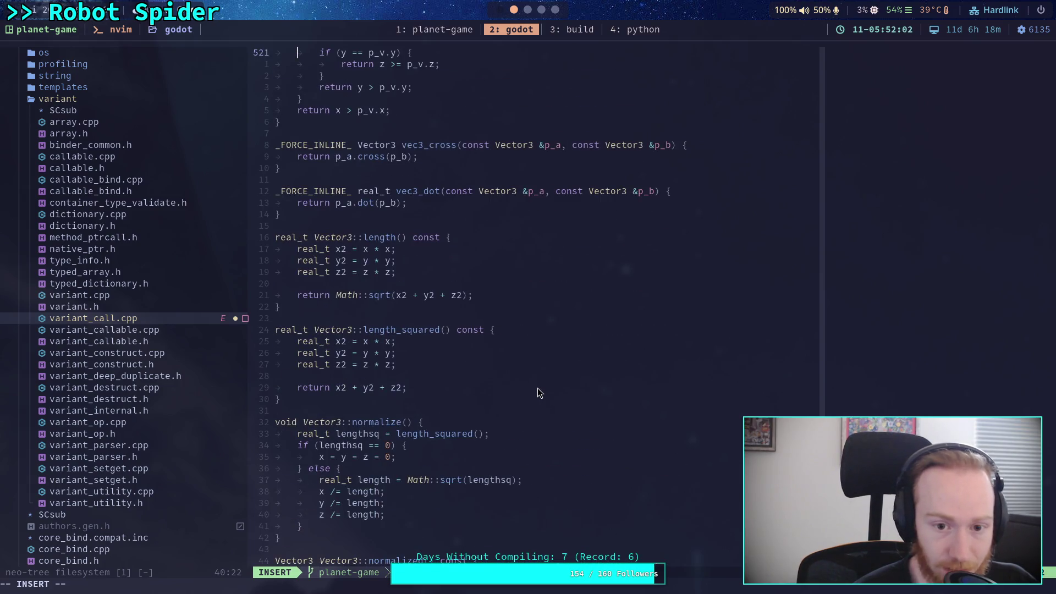
{"action": "scroll", "coordinate": [538, 392], "scroll_direction": "down", "scroll_amount": 9}
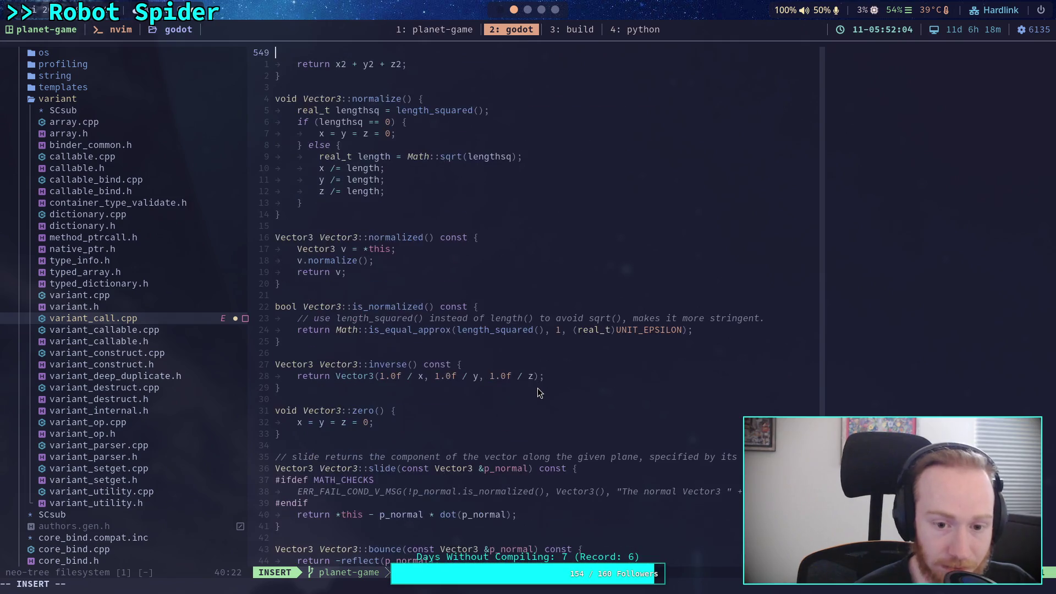
{"action": "scroll", "coordinate": [538, 390], "scroll_direction": "up", "scroll_amount": 4}
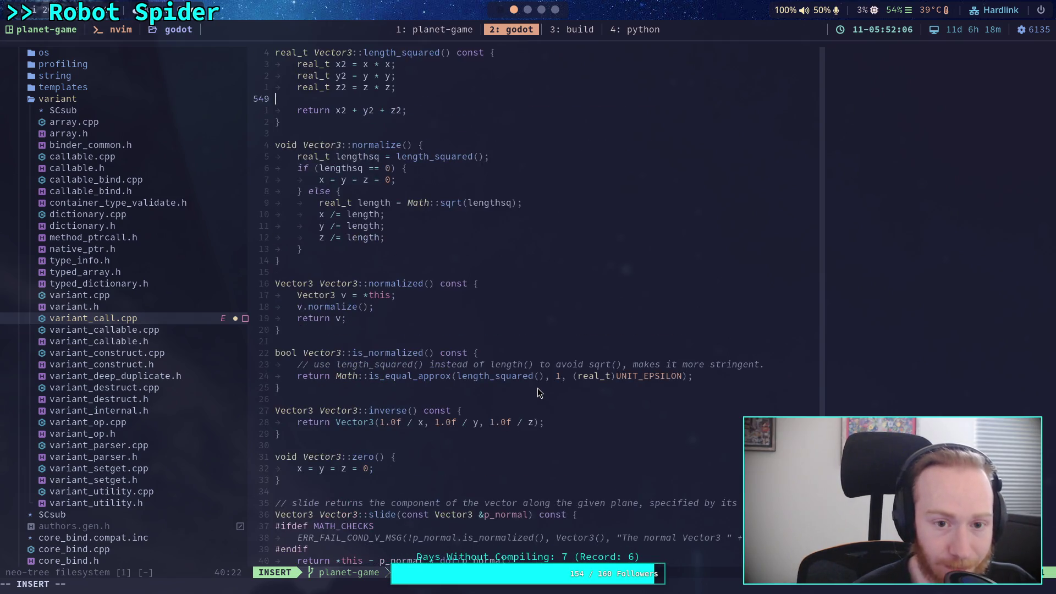
{"action": "scroll", "coordinate": [538, 392], "scroll_direction": "down", "scroll_amount": 4}
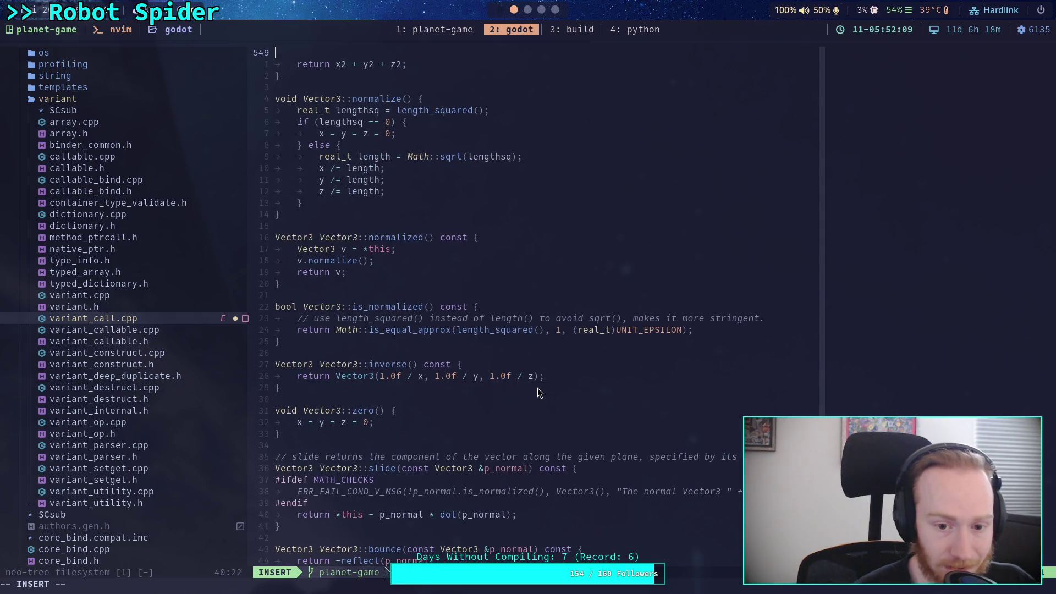
{"action": "scroll", "coordinate": [538, 391], "scroll_direction": "down", "scroll_amount": 5}
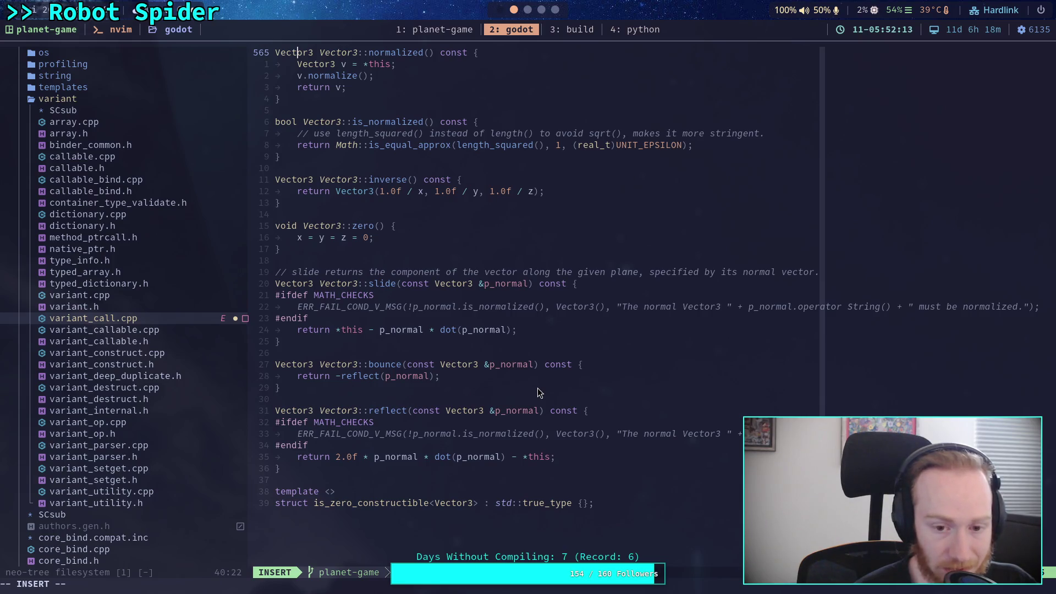
{"action": "scroll", "coordinate": [538, 389], "scroll_direction": "up", "scroll_amount": 7}
{"action": "scroll", "coordinate": [538, 392], "scroll_direction": "up", "scroll_amount": 20}
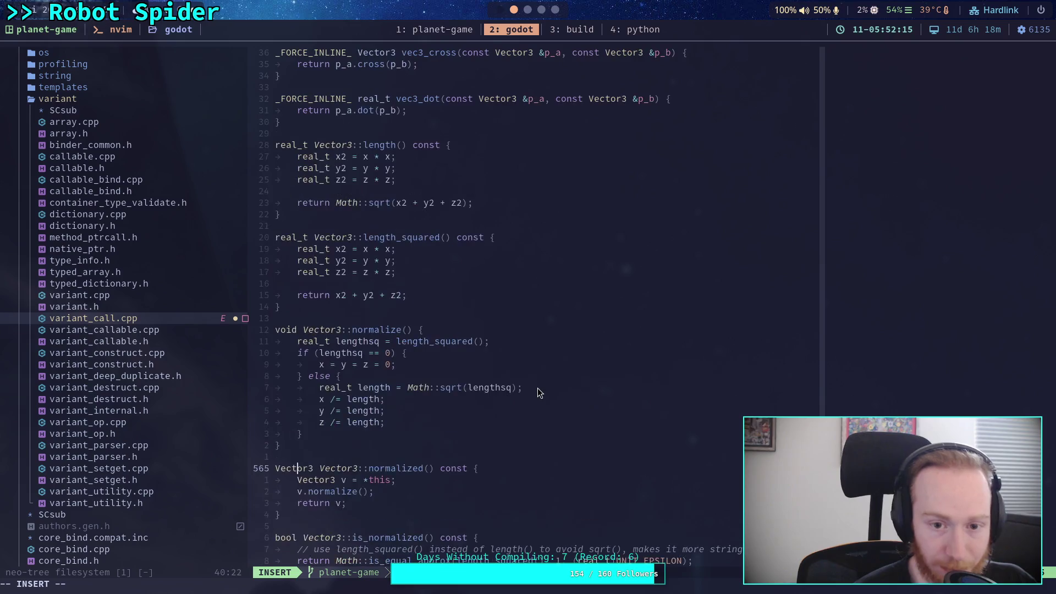
{"action": "scroll", "coordinate": [538, 388], "scroll_direction": "up", "scroll_amount": 20}
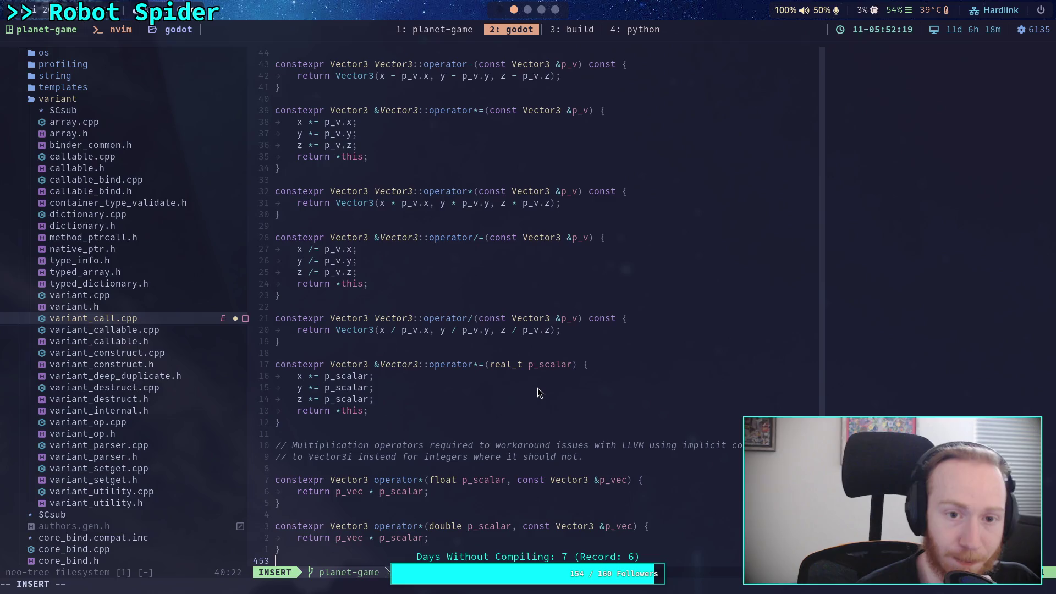
{"action": "scroll", "coordinate": [537, 388], "scroll_direction": "up", "scroll_amount": 18}
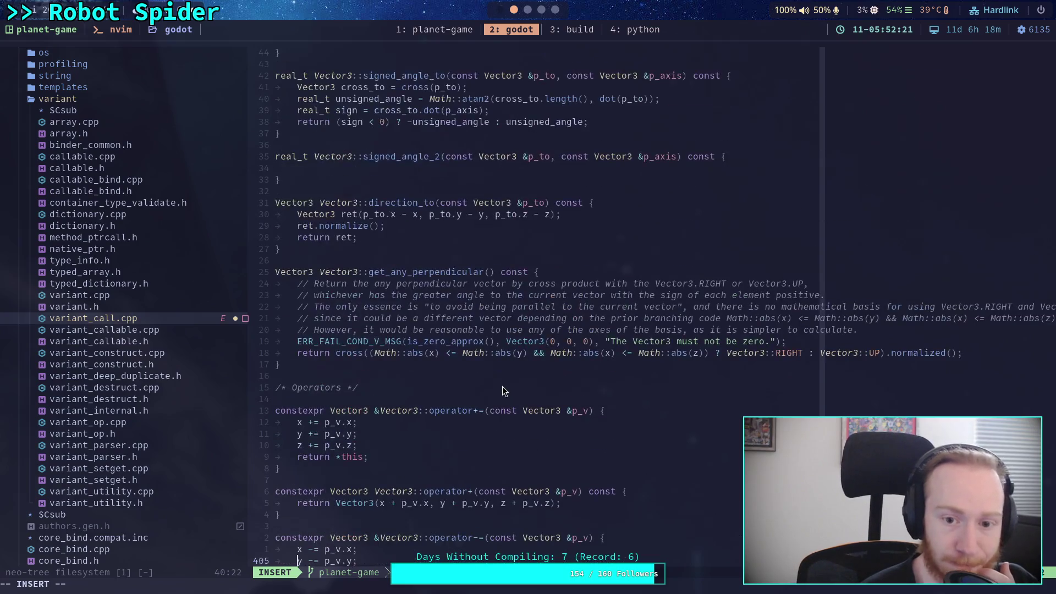
{"action": "scroll", "coordinate": [500, 383], "scroll_direction": "up", "scroll_amount": 7}
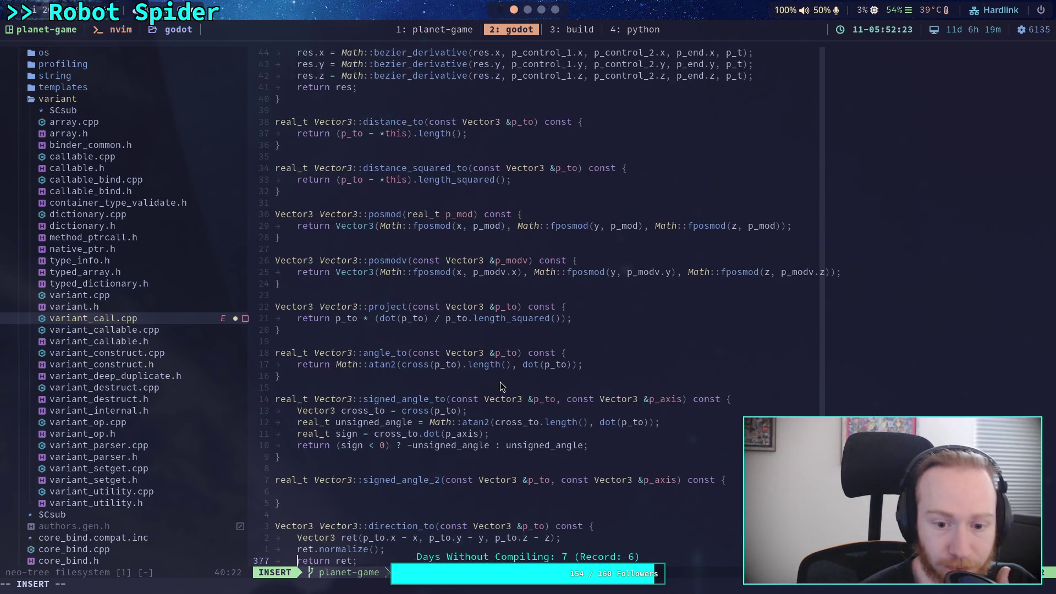
{"action": "scroll", "coordinate": [500, 386], "scroll_direction": "up", "scroll_amount": 17}
{"action": "scroll", "coordinate": [501, 387], "scroll_direction": "up", "scroll_amount": 20}
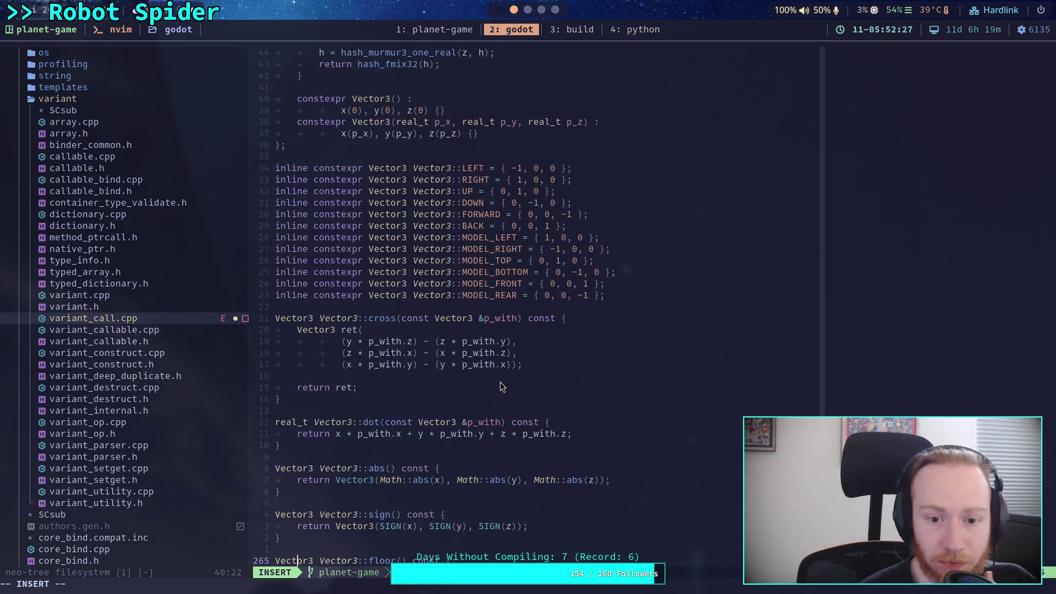
{"action": "scroll", "coordinate": [500, 387], "scroll_direction": "up", "scroll_amount": 15}
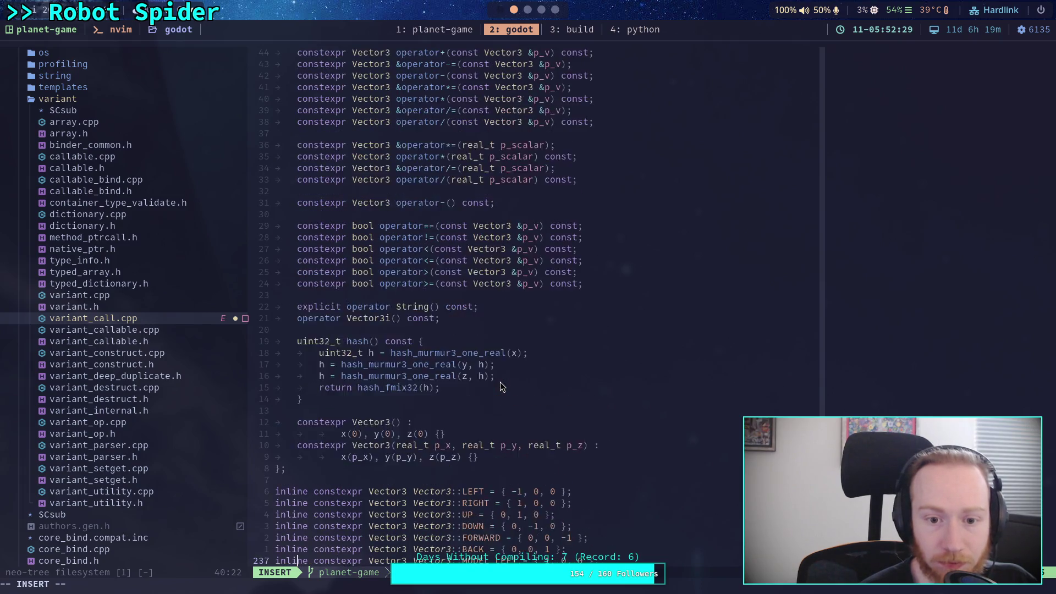
{"action": "scroll", "coordinate": [502, 386], "scroll_direction": "up", "scroll_amount": 5}
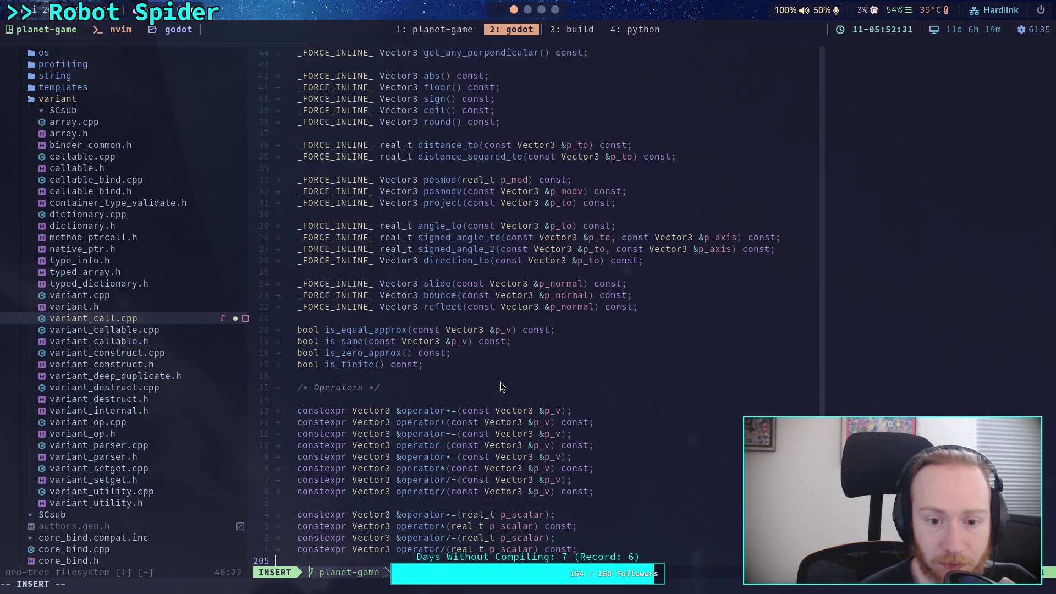
{"action": "scroll", "coordinate": [500, 383], "scroll_direction": "up", "scroll_amount": 3}
{"action": "scroll", "coordinate": [500, 381], "scroll_direction": "up", "scroll_amount": 9}
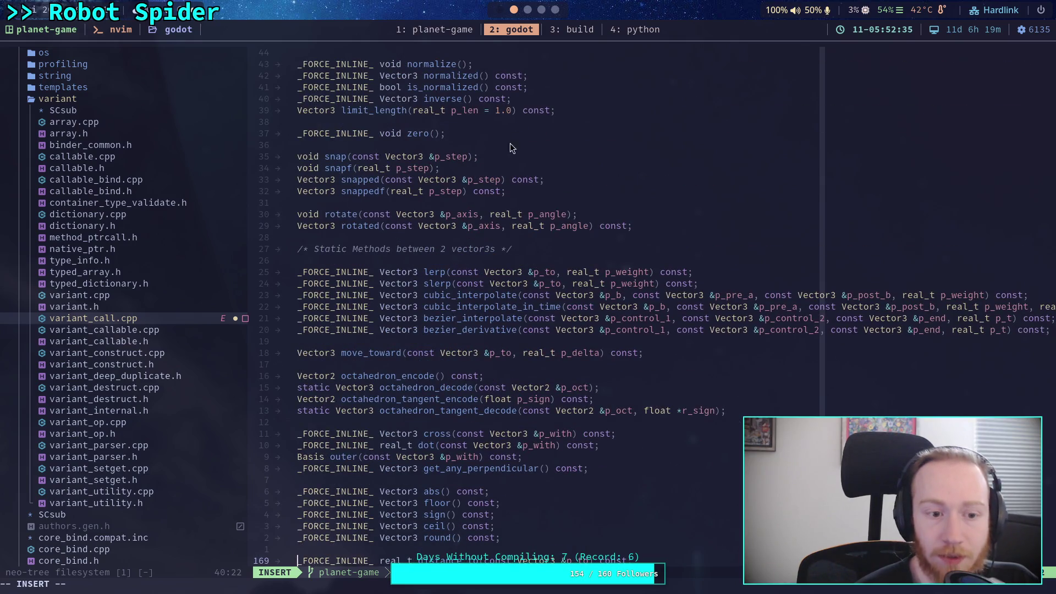
{"action": "scroll", "coordinate": [163, 318], "scroll_direction": "up", "scroll_amount": 5}
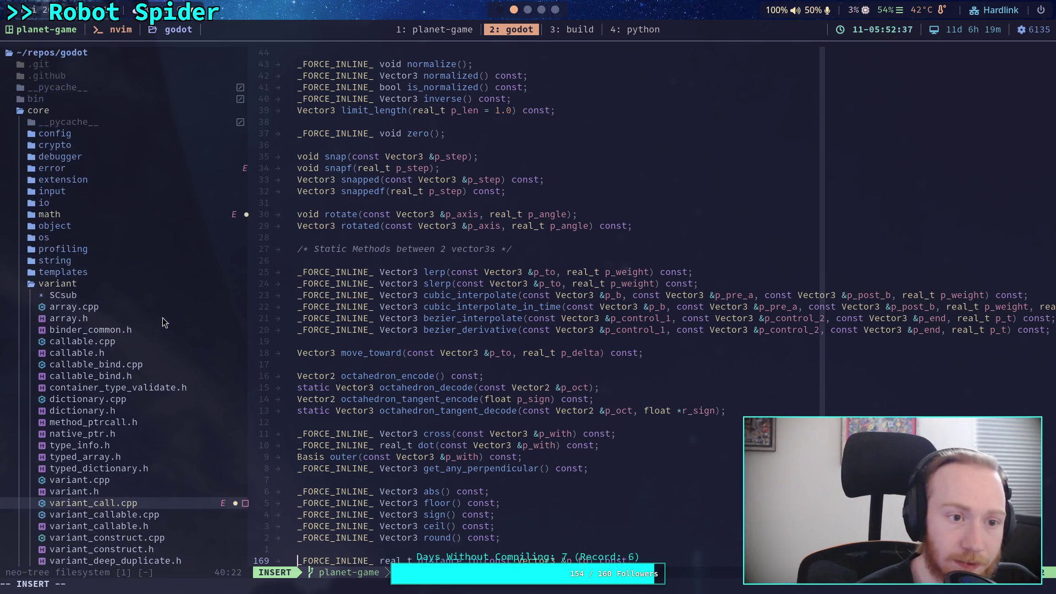
- Expand the math folder in Neo-tree, open vector3.cpp, and scroll down to its closing definitions
{"action": "left_click", "coordinate": [100, 215]}
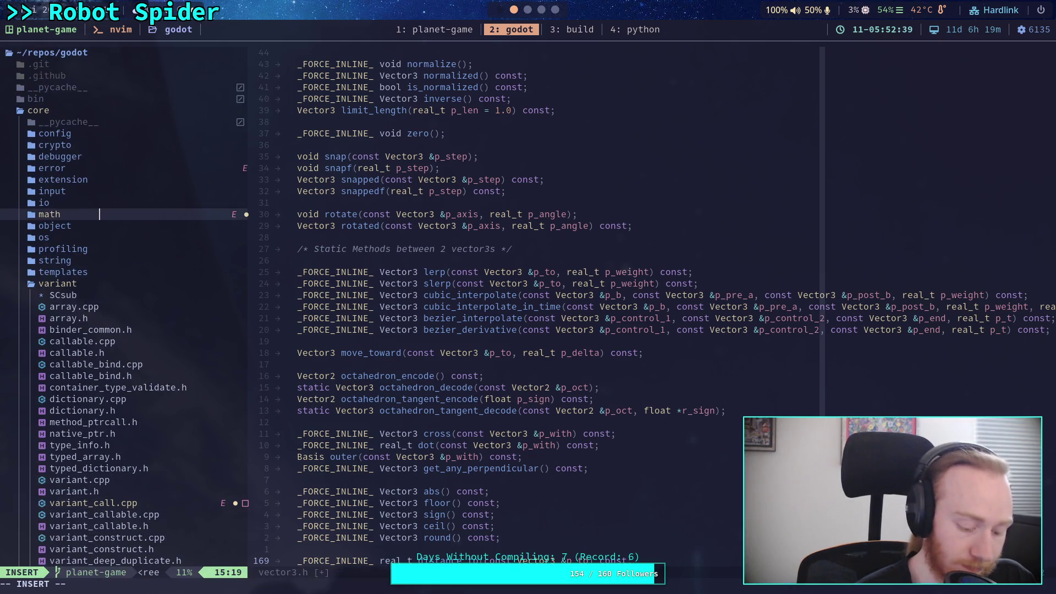
{"action": "key", "text": "Escape"}
{"action": "key", "text": "Return"}
{"action": "scroll", "coordinate": [100, 330], "scroll_direction": "down", "scroll_amount": 20}
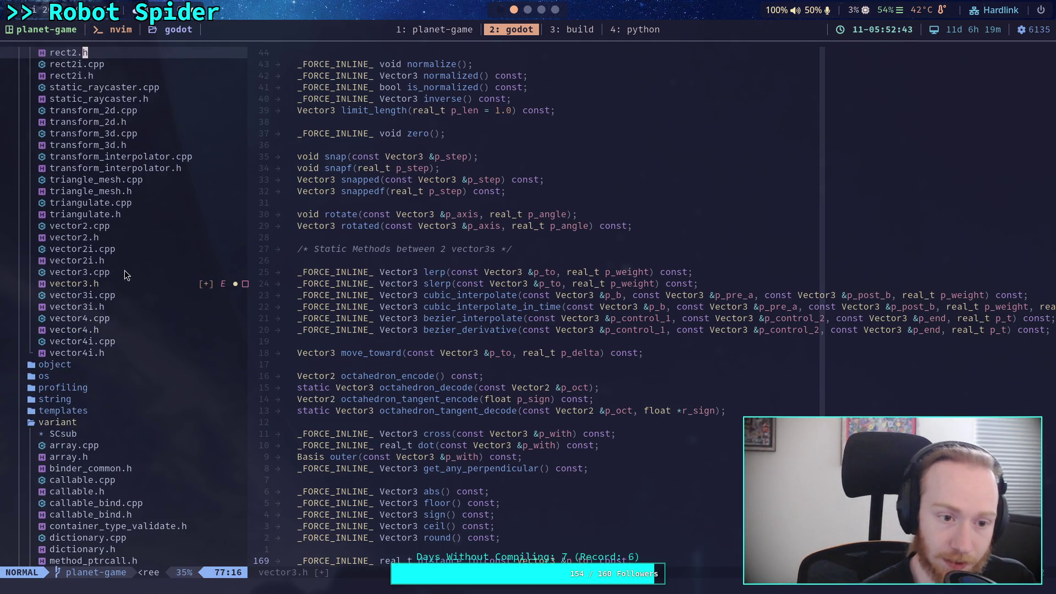
{"action": "left_click", "coordinate": [125, 273]}
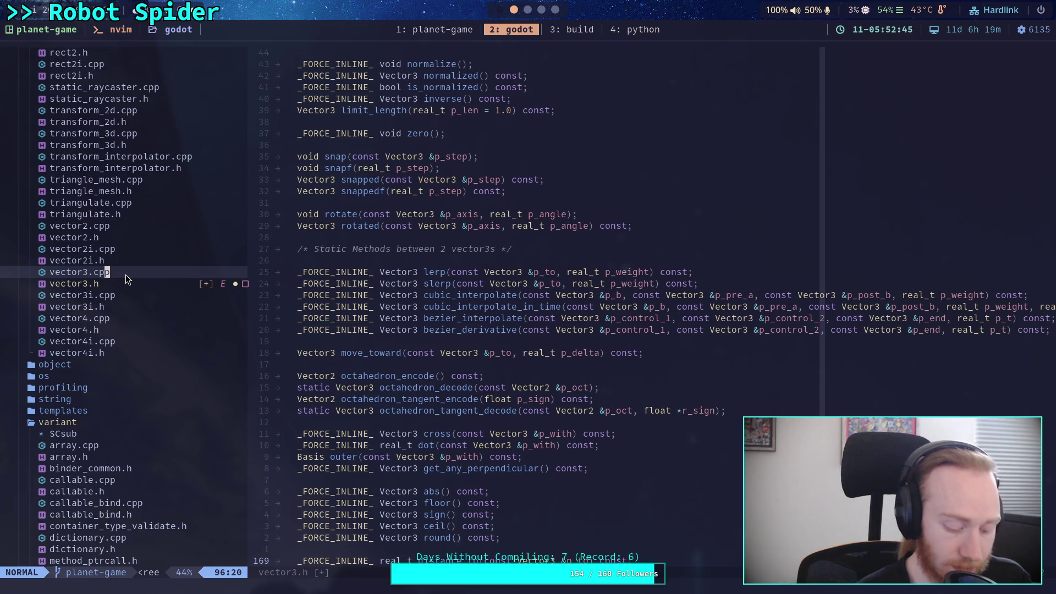
{"action": "key", "text": "Return"}
{"action": "scroll", "coordinate": [328, 362], "scroll_direction": "down", "scroll_amount": 10}
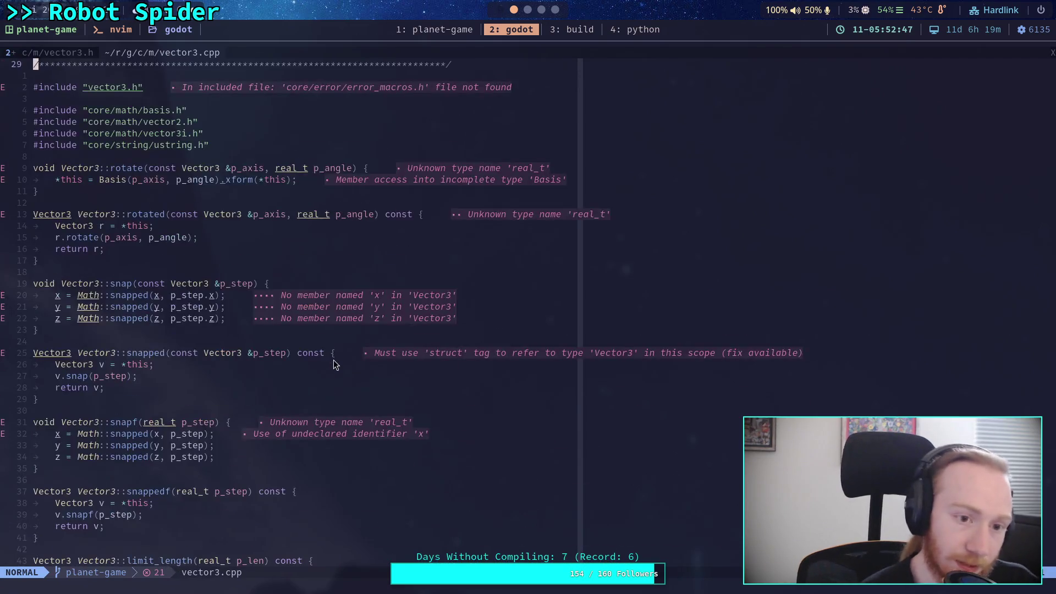
{"action": "scroll", "coordinate": [303, 364], "scroll_direction": "down", "scroll_amount": 11}
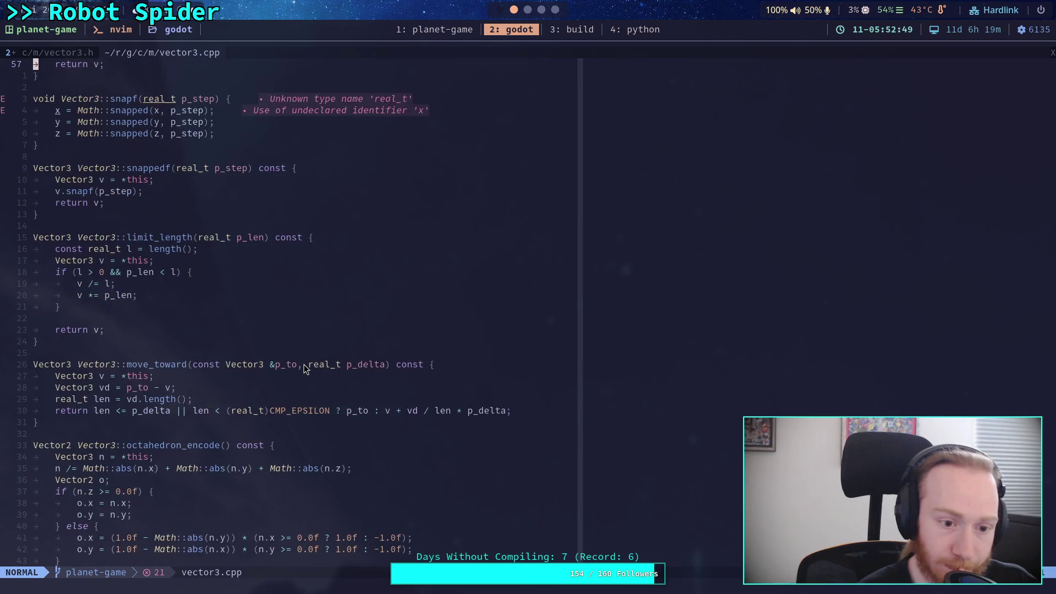
{"action": "scroll", "coordinate": [304, 364], "scroll_direction": "down", "scroll_amount": 19}
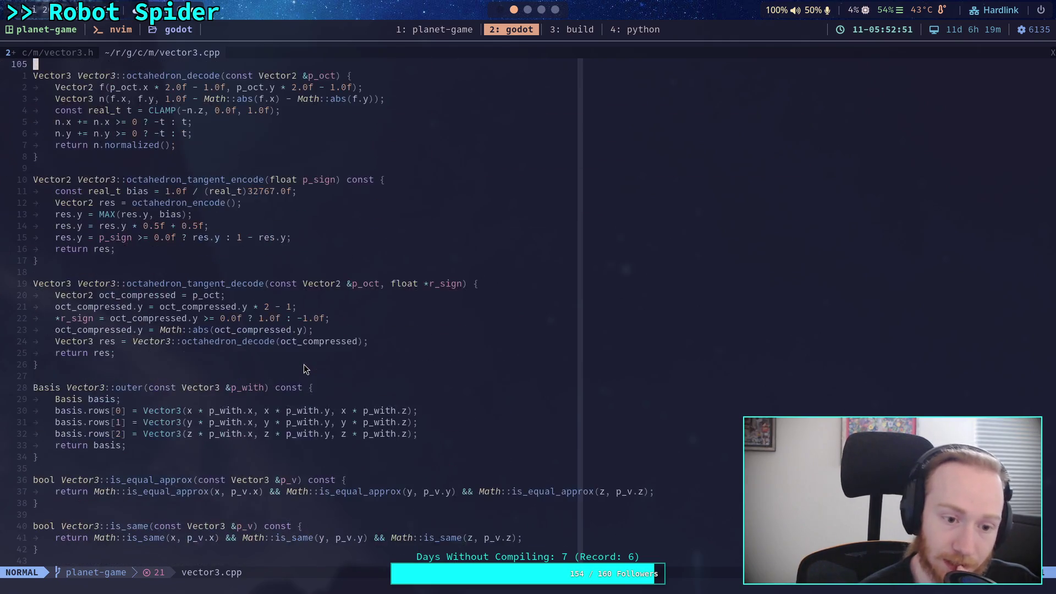
{"action": "scroll", "coordinate": [306, 369], "scroll_direction": "down", "scroll_amount": 3}
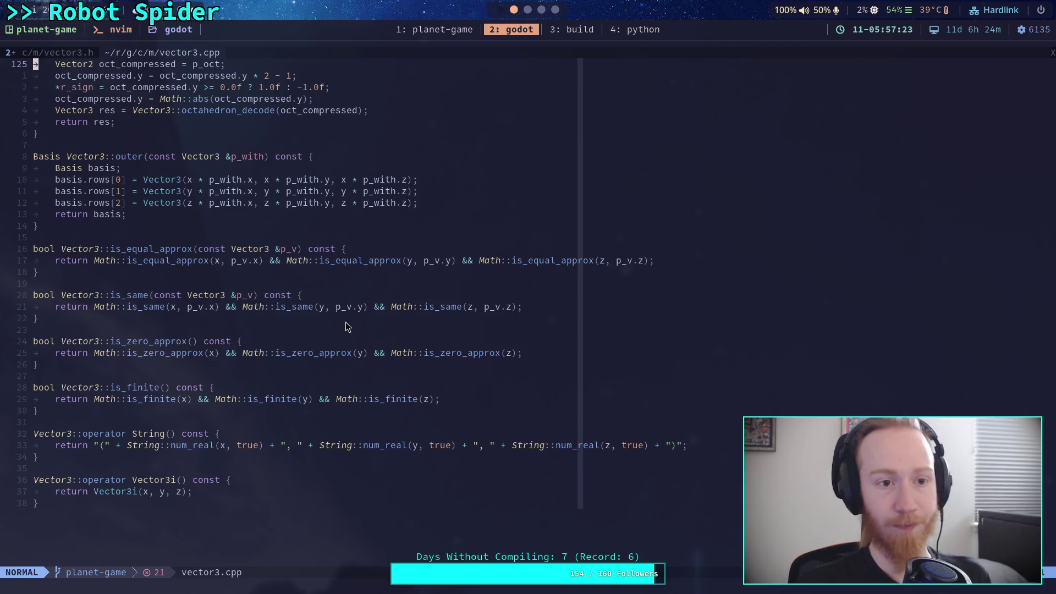
{"action": "key", "text": "ctrl+o"}
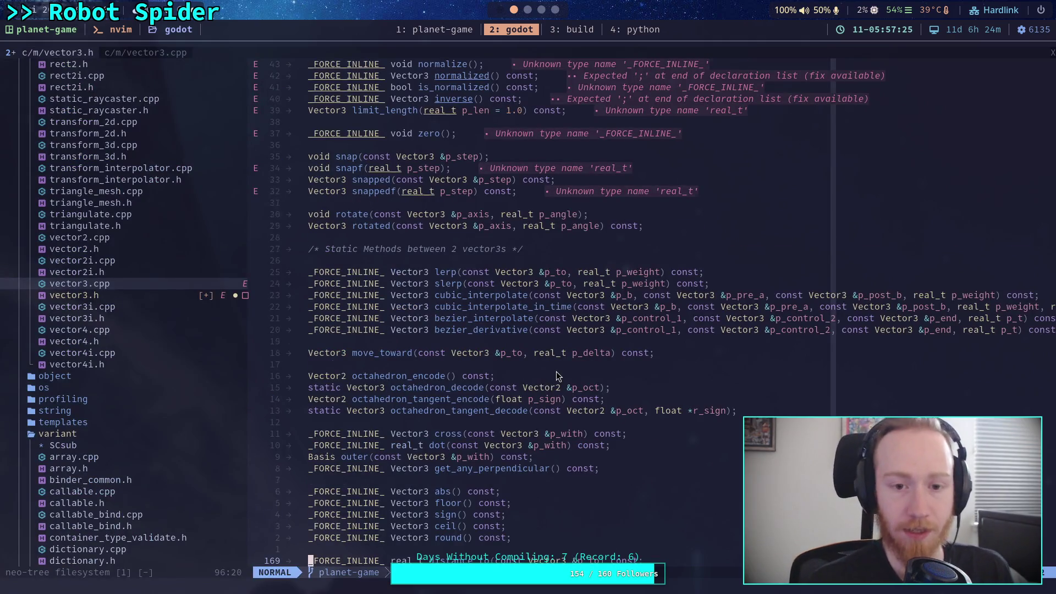
- Start a new line in signed_angle_2's empty body, then bring up the Crawler Bot design notes
{"action": "scroll", "coordinate": [556, 376], "scroll_direction": "down", "scroll_amount": 20}
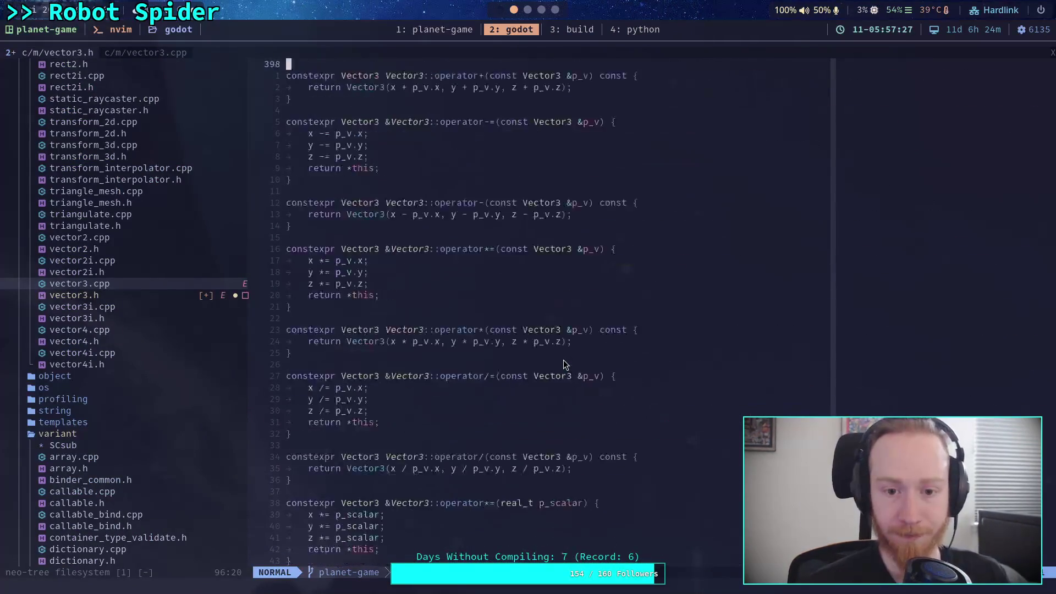
{"action": "scroll", "coordinate": [563, 365], "scroll_direction": "down", "scroll_amount": 9}
{"action": "scroll", "coordinate": [563, 363], "scroll_direction": "up", "scroll_amount": 20}
{"action": "left_click", "coordinate": [489, 260]}
{"action": "key", "text": "S"}
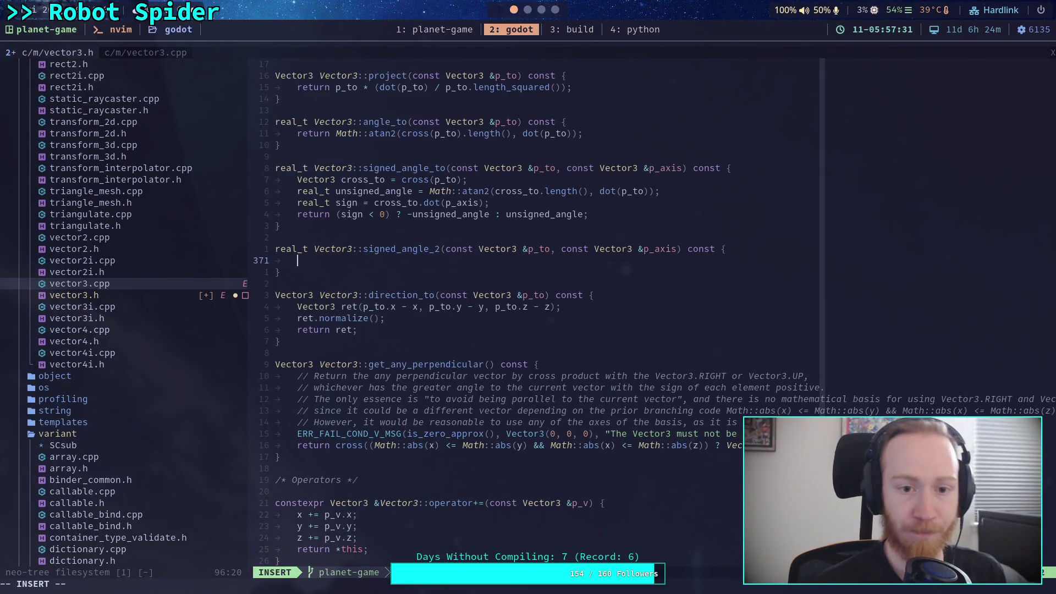
{"action": "key", "text": "super+o"}
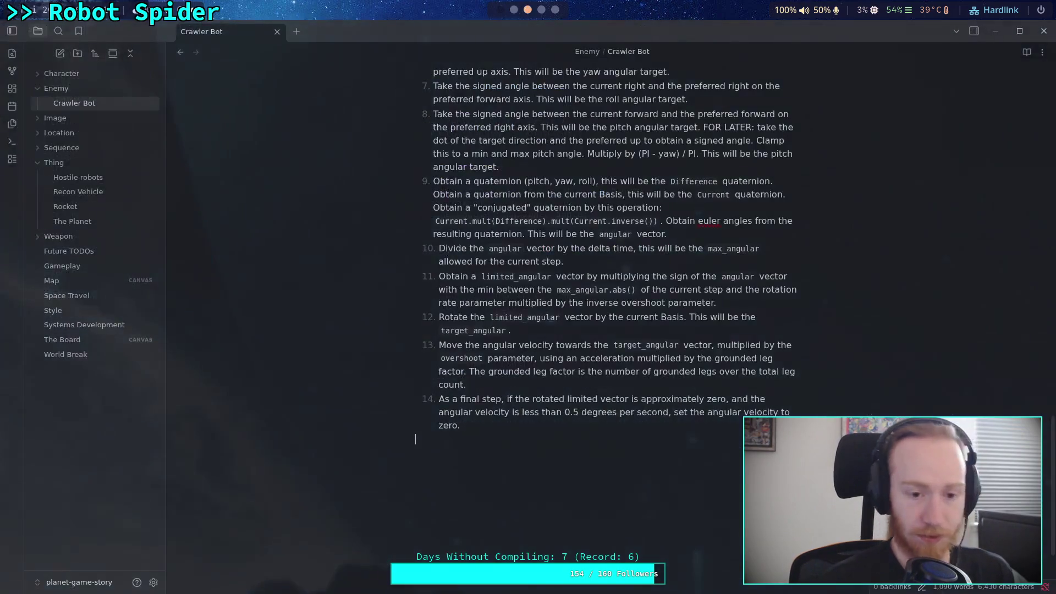
- Hide the notes and yank the ten angle-test lines, var axis through ang = -ang, in CrawlerCharacter.gd
{"action": "key", "text": "super+o"}
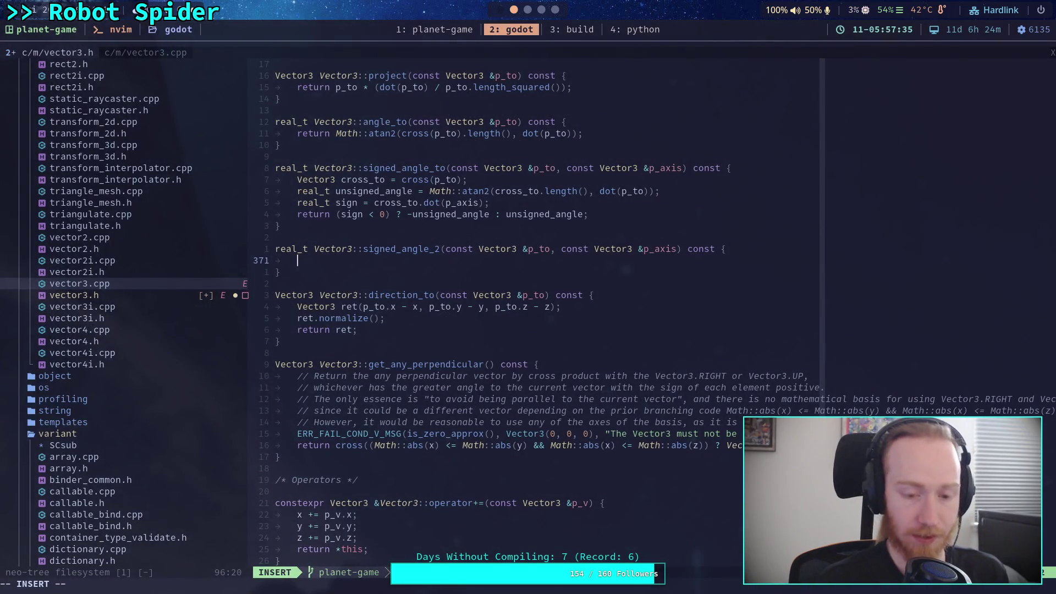
{"action": "key", "text": "super+3"}
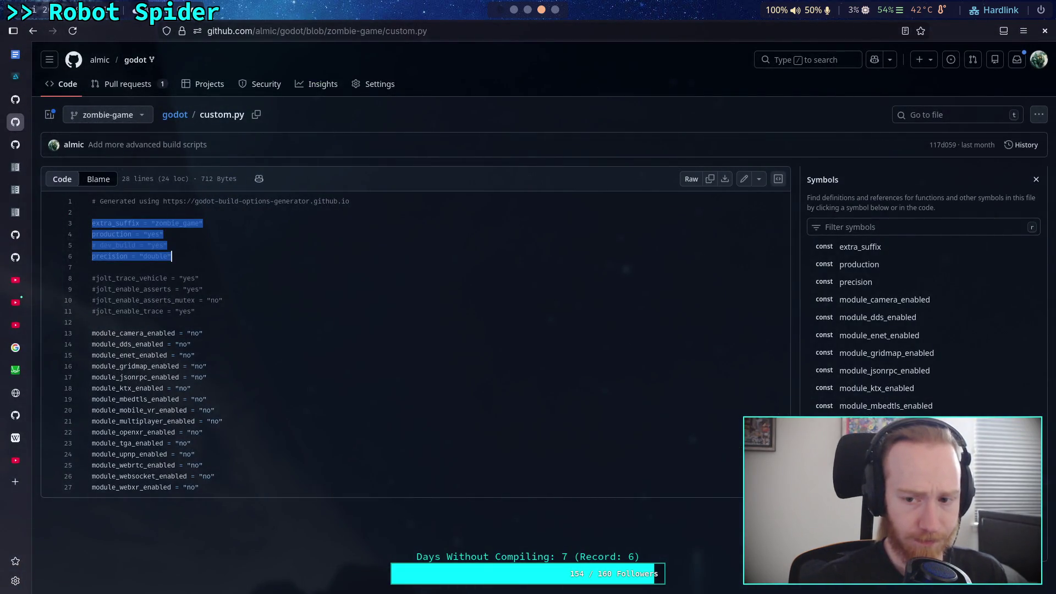
{"action": "key", "text": "super+1"}
{"action": "key", "text": "super+o"}
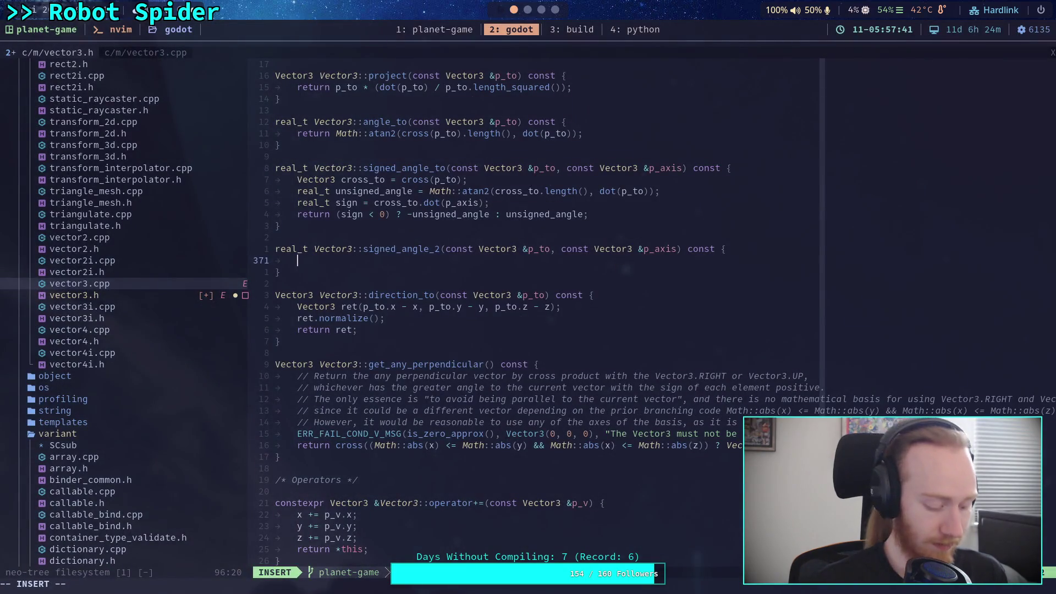
{"action": "key", "text": "ctrl+b"}
{"action": "key", "text": "1"}
{"action": "key", "text": "j"}
{"action": "key", "text": "j"}
{"action": "key", "text": "j"}
{"action": "key", "text": "shift+v"}
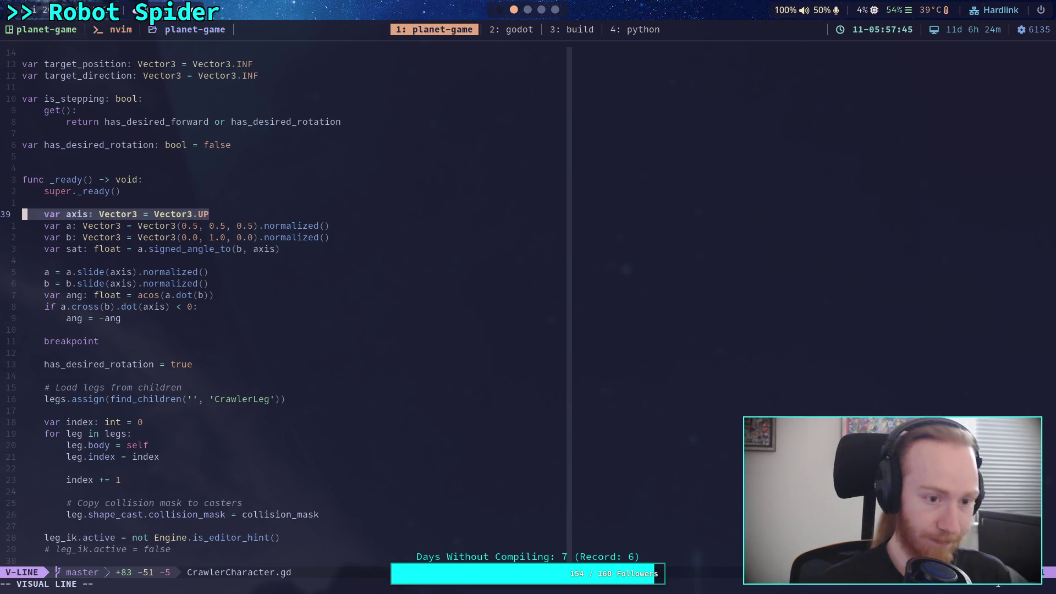
{"action": "key", "text": "j"}
{"action": "key", "text": "j"}
{"action": "key", "text": "j"}
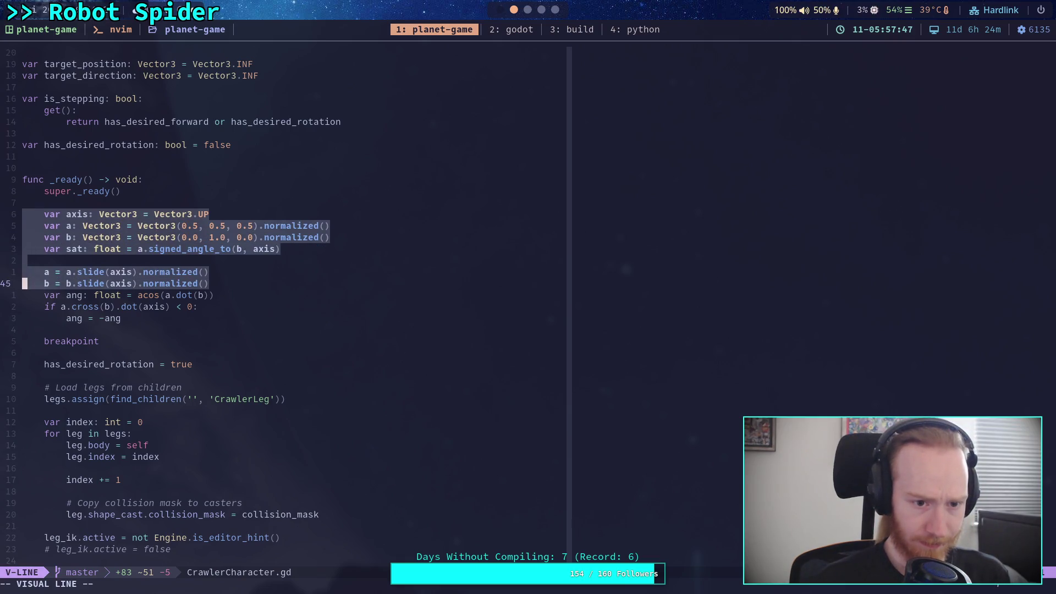
{"action": "key", "text": "j"}
{"action": "key", "text": "j"}
{"action": "key", "text": "j"}
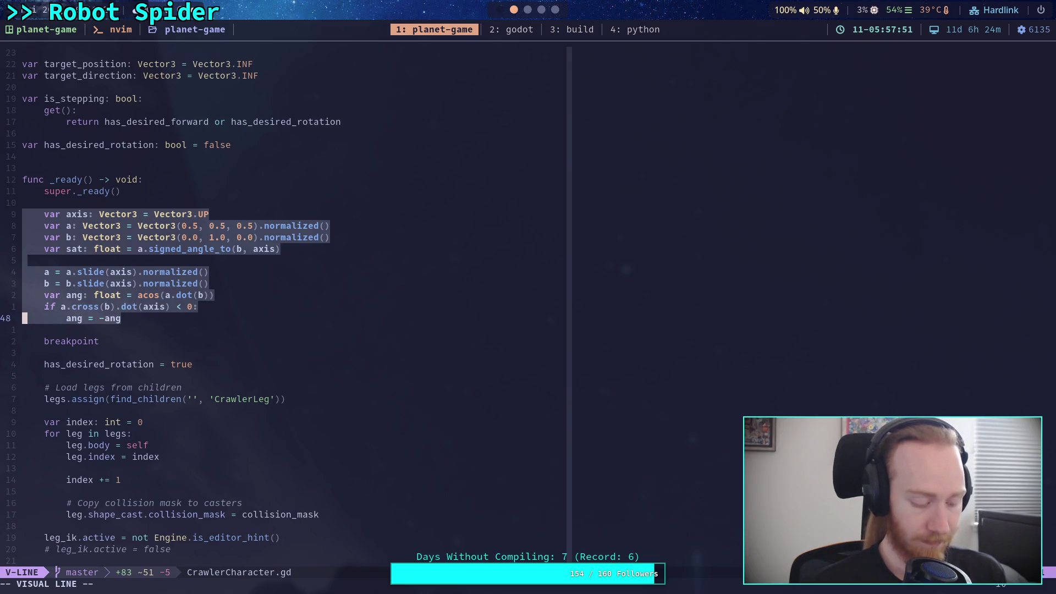
{"action": "key", "text": "y"}
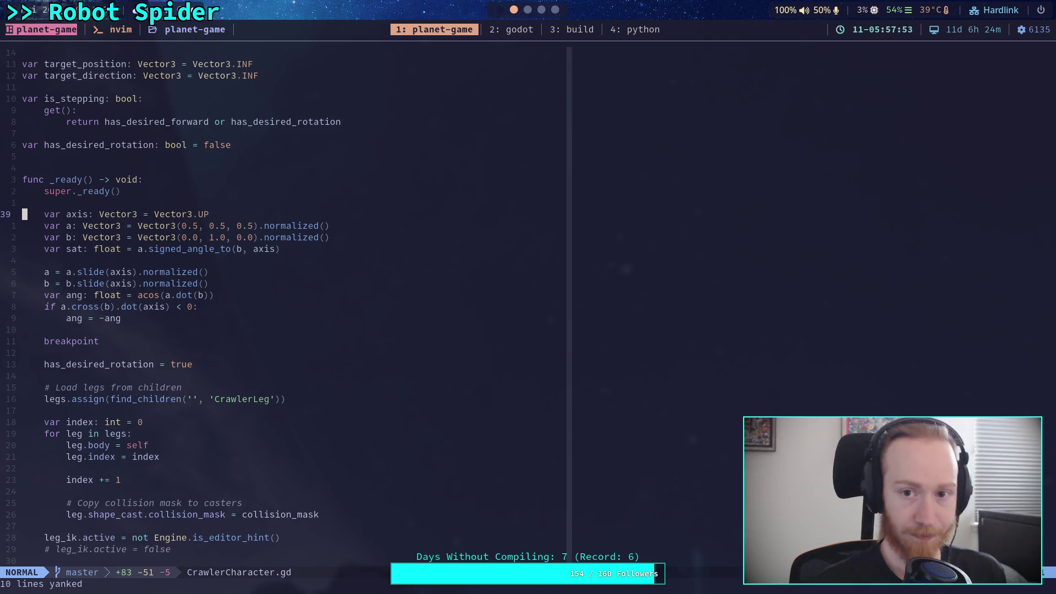
- Try pasting into signed_angle_2, undo both wrong pastes, and mouse-select the test code in CrawlerCharacter.gd
{"action": "key", "text": "super+3"}
{"action": "key", "text": "super+2"}
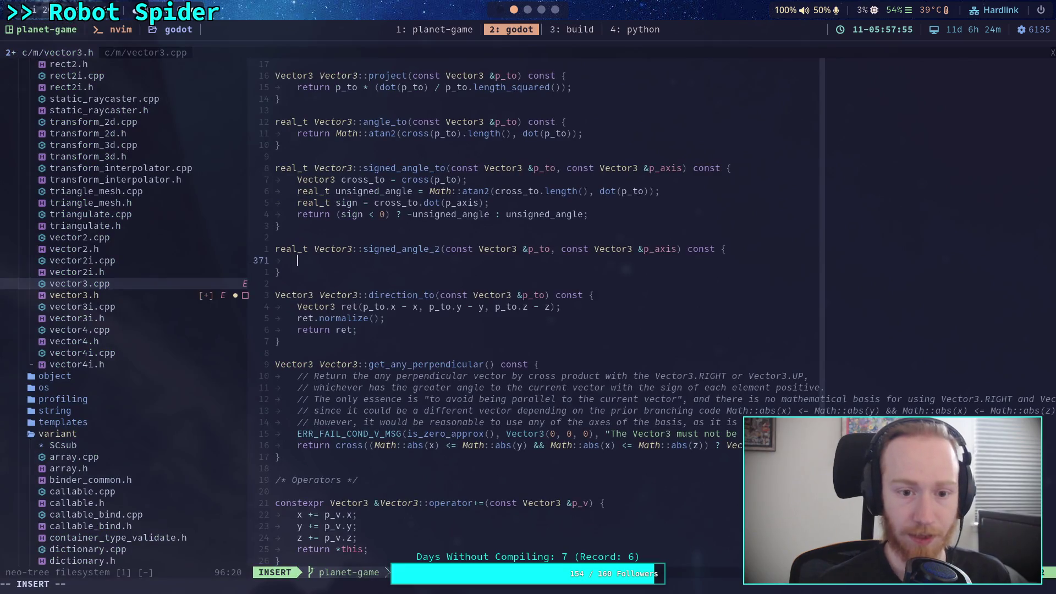
{"action": "type", "text": "extra_suffix = \"zombie_game\" production = \"yes\" # dev_build = \"yes\" precision = \"double\""}
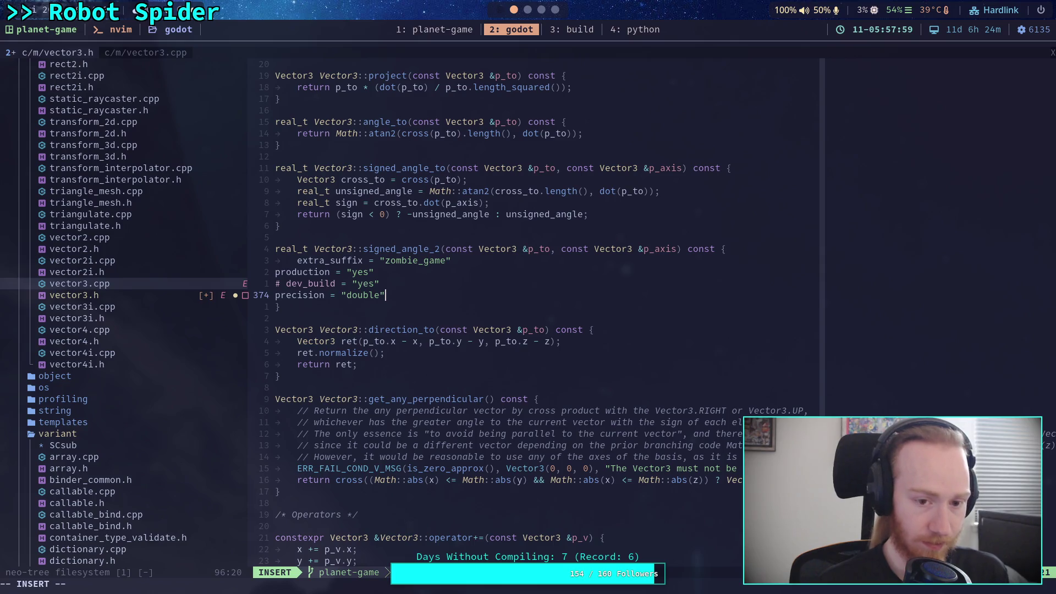
{"action": "key", "text": "Escape"}
{"action": "key", "text": "u"}
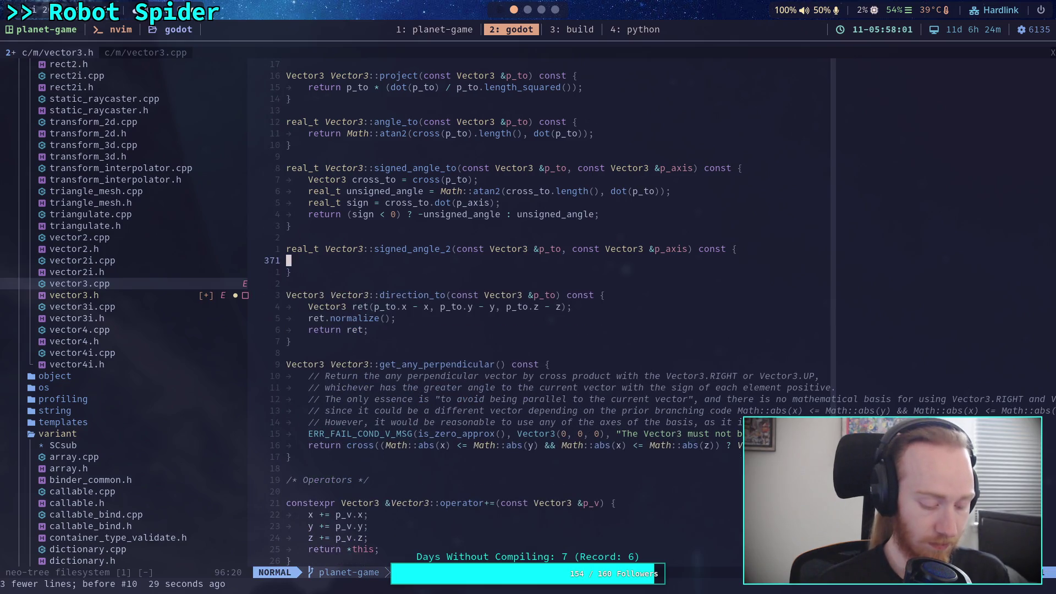
{"action": "key", "text": "p"}
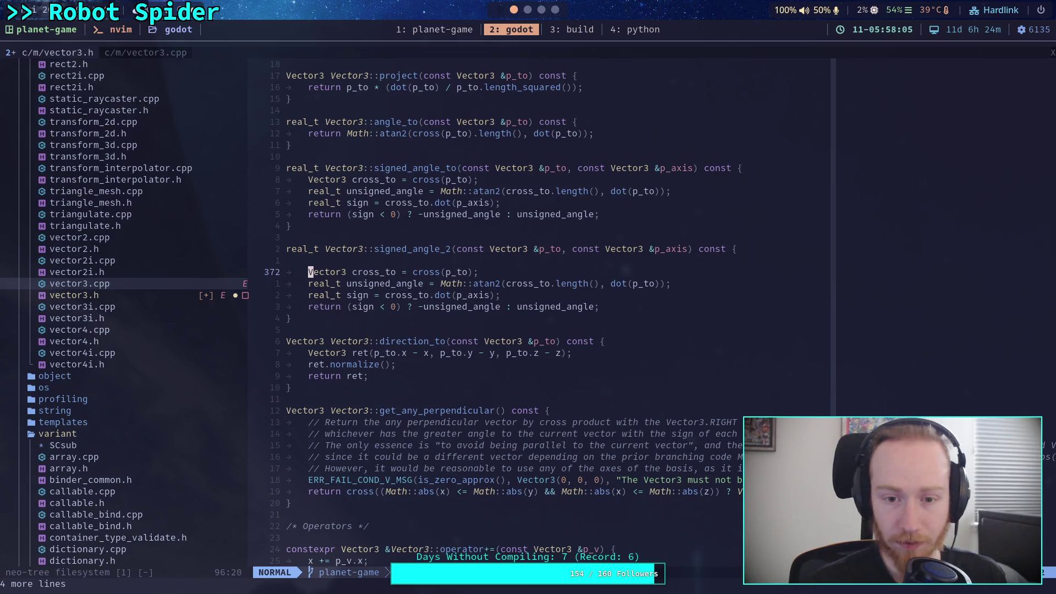
{"action": "key", "text": "u"}
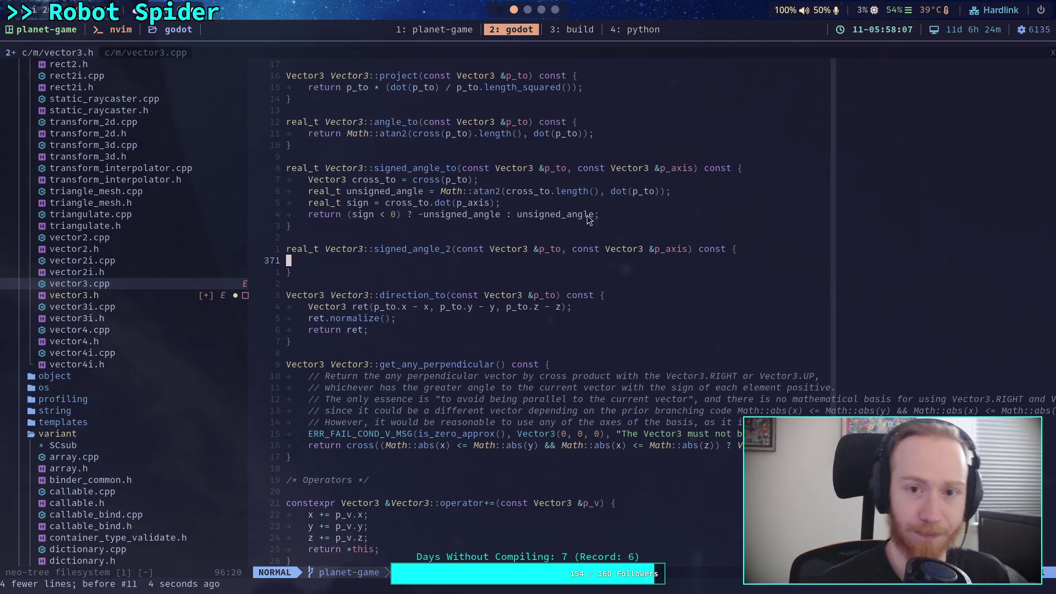
{"action": "left_click", "coordinate": [416, 30]}
{"action": "mouse_move", "coordinate": [43, 216]}
{"action": "left_mouse_down"}
{"action": "mouse_move", "coordinate": [233, 265]}
{"action": "mouse_move", "coordinate": [201, 319]}
{"action": "left_mouse_up"}
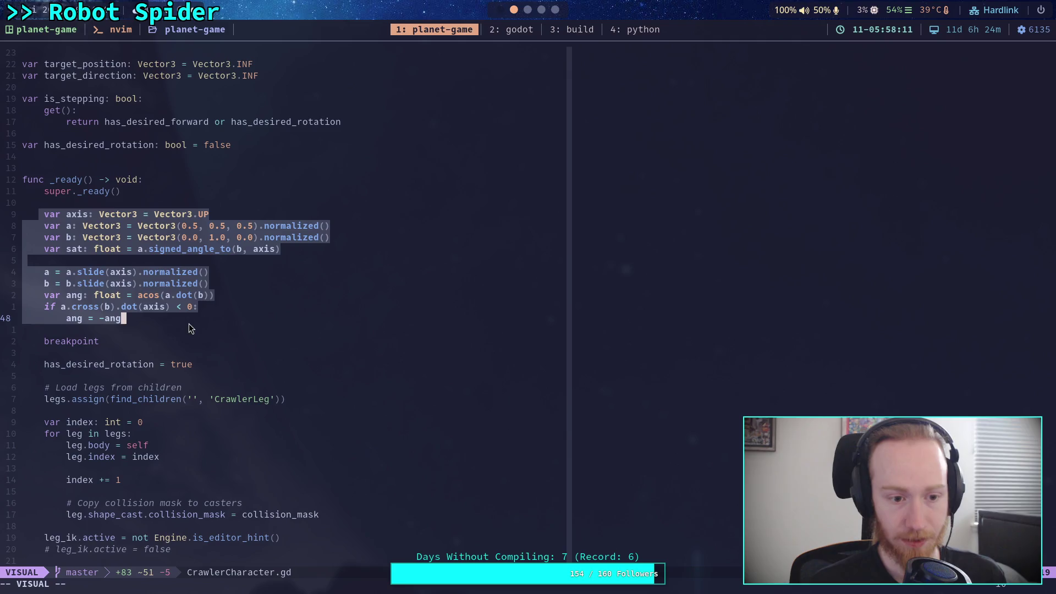
- Copy the selected test code to the system clipboard and paste it into signed_angle_2's body
{"action": "right_click", "coordinate": [127, 300]}
{"action": "left_click", "coordinate": [135, 342]}
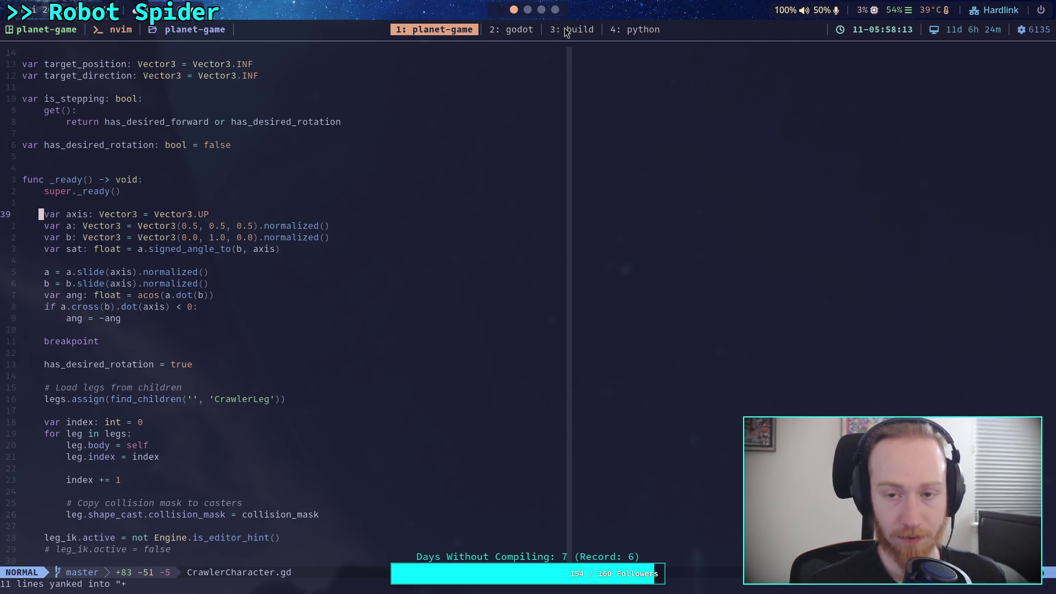
{"action": "left_click", "coordinate": [515, 30]}
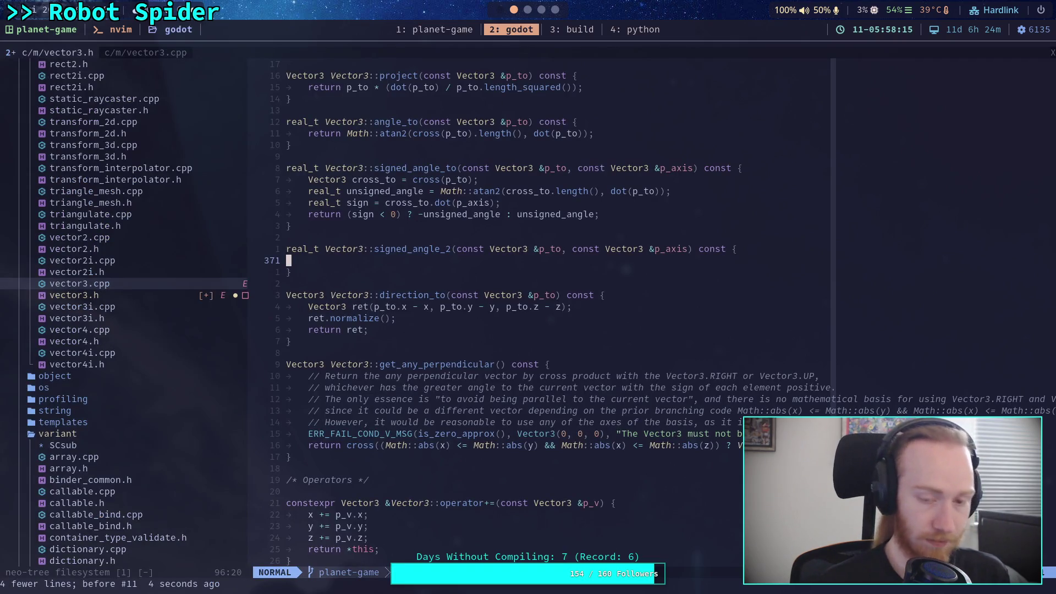
{"action": "key", "text": "u"}
{"action": "key", "text": "i"}
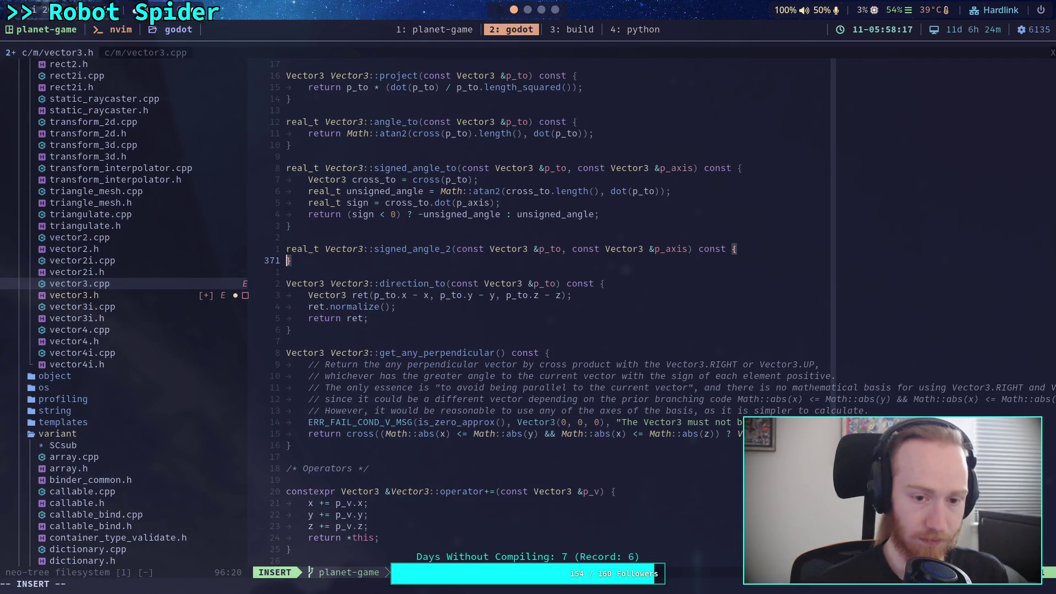
{"action": "key", "text": "Return"}
{"action": "key", "text": "Escape"}
{"action": "key", "text": "i"}
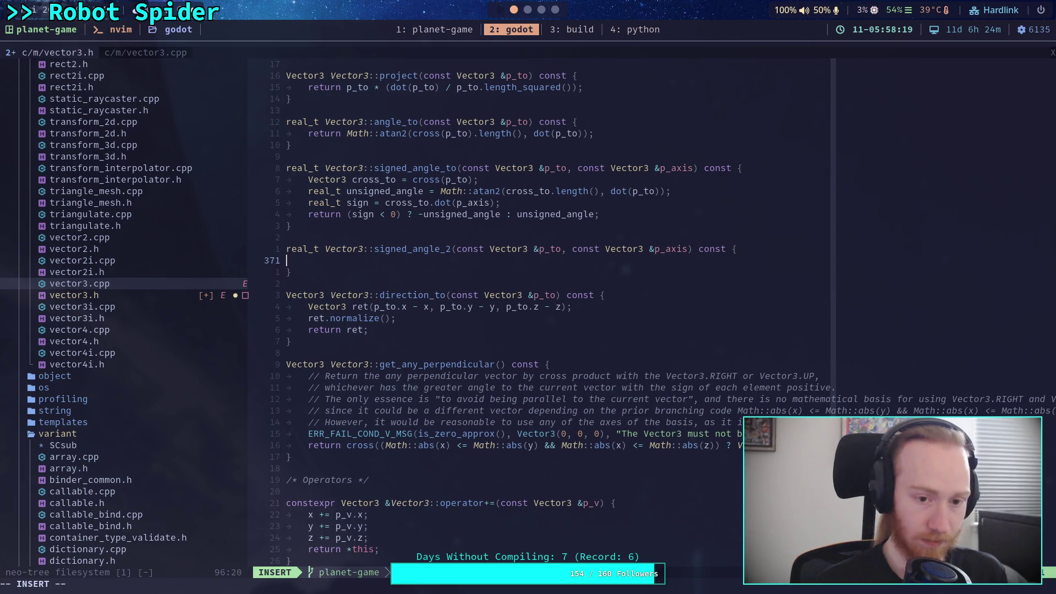
{"action": "key", "text": "ctrl+shift+v"}
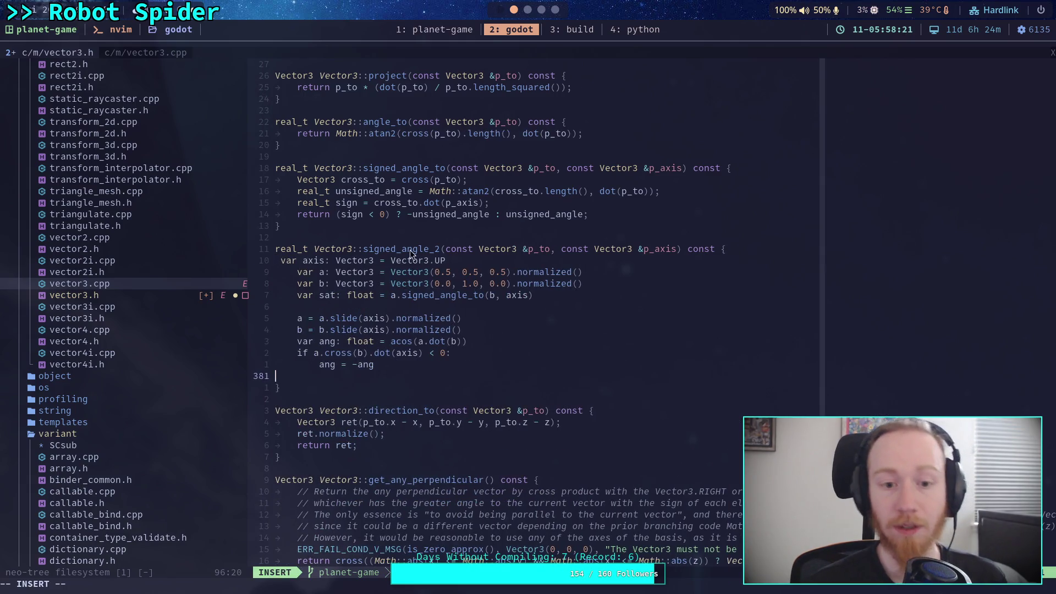
- Indent the pasted var axis line, add a blank line above it, and select the four var lines
{"action": "left_click", "coordinate": [289, 263]}
{"action": "key", "text": "Tab"}
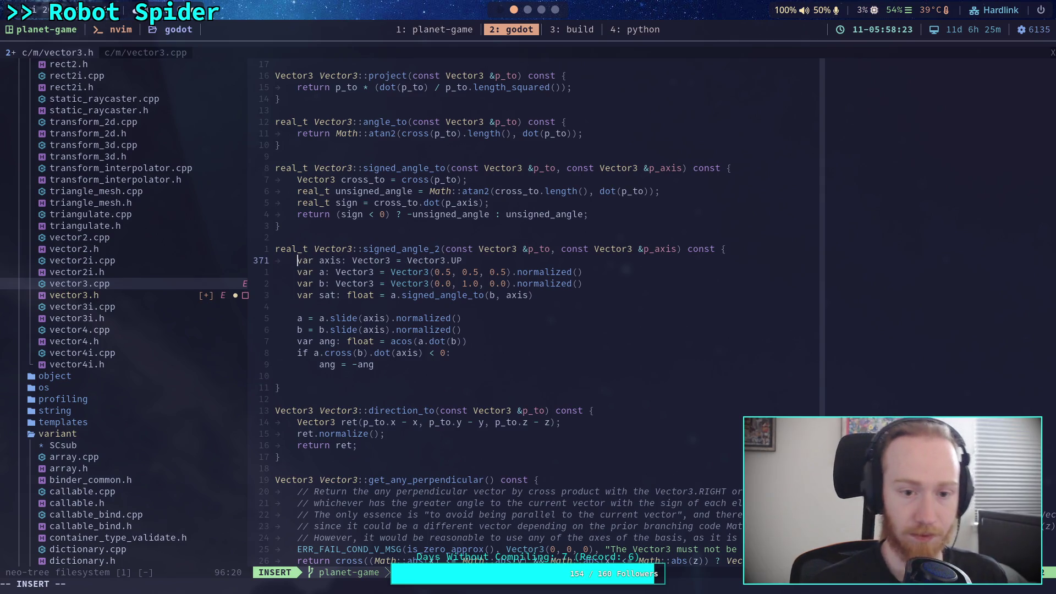
{"action": "key", "text": "Return"}
{"action": "key", "text": "Up"}
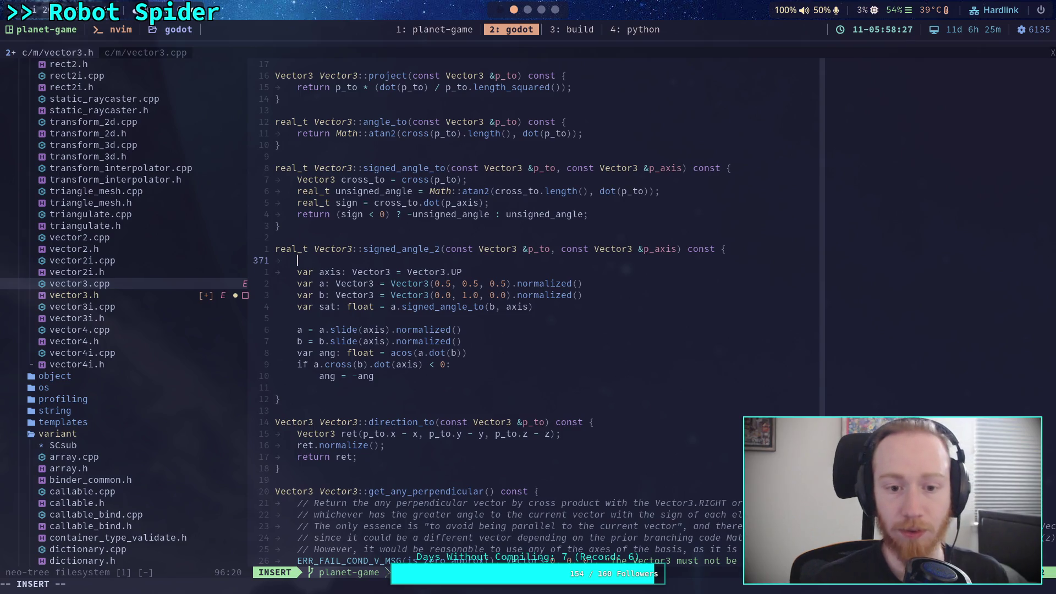
{"action": "key", "text": "Escape"}
{"action": "key", "text": "j"}
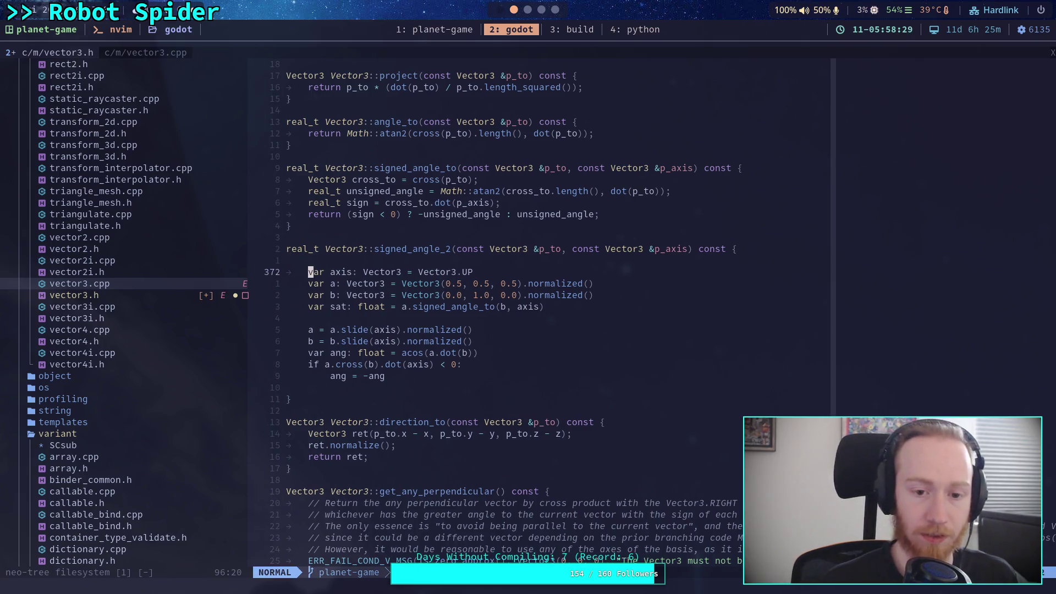
{"action": "key", "text": "shift+v"}
{"action": "key", "text": "j"}
{"action": "key", "text": "j"}
{"action": "key", "text": "j"}
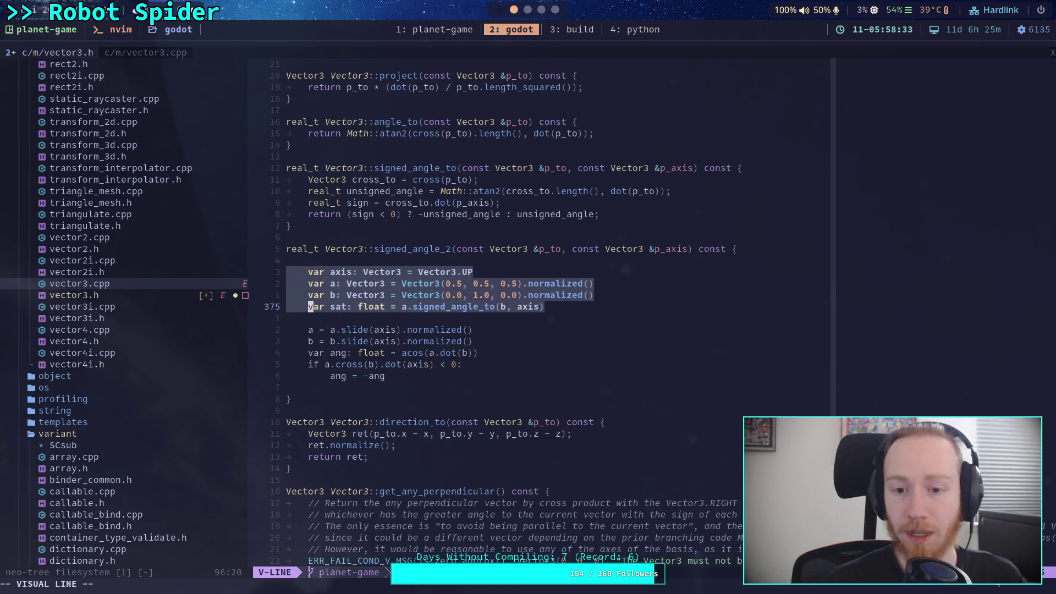
{"action": "key", "text": "j"}
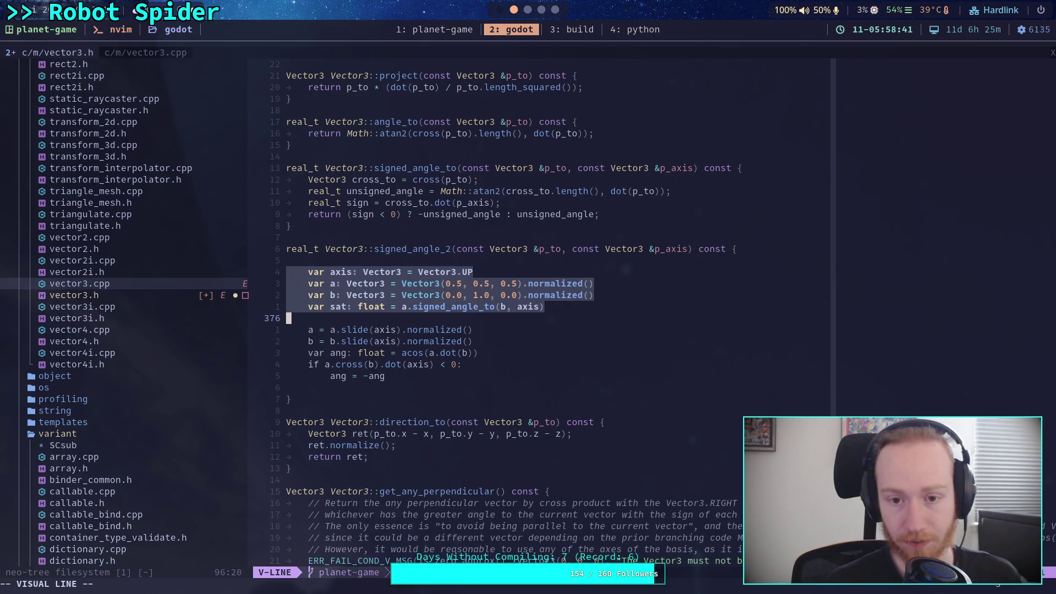
- Delete the var axis, a, b and sat lines, then yank slide's three-line MATH_CHECKS guard
{"action": "key", "text": "d"}
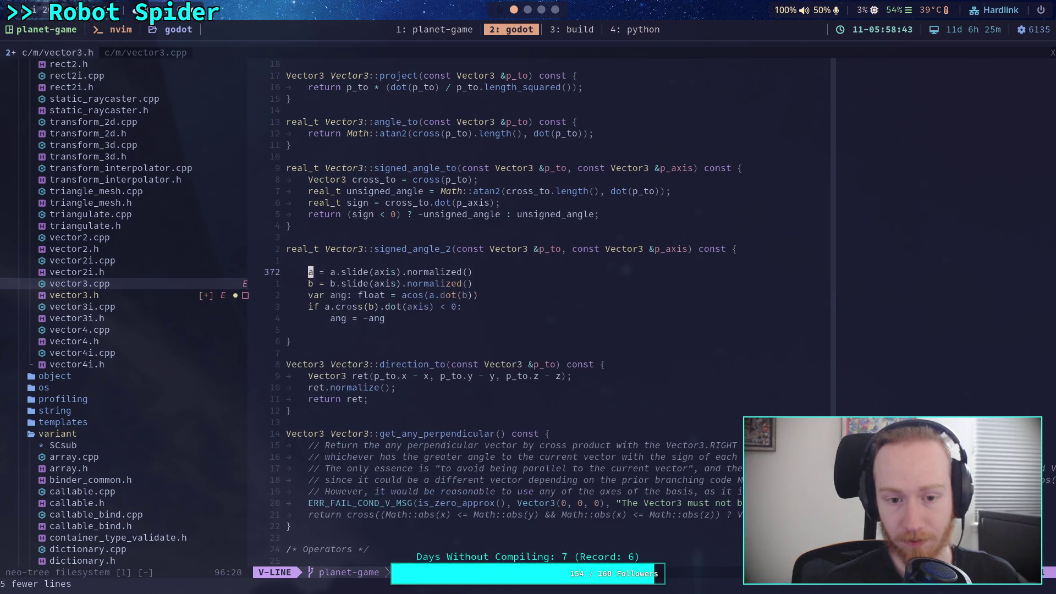
{"action": "scroll", "coordinate": [719, 435], "scroll_direction": "down", "scroll_amount": 4}
{"action": "scroll", "coordinate": [718, 434], "scroll_direction": "down", "scroll_amount": 15}
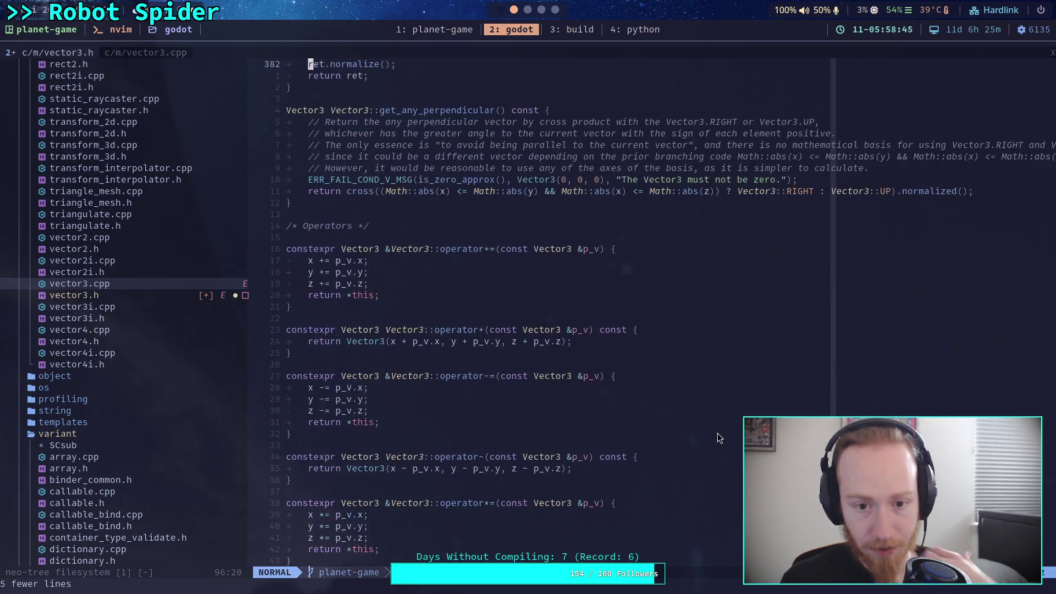
{"action": "scroll", "coordinate": [715, 430], "scroll_direction": "down", "scroll_amount": 15}
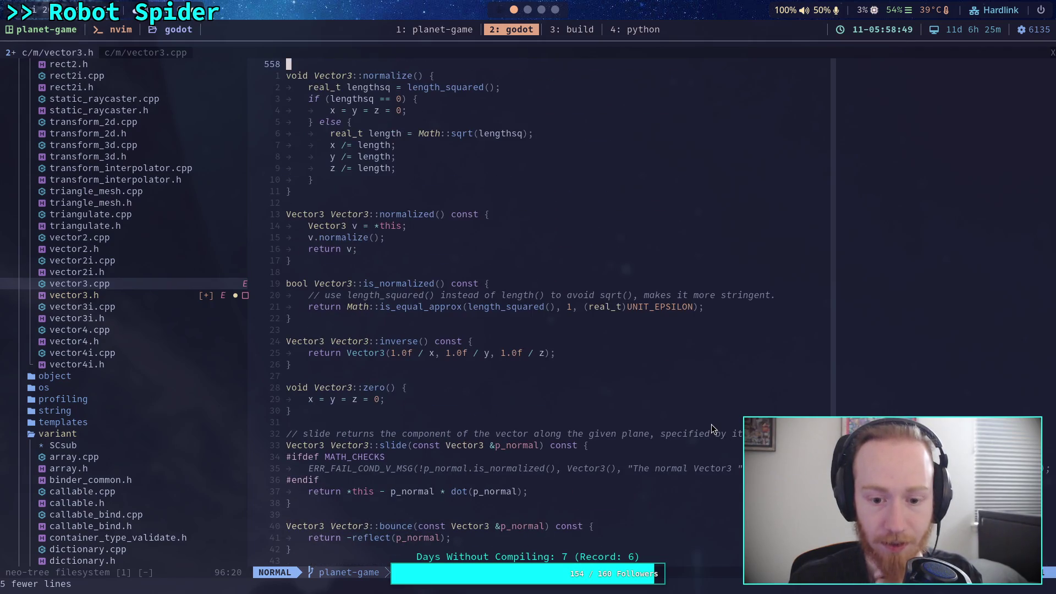
{"action": "scroll", "coordinate": [710, 424], "scroll_direction": "down", "scroll_amount": 2}
{"action": "left_click", "coordinate": [361, 321]}
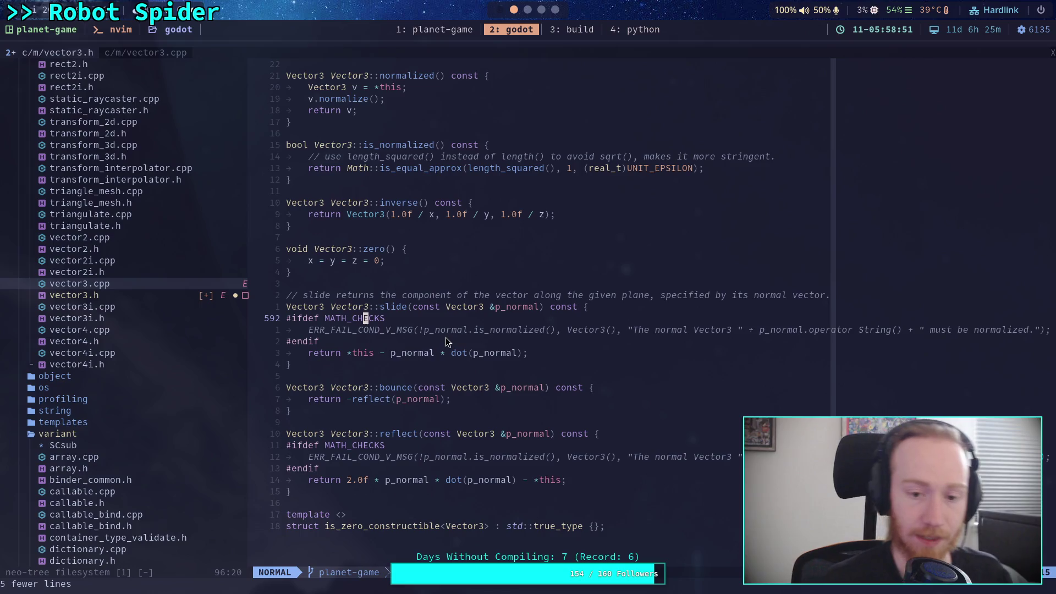
{"action": "key", "text": "0"}
{"action": "key", "text": "shift+v"}
{"action": "key", "text": "j"}
{"action": "key", "text": "j"}
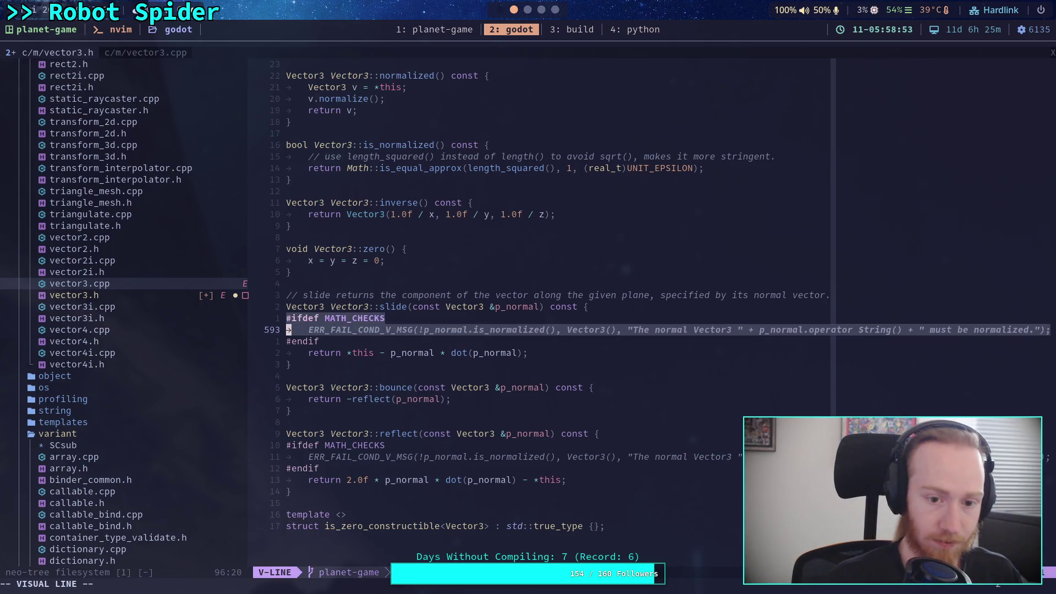
{"action": "key", "text": "y"}
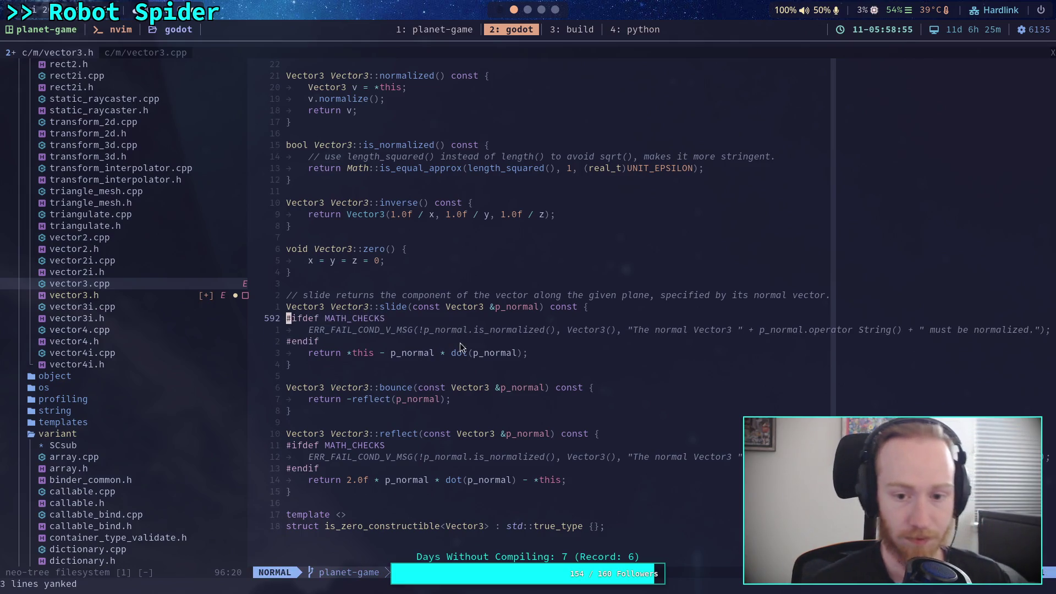
- Scroll back up to the empty line inside signed_angle_2
{"action": "scroll", "coordinate": [568, 411], "scroll_direction": "up", "scroll_amount": 13}
{"action": "scroll", "coordinate": [568, 414], "scroll_direction": "up", "scroll_amount": 20}
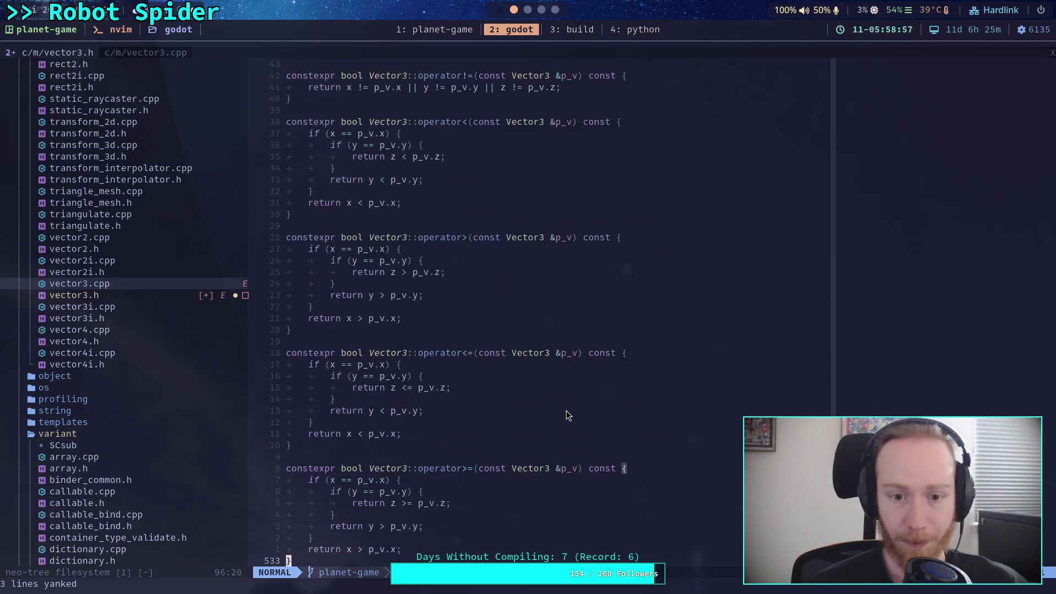
{"action": "scroll", "coordinate": [568, 413], "scroll_direction": "up", "scroll_amount": 20}
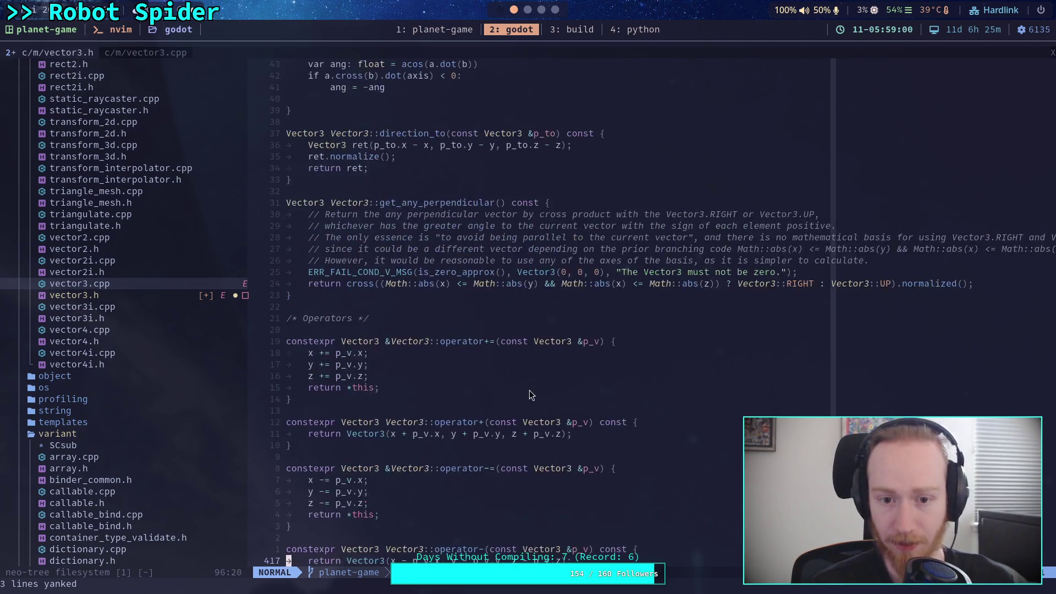
{"action": "scroll", "coordinate": [520, 388], "scroll_direction": "up", "scroll_amount": 13}
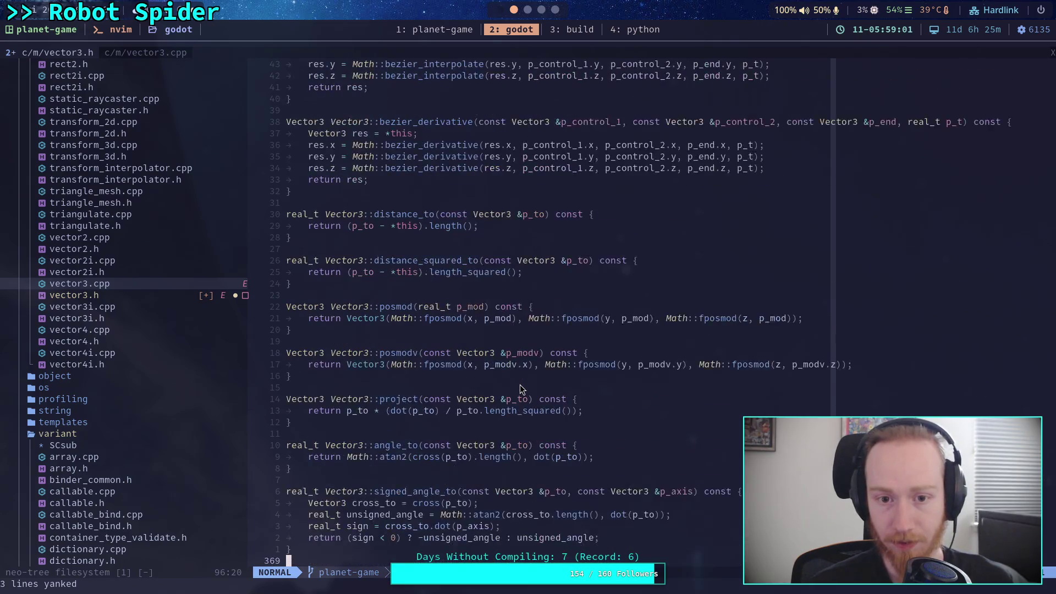
{"action": "scroll", "coordinate": [521, 389], "scroll_direction": "up", "scroll_amount": 20}
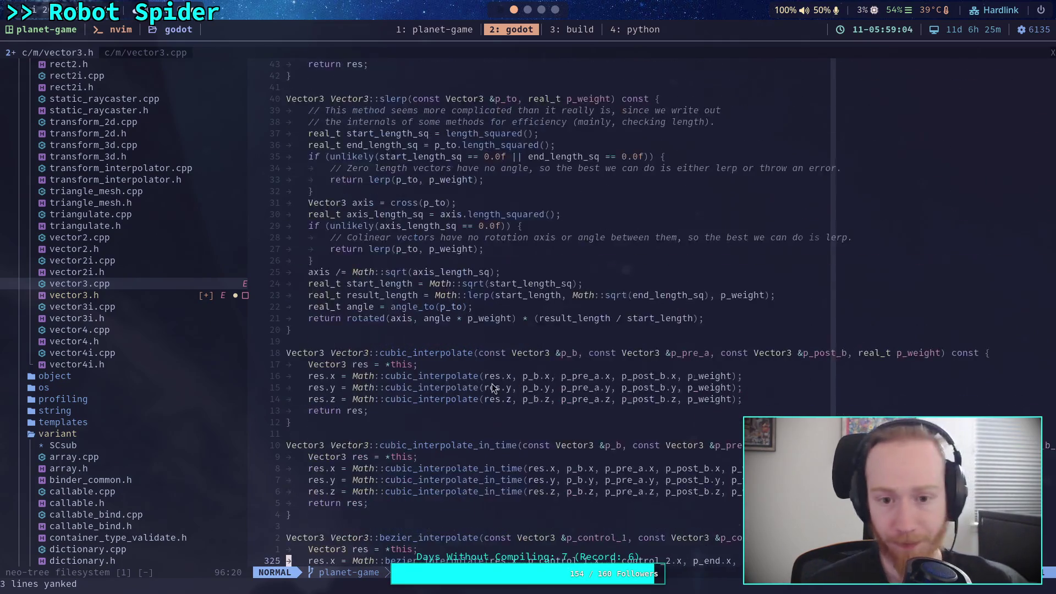
{"action": "scroll", "coordinate": [494, 377], "scroll_direction": "down", "scroll_amount": 20}
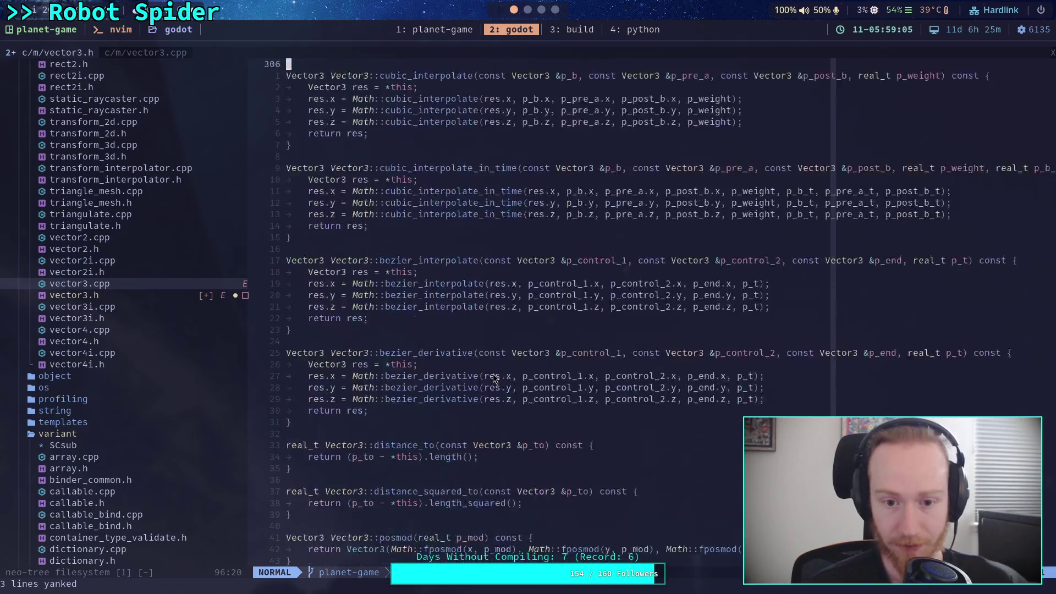
{"action": "left_click", "coordinate": [412, 215]}
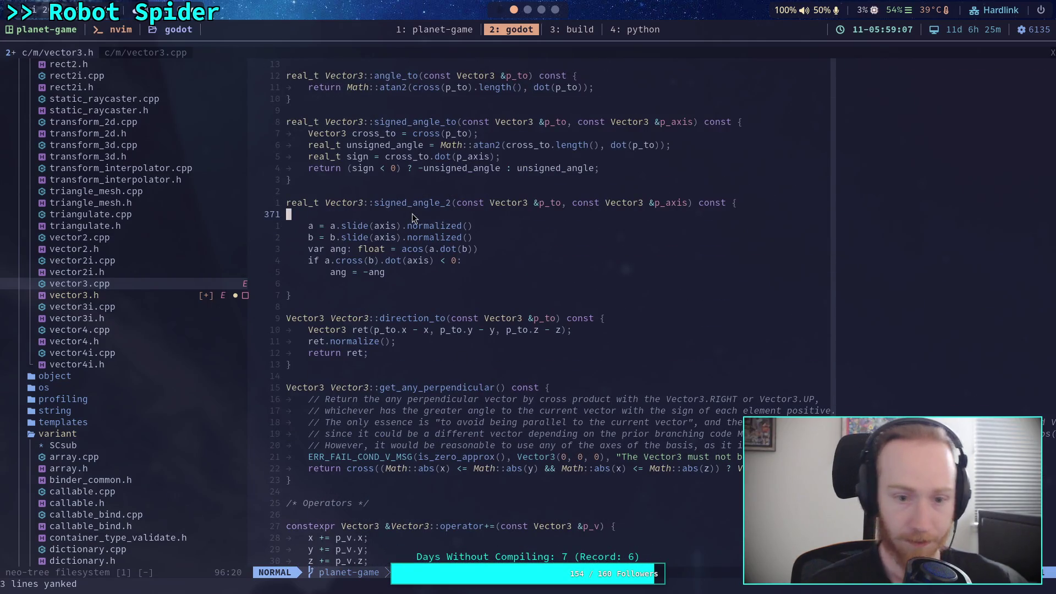
- Paste the MATH_CHECKS block into signed_angle_2 and duplicate its ERR_FAIL_COND_V_MSG line
{"action": "key", "text": "p"}
{"action": "left_click", "coordinate": [288, 214]}
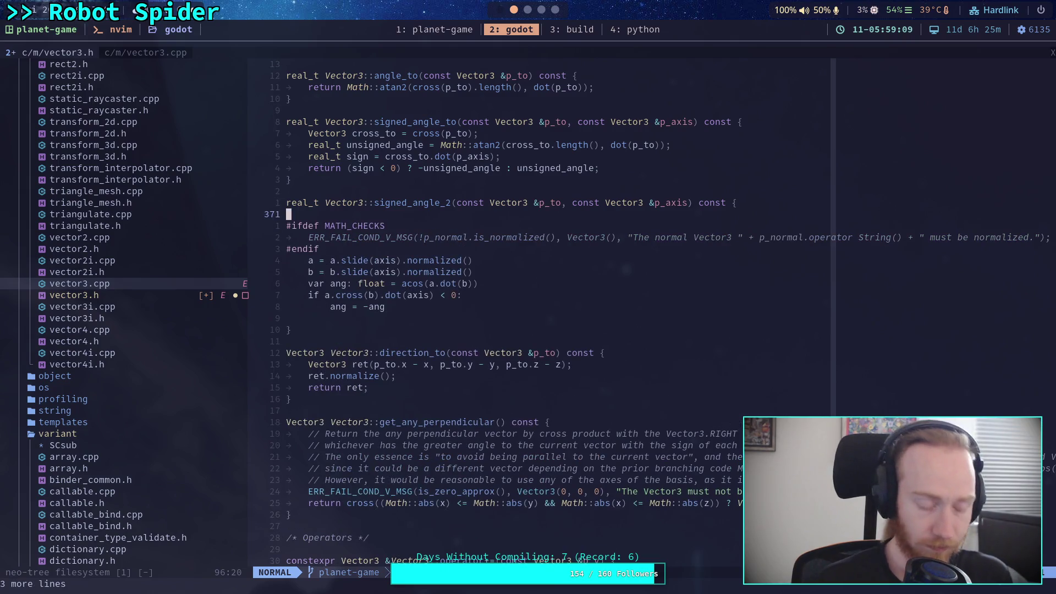
{"action": "key", "text": "d"}
{"action": "key", "text": "d"}
{"action": "key", "text": "j"}
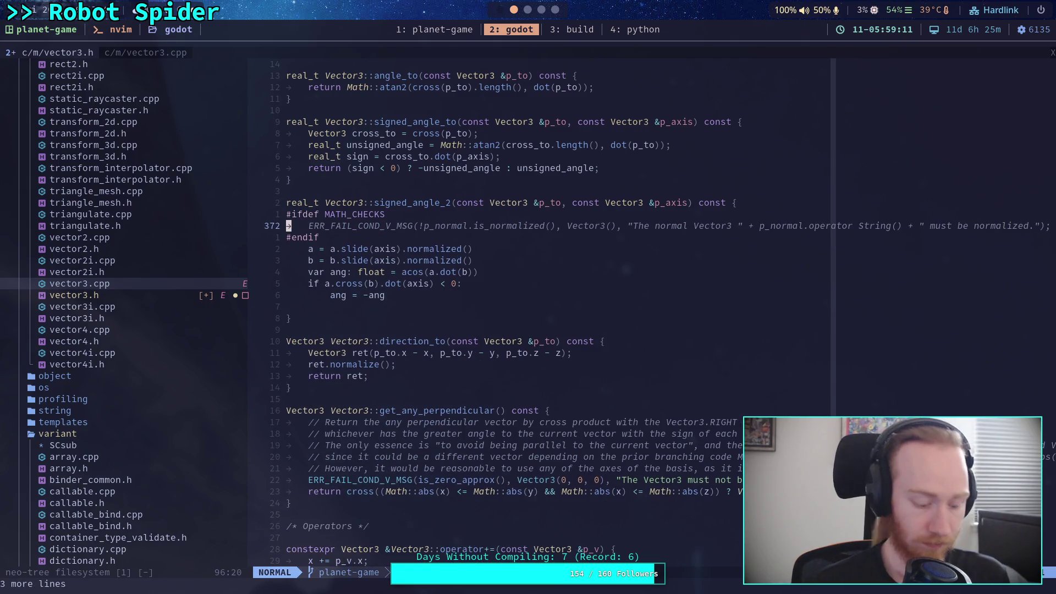
{"action": "key", "text": "y"}
{"action": "key", "text": "y"}
{"action": "key", "text": "p"}
- Make the first check test !is_normalized() on the vector itself and return 0.0
{"action": "left_click", "coordinate": [366, 237]}
{"action": "key", "text": "e"}
{"action": "key", "text": "e"}
{"action": "key", "text": "e"}
{"action": "key", "text": "k"}
{"action": "key", "text": "a"}
{"action": "key", "text": "BackSpace"}
{"action": "key", "text": "BackSpace"}
{"action": "key", "text": "BackSpace"}
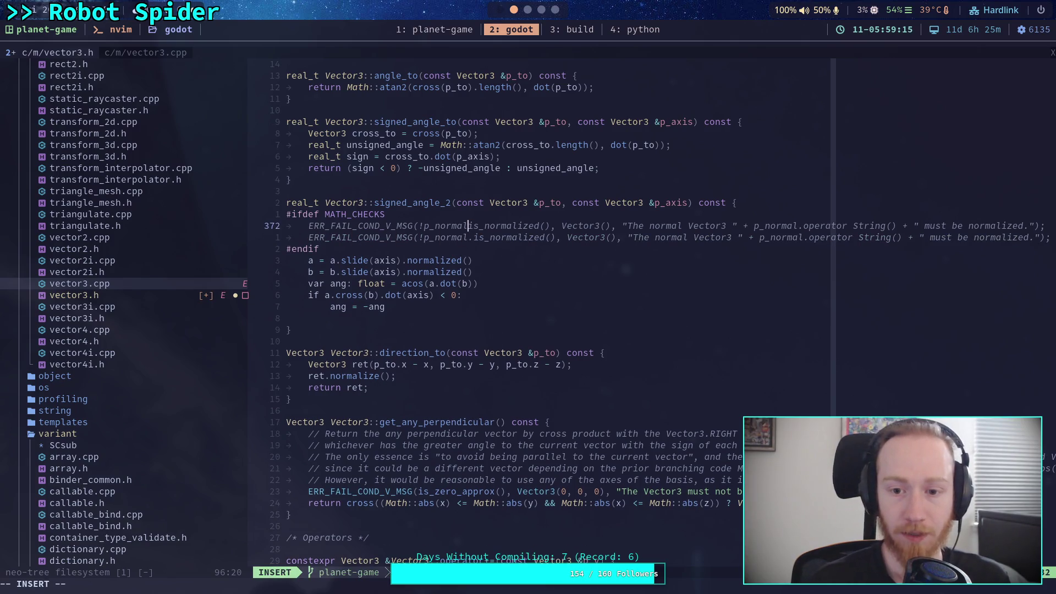
{"action": "key", "text": "BackSpace"}
{"action": "key", "text": "BackSpace"}
{"action": "key", "text": "BackSpace"}
{"action": "key", "text": "Down"}
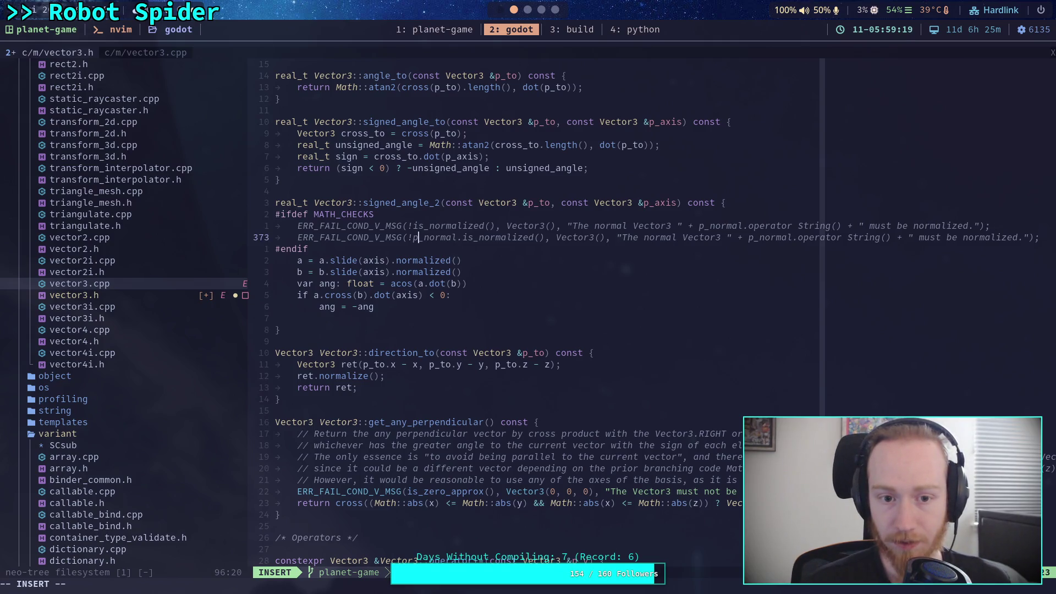
{"action": "key", "text": "Right"}
{"action": "key", "text": "Right"}
{"action": "key", "text": "Right"}
{"action": "key", "text": "Up"}
{"action": "key", "text": "Delete"}
{"action": "key", "text": "Delete"}
{"action": "key", "text": "Delete"}
{"action": "type", "text": "0.0"}
- Make the second check return 0.0 and test !p_to.is_normalized()
{"action": "key", "text": "Down"}
{"action": "key", "text": "Right"}
{"action": "key", "text": "Delete"}
{"action": "key", "text": "Delete"}
{"action": "key", "text": "Delete"}
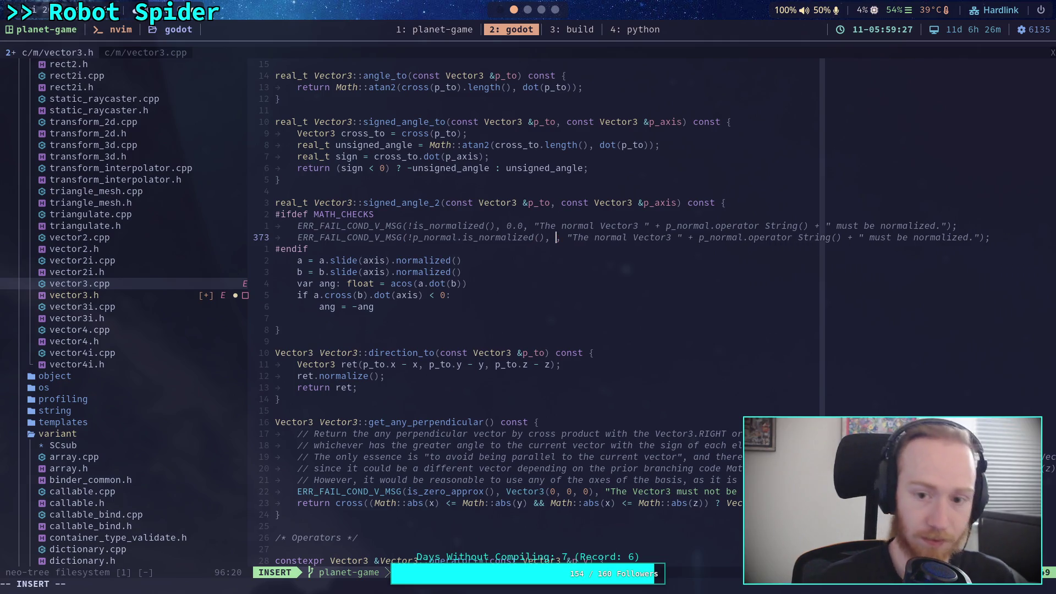
{"action": "type", "text": "0.0"}
{"action": "left_click", "coordinate": [457, 237]}
{"action": "key", "text": "BackSpace"}
{"action": "key", "text": "BackSpace"}
{"action": "key", "text": "BackSpace"}
{"action": "key", "text": "BackSpace"}
{"action": "type", "text": "to"}
{"action": "key", "text": "Right"}
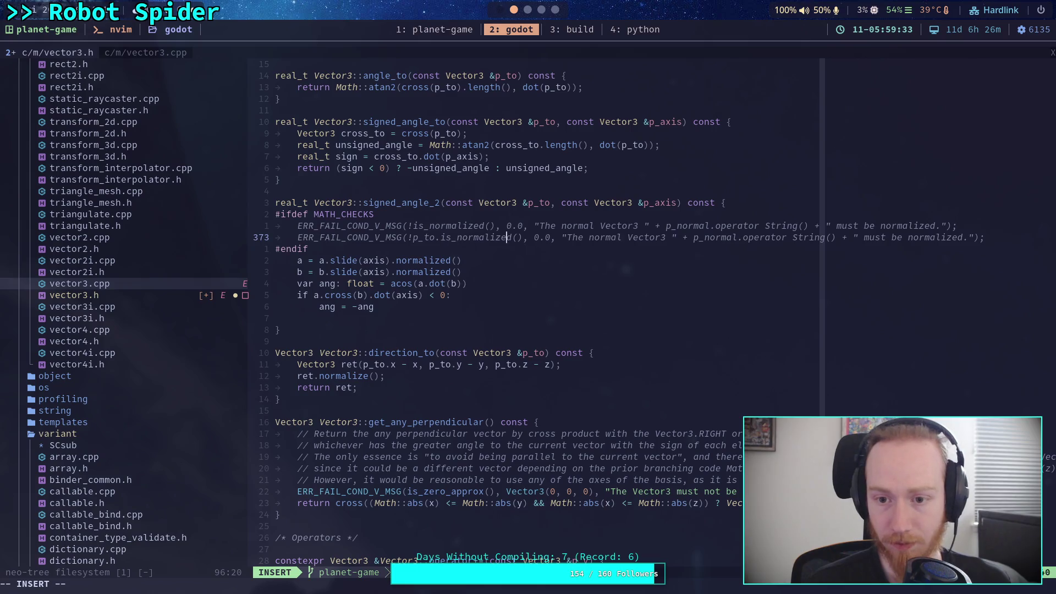
- Reword the first check's error message, deleting its p_normal reference
{"action": "key", "text": "Up"}
{"action": "key", "text": "Left"}
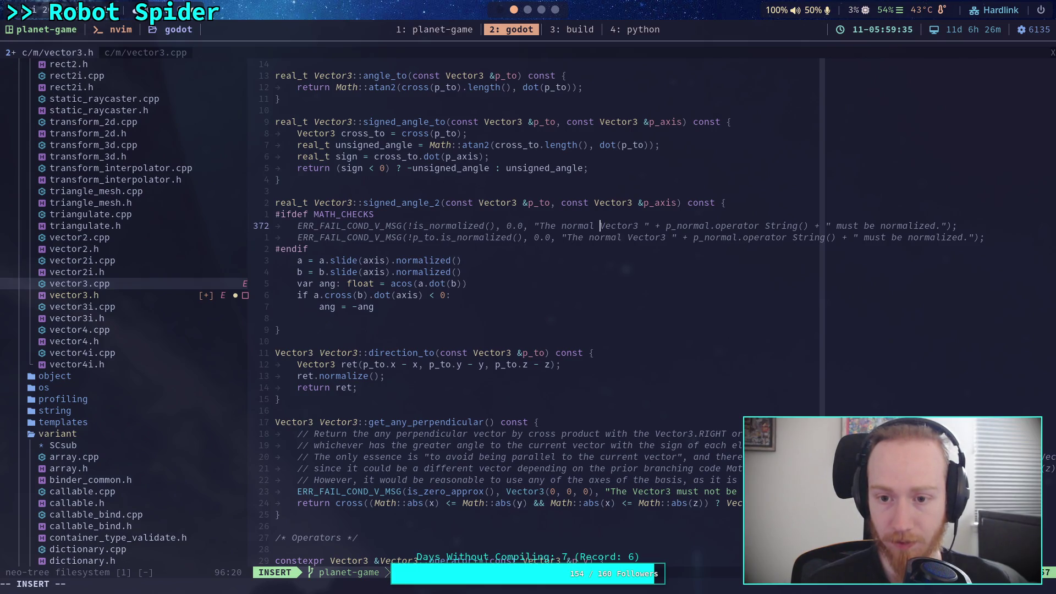
{"action": "key", "text": "Right"}
{"action": "left_click", "coordinate": [744, 226]}
{"action": "left_click", "coordinate": [705, 226]}
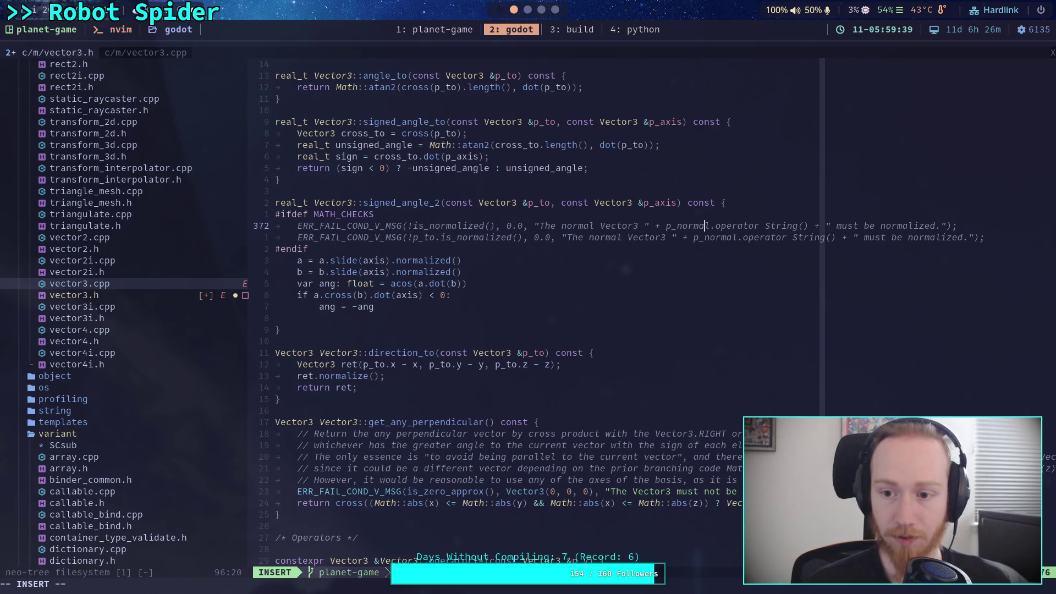
{"action": "left_click", "coordinate": [672, 225]}
{"action": "left_click", "coordinate": [590, 225]}
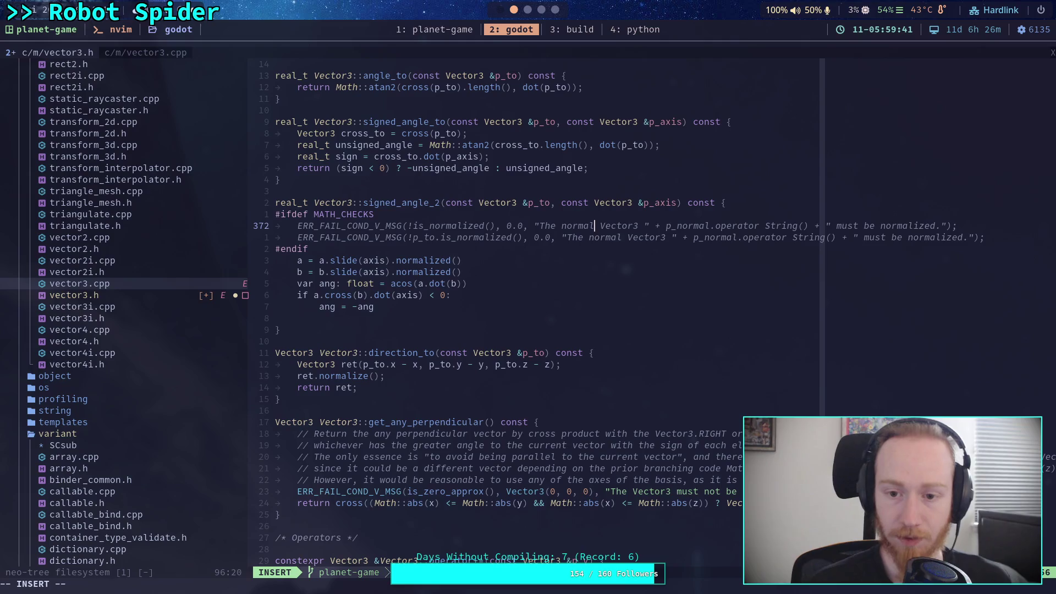
{"action": "key", "text": "ctrl+w"}
{"action": "key", "text": "ctrl+w"}
{"action": "type", "text": "This"}
{"action": "left_click", "coordinate": [637, 225]}
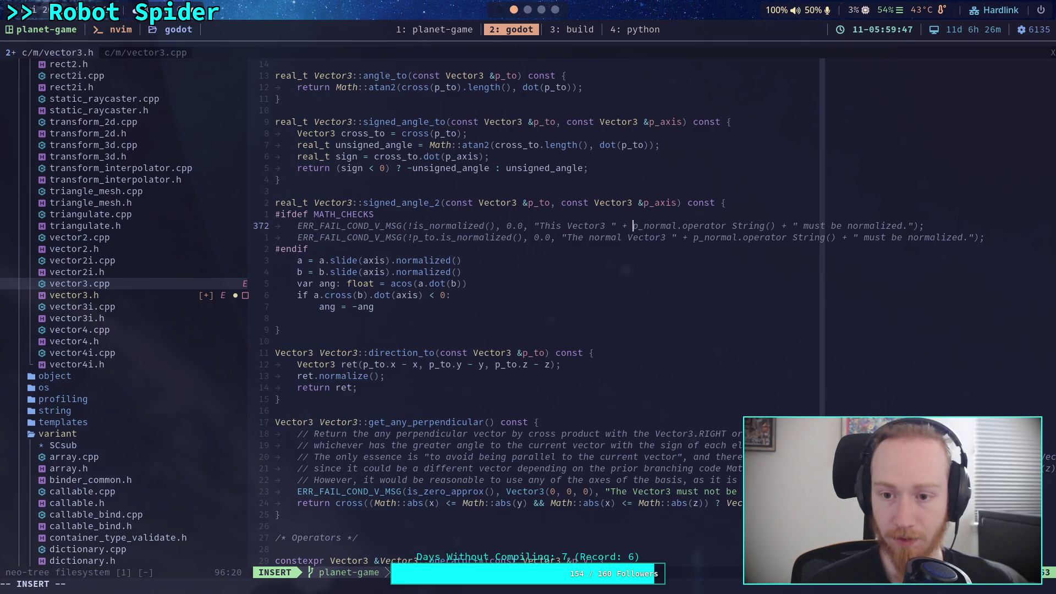
{"action": "key", "text": "BackSpace"}
{"action": "key", "text": "Delete"}
{"action": "key", "text": "Delete"}
{"action": "key", "text": "Delete"}
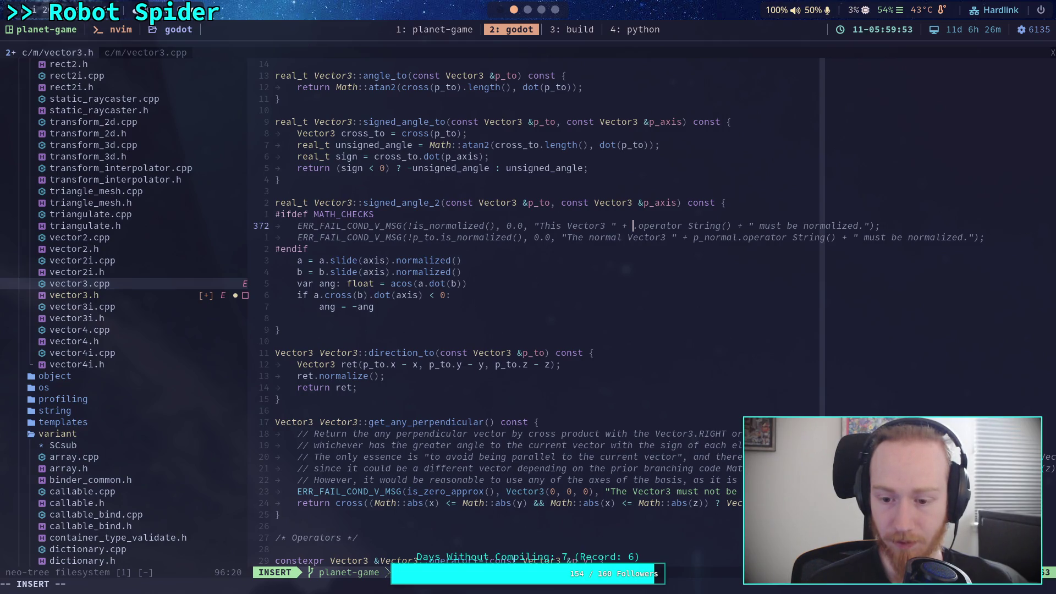
{"action": "key", "text": "Delete"}
{"action": "key", "text": "Left"}
{"action": "key", "text": "Left"}
{"action": "key", "text": "Left"}
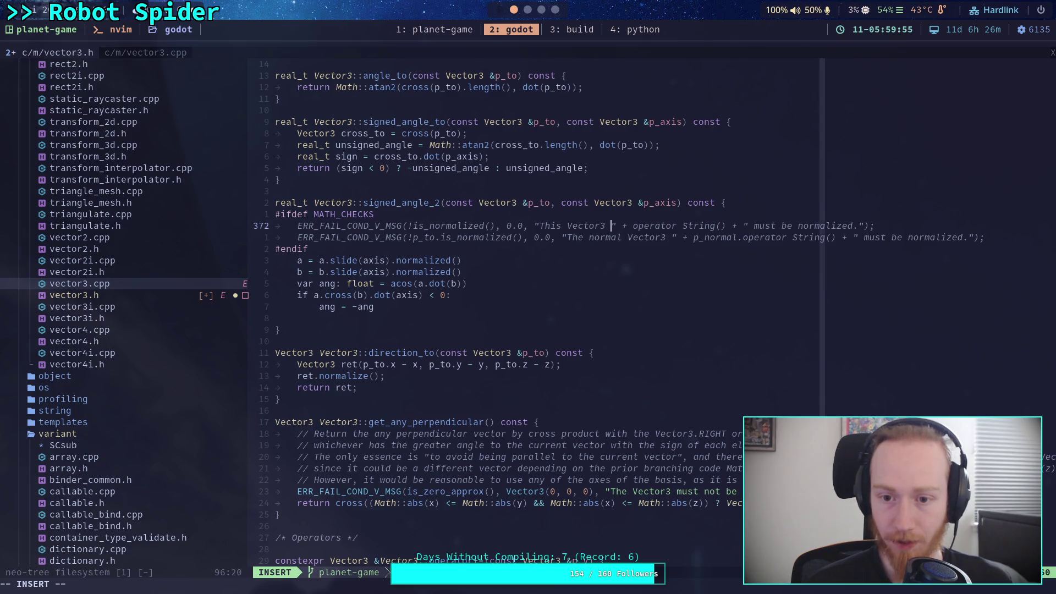
- Restore 'The' at the first message's start and remove its operator String part
{"action": "key", "text": "Left"}
{"action": "key", "text": "Left"}
{"action": "key", "text": "Left"}
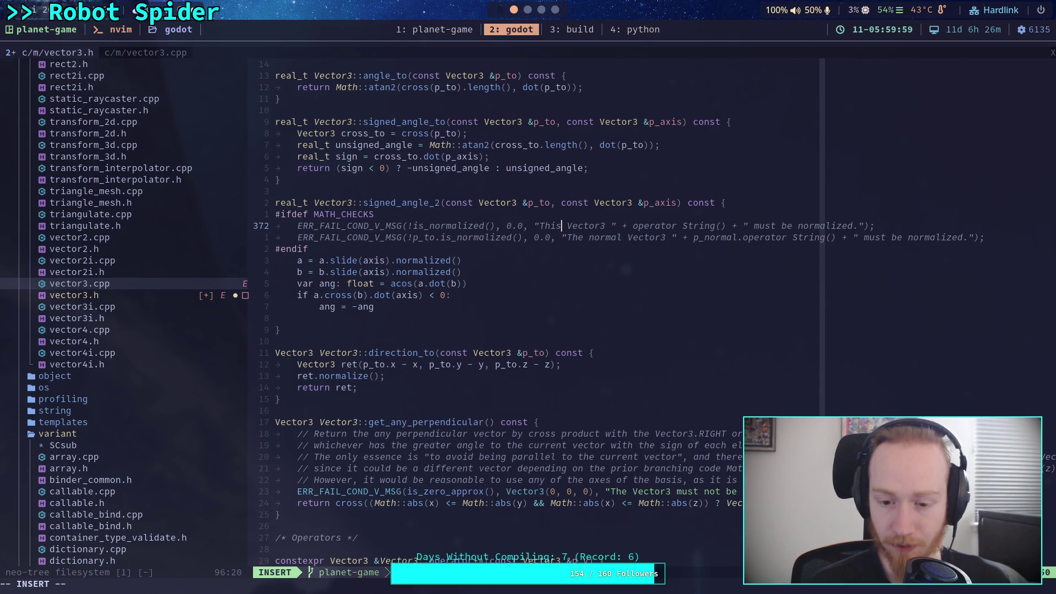
{"action": "key", "text": "BackSpace"}
{"action": "key", "text": "BackSpace"}
{"action": "key", "text": "BackSpace"}
{"action": "type", "text": "he"}
{"action": "key", "text": "Right"}
{"action": "key", "text": "Delete"}
{"action": "key", "text": "Delete"}
{"action": "key", "text": "Delete"}
- Make the second error message refer to p_to and add a line after #endif
{"action": "key", "text": "Down"}
{"action": "left_click", "coordinate": [539, 237]}
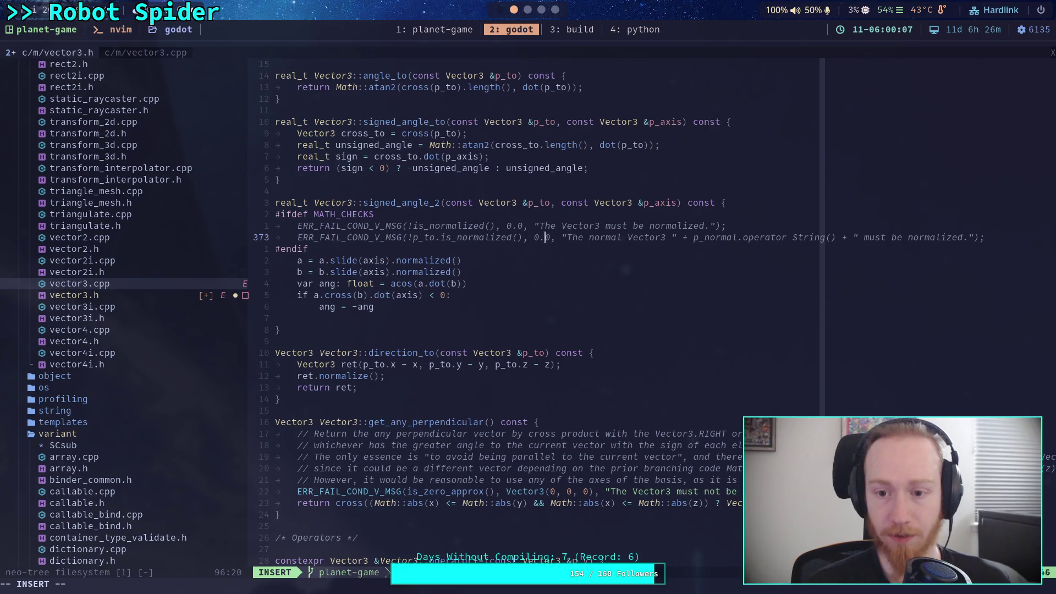
{"action": "key", "text": "Delete"}
{"action": "key", "text": "Delete"}
{"action": "key", "text": "Delete"}
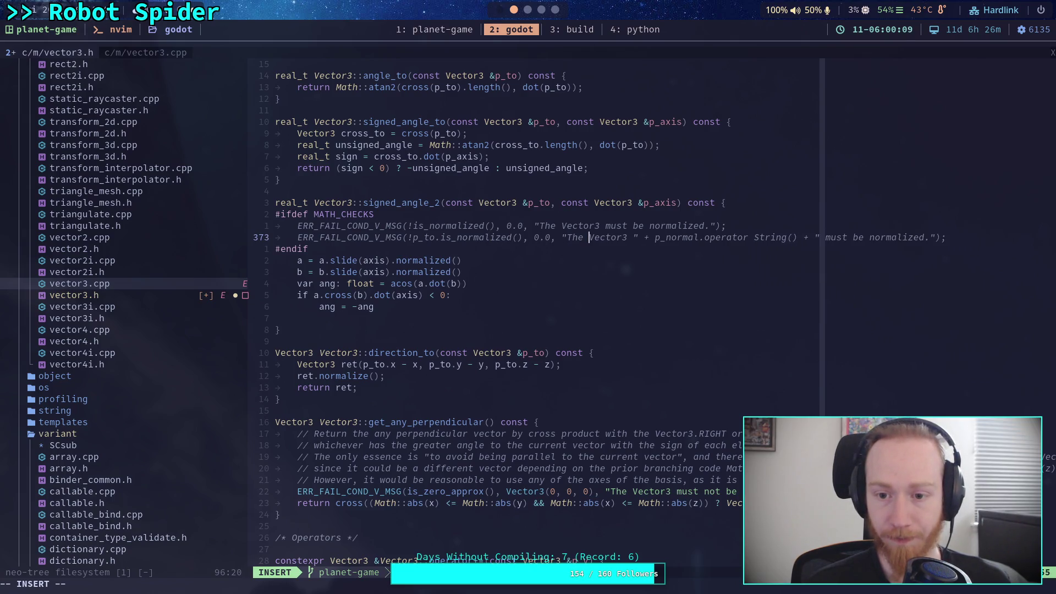
{"action": "key", "text": "Delete"}
{"action": "key", "text": "Delete"}
{"action": "key", "text": "Delete"}
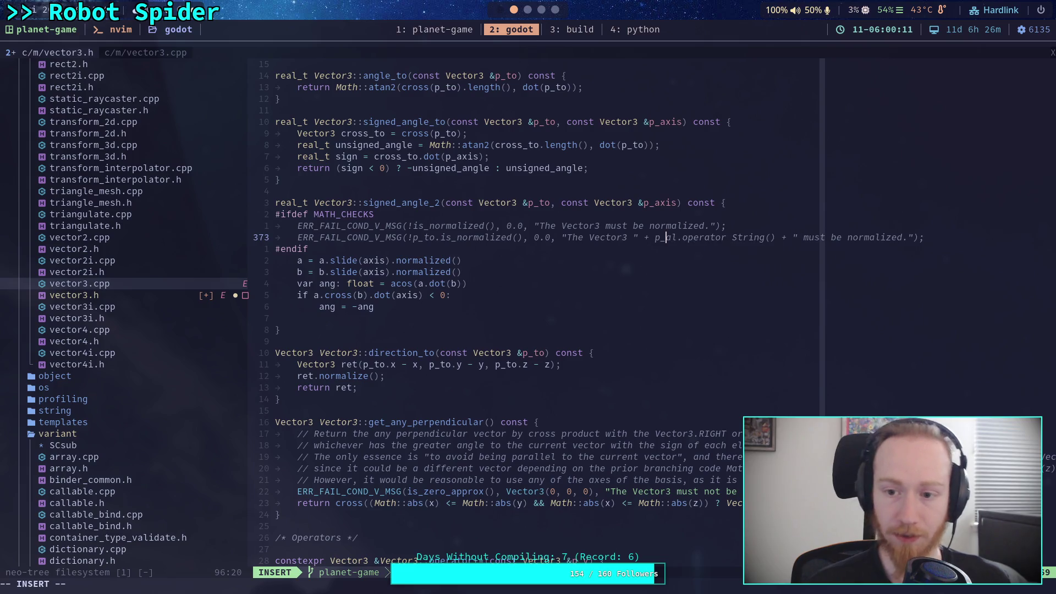
{"action": "type", "text": "to"}
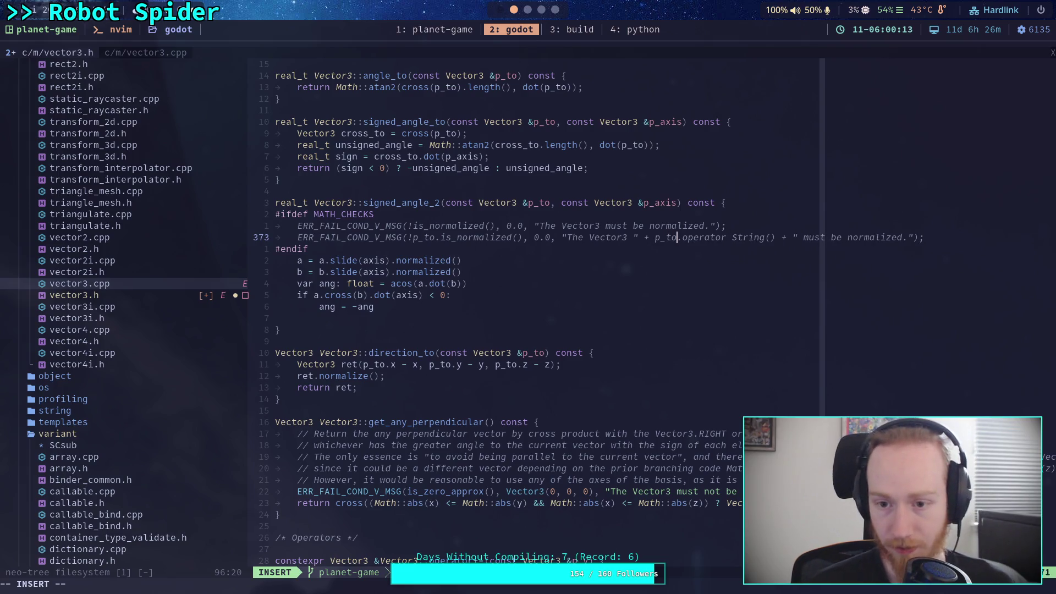
{"action": "left_click", "coordinate": [797, 237]}
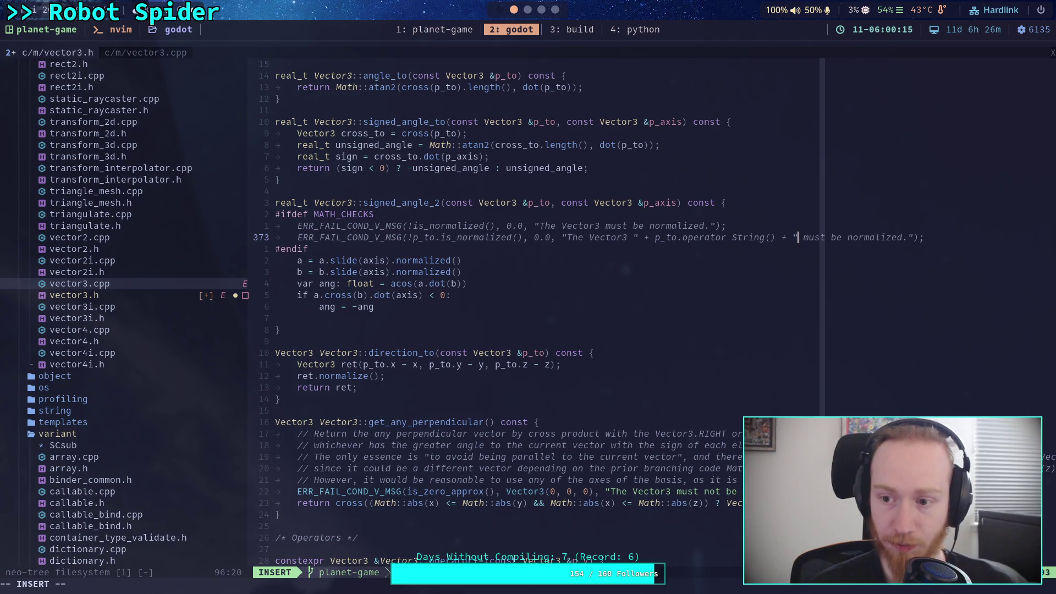
{"action": "key", "text": "Escape"}
{"action": "key", "text": "j"}
{"action": "key", "text": "o"}
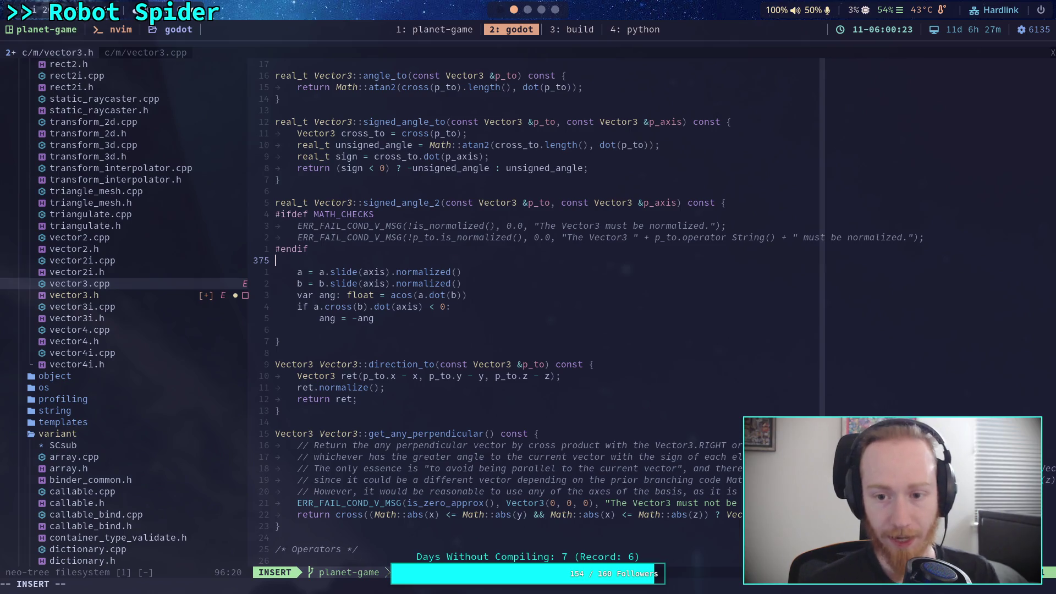
{"action": "key", "text": "Escape"}
{"action": "key", "text": "k"}
{"action": "key", "text": "k"}
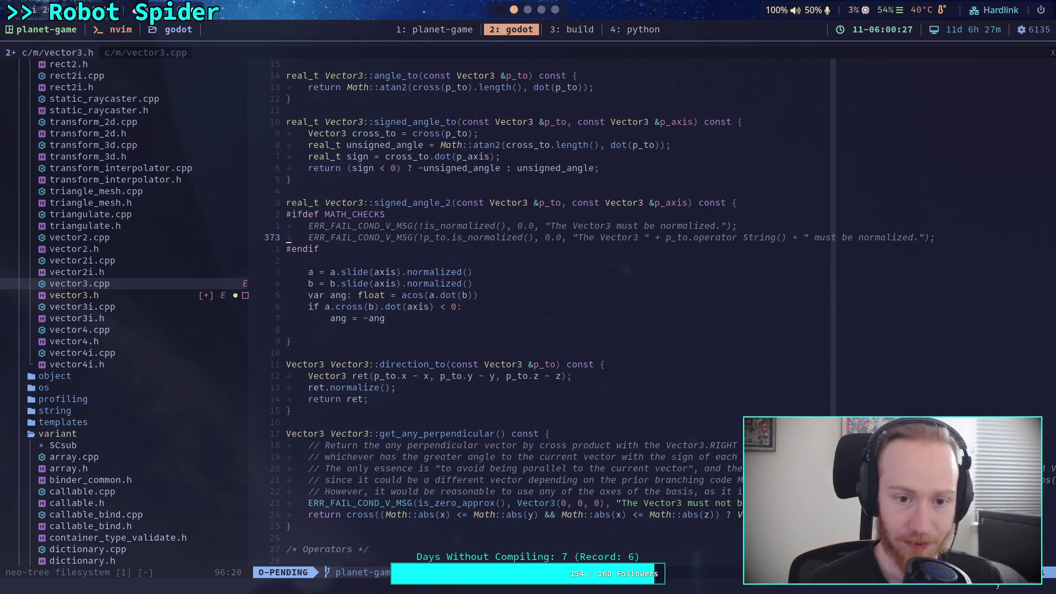
- Duplicate the p_to normalization check as a p_axis check, changing its message to p_axis
{"action": "key", "text": "y"}
{"action": "key", "text": "y"}
{"action": "key", "text": "p"}
{"action": "type", "text": "fSftcwax"}
{"action": "type", "text": "is"}
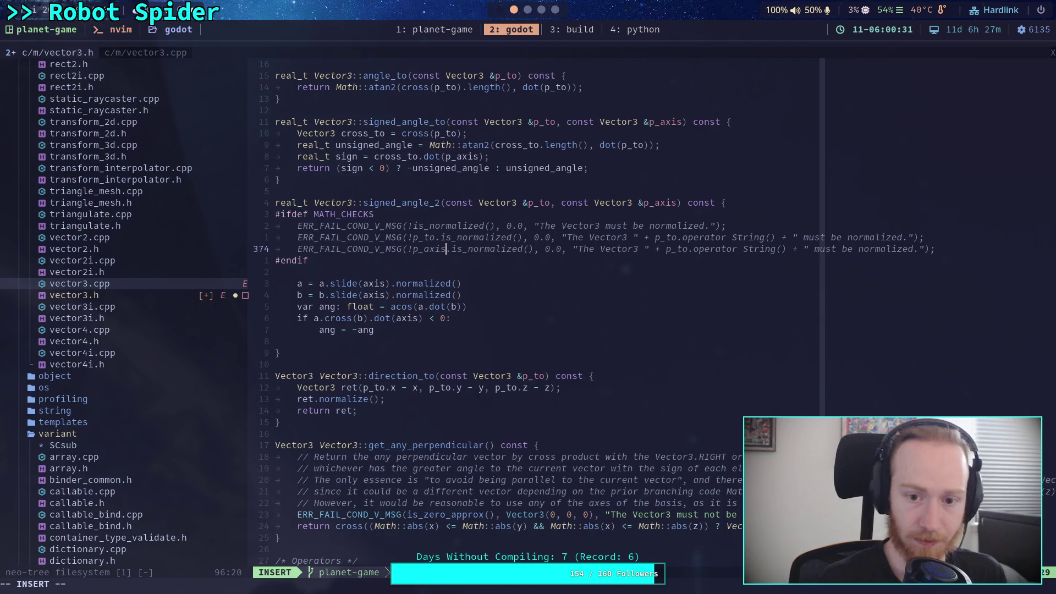
{"action": "left_click", "coordinate": [600, 249]}
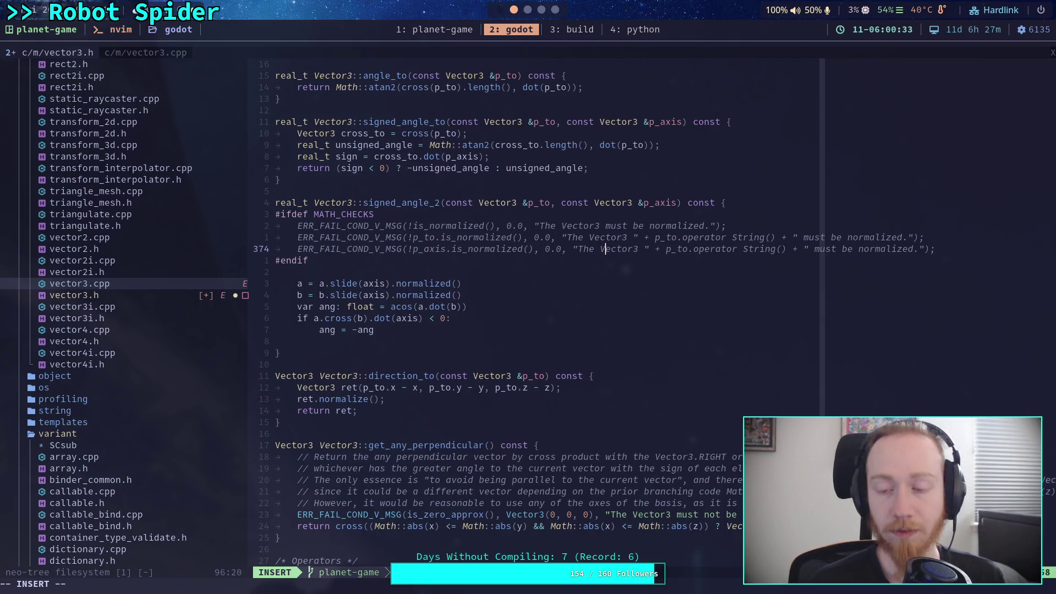
{"action": "key", "text": "Delete"}
{"action": "key", "text": "Delete"}
{"action": "key", "text": "Delete"}
{"action": "type", "text": "p_axis"}
- Label the two error messages 'to' and 'axis' before Vector3
{"action": "key", "text": "Left"}
{"action": "key", "text": "Left"}
{"action": "key", "text": "Left"}
{"action": "key", "text": "Up"}
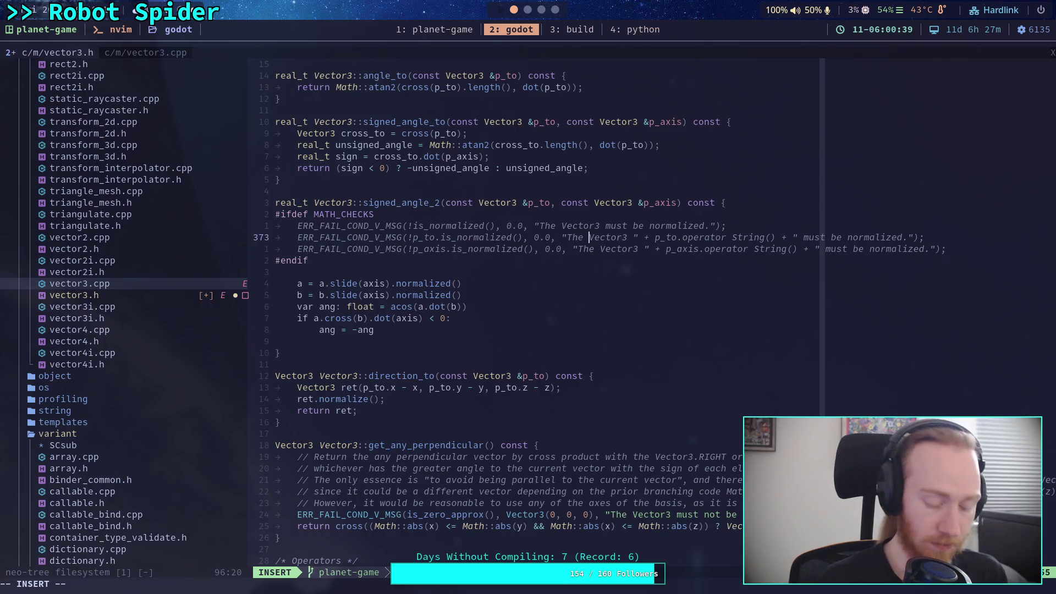
{"action": "type", "text": "to"}
{"action": "key", "text": "Left"}
{"action": "key", "text": "Left"}
{"action": "key", "text": "Left"}
{"action": "type", "text": "'"}
{"action": "key", "text": "Right"}
{"action": "key", "text": "Right"}
{"action": "type", "text": "'"}
{"action": "key", "text": "Down"}
{"action": "type", "text": "'axis'"}
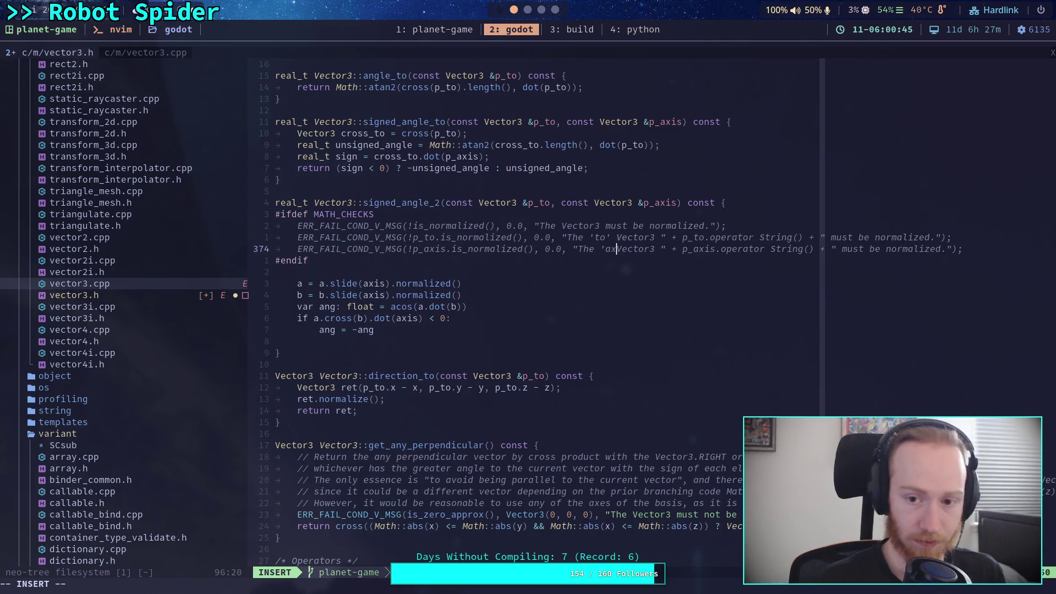
{"action": "key", "text": "Escape"}
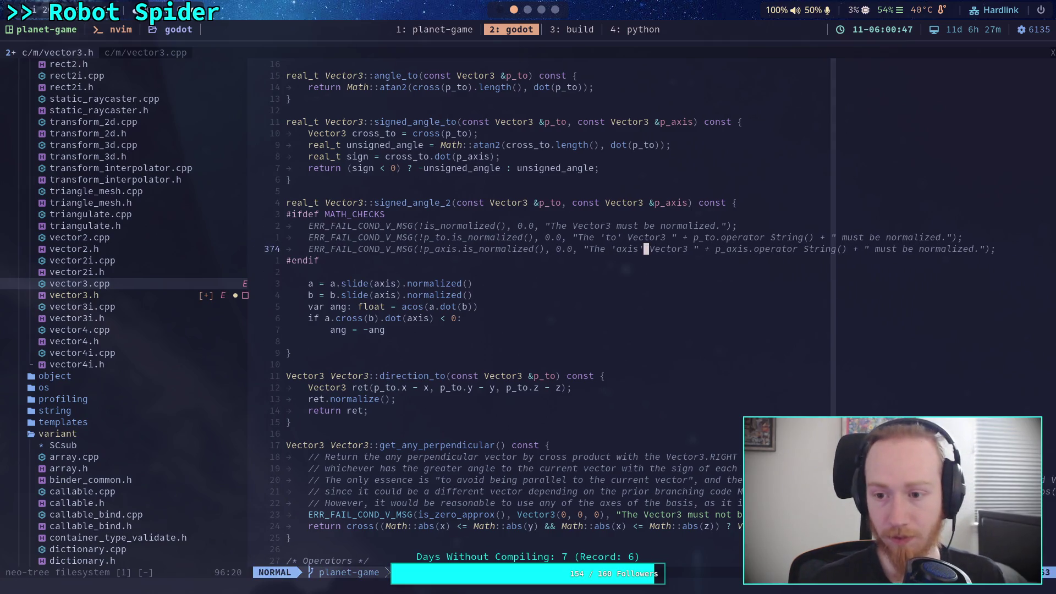
- Go to the empty line below #endif and start writing new code there
{"action": "key", "text": "f"}
{"action": "key", "text": "underscore"}
{"action": "key", "text": "j"}
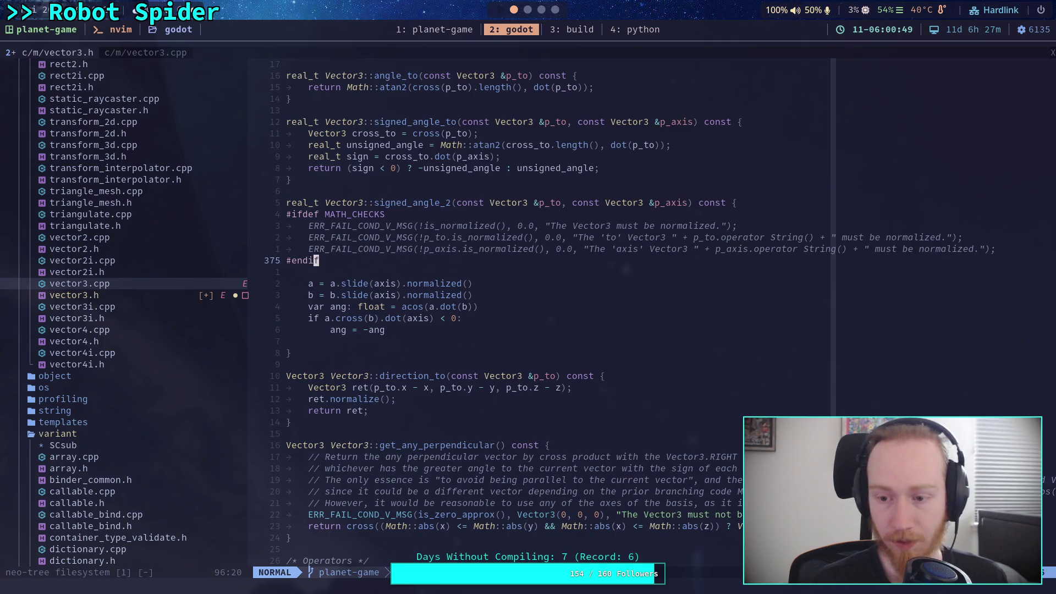
{"action": "key", "text": "j"}
{"action": "key", "text": "S"}
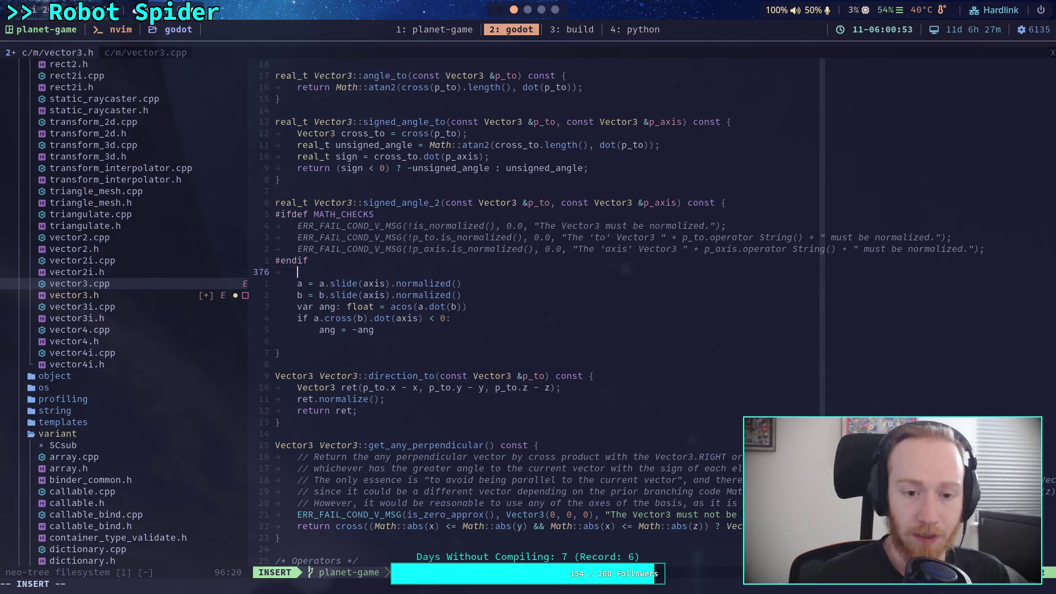
- Declare Vector3 a = slide(axis); and Vector3 b = p_to.slide(axis);
{"action": "type", "text": "Vector3"}
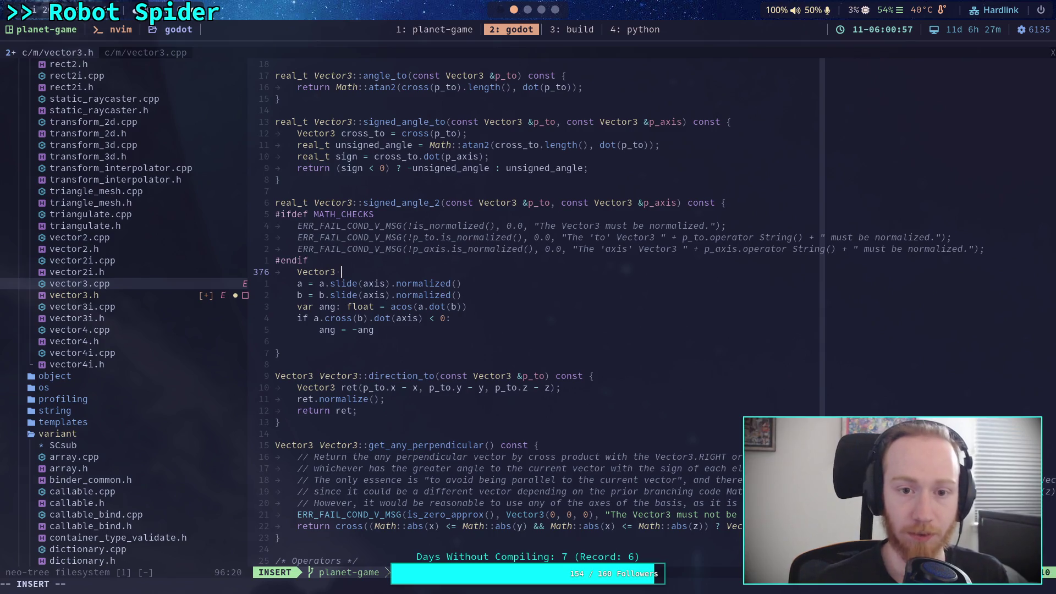
{"action": "type", "text": " a"}
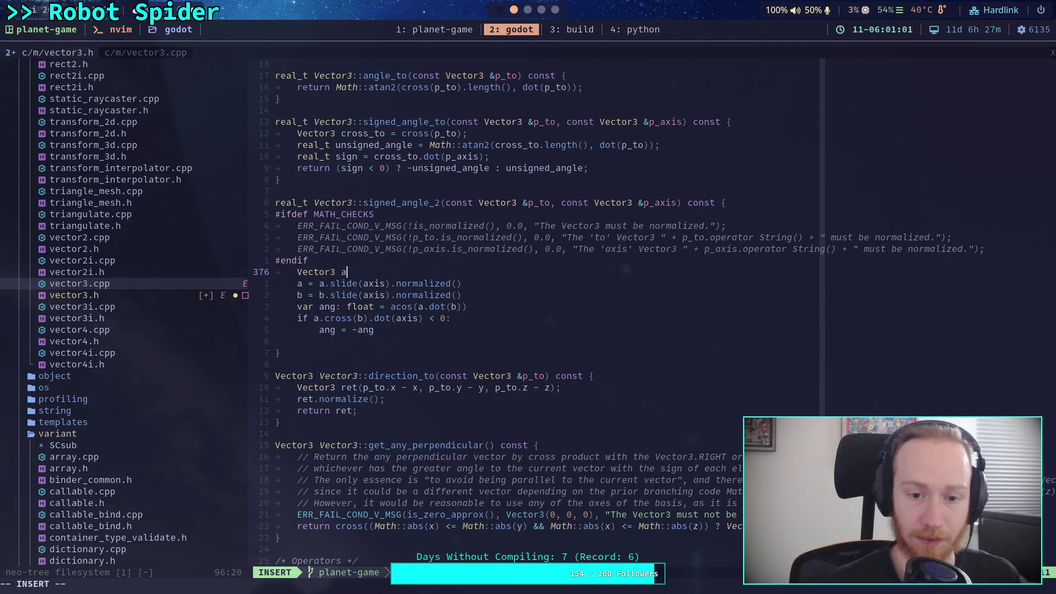
{"action": "type", "text": " = "}
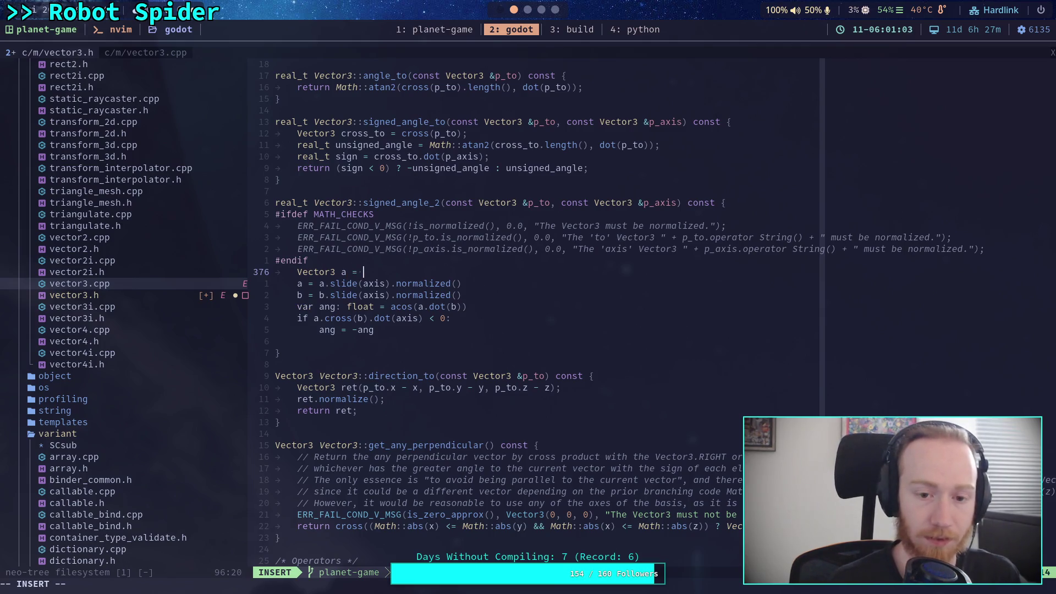
{"action": "type", "text": "slide("}
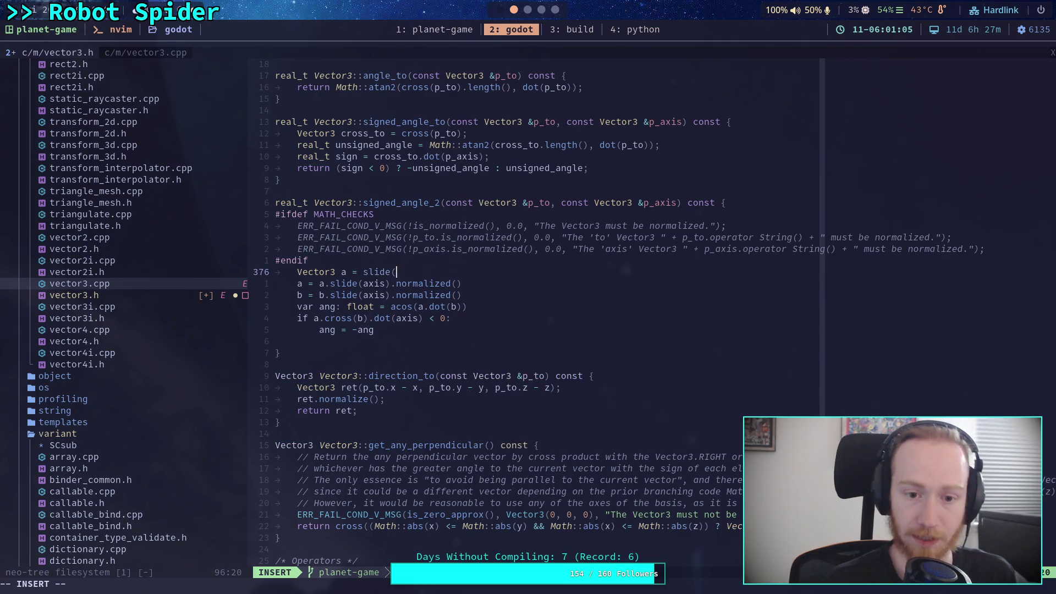
{"action": "type", "text": "axis)"}
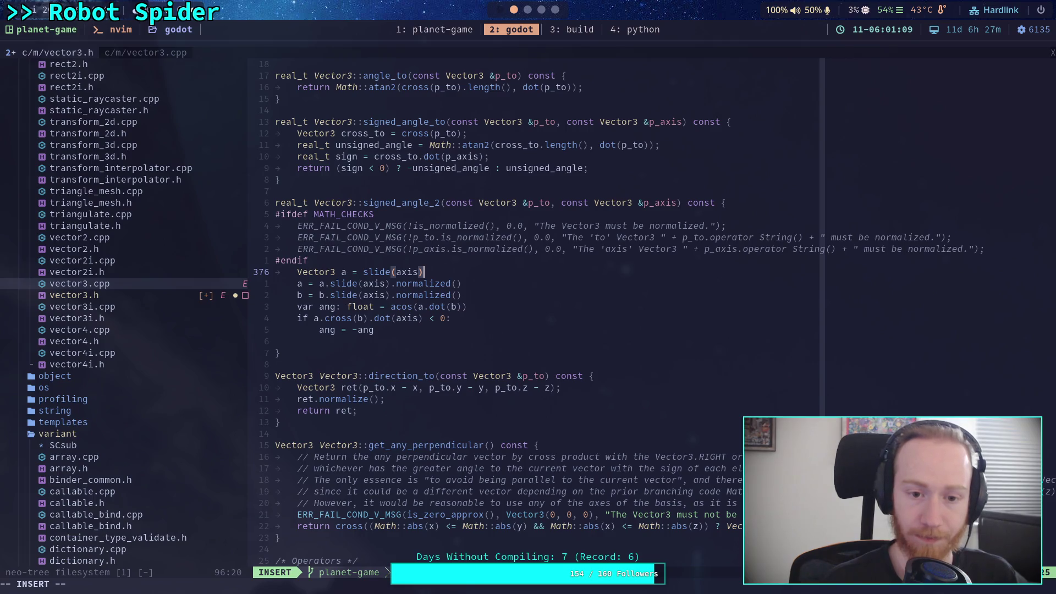
{"action": "key", "text": "Return"}
{"action": "key", "text": "BackSpace"}
{"action": "type", "text": ";"}
{"action": "key", "text": "Return"}
{"action": "type", "text": "Vector3 b = p"}
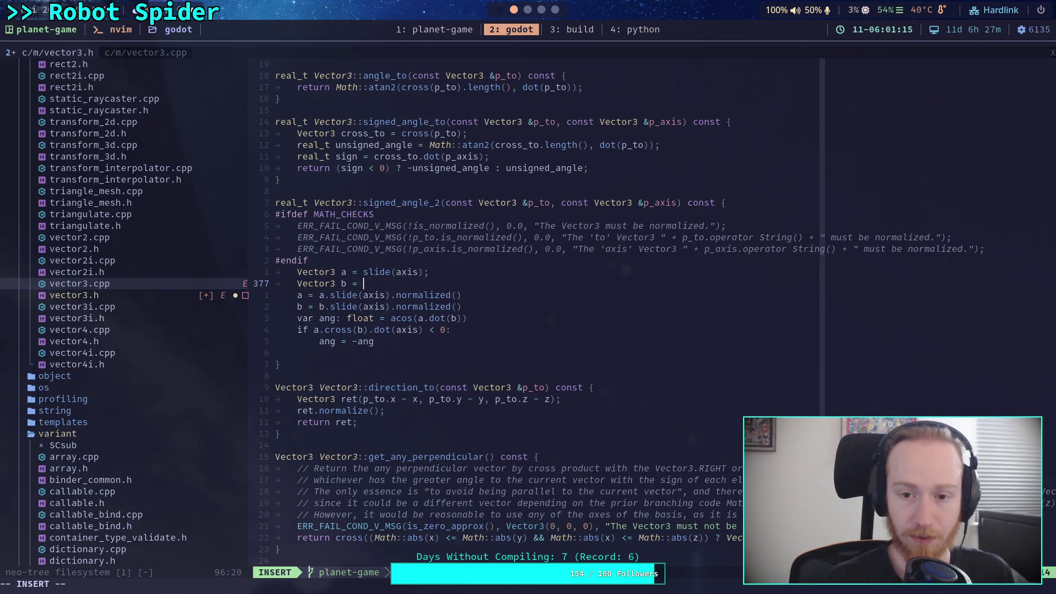
{"action": "type", "text": "_to."}
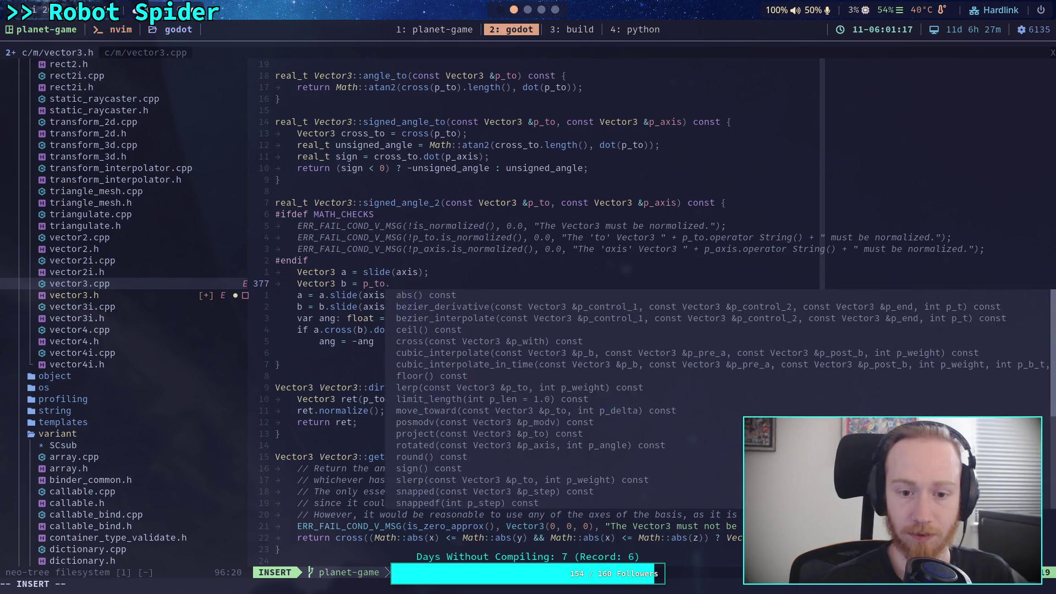
{"action": "type", "text": "slide(axis);"}
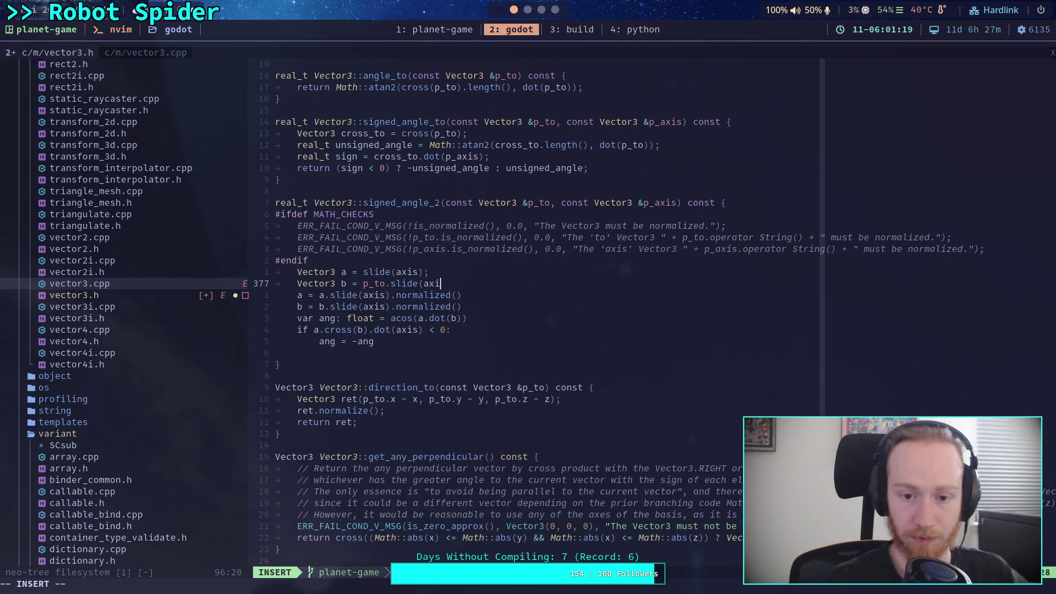
{"action": "key", "text": "Return"}
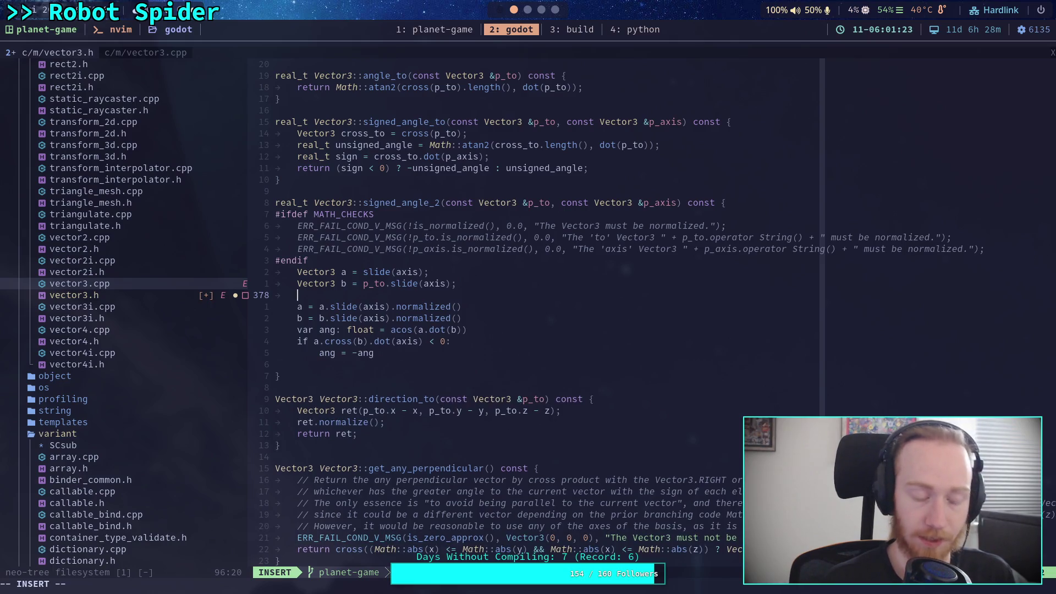
- Insert an if (a.is_zero_approx()) guard returning 0.0 above the b declaration
{"action": "left_click", "coordinate": [298, 283]}
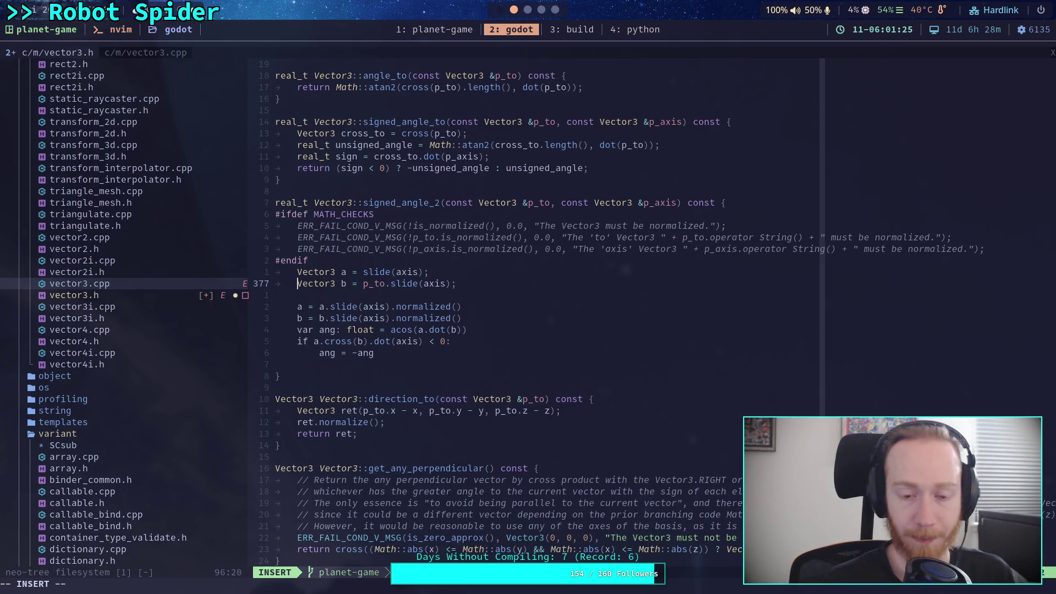
{"action": "left_click", "coordinate": [277, 295]}
{"action": "left_click", "coordinate": [297, 283]}
{"action": "key", "text": "Return"}
{"action": "key", "text": "Return"}
{"action": "key", "text": "Up"}
{"action": "key", "text": "Up"}
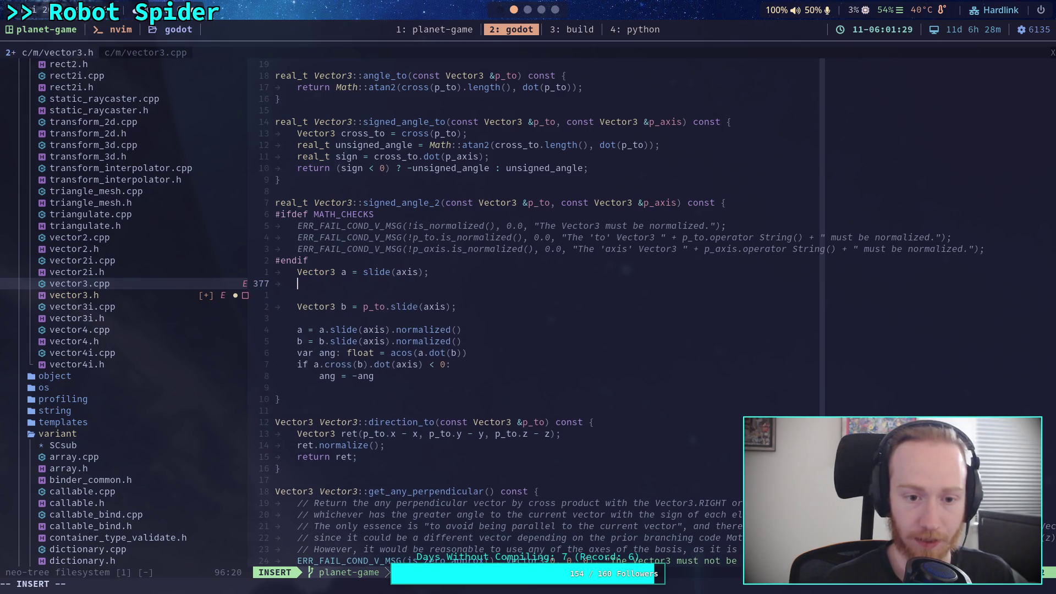
{"action": "type", "text": "if "}
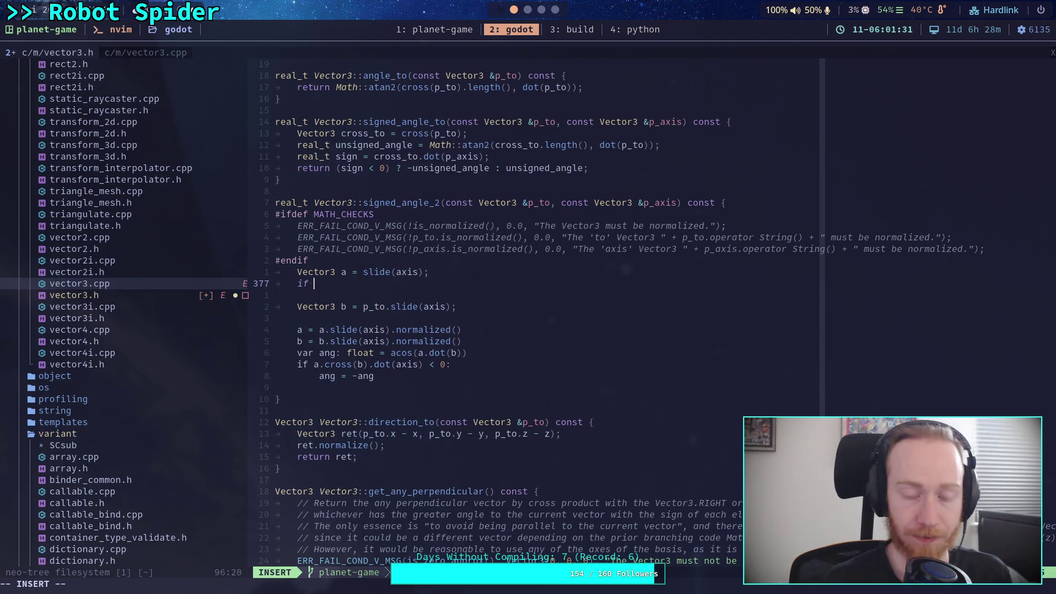
{"action": "type", "text": "(a.is_"}
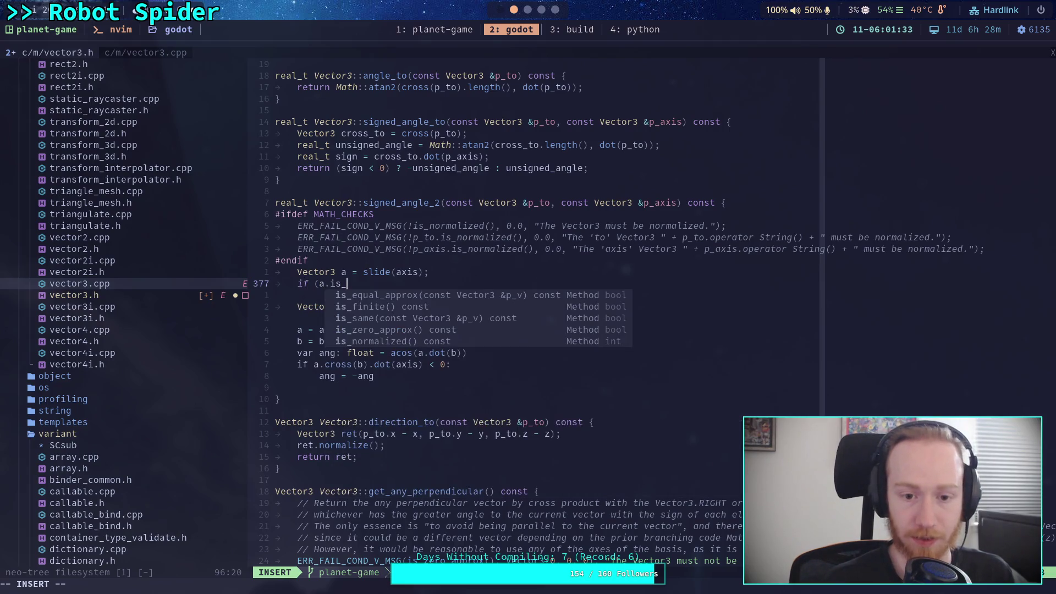
{"action": "type", "text": "ze"}
{"action": "key", "text": "Tab"}
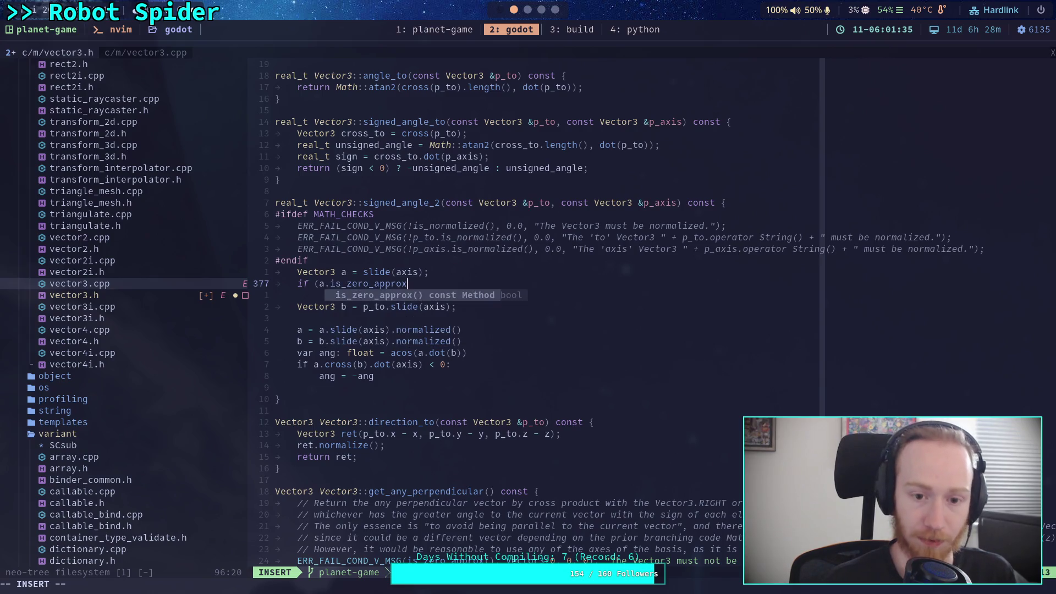
{"action": "key", "text": "shift+Tab"}
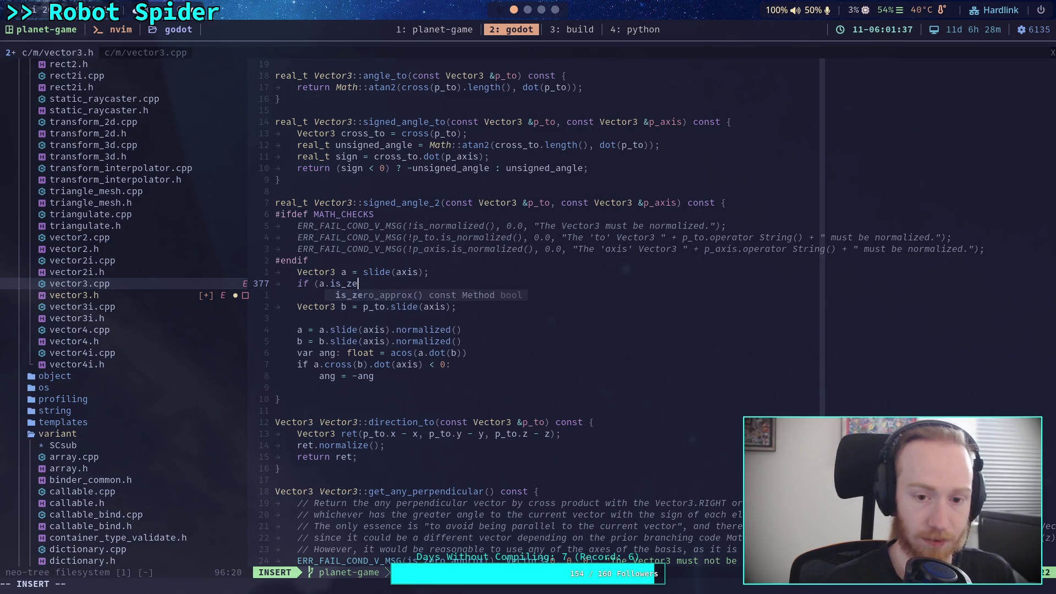
{"action": "key", "text": "Tab"}
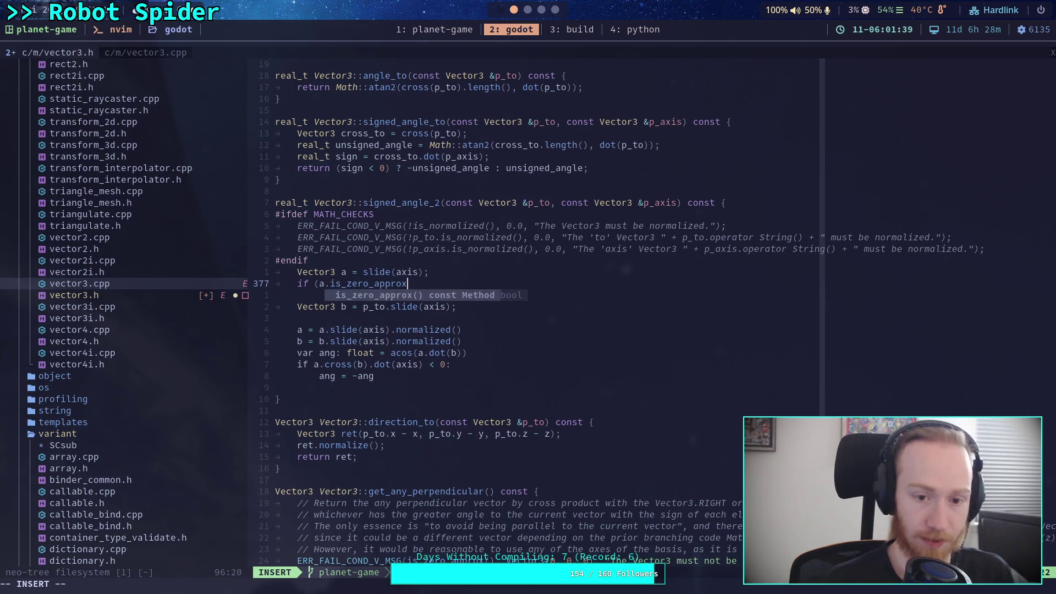
{"action": "type", "text": "()) "}
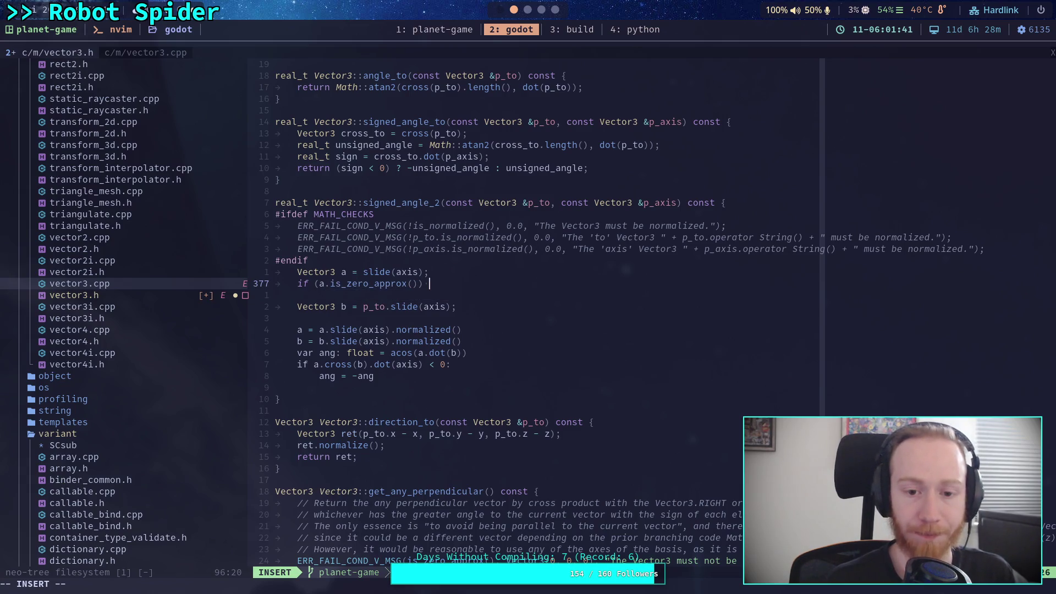
{"action": "type", "text": "{"}
{"action": "key", "text": "Return"}
{"action": "type", "text": "return 0.0;"}
{"action": "key", "text": "Return"}
{"action": "type", "text": "}"}
- Add an if (b.is_zero_approx()) guard returning 0.0 below the b declaration
{"action": "key", "text": "Down"}
{"action": "key", "text": "Down"}
{"action": "key", "text": "Return"}
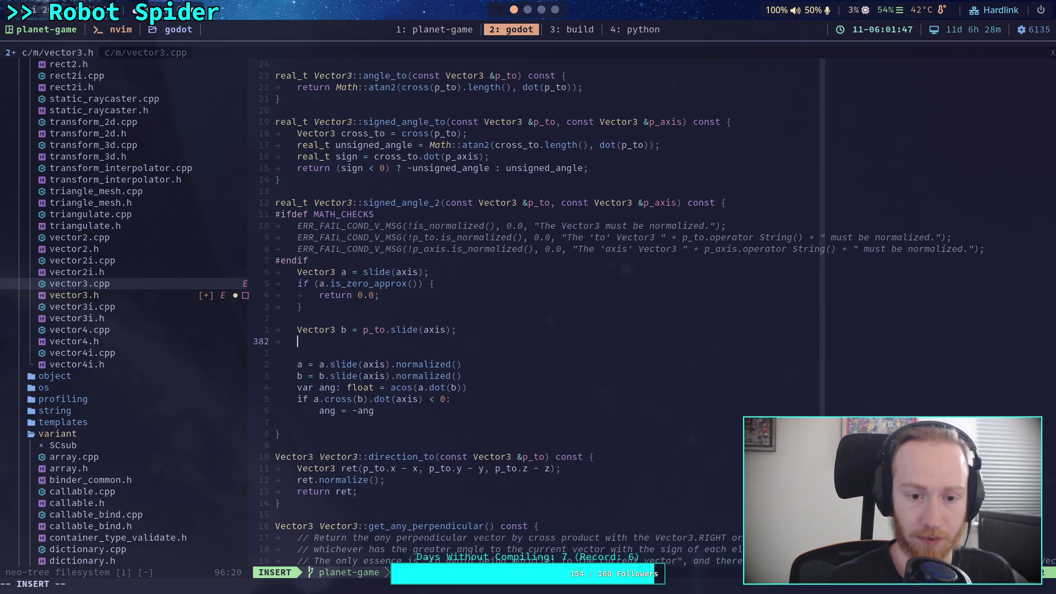
{"action": "type", "text": "if (b.is_finite"}
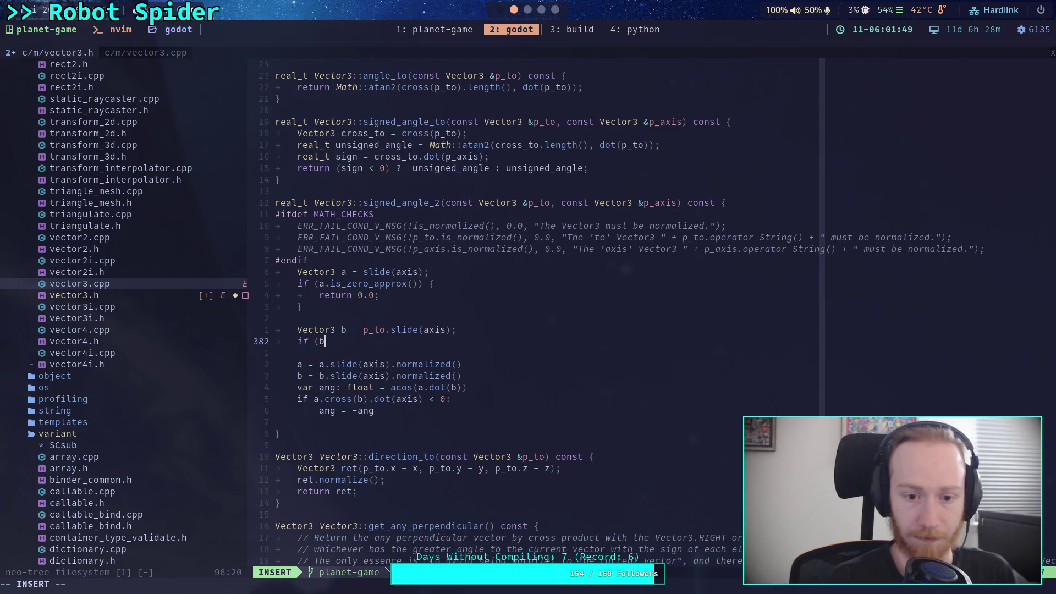
{"action": "key", "text": "Tab"}
{"action": "key", "text": "Tab"}
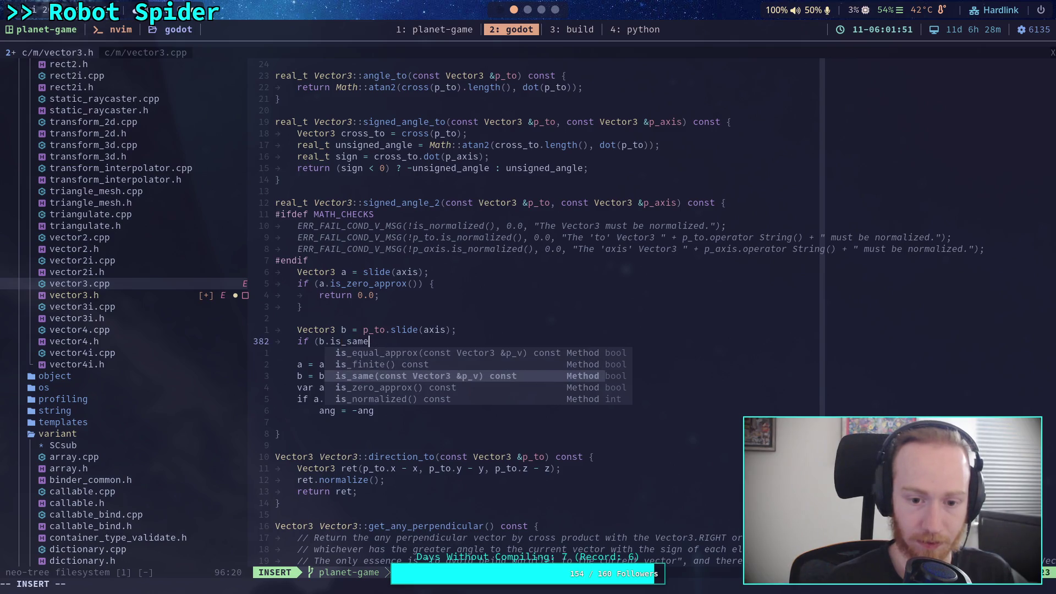
{"action": "key", "text": "Return"}
{"action": "type", "text": ") {"}
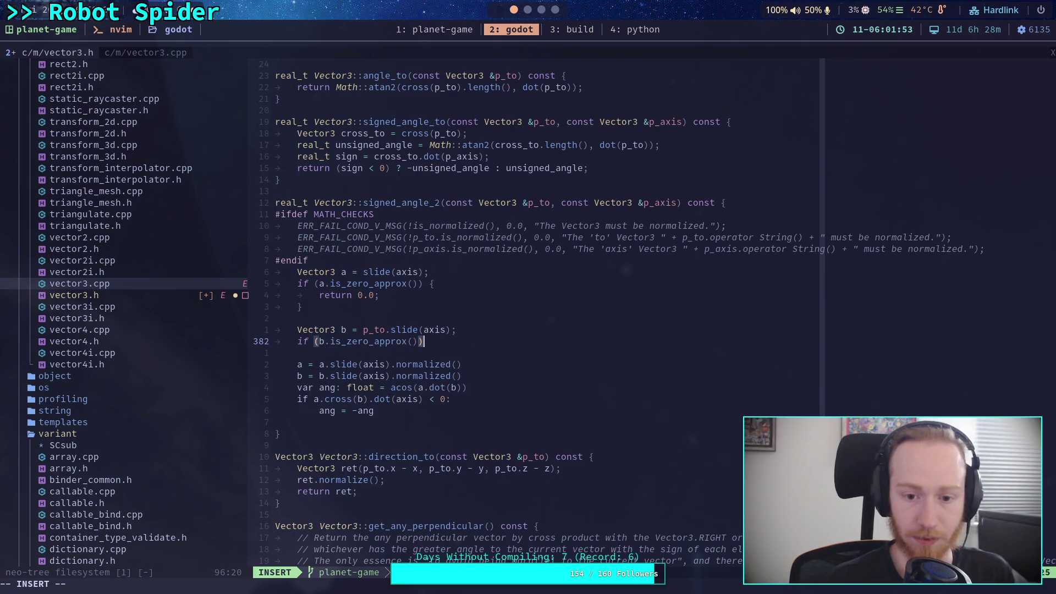
{"action": "key", "text": "Return"}
{"action": "type", "text": "return 0.0;"}
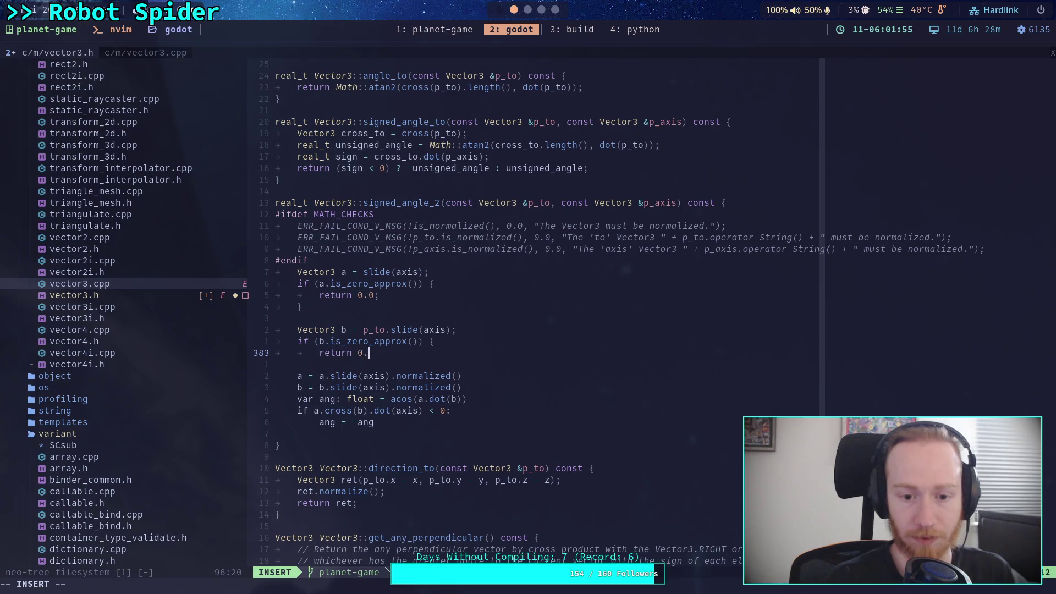
{"action": "key", "text": "Return"}
{"action": "type", "text": "}"}
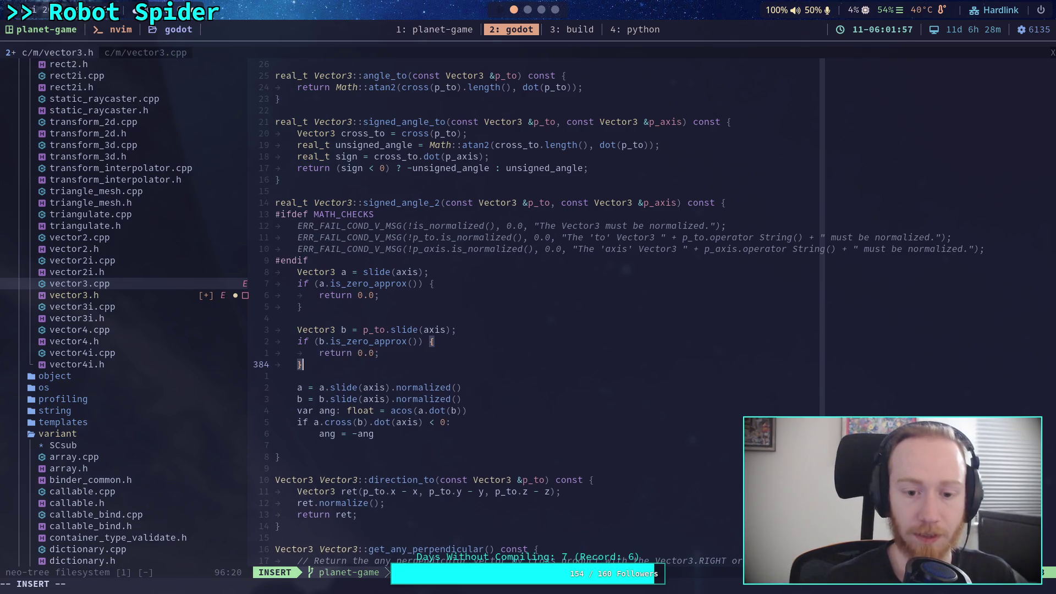
{"action": "key", "text": "Return"}
{"action": "key", "text": "Return"}
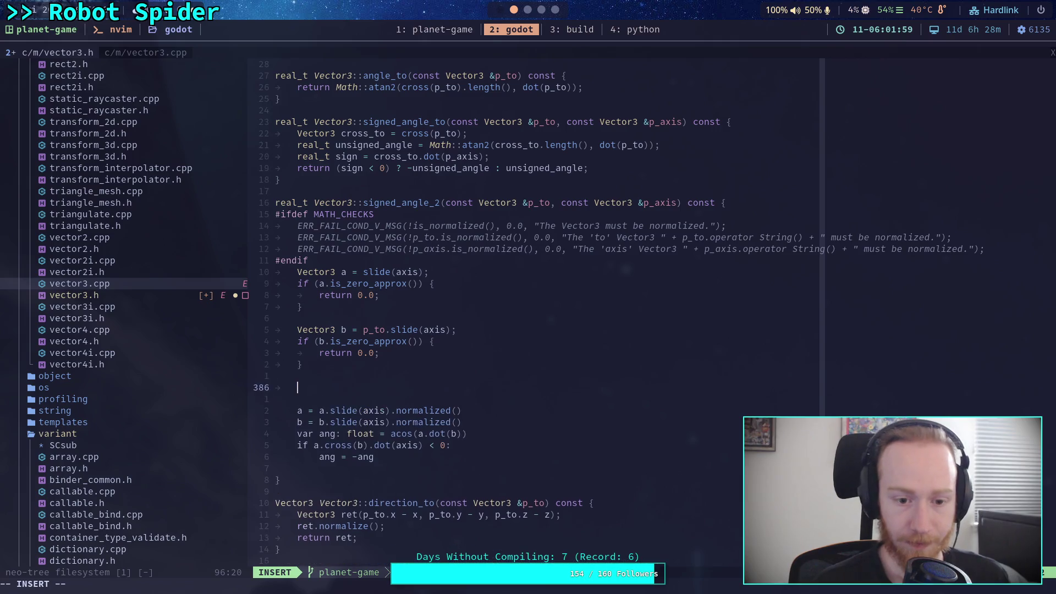
- Write a = a.normalize(); on the line after the b guard and leave insert mode
{"action": "type", "text": "a = a.nor"}
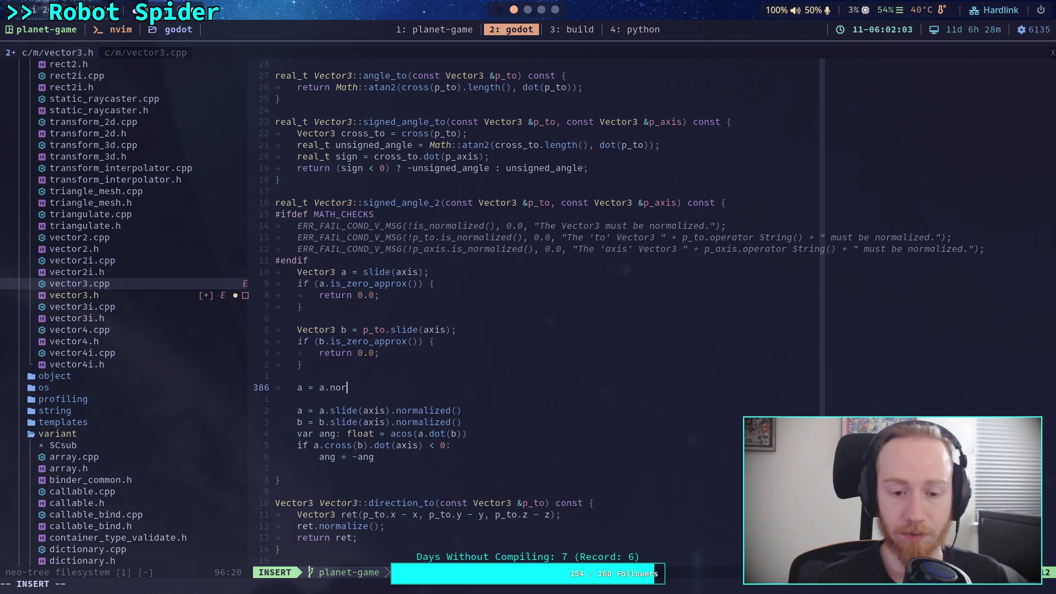
{"action": "type", "text": "mal"}
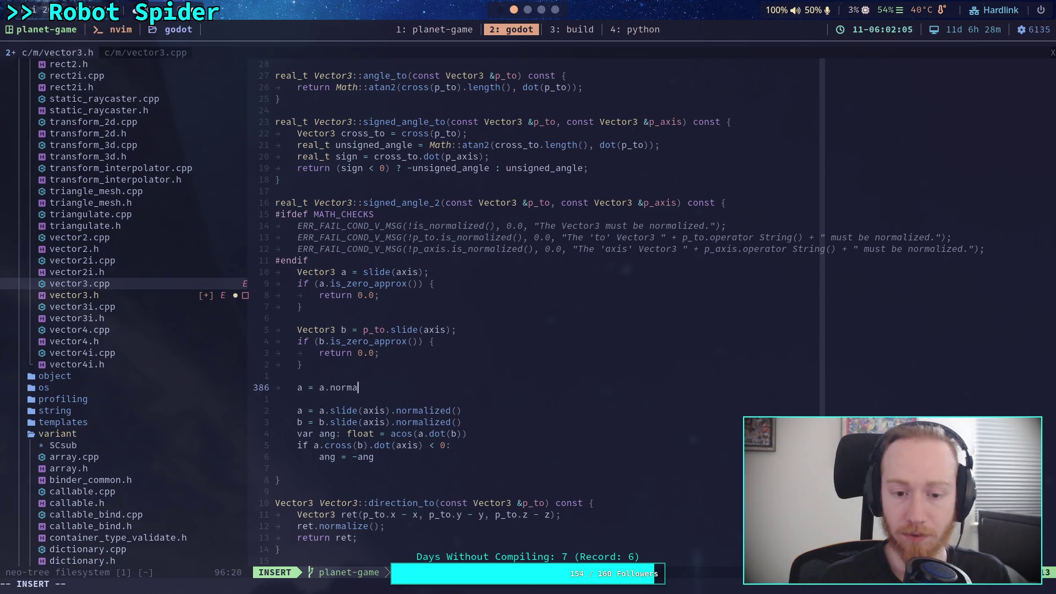
{"action": "type", "text": "ize()"}
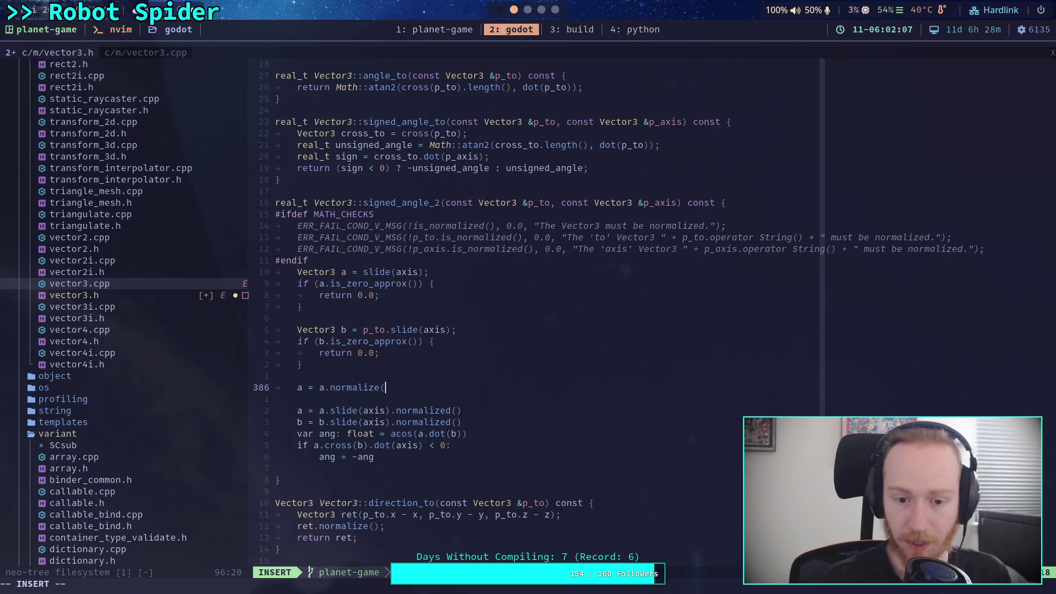
{"action": "key", "text": "Escape"}
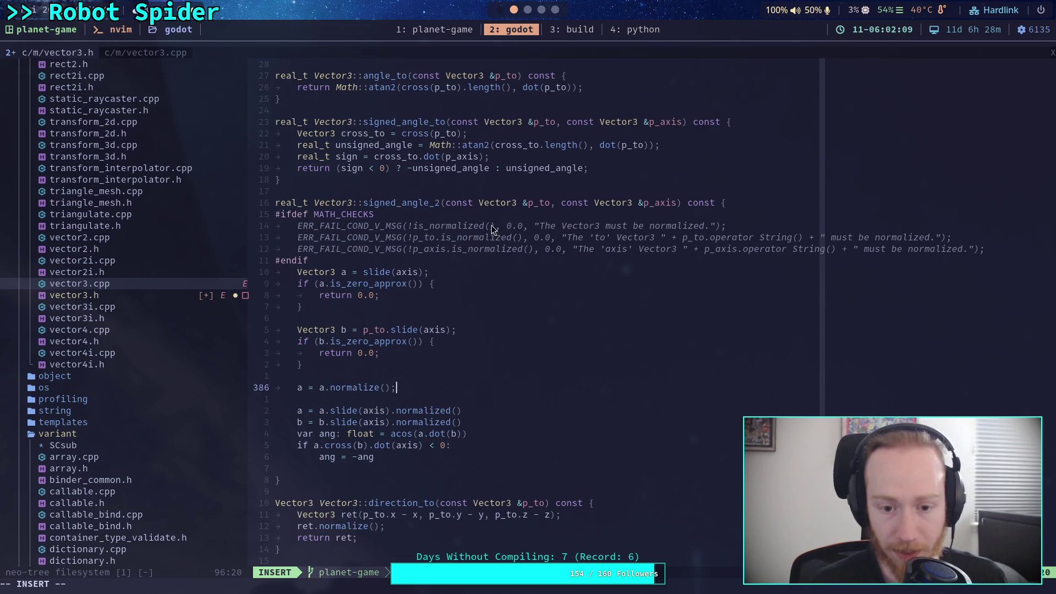
{"action": "scroll", "coordinate": [504, 352], "scroll_direction": "up", "scroll_amount": 15}
{"action": "scroll", "coordinate": [504, 352], "scroll_direction": "up", "scroll_amount": 20}
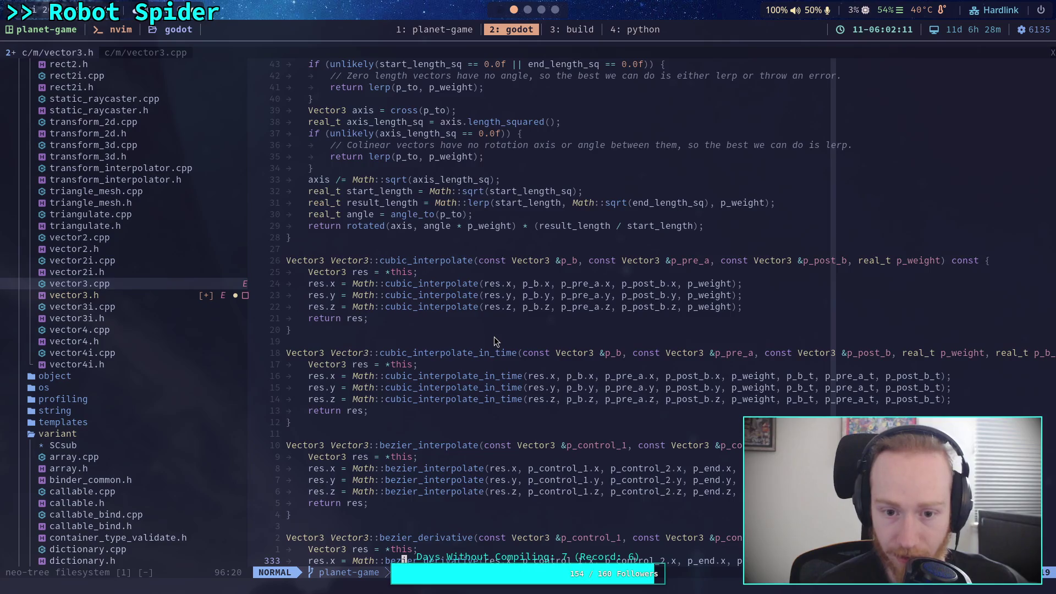
{"action": "scroll", "coordinate": [494, 337], "scroll_direction": "up", "scroll_amount": 20}
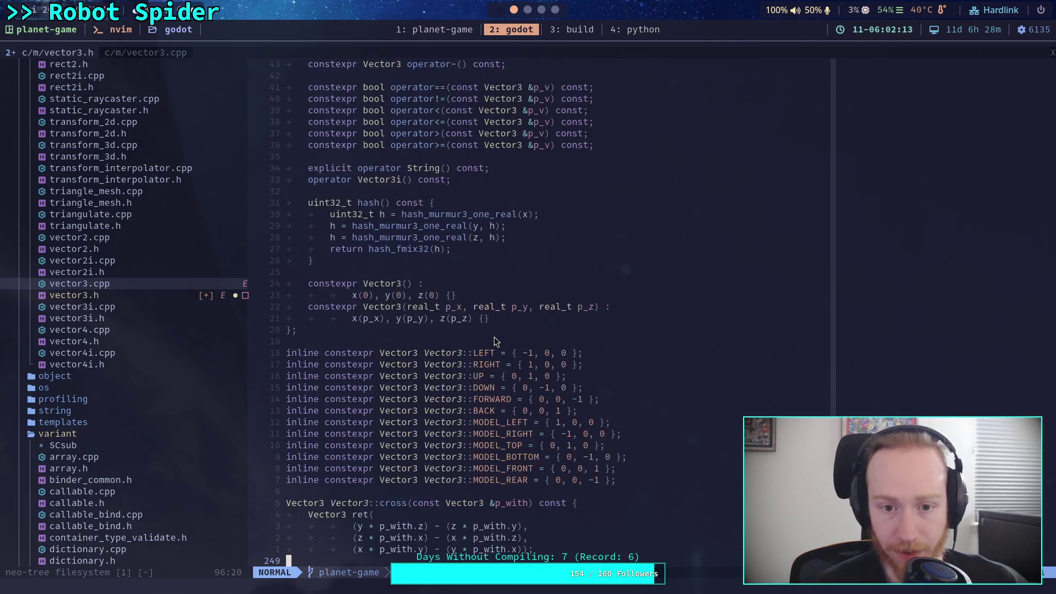
{"action": "scroll", "coordinate": [495, 341], "scroll_direction": "up", "scroll_amount": 9}
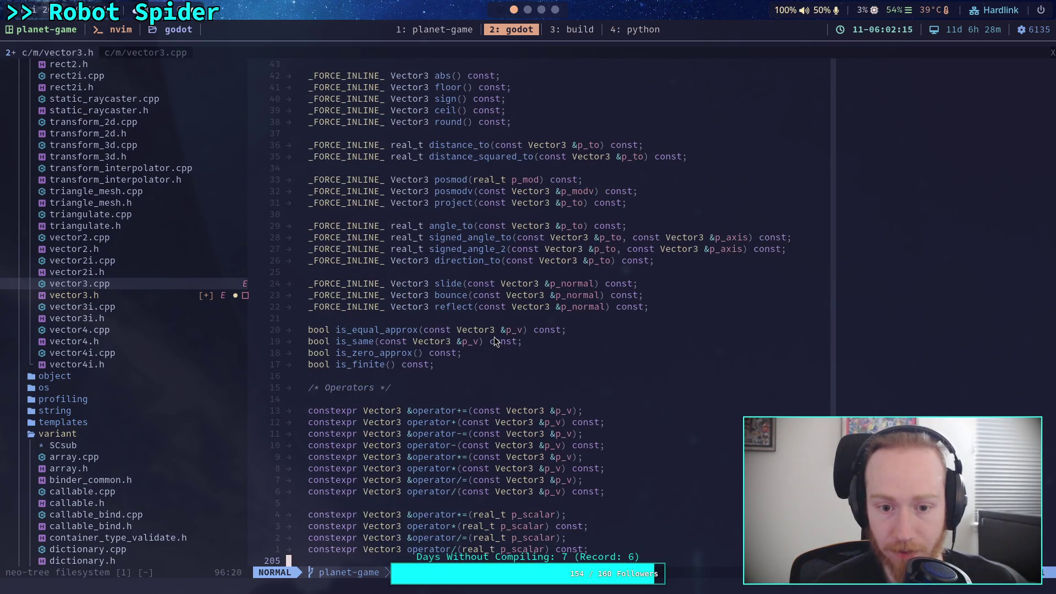
{"action": "scroll", "coordinate": [494, 342], "scroll_direction": "up", "scroll_amount": 5}
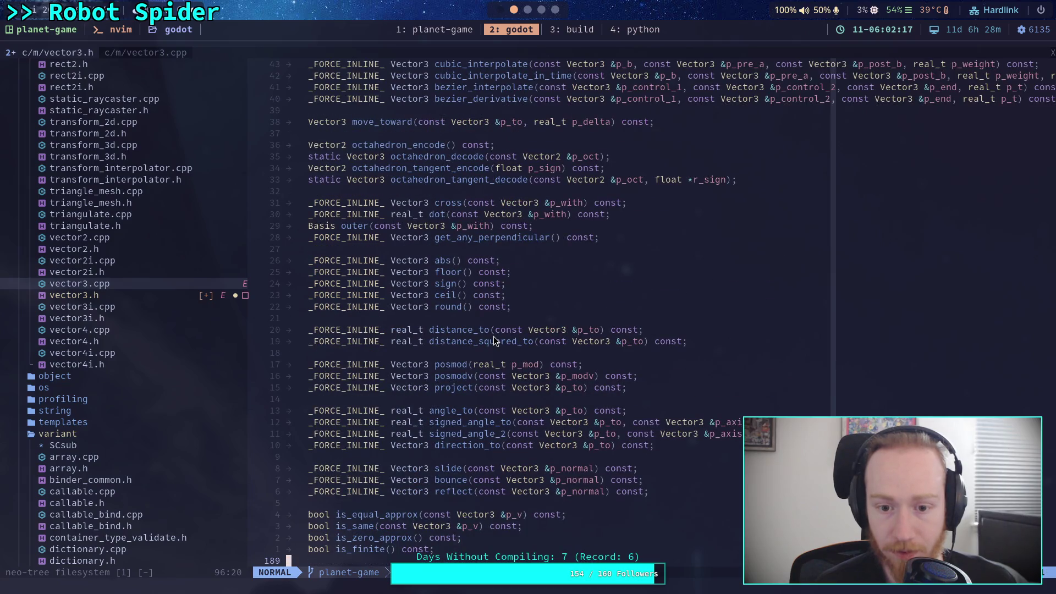
{"action": "scroll", "coordinate": [493, 339], "scroll_direction": "up", "scroll_amount": 5}
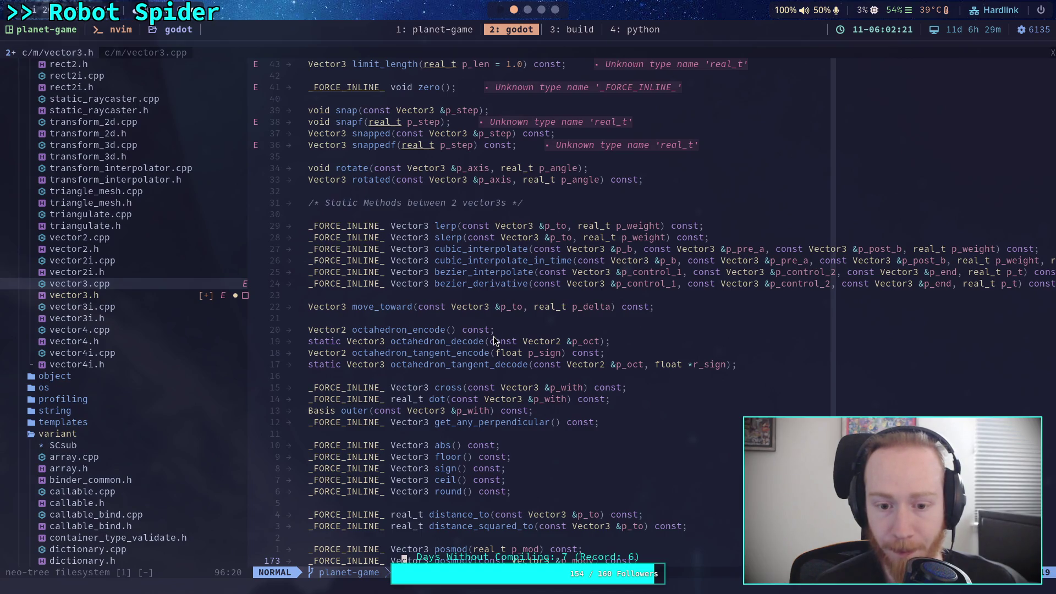
{"action": "scroll", "coordinate": [495, 342], "scroll_direction": "up", "scroll_amount": 4}
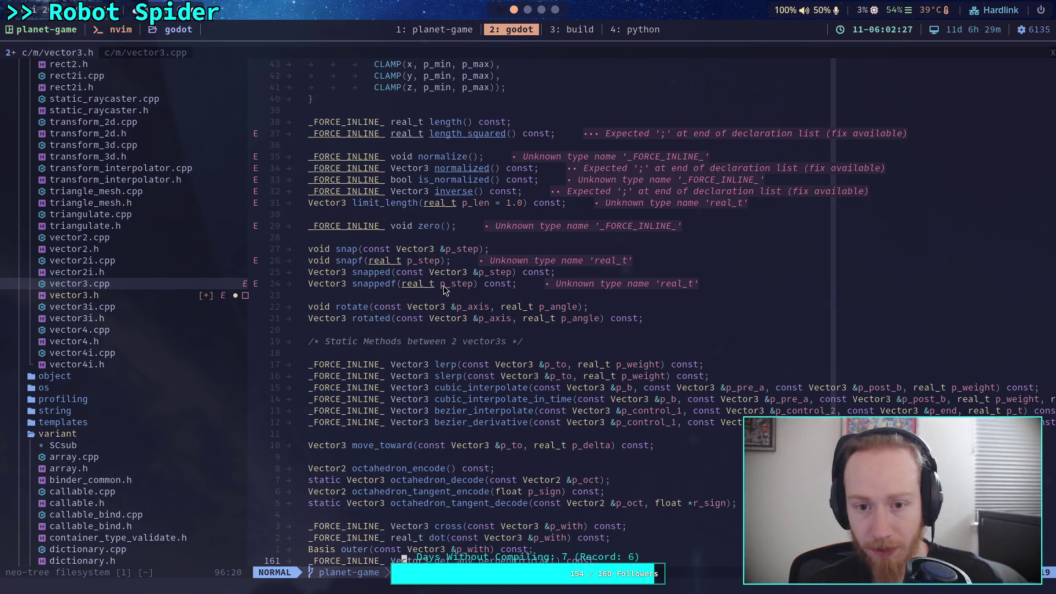
{"action": "scroll", "coordinate": [445, 289], "scroll_direction": "down", "scroll_amount": 20}
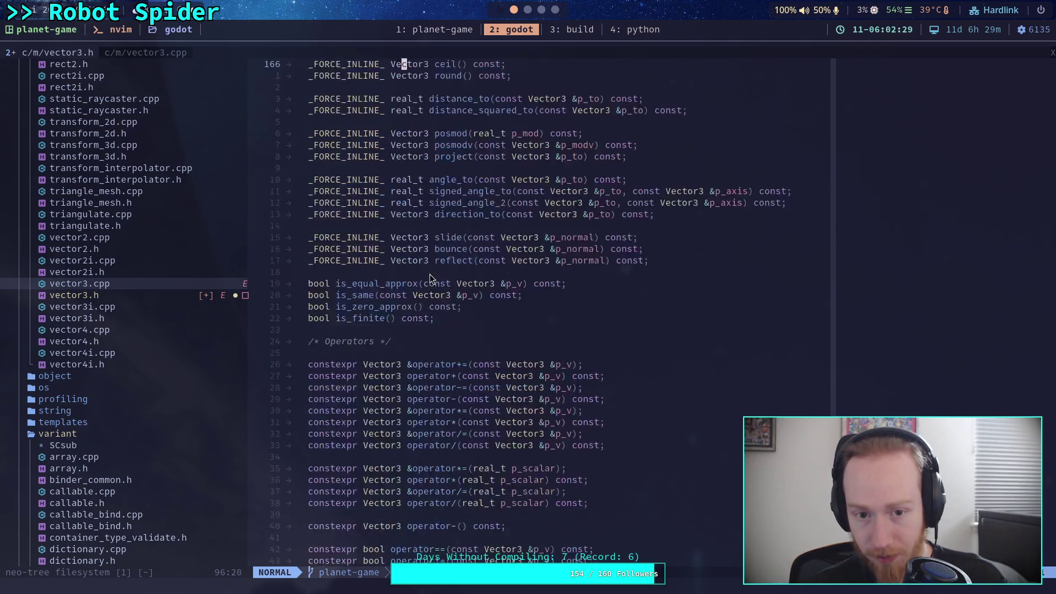
{"action": "scroll", "coordinate": [446, 281], "scroll_direction": "up", "scroll_amount": 3}
{"action": "scroll", "coordinate": [467, 300], "scroll_direction": "down", "scroll_amount": 12}
{"action": "scroll", "coordinate": [521, 332], "scroll_direction": "down", "scroll_amount": 11}
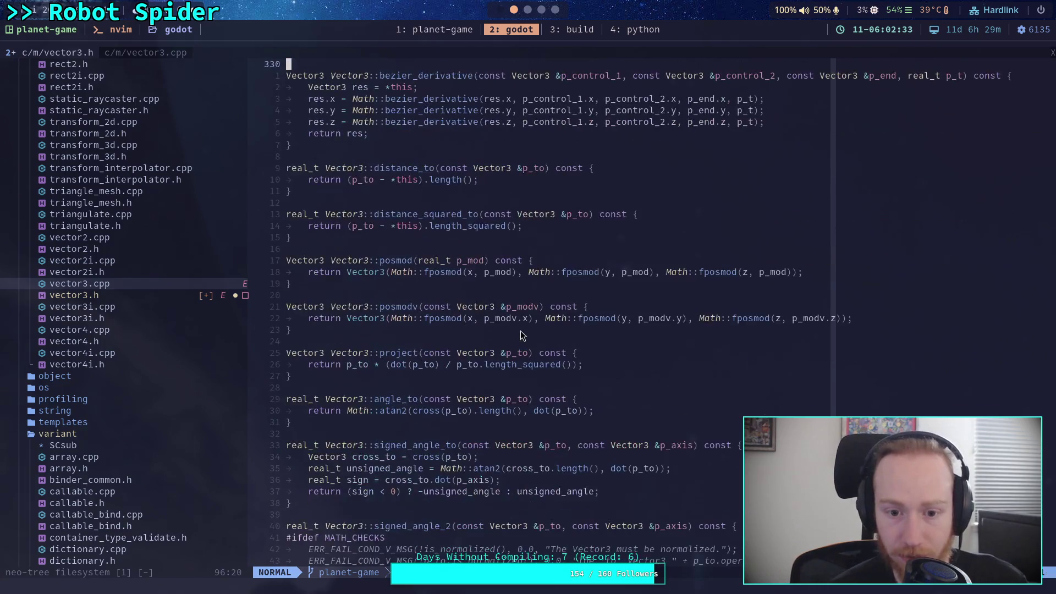
{"action": "scroll", "coordinate": [521, 335], "scroll_direction": "down", "scroll_amount": 5}
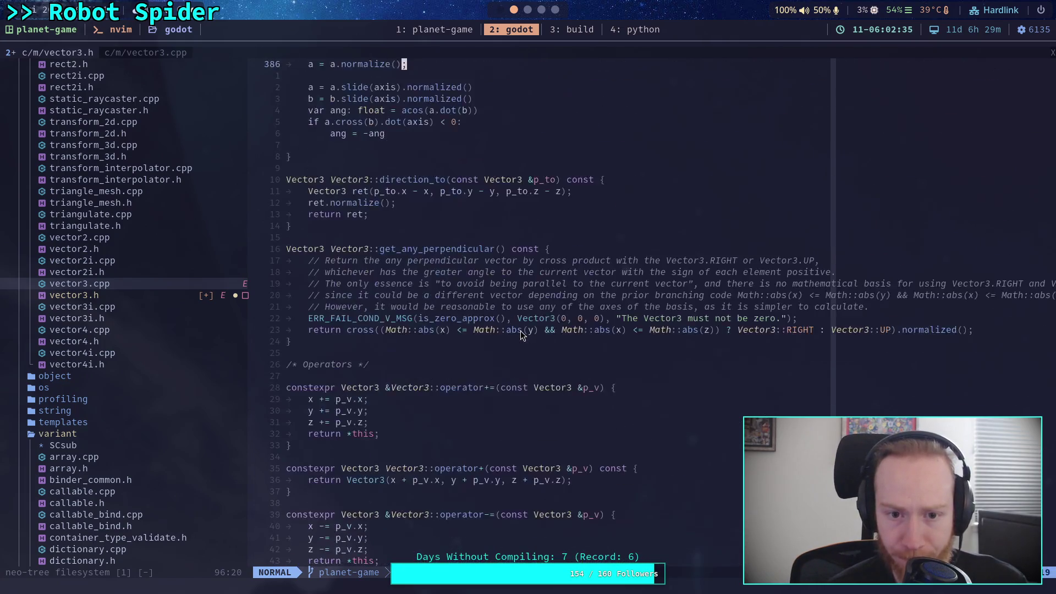
{"action": "scroll", "coordinate": [522, 335], "scroll_direction": "down", "scroll_amount": 7}
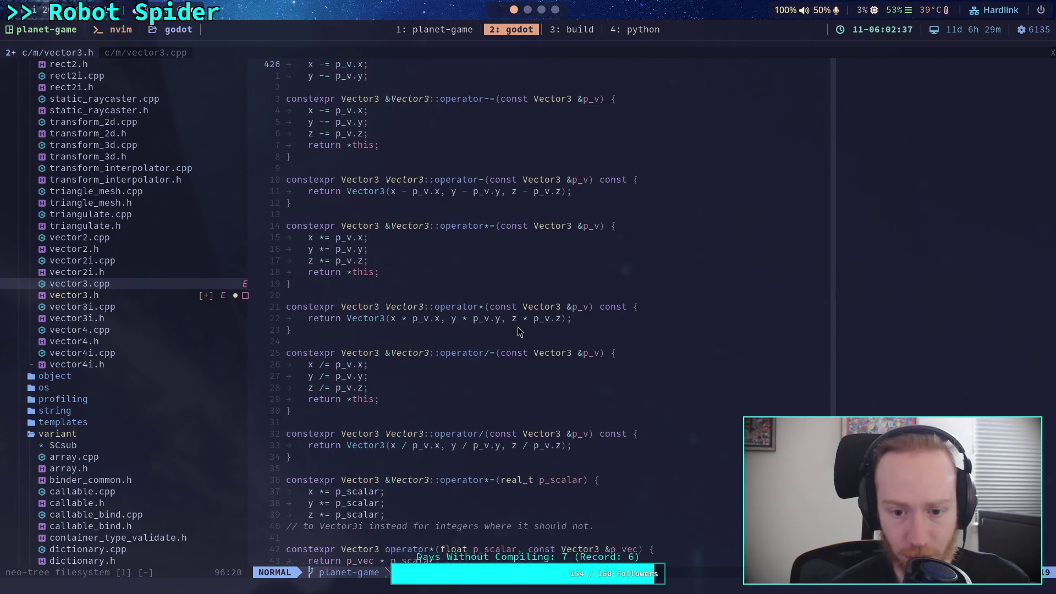
{"action": "scroll", "coordinate": [520, 331], "scroll_direction": "down", "scroll_amount": 6}
{"action": "scroll", "coordinate": [519, 330], "scroll_direction": "down", "scroll_amount": 5}
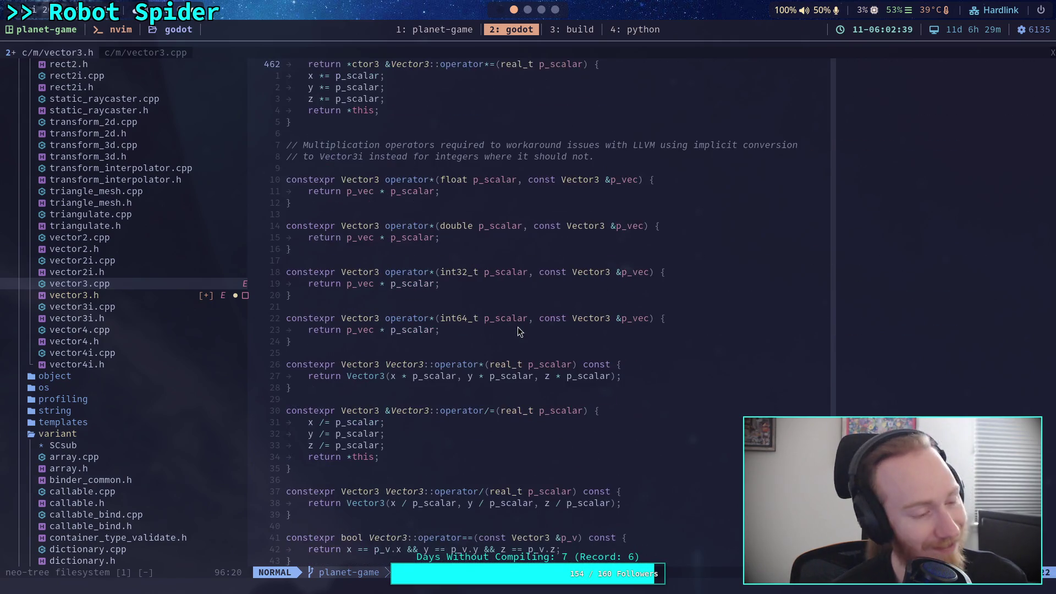
{"action": "scroll", "coordinate": [518, 328], "scroll_direction": "down", "scroll_amount": 7}
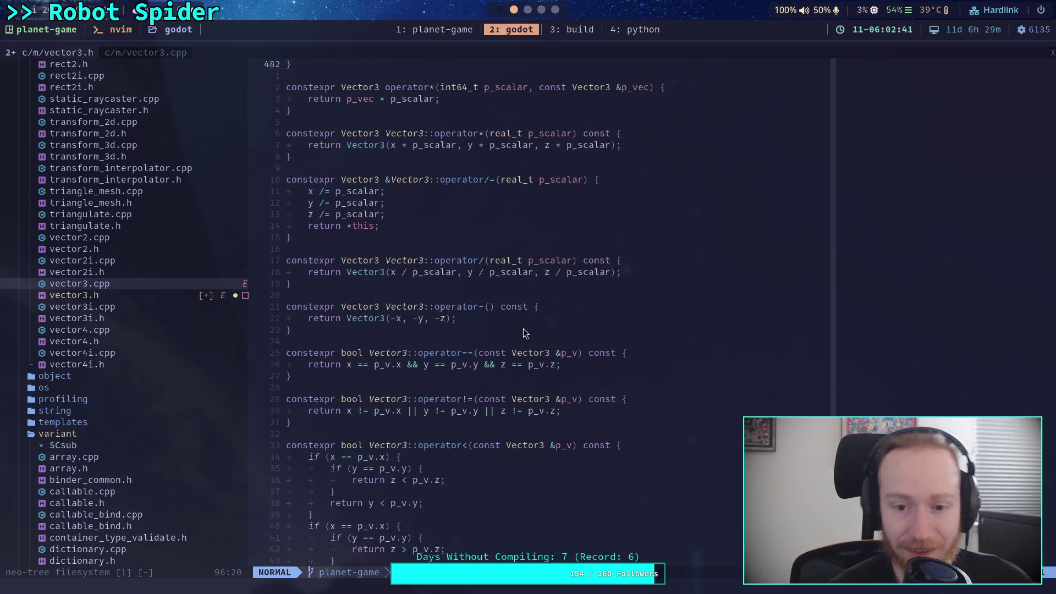
{"action": "scroll", "coordinate": [523, 332], "scroll_direction": "down", "scroll_amount": 8}
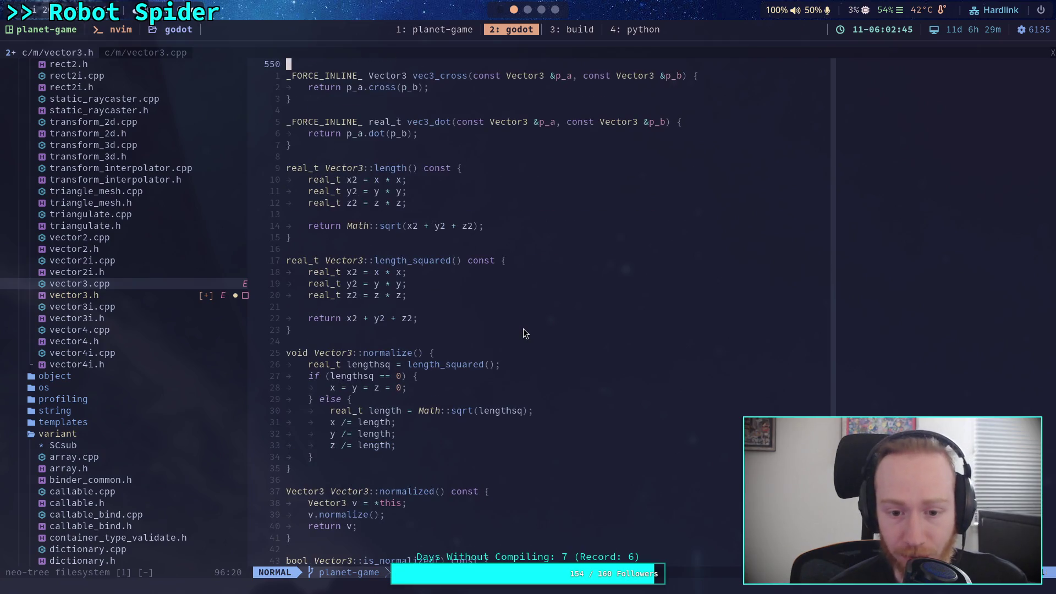
{"action": "scroll", "coordinate": [524, 333], "scroll_direction": "down", "scroll_amount": 2}
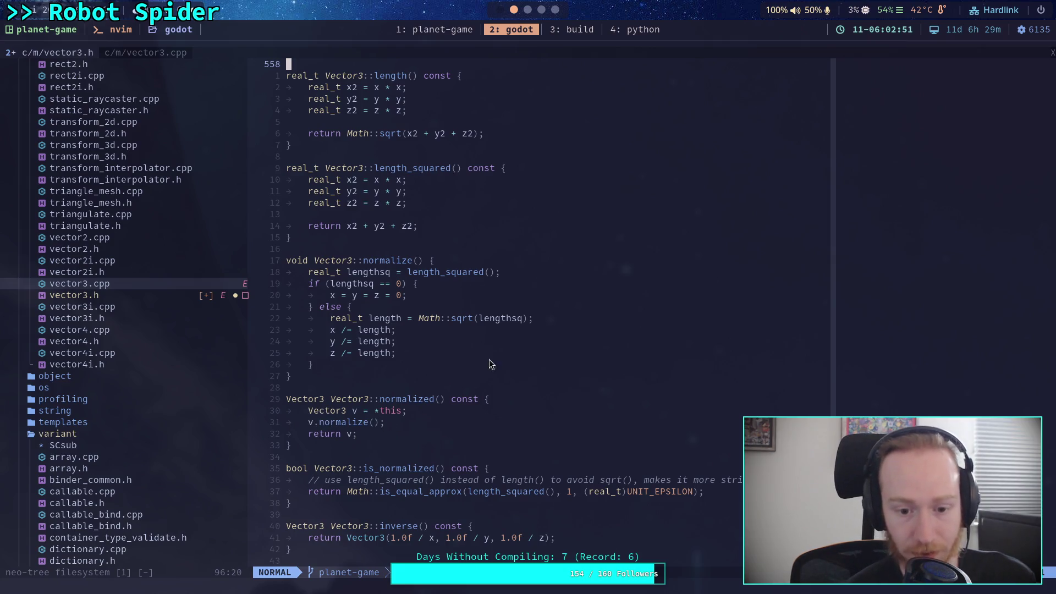
{"action": "scroll", "coordinate": [517, 352], "scroll_direction": "down", "scroll_amount": 5}
{"action": "scroll", "coordinate": [519, 352], "scroll_direction": "up", "scroll_amount": 14}
{"action": "scroll", "coordinate": [510, 345], "scroll_direction": "up", "scroll_amount": 20}
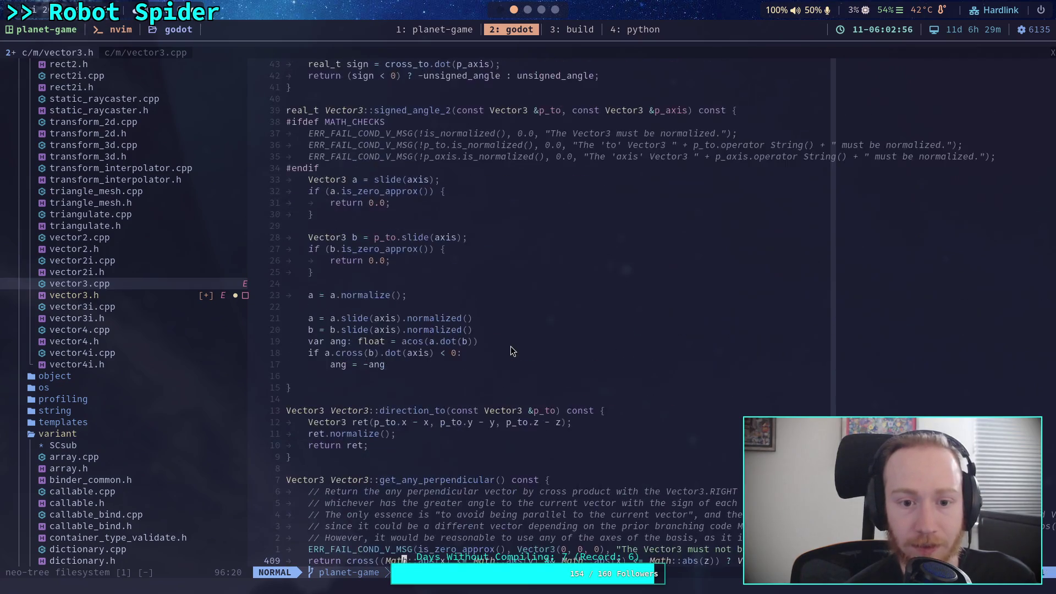
{"action": "scroll", "coordinate": [511, 347], "scroll_direction": "up", "scroll_amount": 20}
{"action": "scroll", "coordinate": [510, 345], "scroll_direction": "up", "scroll_amount": 2}
{"action": "scroll", "coordinate": [512, 346], "scroll_direction": "down", "scroll_amount": 8}
{"action": "scroll", "coordinate": [513, 346], "scroll_direction": "up", "scroll_amount": 3}
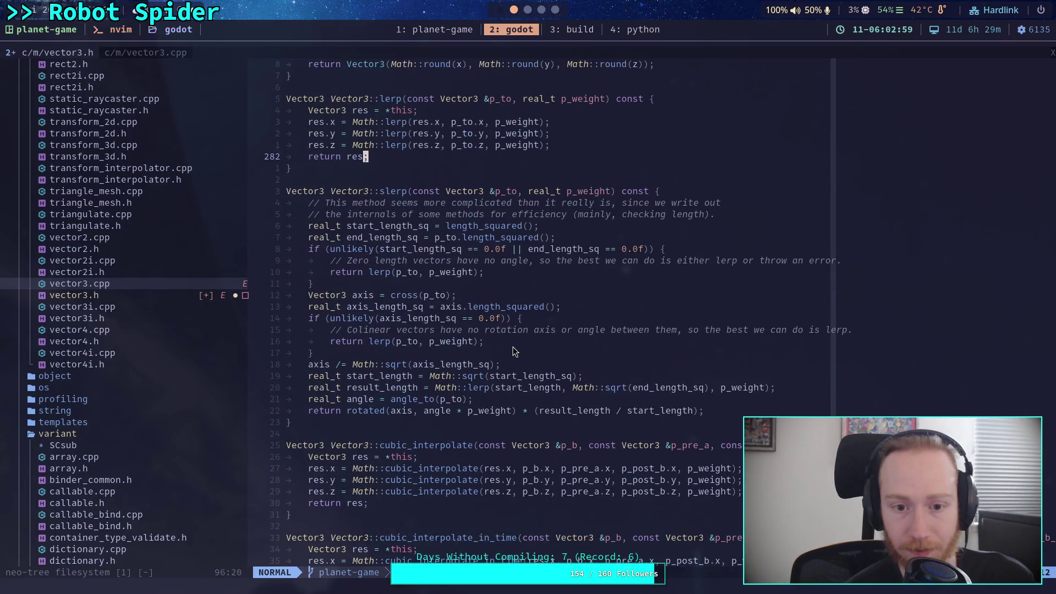
{"action": "scroll", "coordinate": [513, 350], "scroll_direction": "down", "scroll_amount": 20}
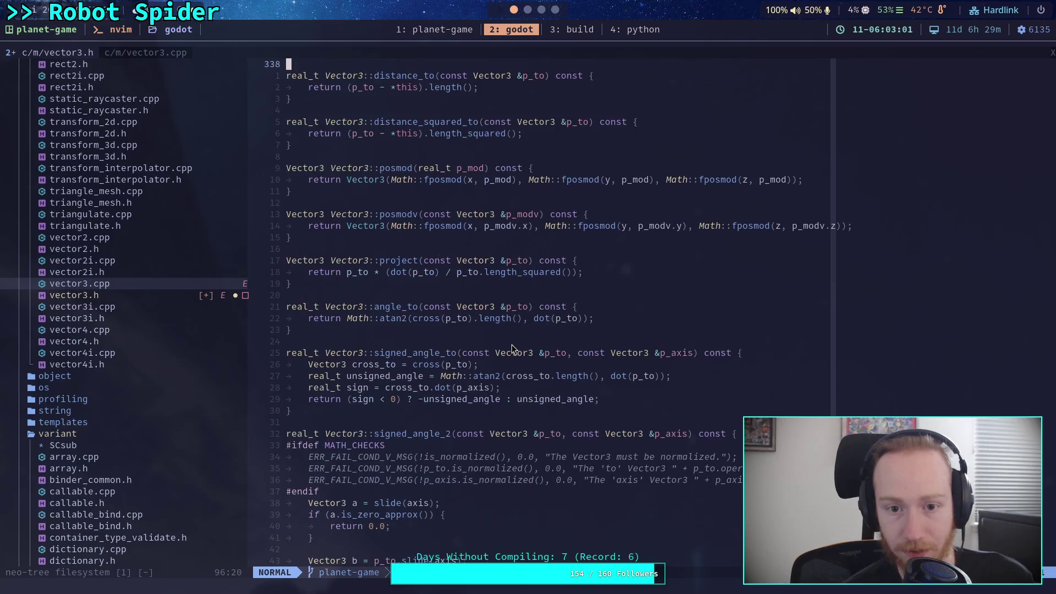
{"action": "scroll", "coordinate": [511, 345], "scroll_direction": "down", "scroll_amount": 5}
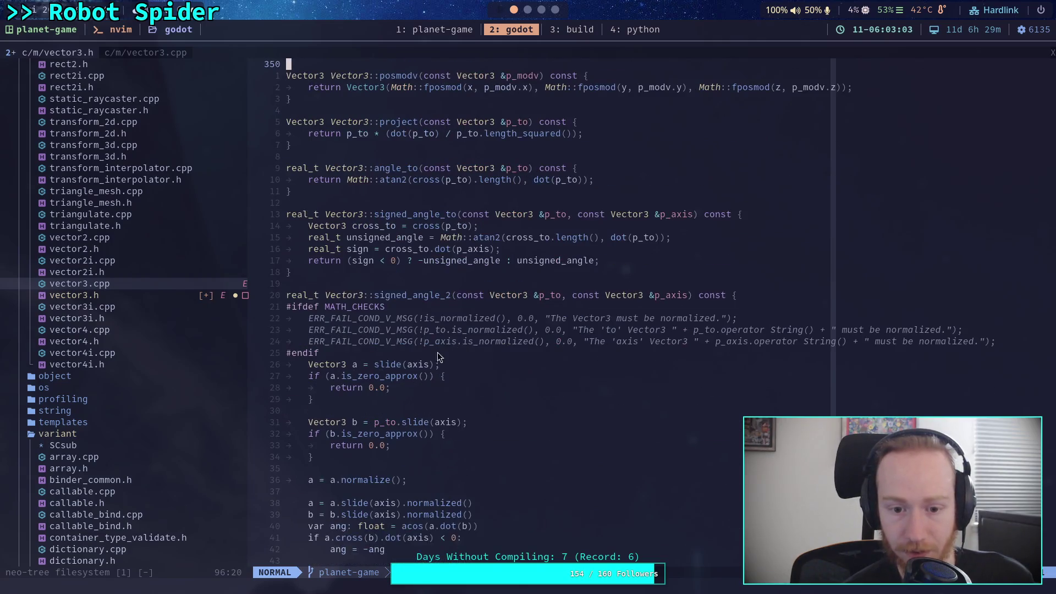
{"action": "scroll", "coordinate": [427, 363], "scroll_direction": "down", "scroll_amount": 1}
{"action": "left_click", "coordinate": [407, 389]}
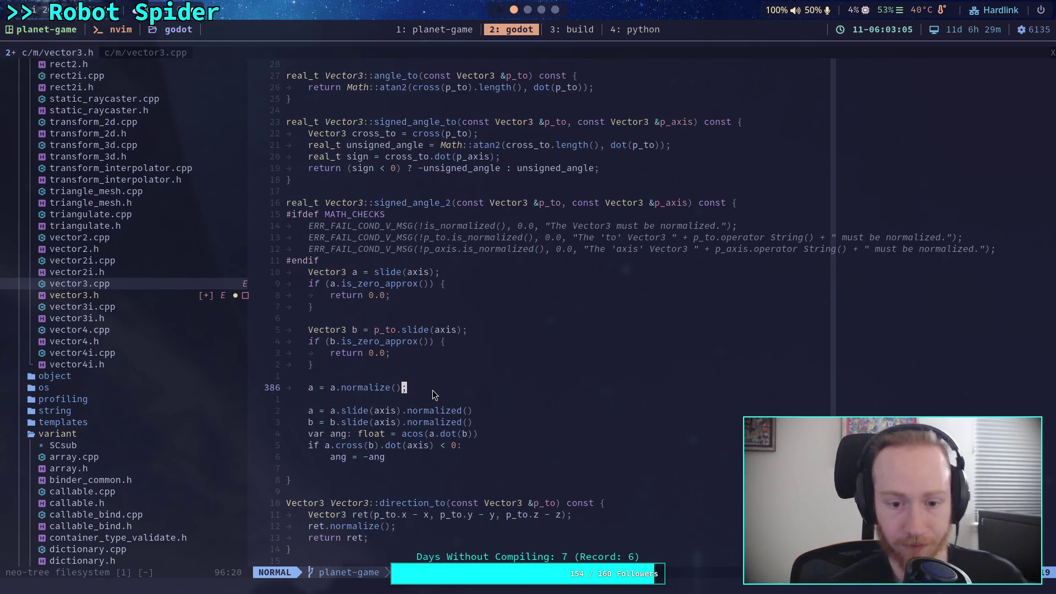
- Turn the line into a.normalize(); and add b.normalize(); beneath it
{"action": "key", "text": "h"}
{"action": "key", "text": "b"}
{"action": "key", "text": "b"}
{"action": "key", "text": "l"}
{"action": "key", "text": "b"}
{"action": "key", "text": "b"}
{"action": "key", "text": "b"}
{"action": "key", "text": "i"}
{"action": "key", "text": "BackSpace"}
{"action": "key", "text": "BackSpace"}
{"action": "key", "text": "BackSpace"}
{"action": "key", "text": "Down"}
{"action": "key", "text": "Return"}
{"action": "type", "text": "b.norma"}
{"action": "type", "text": "lize(;"}
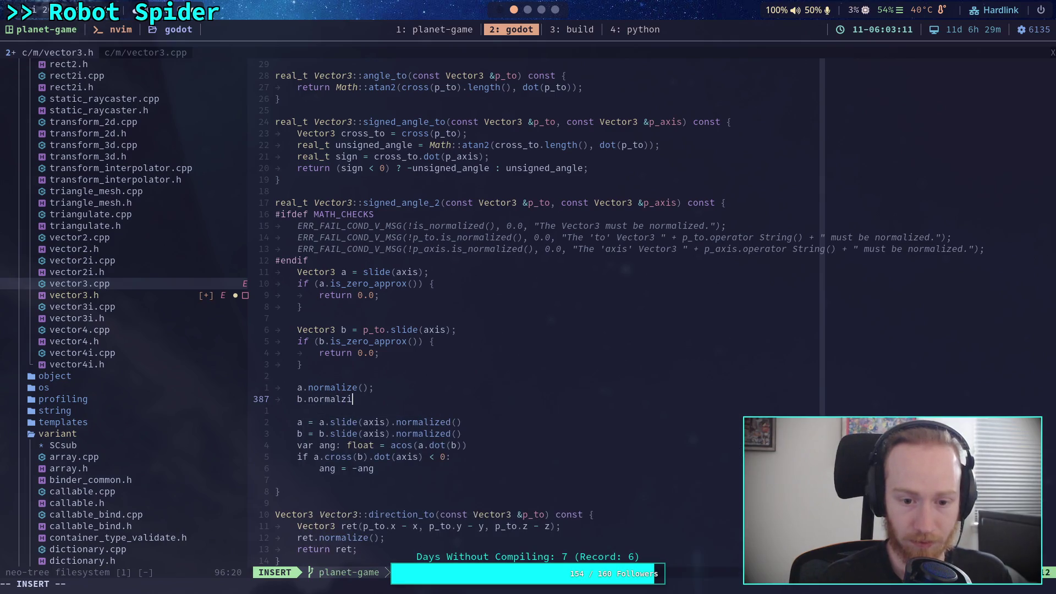
{"action": "key", "text": "BackSpace"}
{"action": "type", "text": ");"}
{"action": "key", "text": "Escape"}
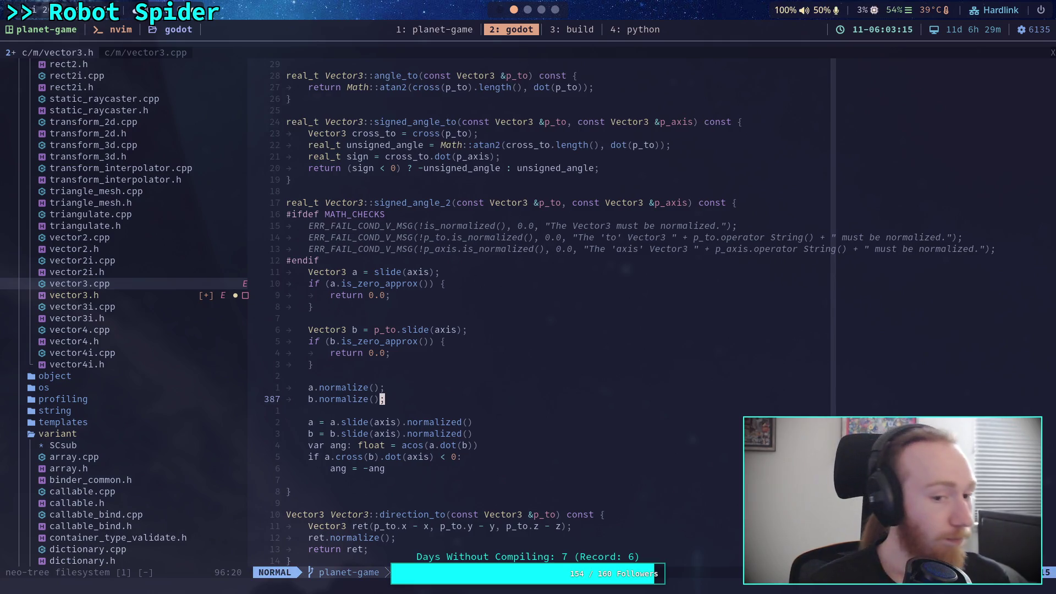
- Move up past the a.is_zero_approx check to the #endif line
{"action": "key", "text": "k"}
{"action": "key", "text": "1"}
{"action": "key", "text": "0"}
{"action": "key", "text": "k"}
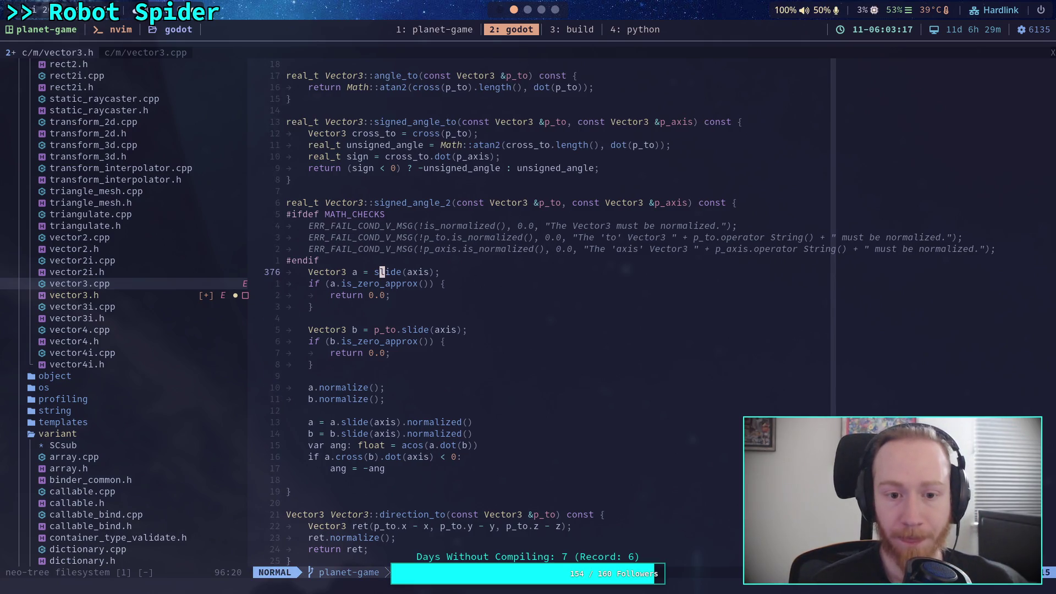
{"action": "key", "text": "j"}
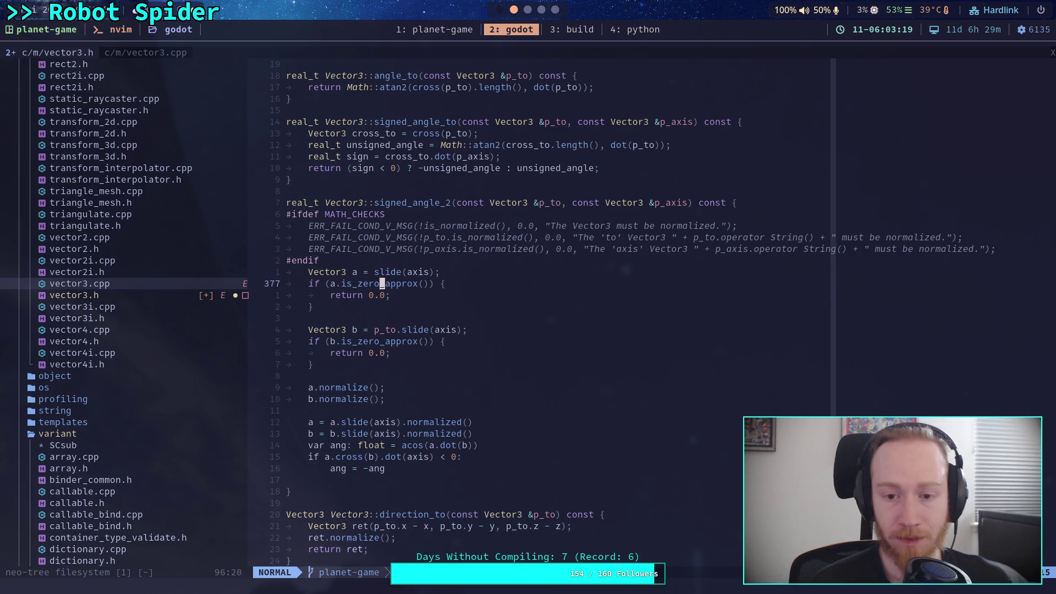
{"action": "key", "text": "k"}
{"action": "key", "text": "k"}
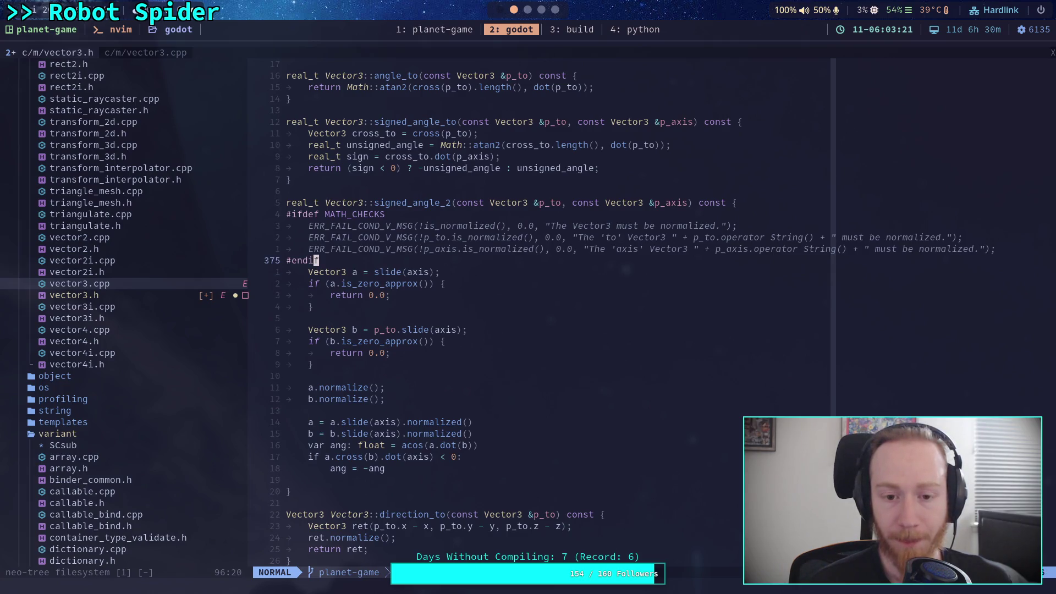
{"action": "scroll", "coordinate": [457, 408], "scroll_direction": "down", "scroll_amount": 20}
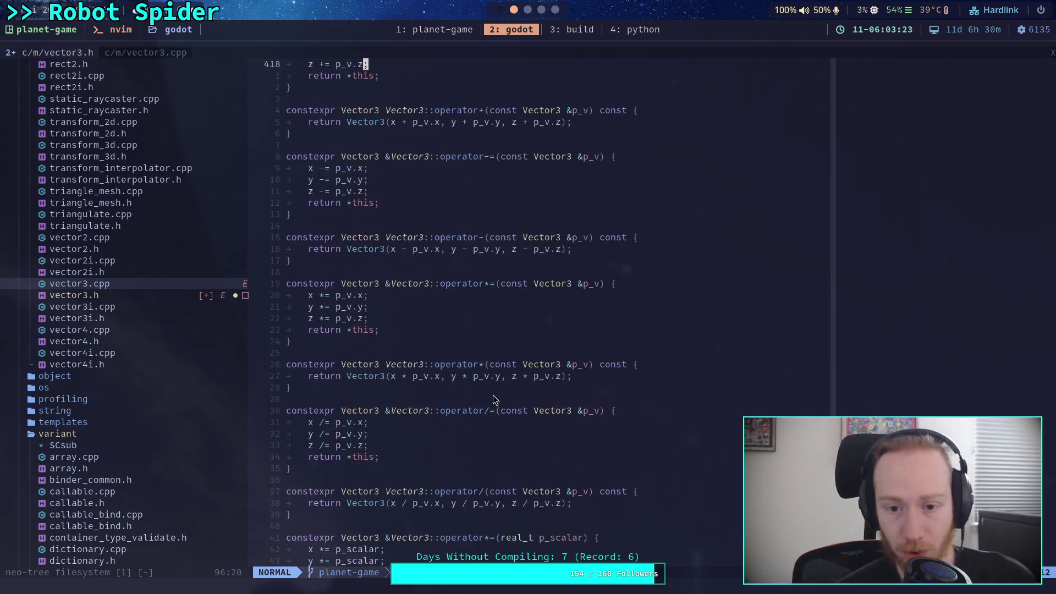
{"action": "scroll", "coordinate": [506, 388], "scroll_direction": "down", "scroll_amount": 20}
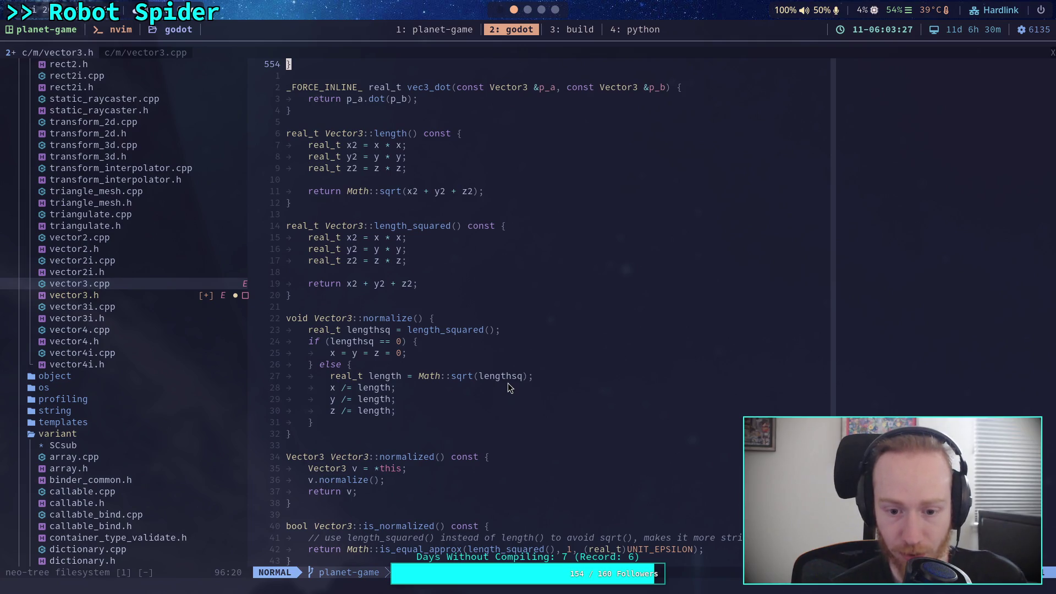
{"action": "scroll", "coordinate": [508, 384], "scroll_direction": "up", "scroll_amount": 4}
{"action": "scroll", "coordinate": [507, 382], "scroll_direction": "up", "scroll_amount": 6}
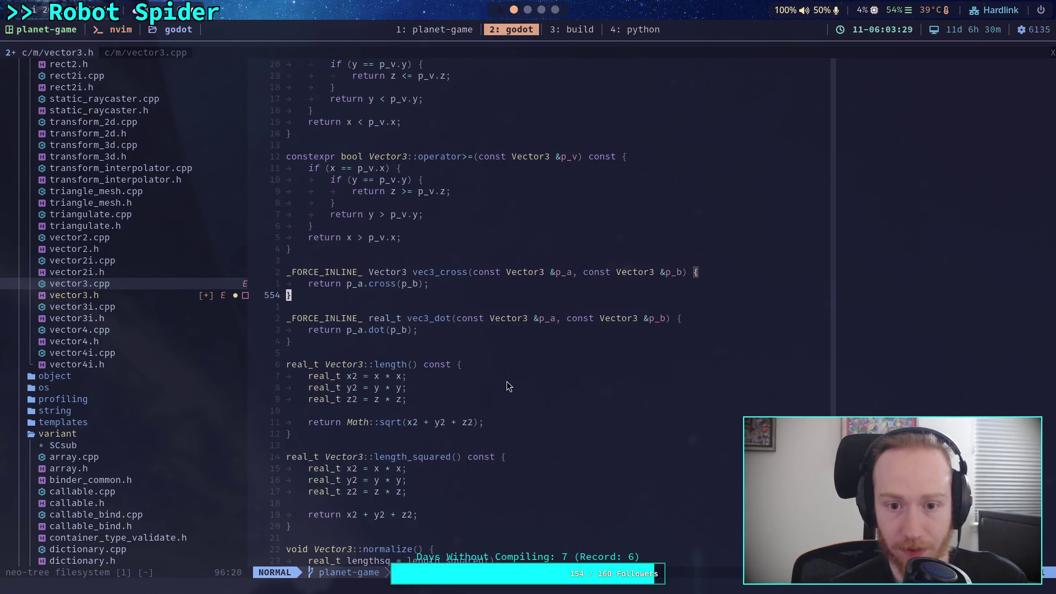
{"action": "scroll", "coordinate": [497, 375], "scroll_direction": "down", "scroll_amount": 18}
{"action": "scroll", "coordinate": [498, 379], "scroll_direction": "down", "scroll_amount": 5}
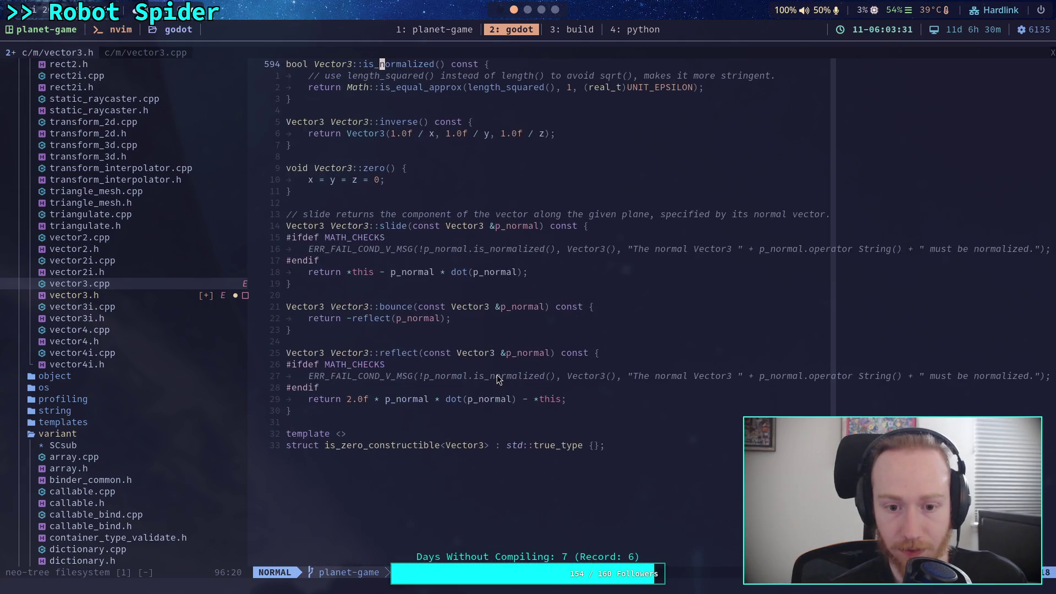
{"action": "scroll", "coordinate": [498, 380], "scroll_direction": "up", "scroll_amount": 4}
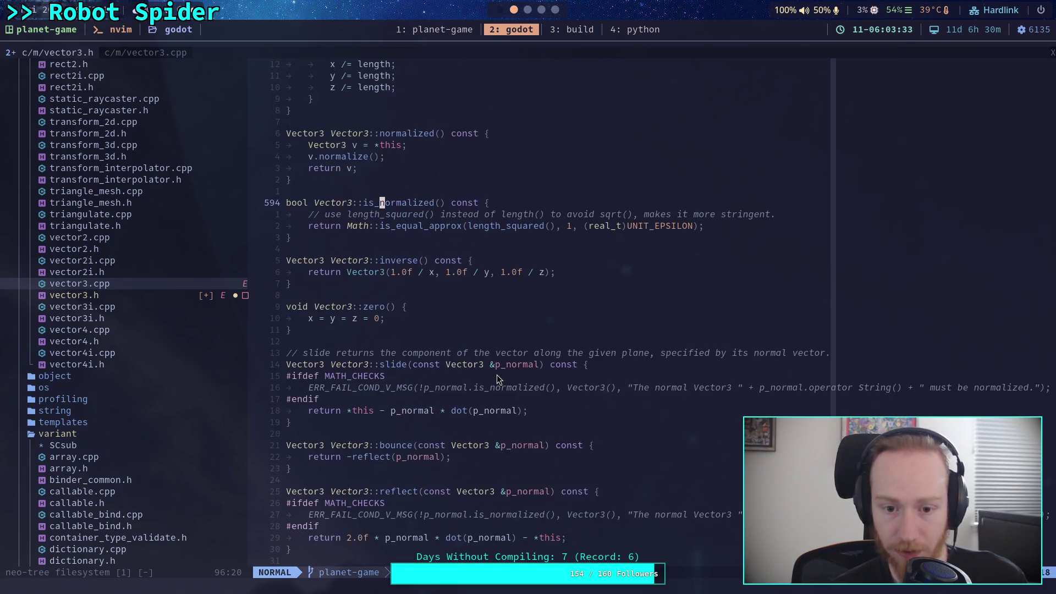
{"action": "scroll", "coordinate": [496, 374], "scroll_direction": "up", "scroll_amount": 17}
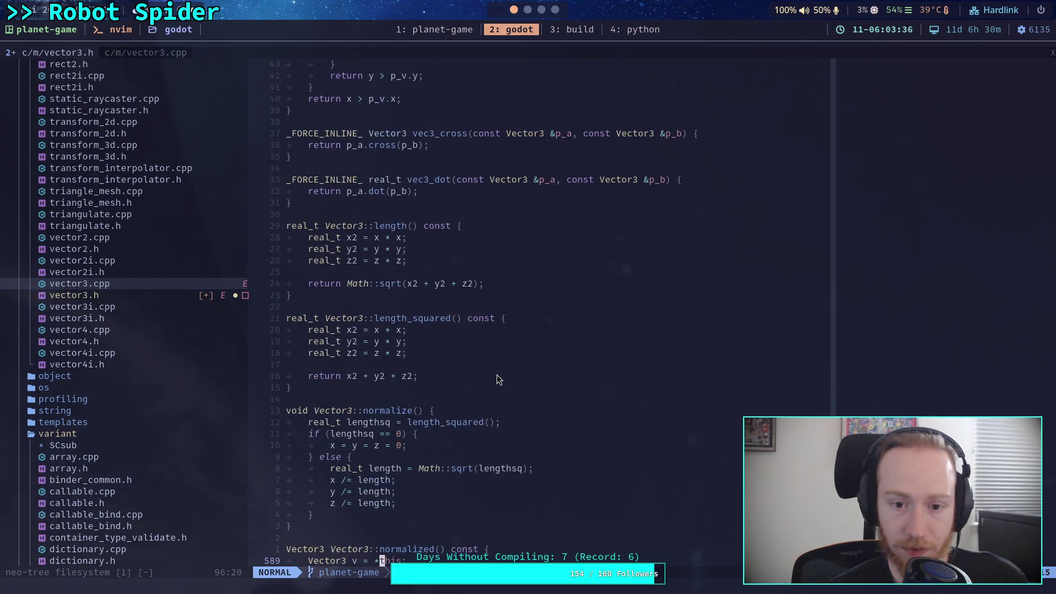
{"action": "scroll", "coordinate": [498, 380], "scroll_direction": "up", "scroll_amount": 20}
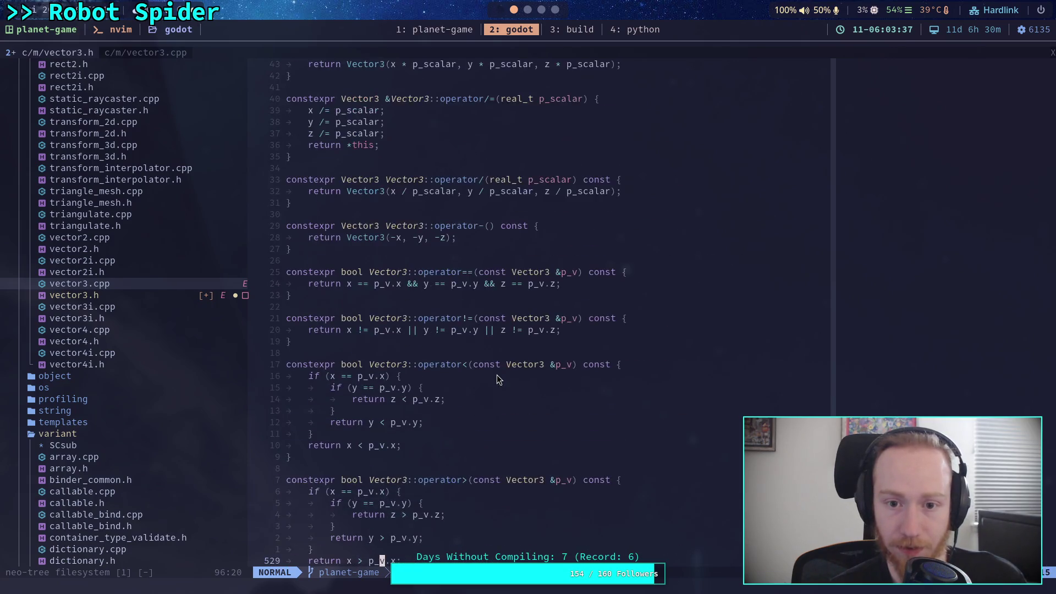
{"action": "scroll", "coordinate": [497, 375], "scroll_direction": "up", "scroll_amount": 20}
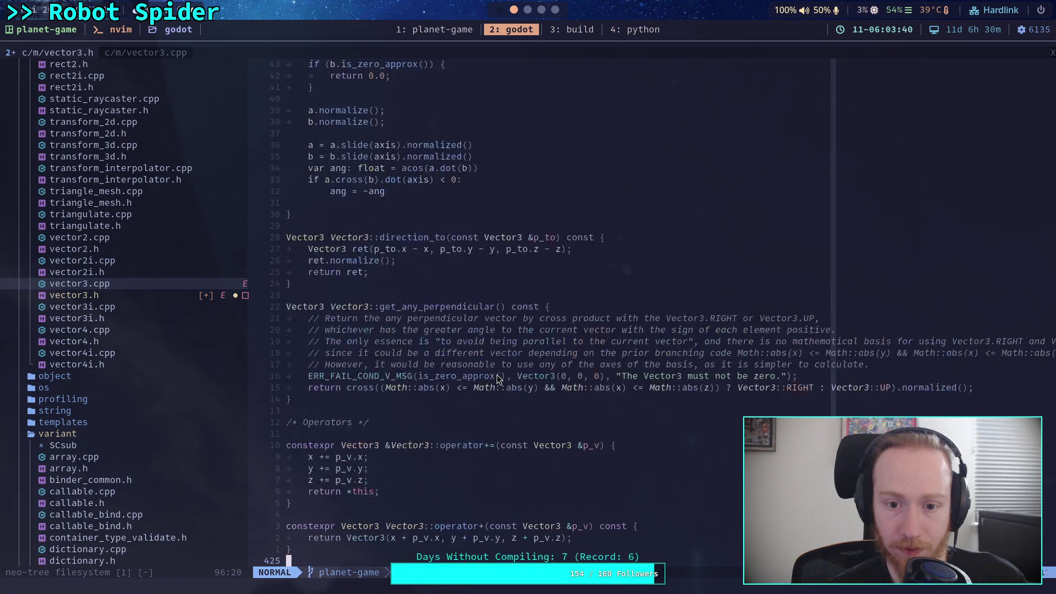
{"action": "scroll", "coordinate": [497, 374], "scroll_direction": "up", "scroll_amount": 20}
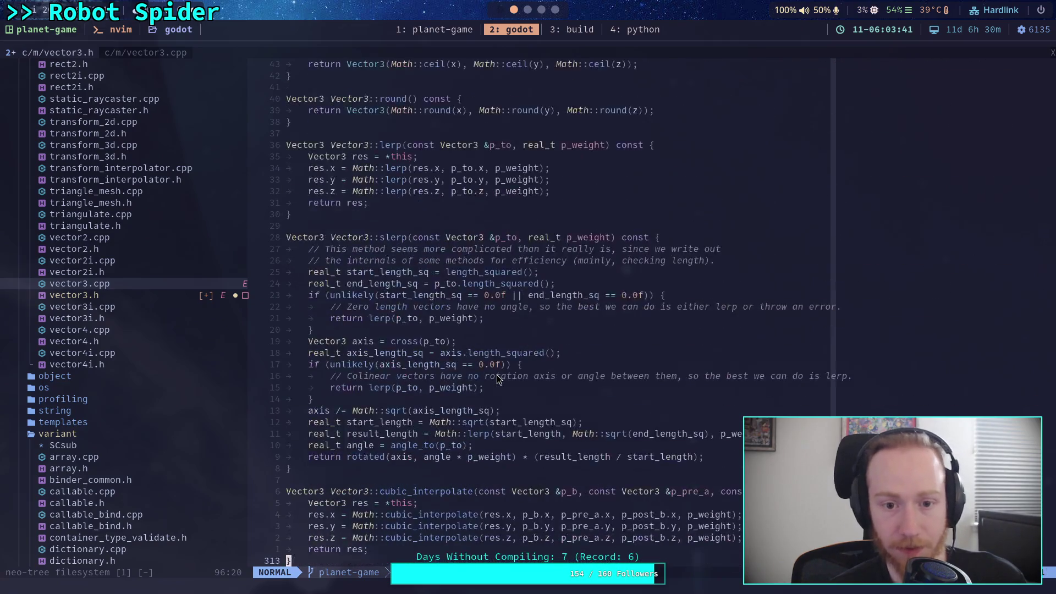
{"action": "scroll", "coordinate": [498, 380], "scroll_direction": "up", "scroll_amount": 8}
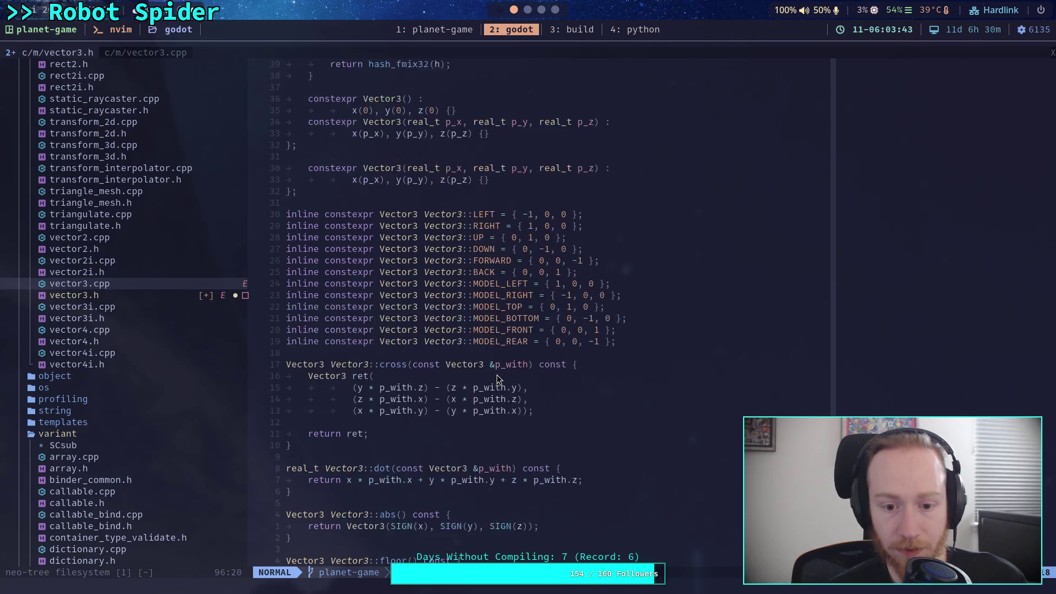